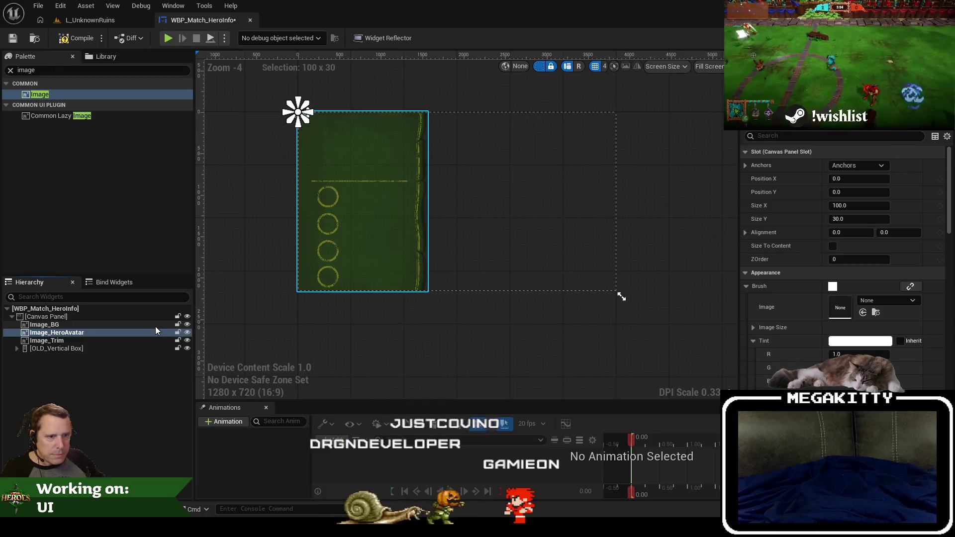
Enlarge the hero avatar into a white square near the top-left and hide Image_Trim.
scroll(318, 149, "up", 4)
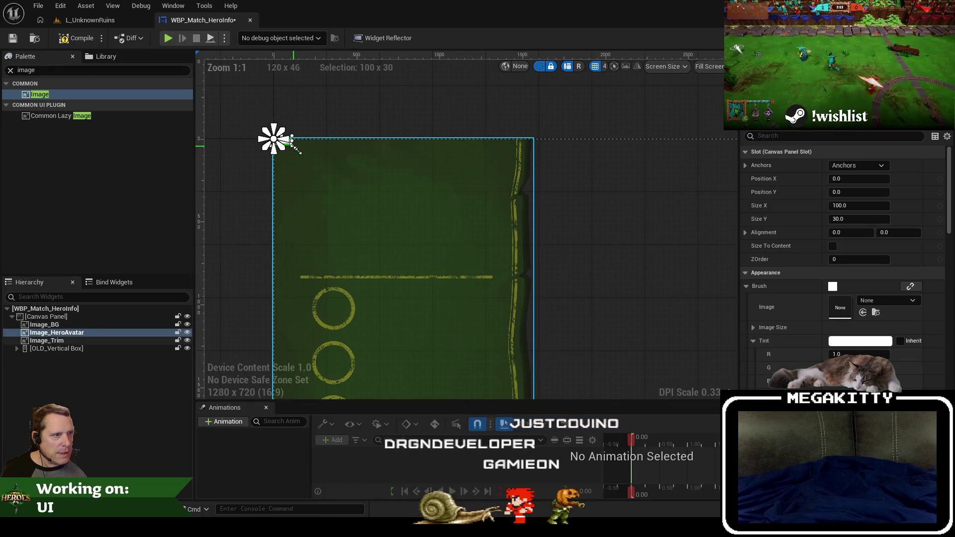
left_click_drag(292, 145, 370, 230)
mouse_move(328, 182)
left_mouse_down()
mouse_move(370, 214)
mouse_move(132, 324)
left_mouse_up()
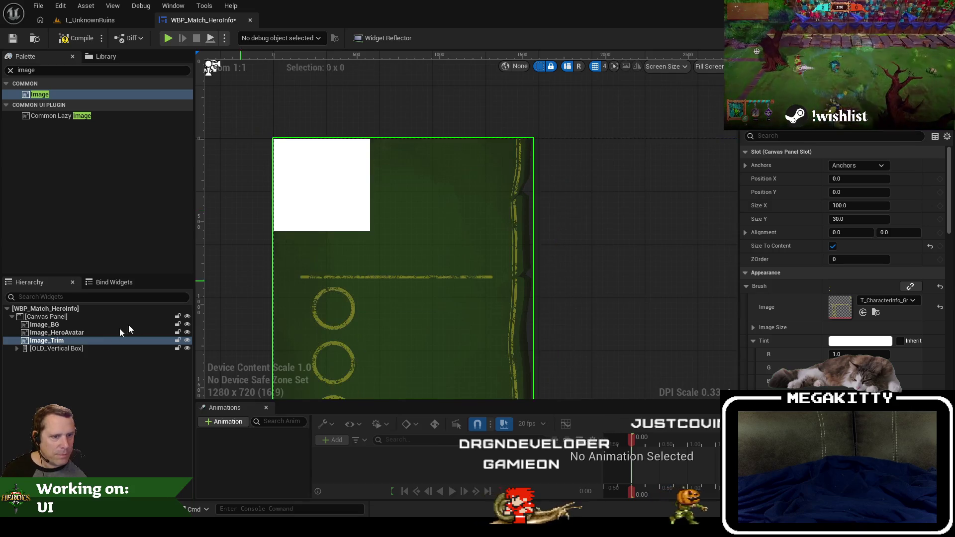
left_click(187, 340)
left_click(119, 334)
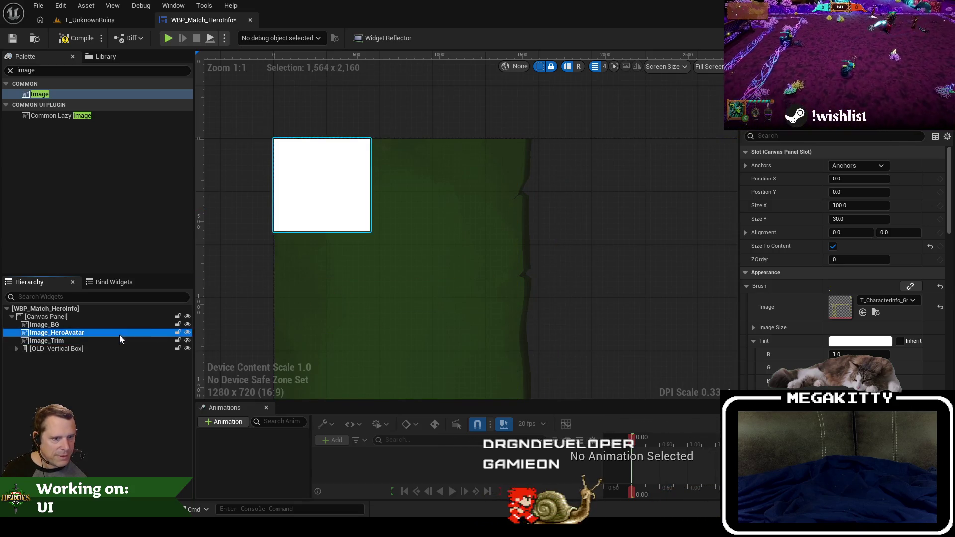
mouse_move(331, 196)
left_mouse_down()
mouse_move(351, 218)
mouse_move(343, 214)
left_mouse_up()
scroll(375, 136, "down", 2)
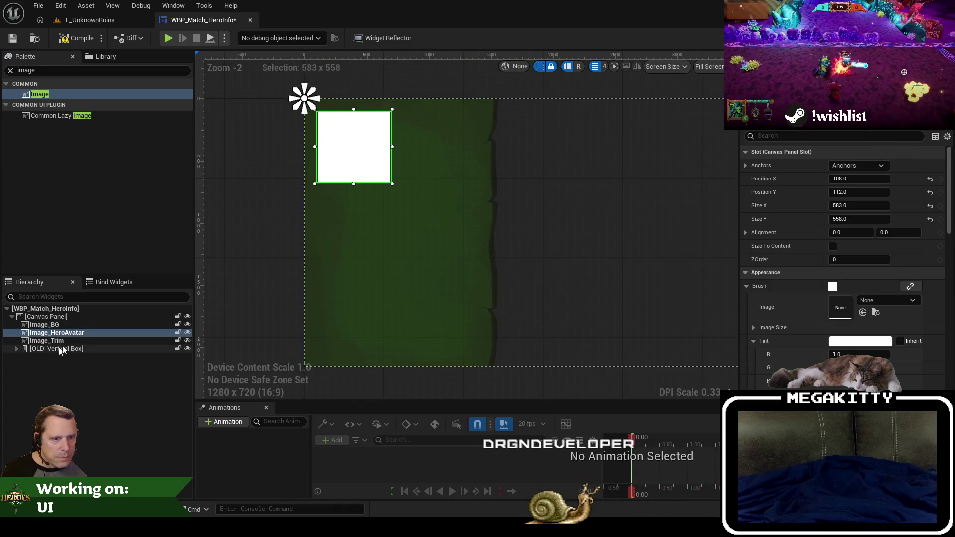
Switch to the IrfanView reference image and reposition its window.
left_click(72, 326)
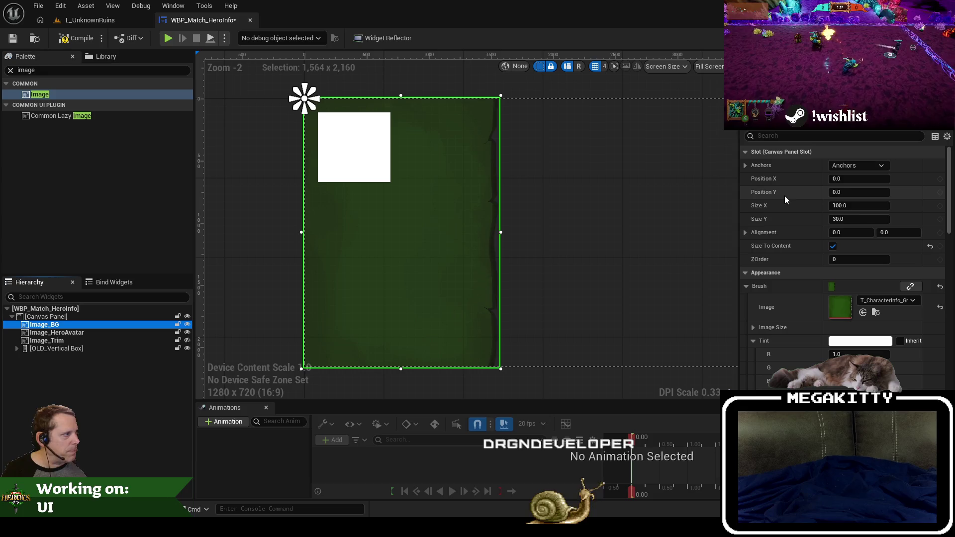
scroll(369, 165, "up", 1)
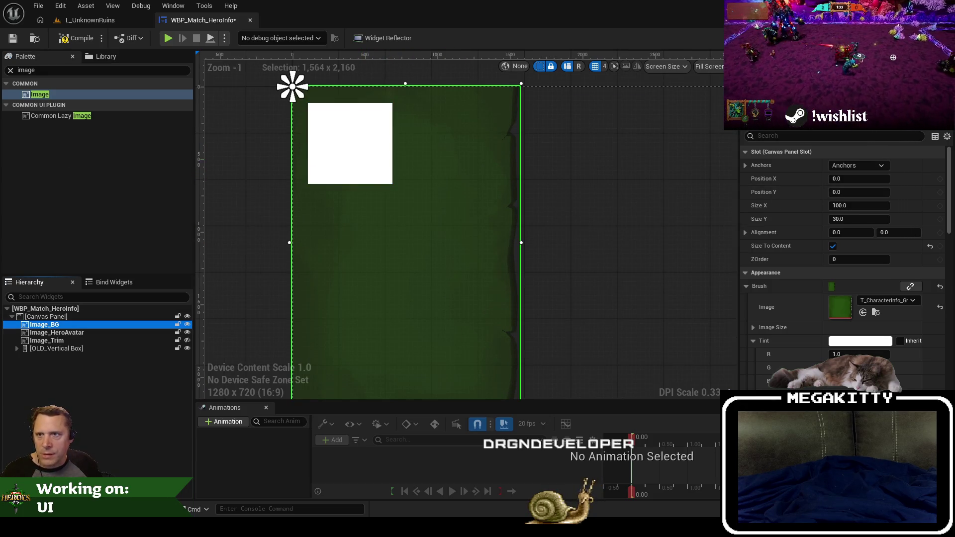
key("alt+Tab")
left_click_drag(244, 26, 299, 47)
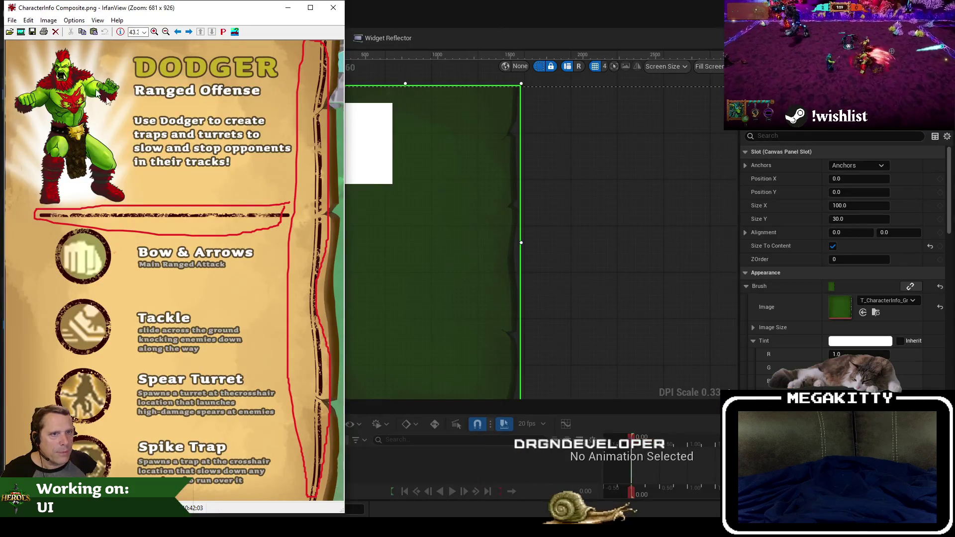
Select the hero portrait in the mockup to read its size, zoom to it, then close IrfanView.
left_click_drag(116, 182, 12, 57)
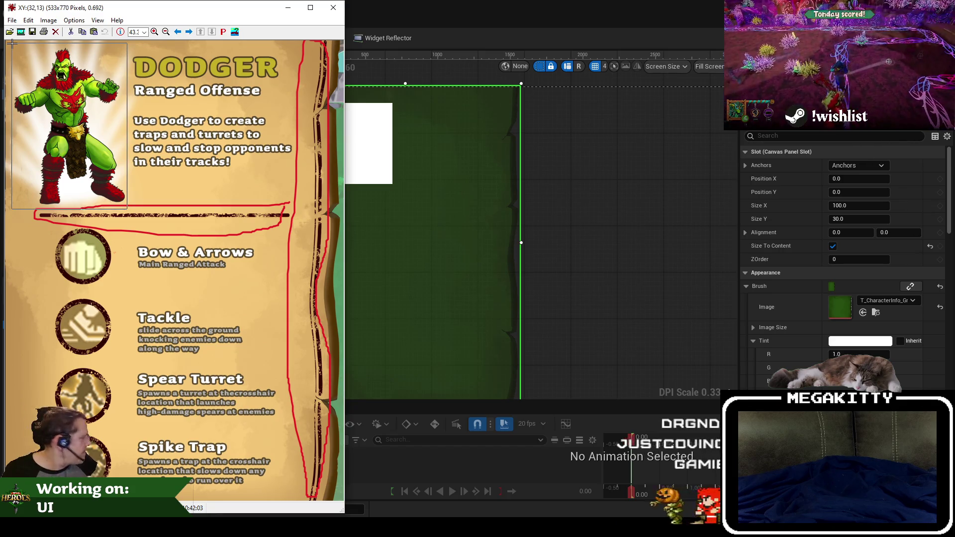
left_click(110, 92)
key("Escape")
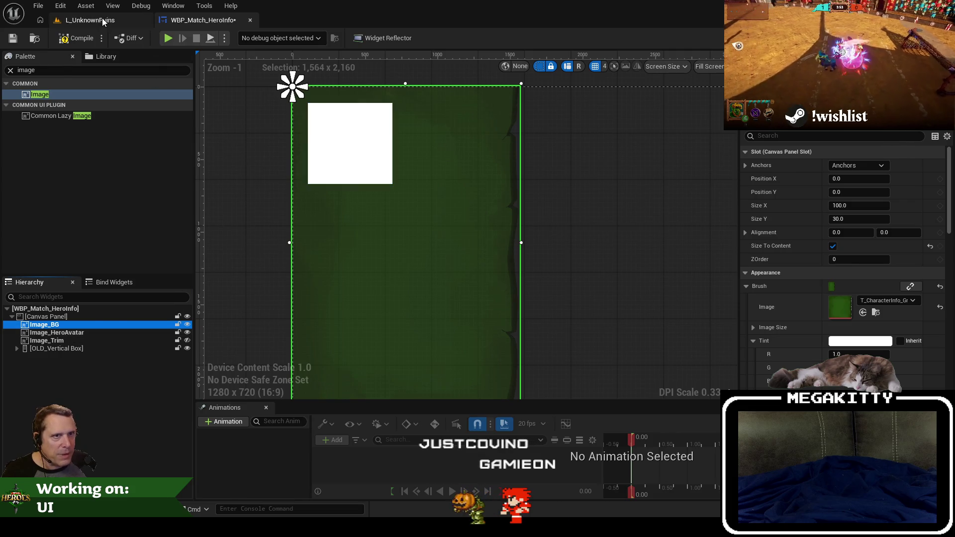
Check the Brute_Blue texture's size, then set Image_HeroAvatar to 550 × 720.
left_click(102, 19)
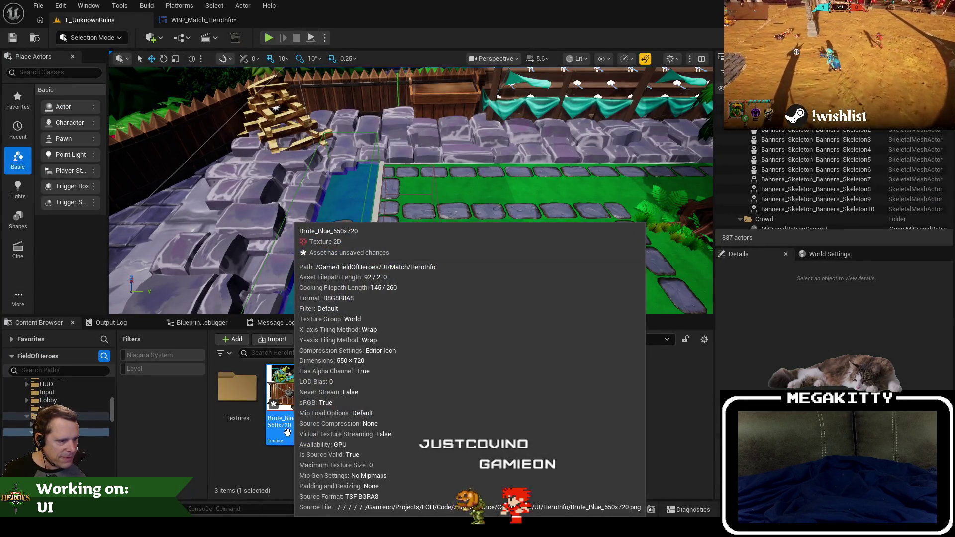
key("F2")
left_click(197, 25)
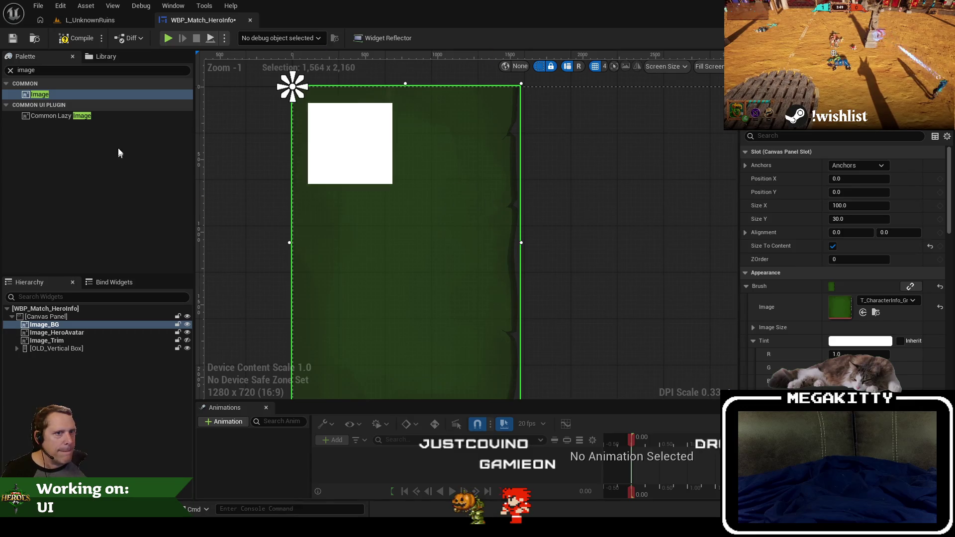
left_click(366, 131)
left_click(859, 206)
type("720")
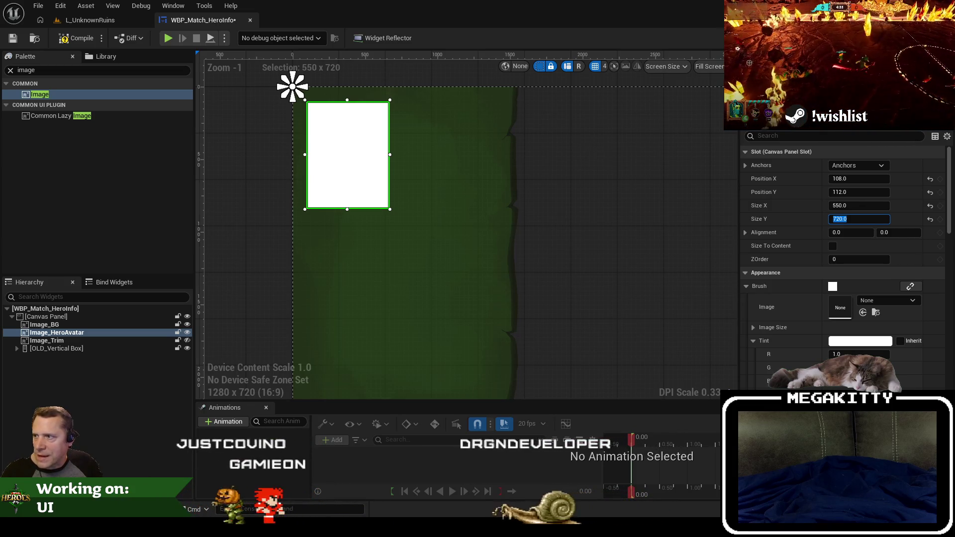
key("alt+Tab")
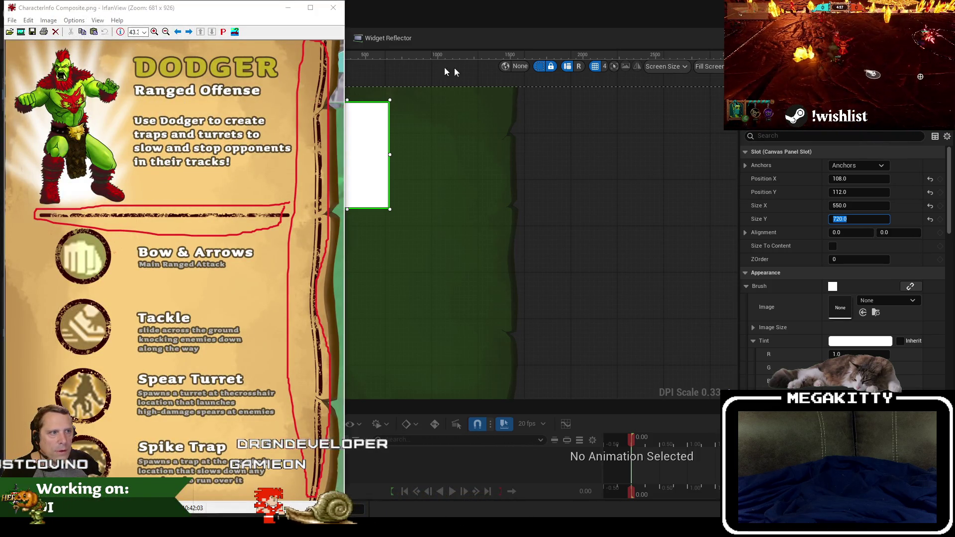
Move the IrfanView window aside to view the Dodger portrait, then return to the widget editor.
mouse_move(227, 13)
left_mouse_down()
mouse_move(636, 42)
mouse_move(664, 63)
mouse_move(2, 10)
left_mouse_up()
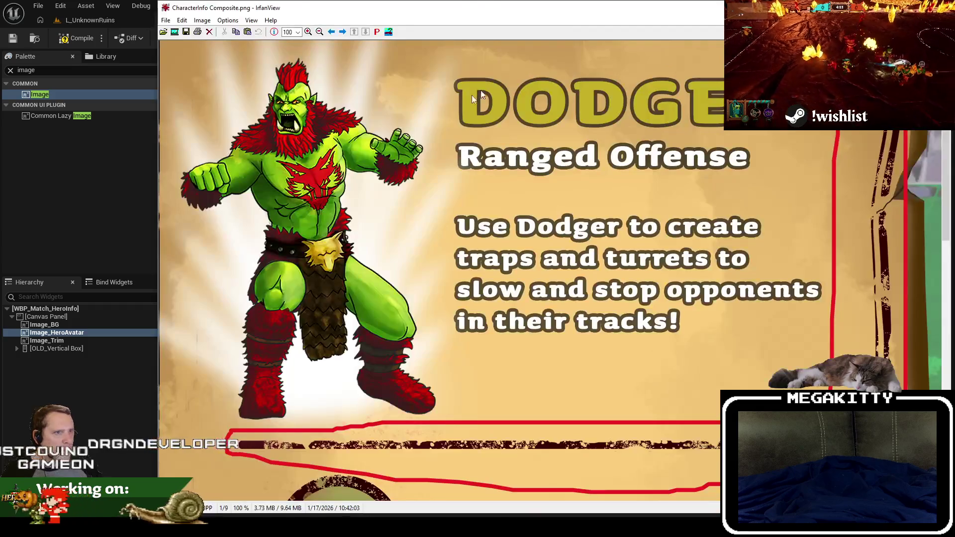
mouse_move(217, 4)
left_mouse_down()
mouse_move(624, 39)
mouse_move(631, 68)
mouse_move(764, 136)
mouse_move(495, 247)
mouse_move(208, 193)
left_mouse_up()
left_click(342, 284)
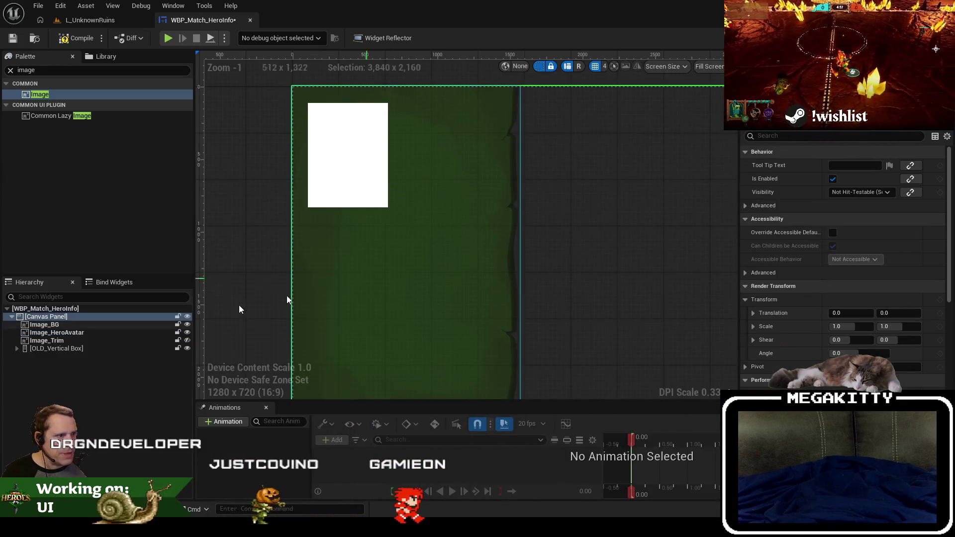
Make Image_Trim visible again and hide OLD_Vertical Box.
left_click(58, 341)
key("Up")
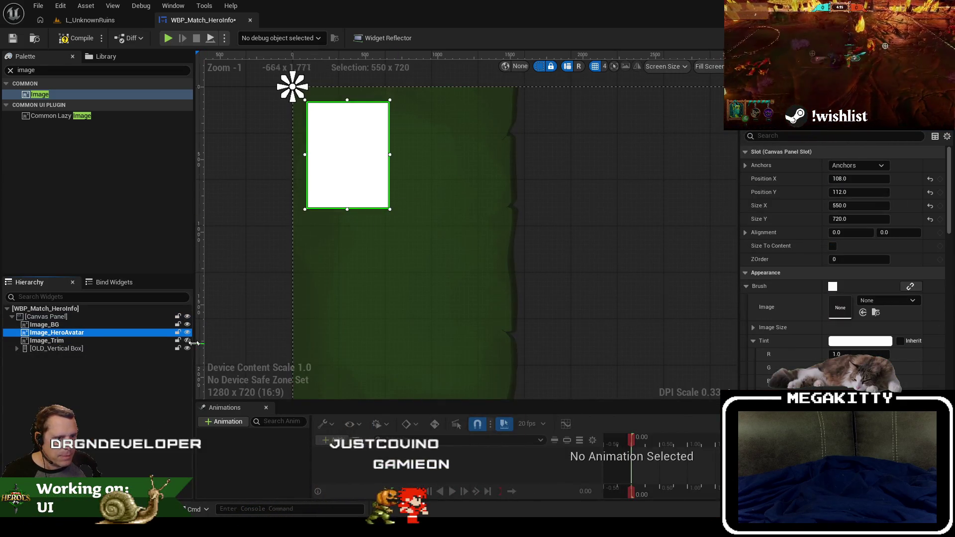
left_click(187, 340)
left_click(189, 348)
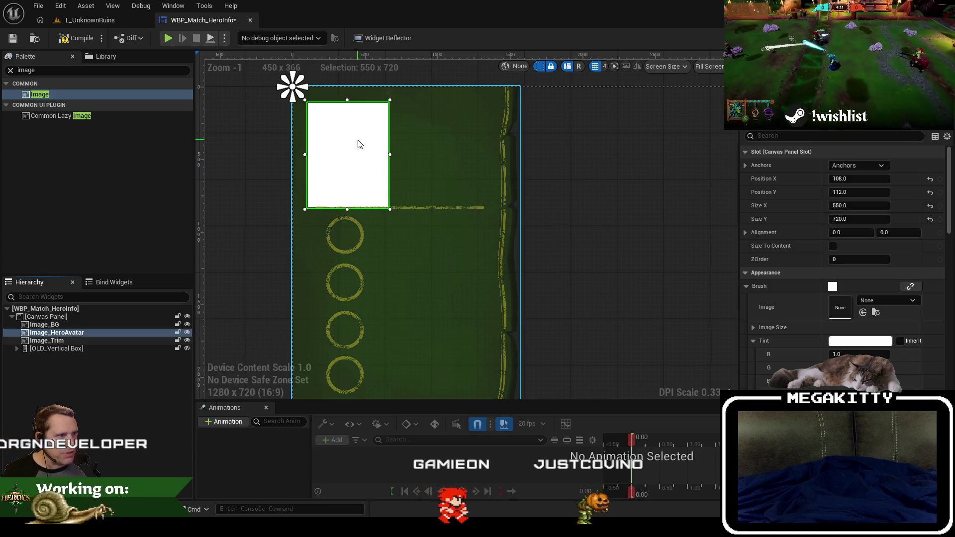
Nudge the hero avatar higher and move the reference window out of the way.
left_click_drag(359, 144, 351, 145)
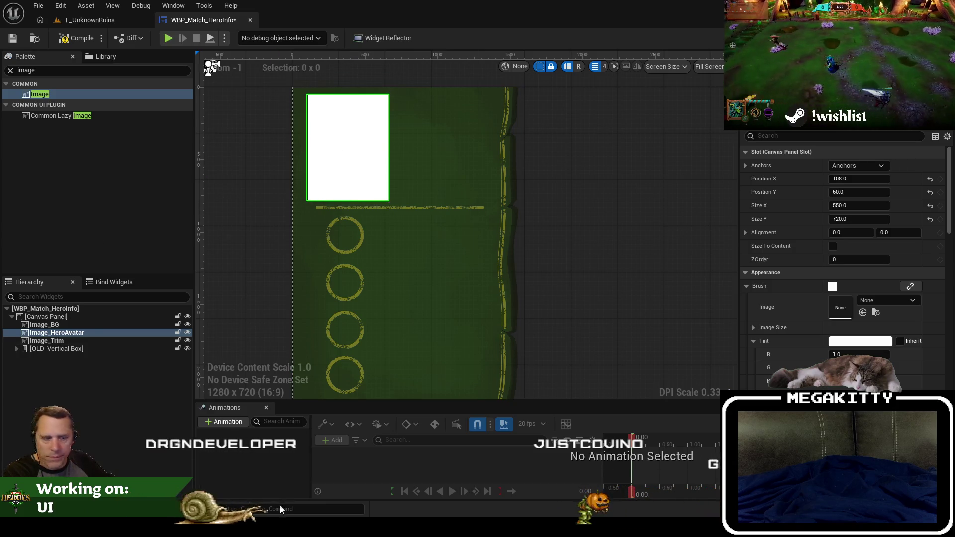
key("Up")
key("alt+Tab")
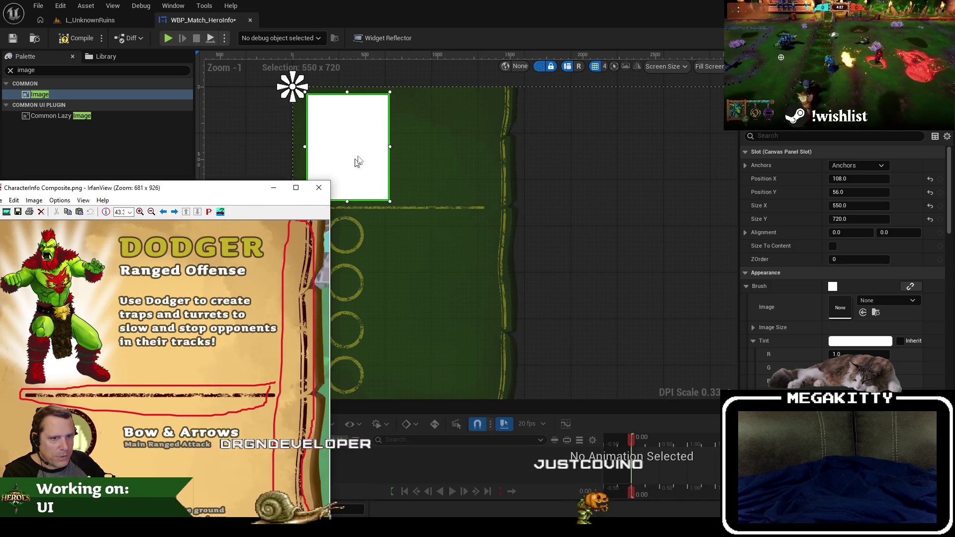
mouse_move(149, 188)
left_mouse_down()
mouse_move(229, 196)
mouse_move(201, 227)
left_mouse_up()
left_click(378, 121)
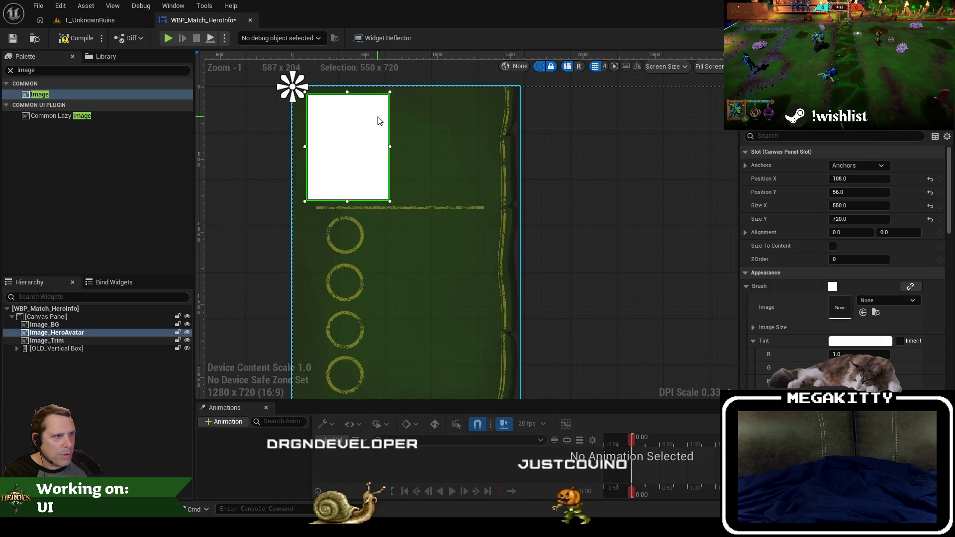
Set Image_Trim's Position X to 0 and lock it.
left_click(378, 121)
key("Right")
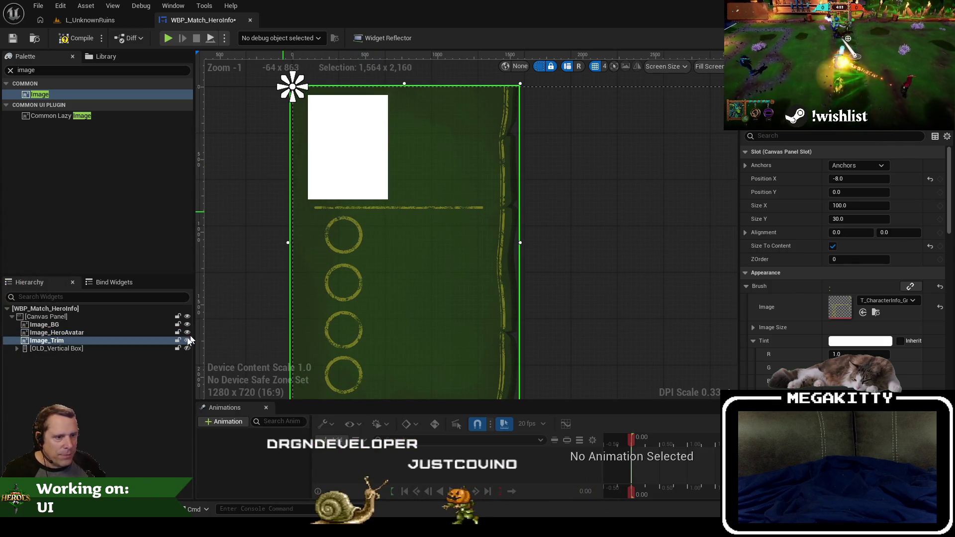
left_click(177, 341)
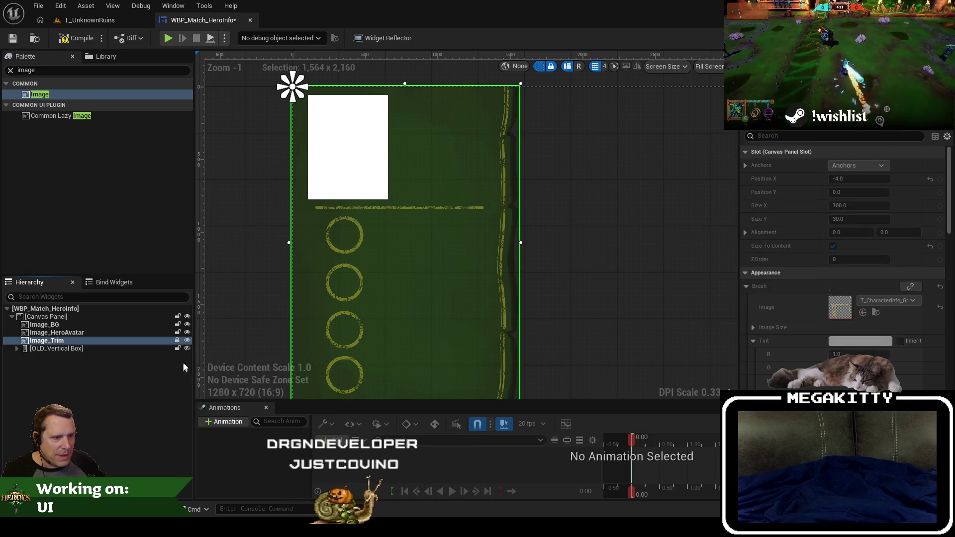
left_click(447, 298)
left_click(77, 341)
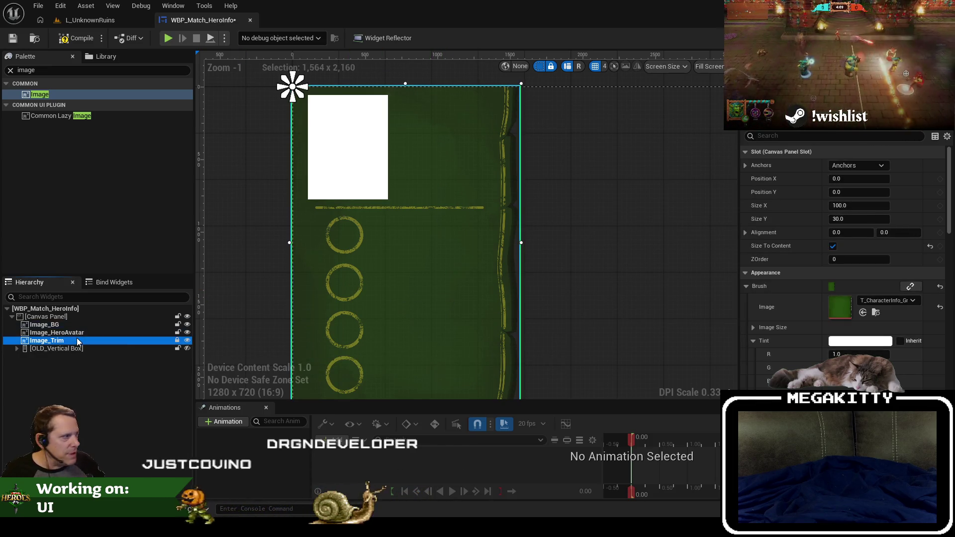
left_click(177, 340)
left_click(858, 178)
type("0")
key("Return")
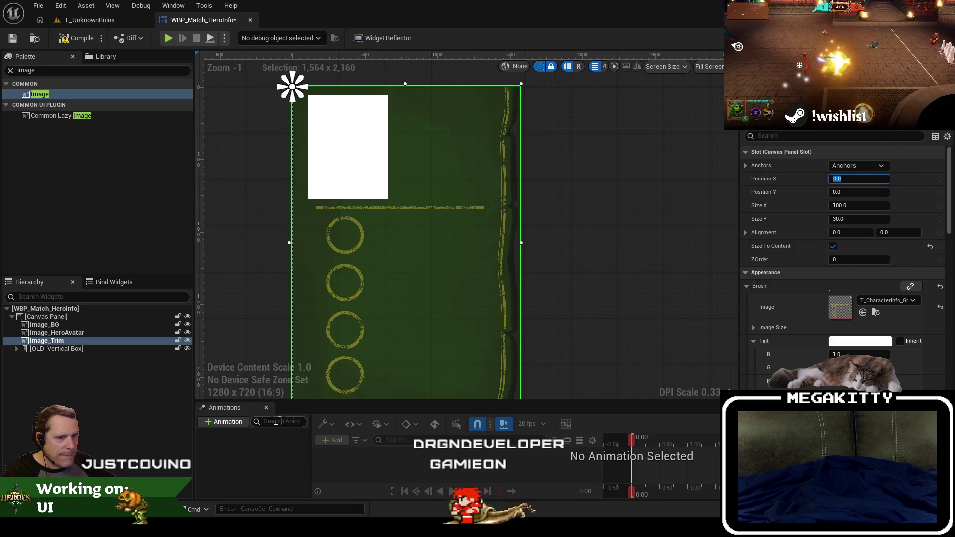
left_click(176, 341)
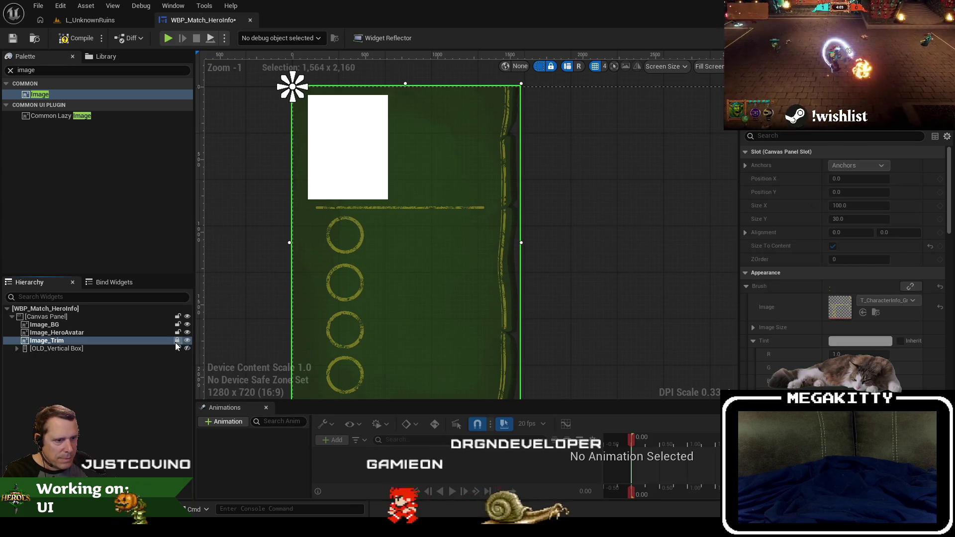
Place Image_HeroAvatar at position X 86, Y 56.
left_click(113, 333)
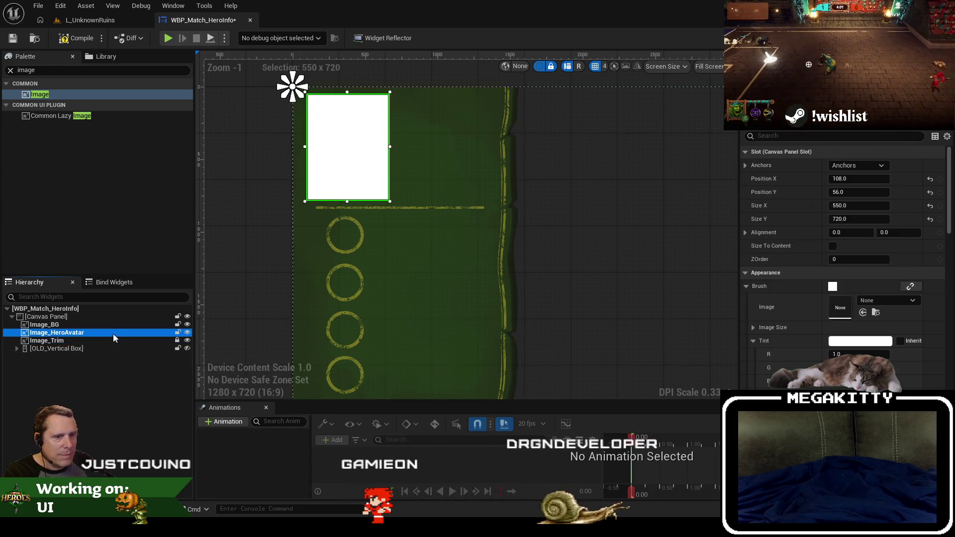
left_click(872, 179)
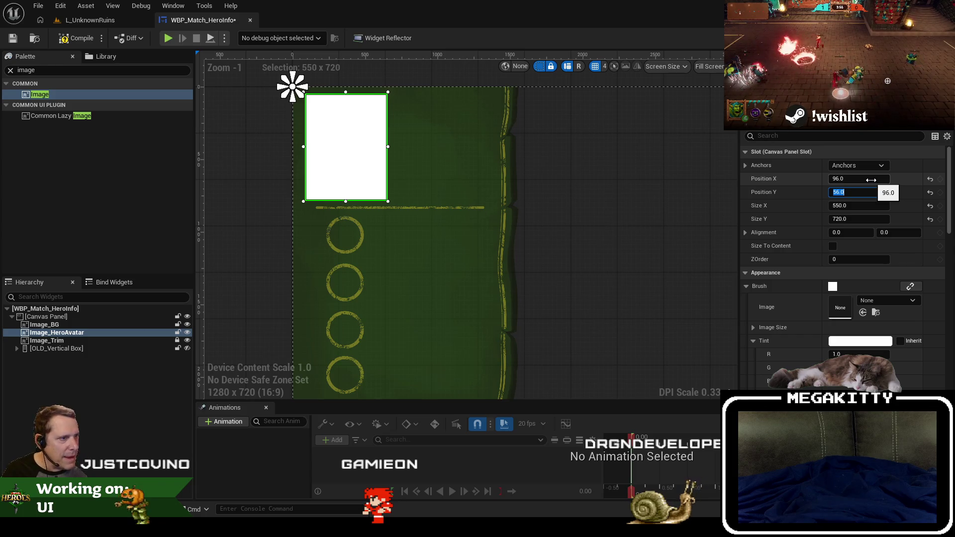
scroll(406, 191, "up", 4)
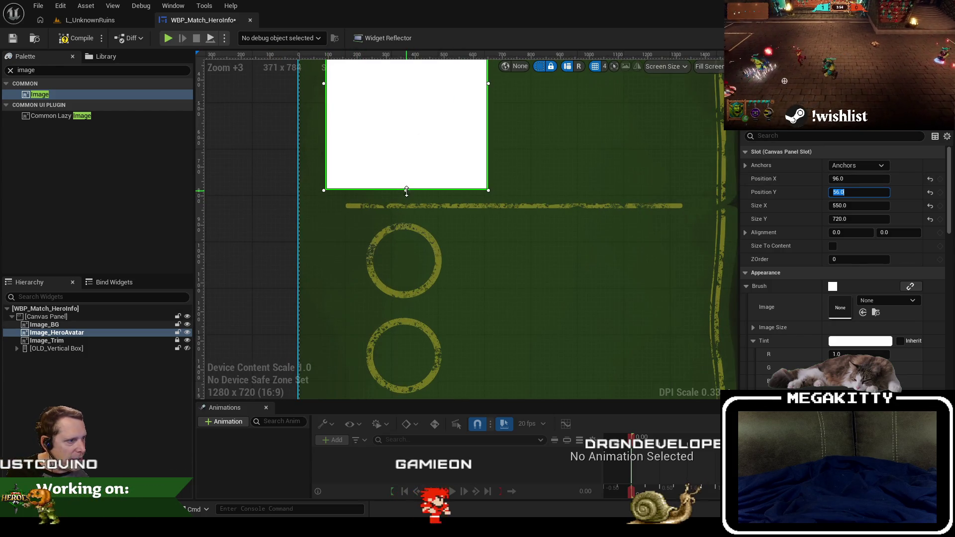
left_click(870, 179)
type("9")
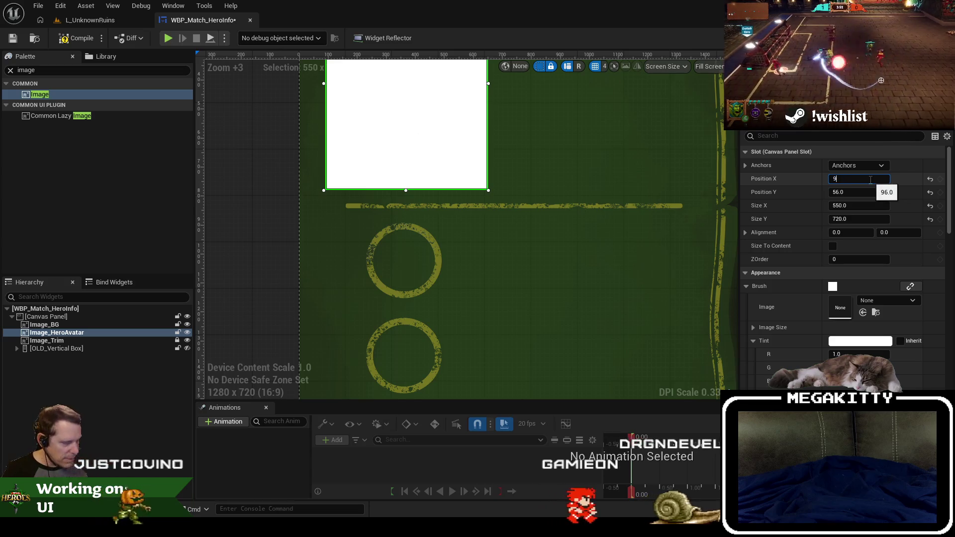
type("0")
key("Return")
type("86")
key("Return")
scroll(571, 219, "down", 3)
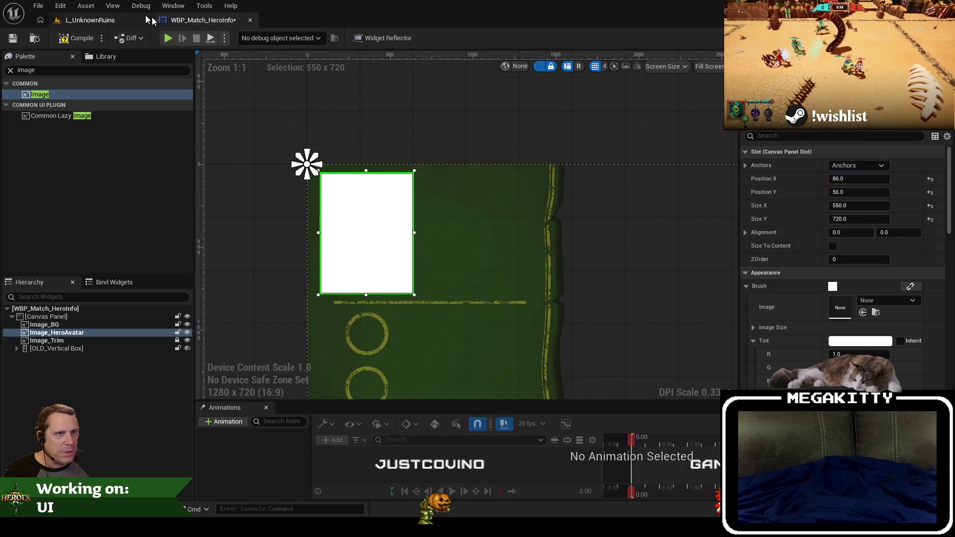
Assign the Brute_Blue_550x720 texture as Image_HeroAvatar's brush image and view the whole layout.
left_click(92, 20)
left_click(300, 430)
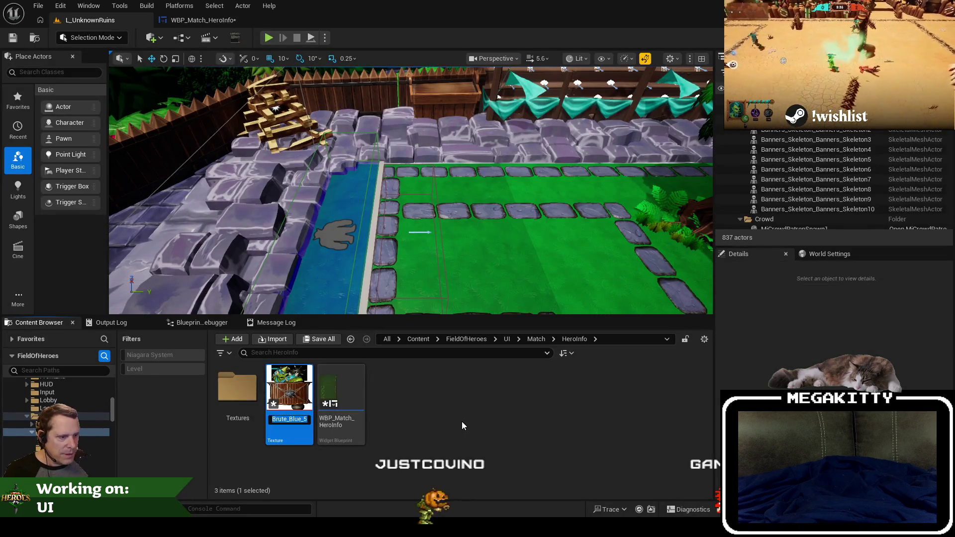
left_click(203, 19)
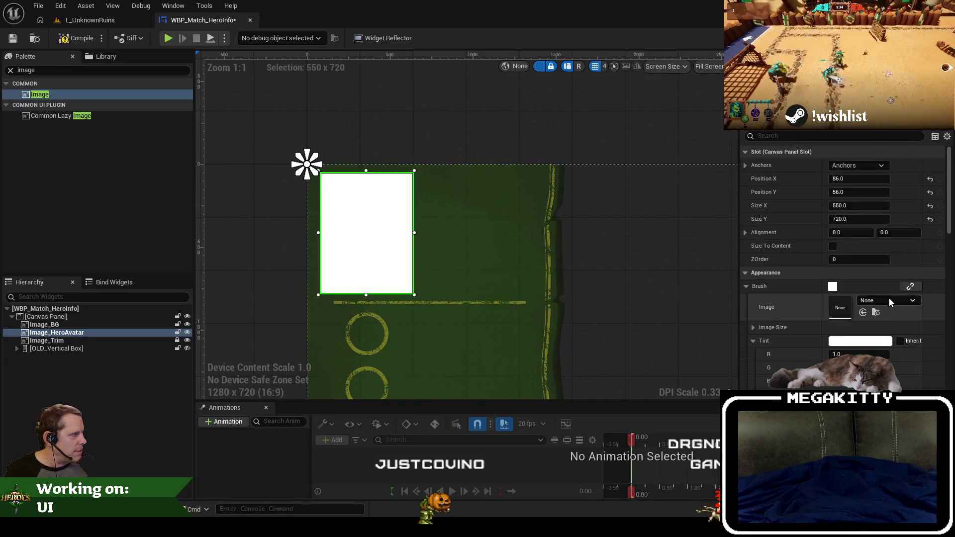
left_click(890, 300)
type("Brute_Blue_550x720")
left_click(888, 188)
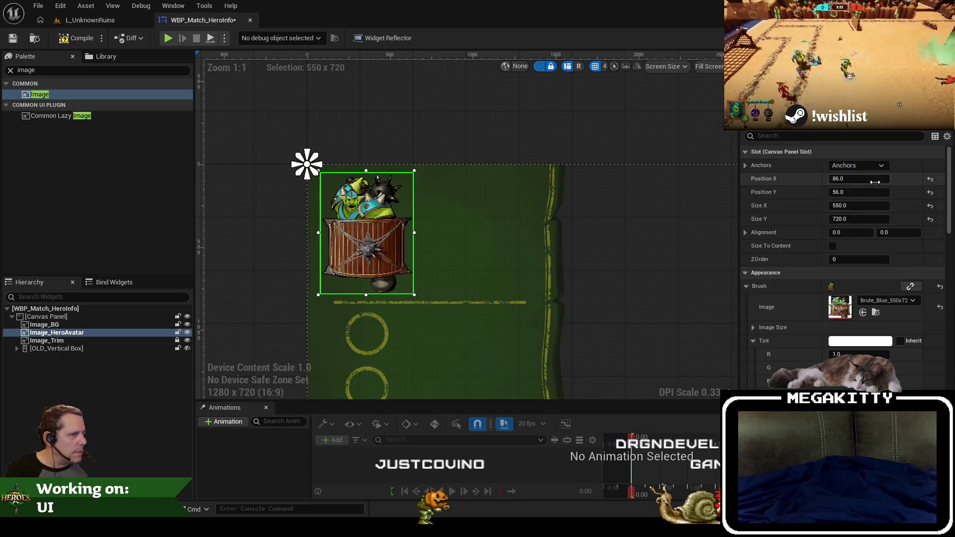
left_click(645, 271)
scroll(602, 274, "down", 3)
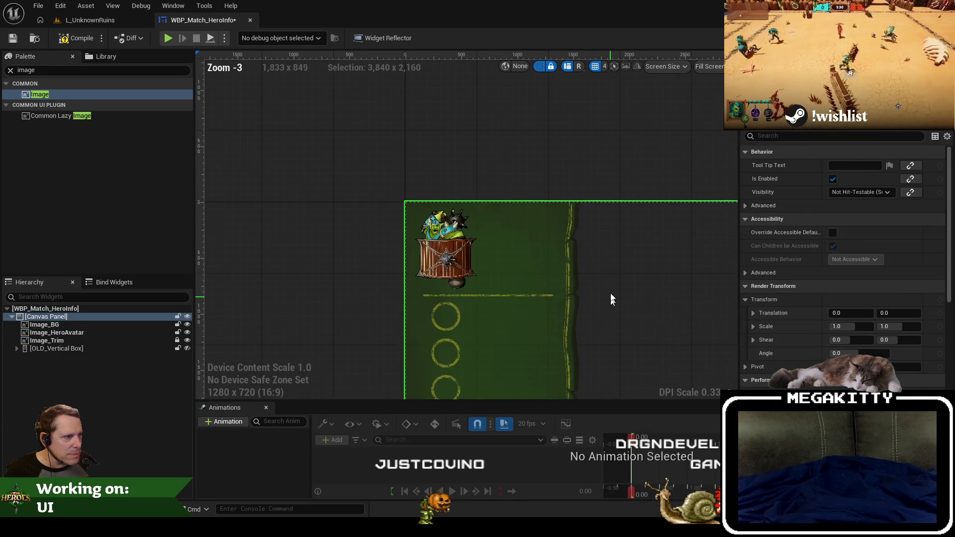
scroll(549, 206, "up", 1)
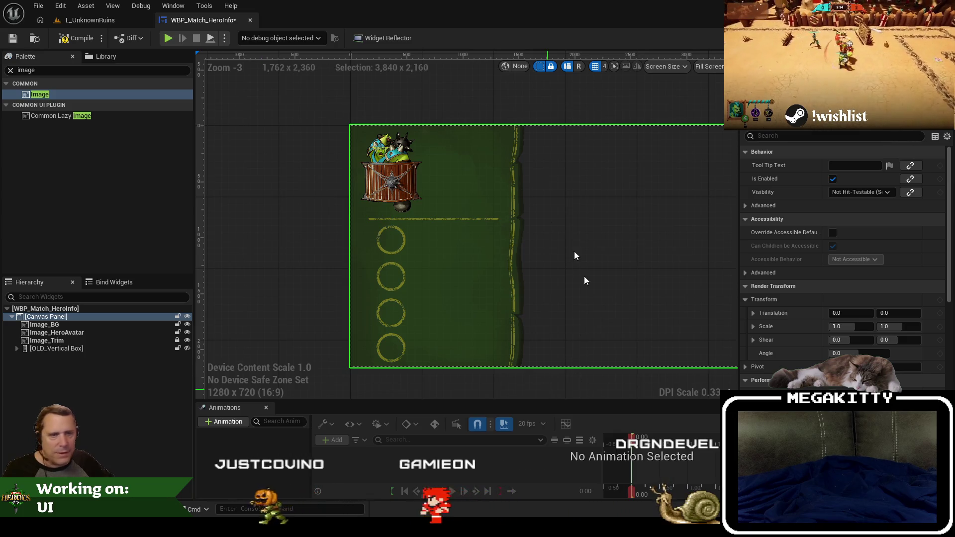
key("alt+Tab")
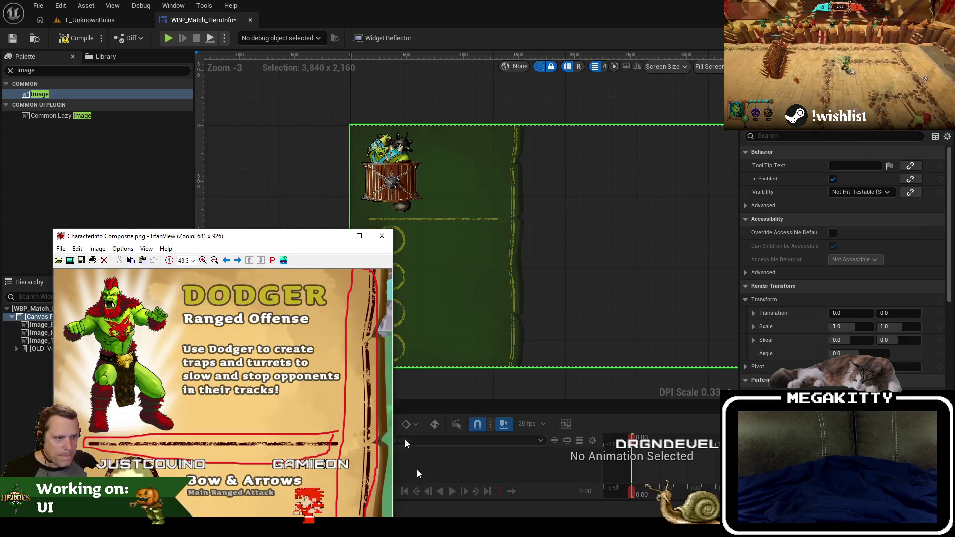
Drag the IrfanView window off screen and zoom into the designer canvas.
mouse_move(298, 243)
left_mouse_down()
mouse_move(237, 213)
mouse_move(266, 151)
mouse_move(279, 0)
left_mouse_up()
scroll(426, 185, "up", 4)
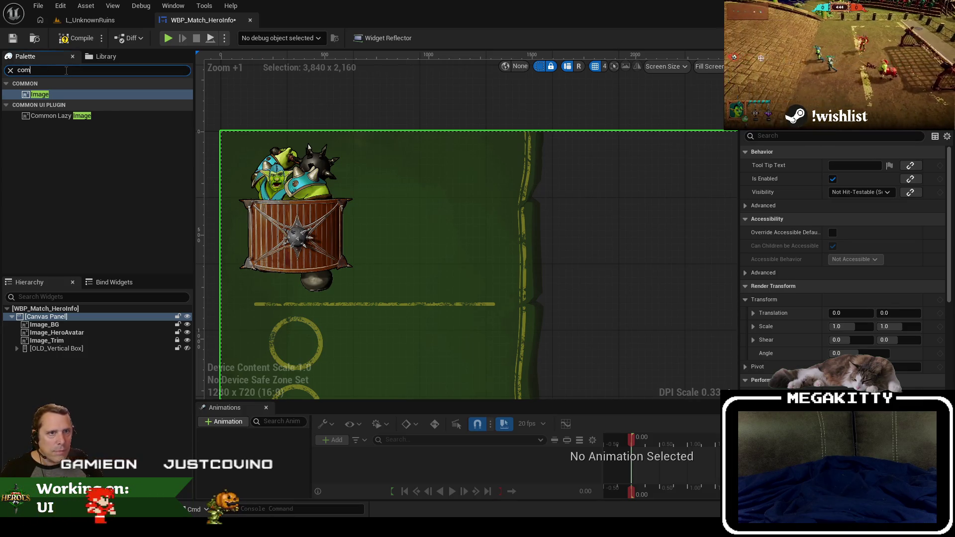
Add a Common Text widget above Image_Trim, sized about 549×71, right of the portrait.
type("mon text")
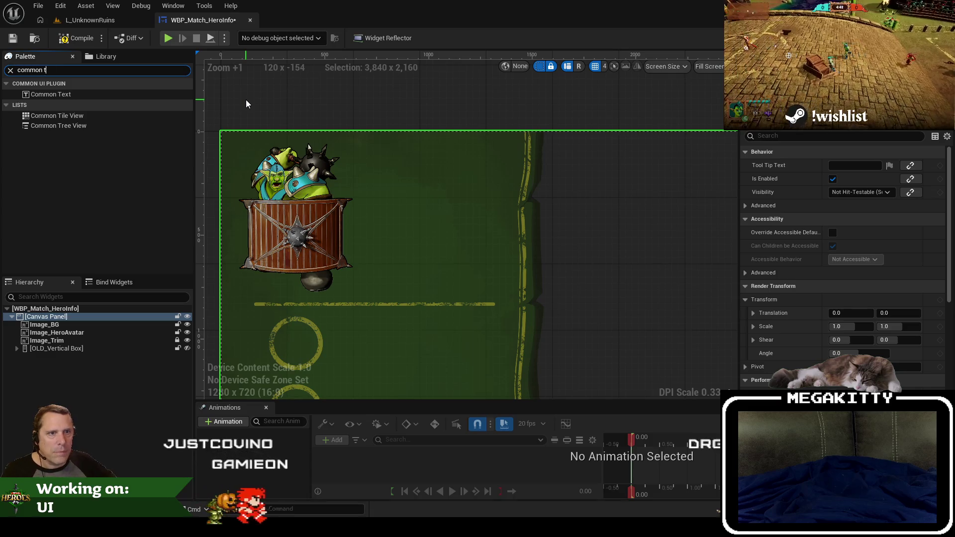
mouse_move(43, 124)
left_mouse_down()
mouse_move(70, 130)
mouse_move(79, 335)
left_mouse_up()
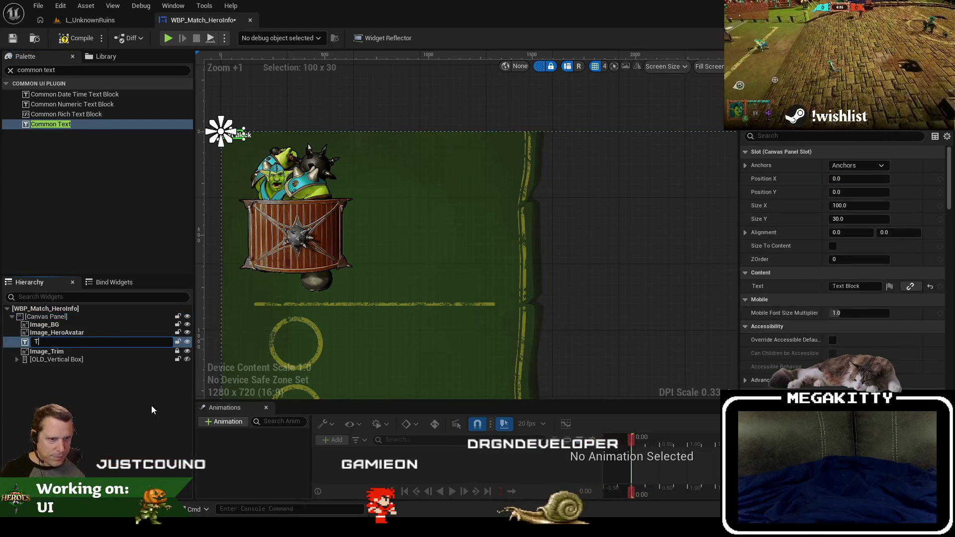
type("Text_")
key("ctrl+z")
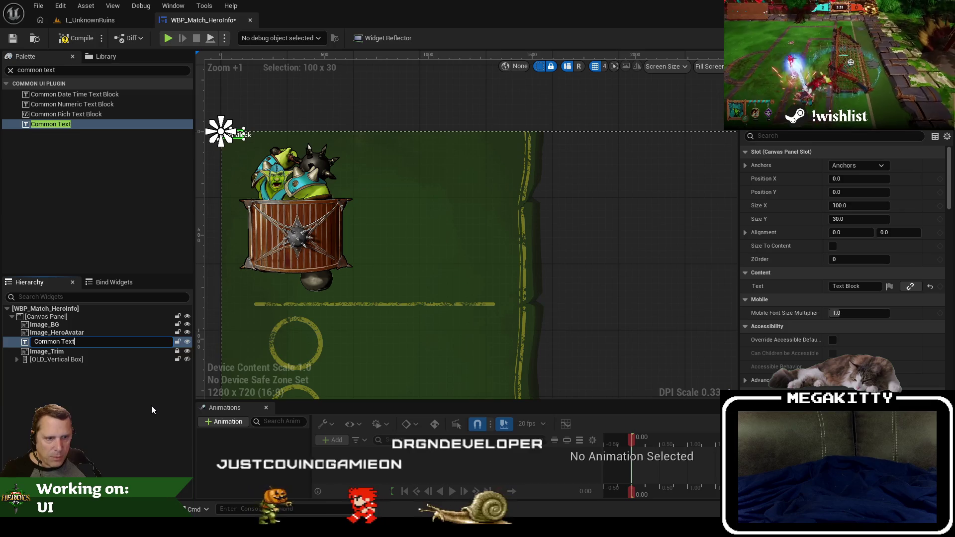
left_click_drag(242, 138, 337, 148)
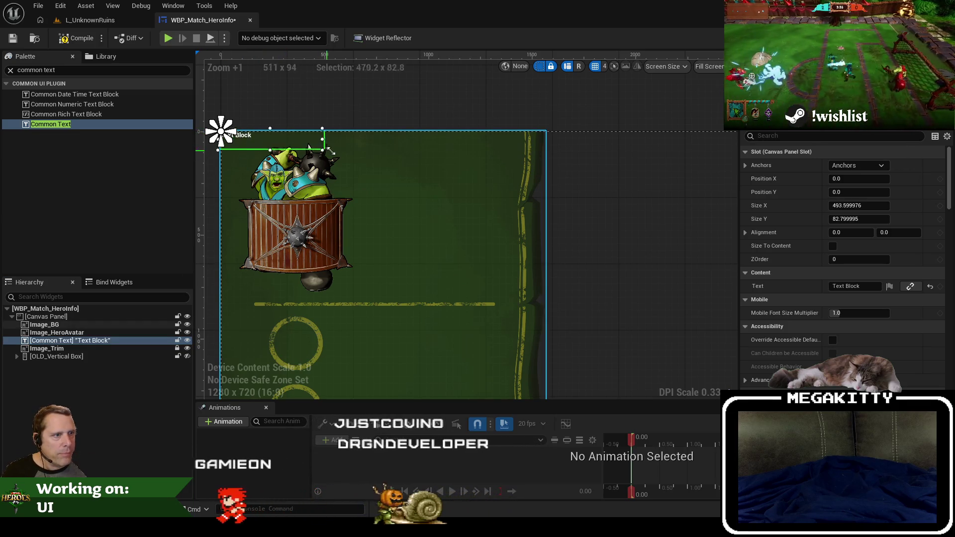
left_click_drag(245, 140, 391, 157)
scroll(390, 153, "down", 4)
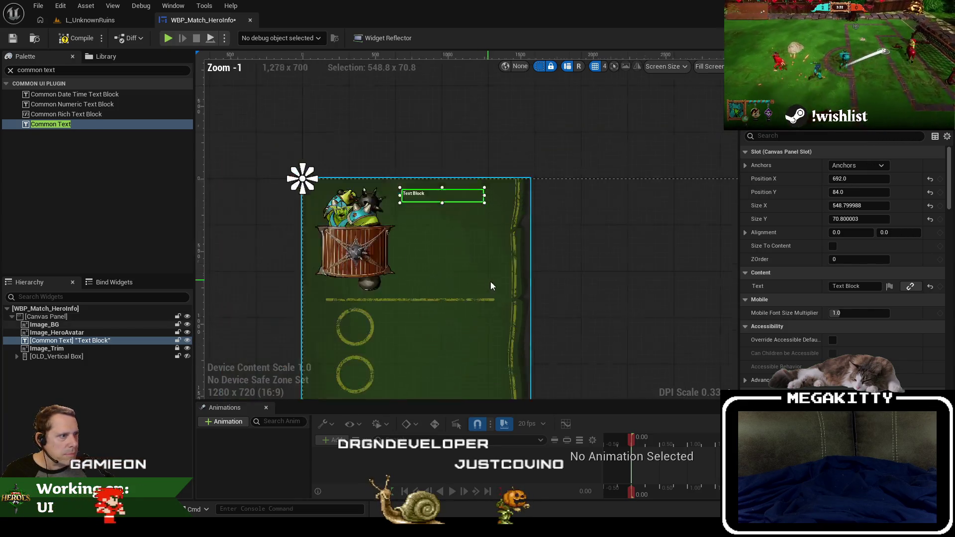
scroll(388, 190, "up", 4)
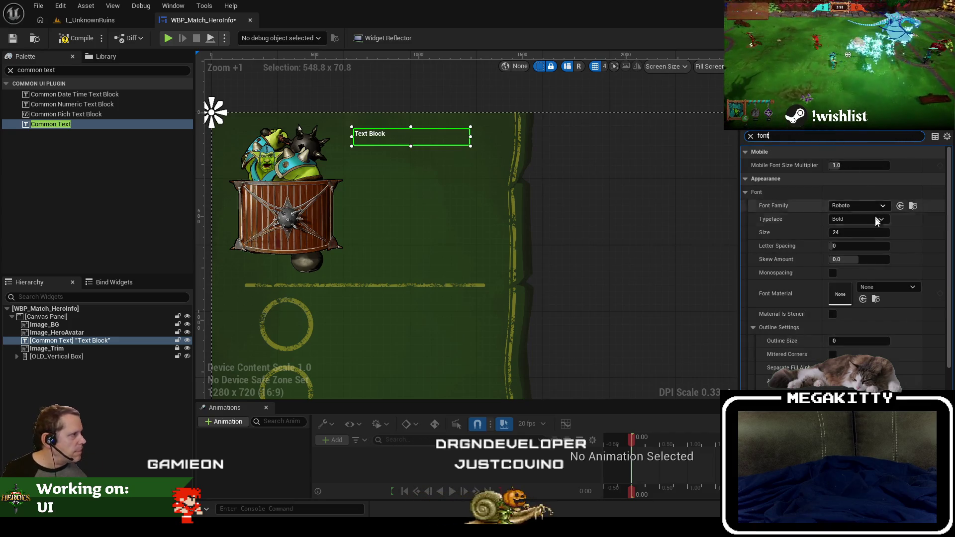
Give the text Font Size 96 and the Sauna-Bold_Font family, enlarging its box.
left_click(864, 233)
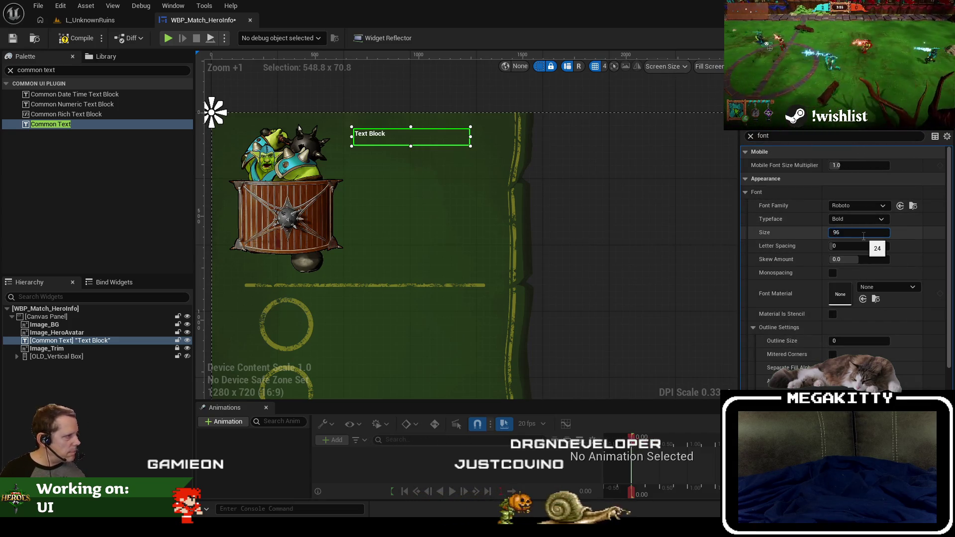
type("96")
key("Return")
left_click(865, 205)
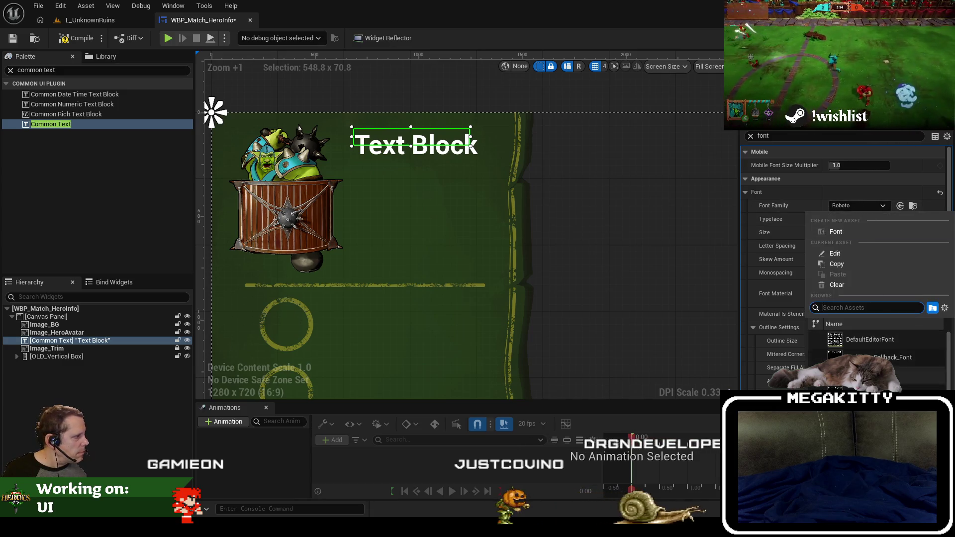
left_click(875, 375)
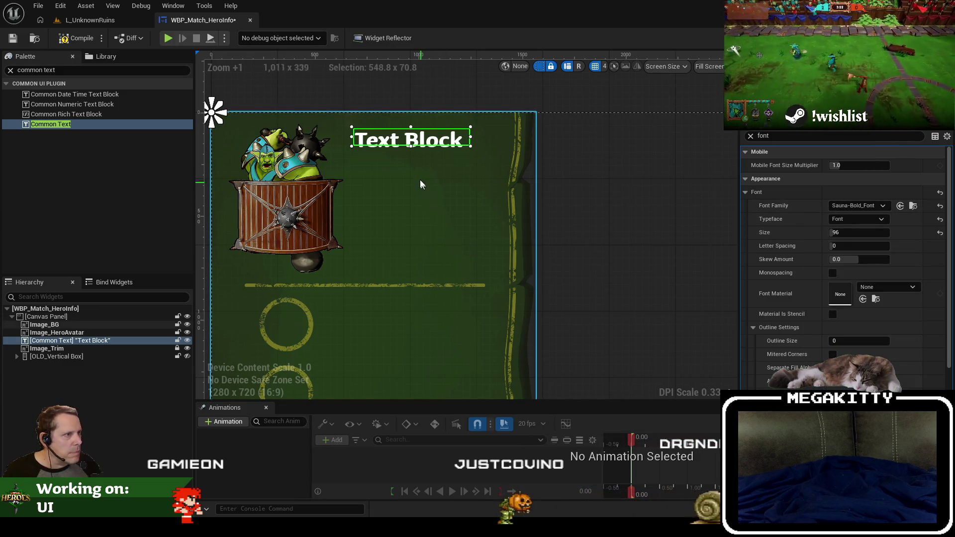
mouse_move(414, 147)
left_mouse_down()
mouse_move(412, 165)
mouse_move(407, 140)
left_mouse_up()
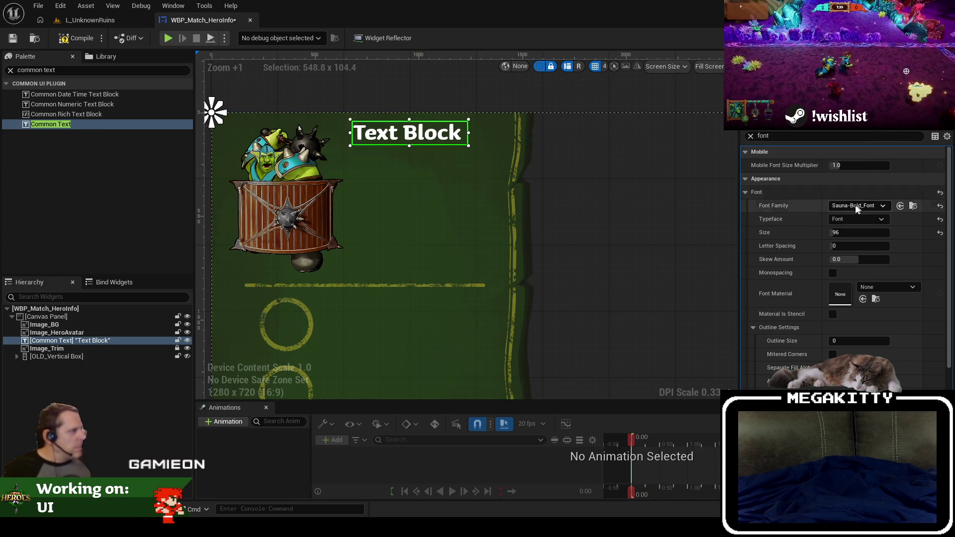
Set the widget's text to 'Horus' and compare it against the reference card.
left_click(750, 135)
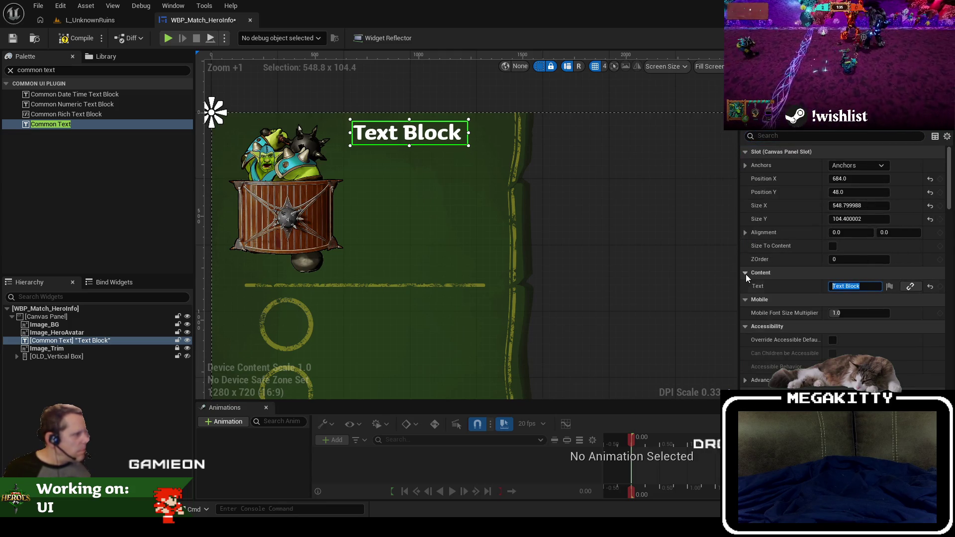
type("Horus")
key("Return")
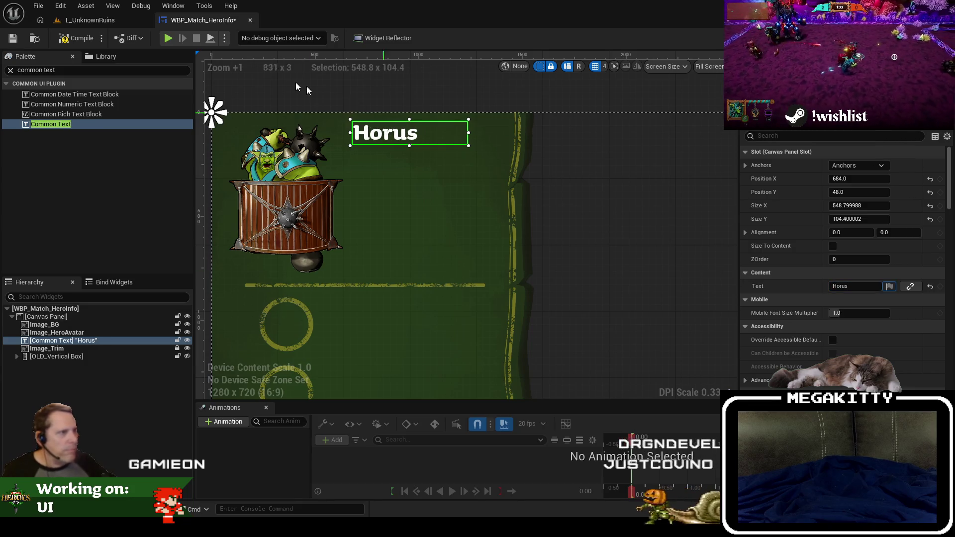
scroll(382, 136, "up", 3)
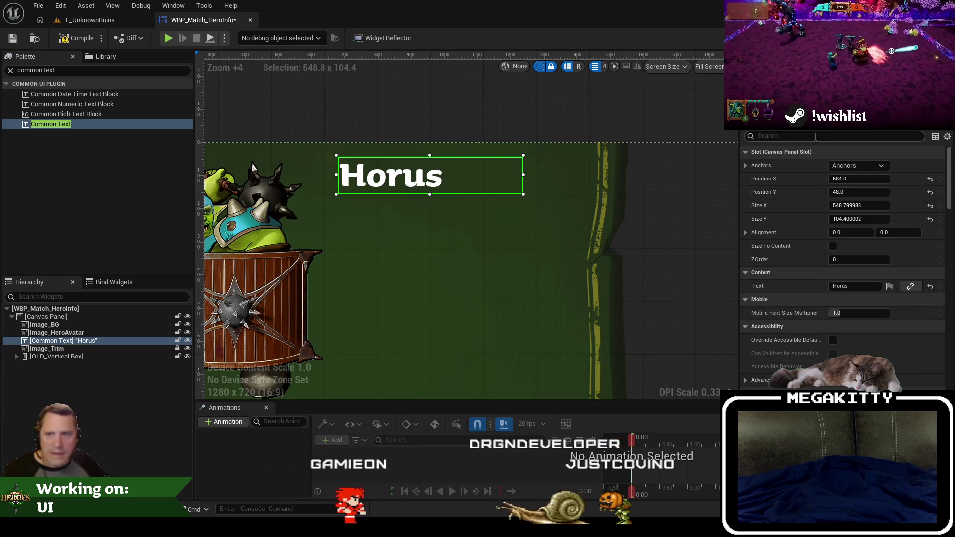
scroll(906, 318, "down", 10)
scroll(905, 323, "down", 2)
key("alt+Tab")
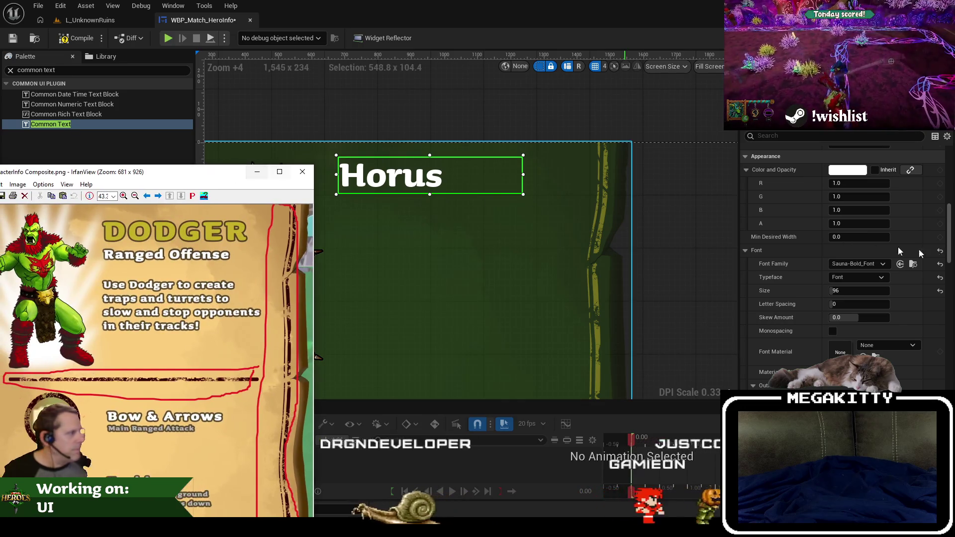
scroll(885, 248, "down", 5)
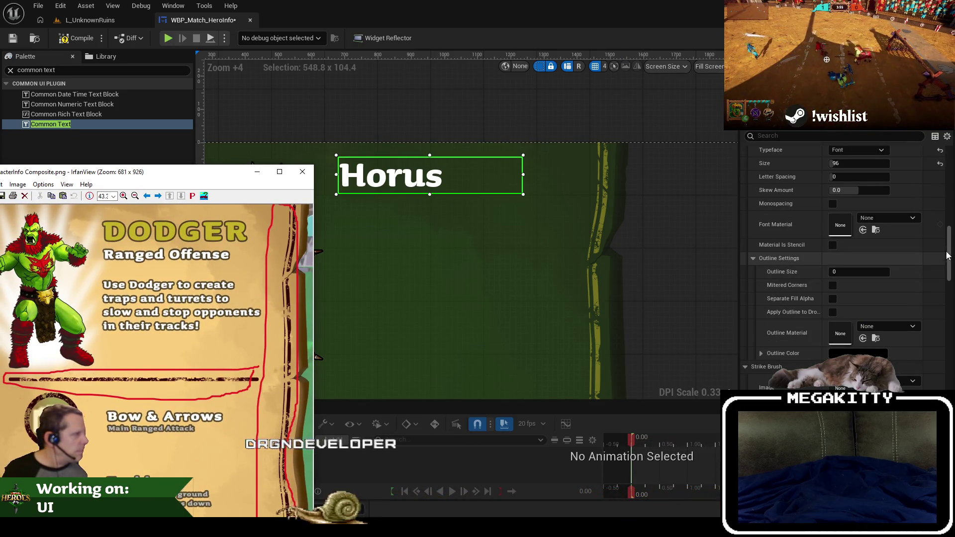
key("alt+Tab")
scroll(895, 258, "up", 8)
left_click(859, 321)
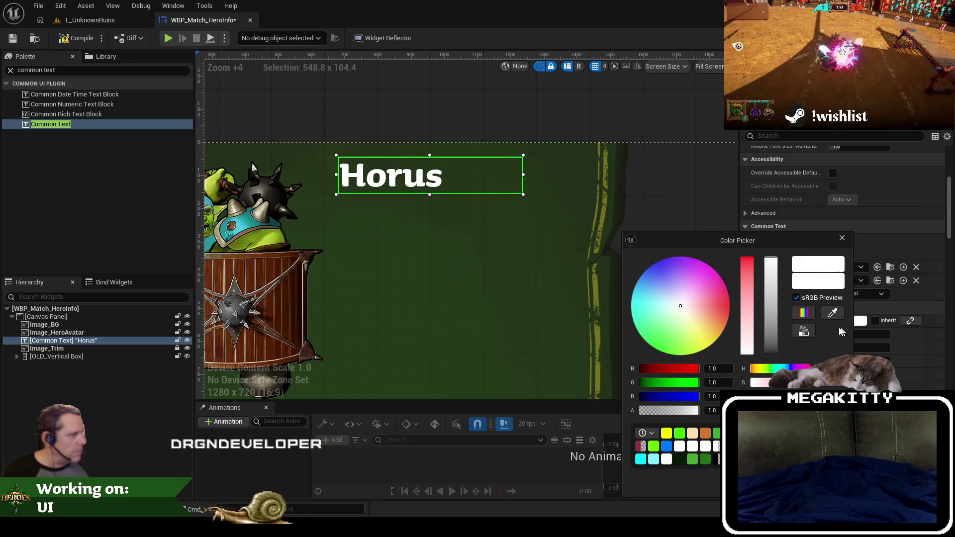
Make the Horus text yellow and give it an outline size of 6.
key("alt+Tab")
key("alt+Tab")
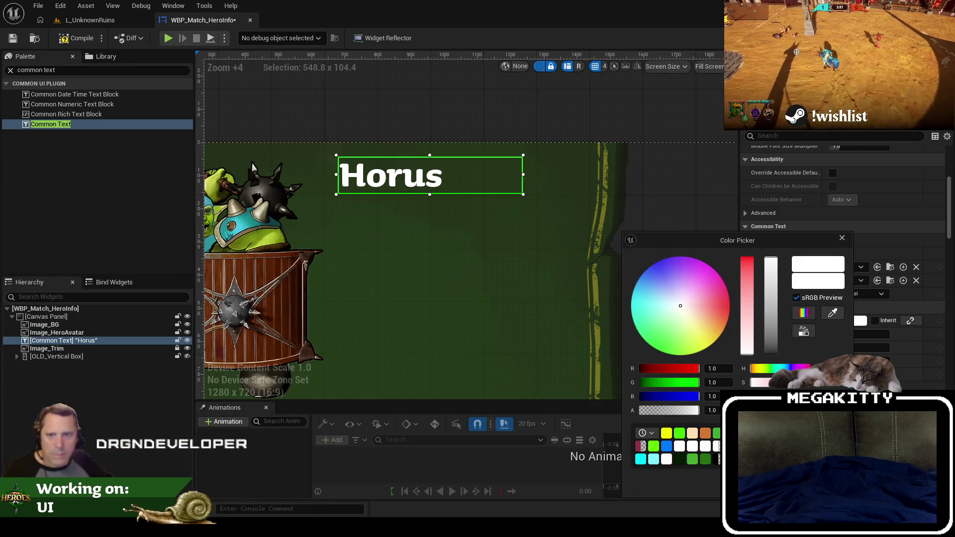
left_click(839, 319)
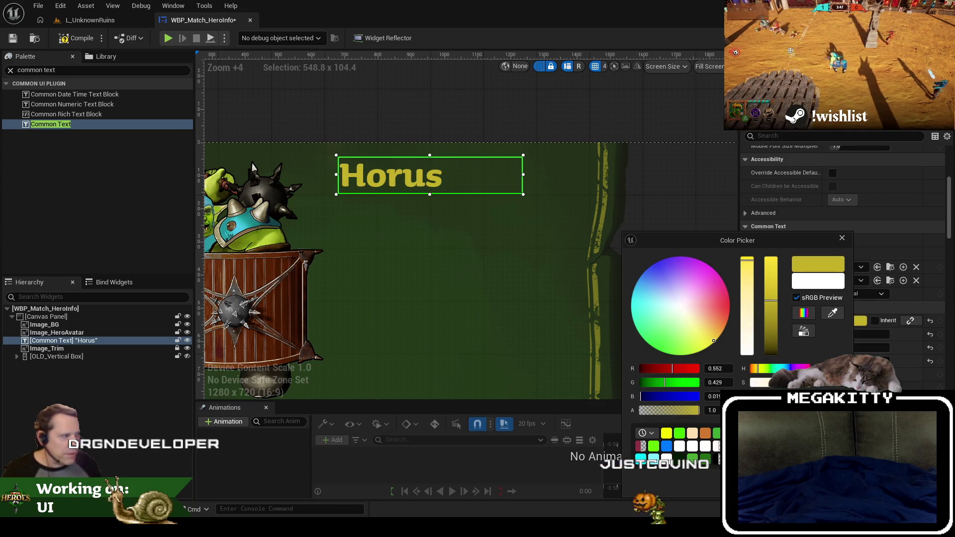
left_click(839, 150)
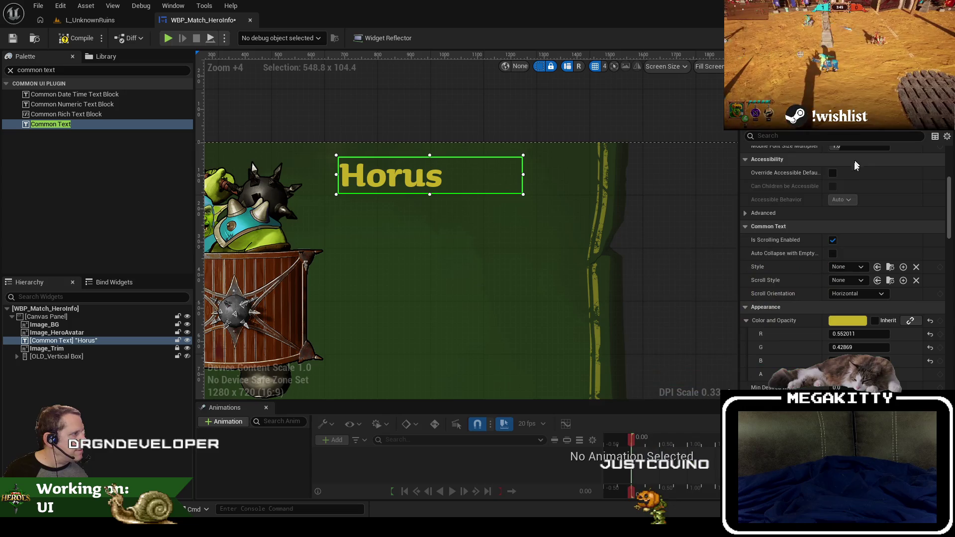
scroll(839, 149, "up", 5)
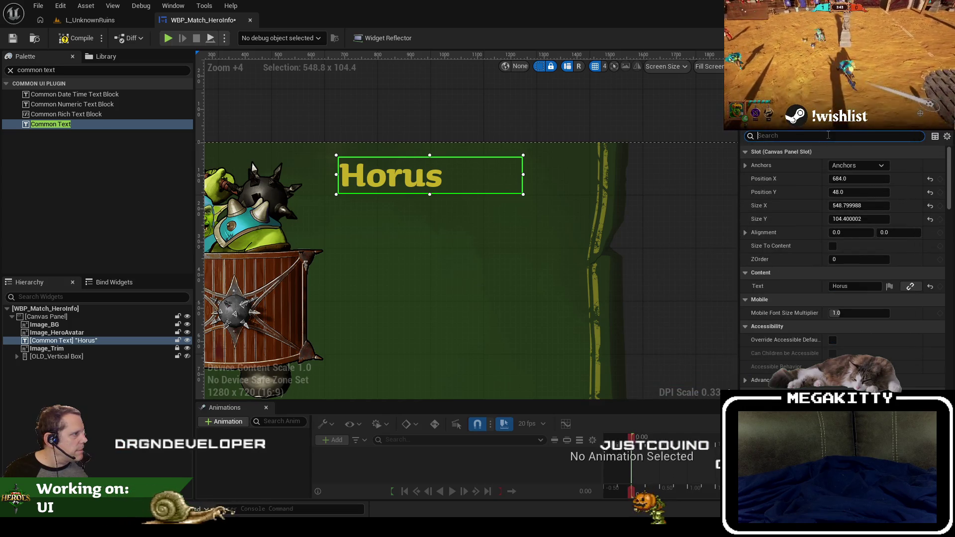
type("outli")
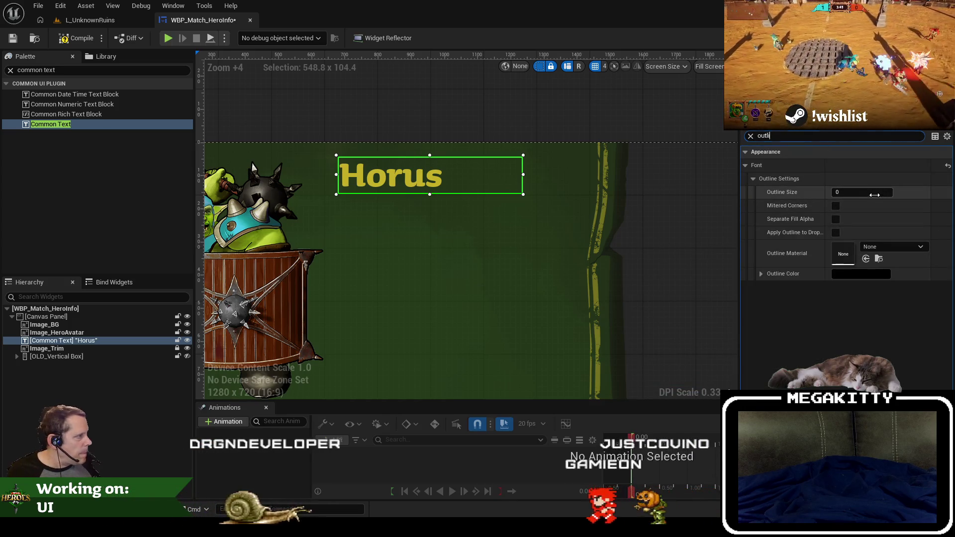
left_click(876, 192)
type("4")
key("Tab")
left_click_drag(875, 192, 883, 193)
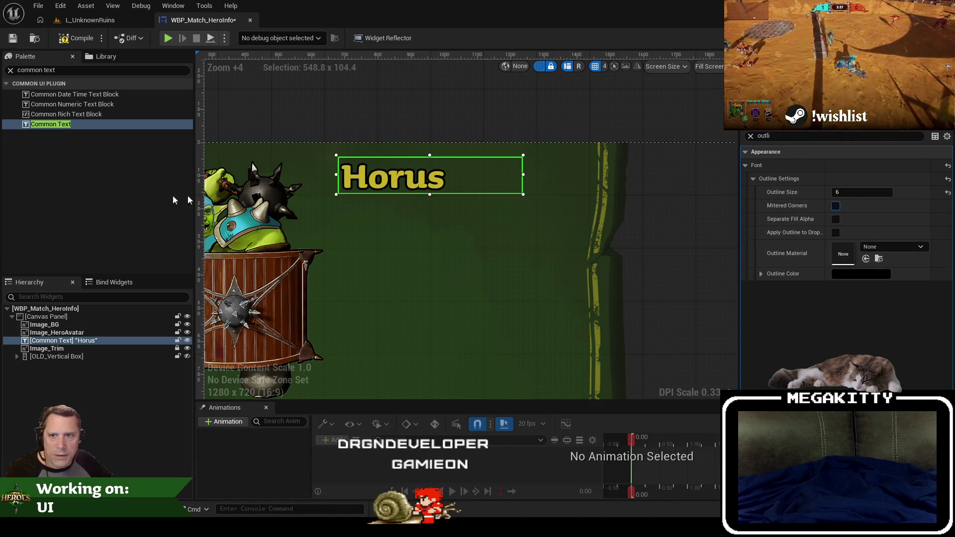
Set the Horus outline colour to dark brown.
left_click(850, 274)
left_click(844, 313)
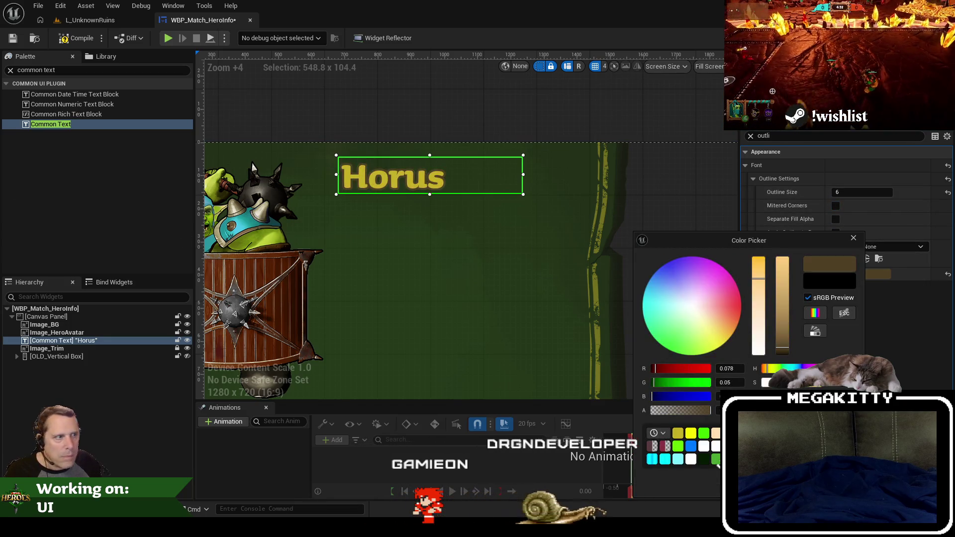
left_click(711, 381)
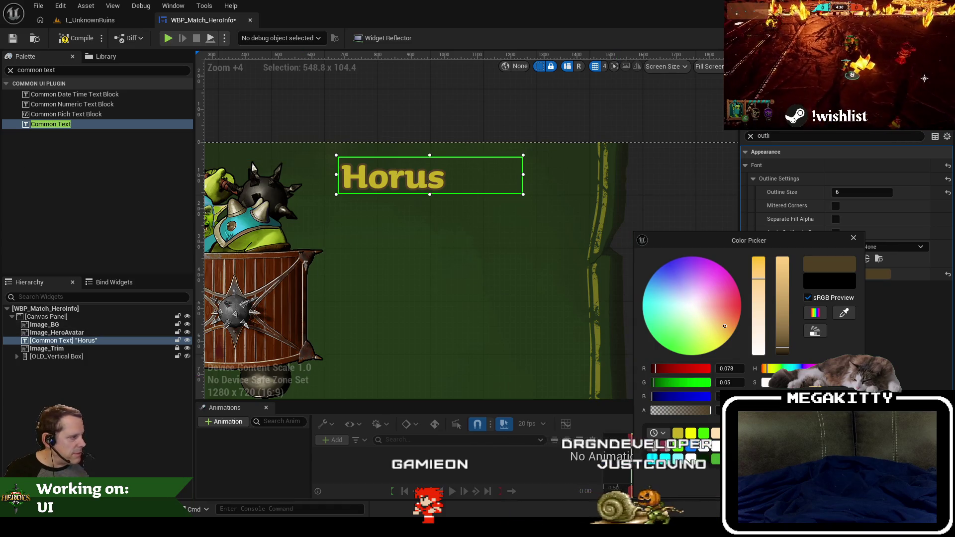
left_click(158, 236)
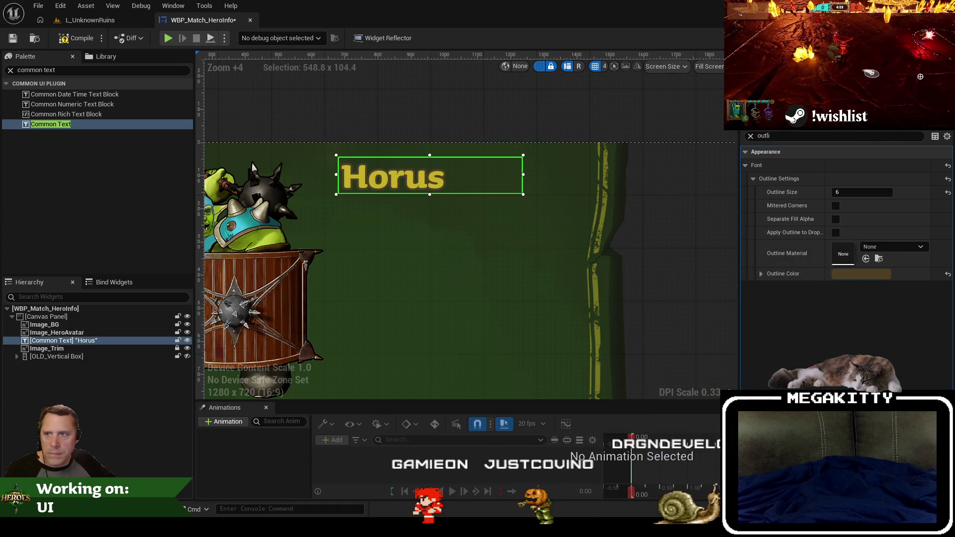
Duplicate the Horus title and place the copy just below the original.
left_click(88, 332)
left_click(92, 341)
key("ctrl+d")
left_click_drag(247, 152, 477, 201)
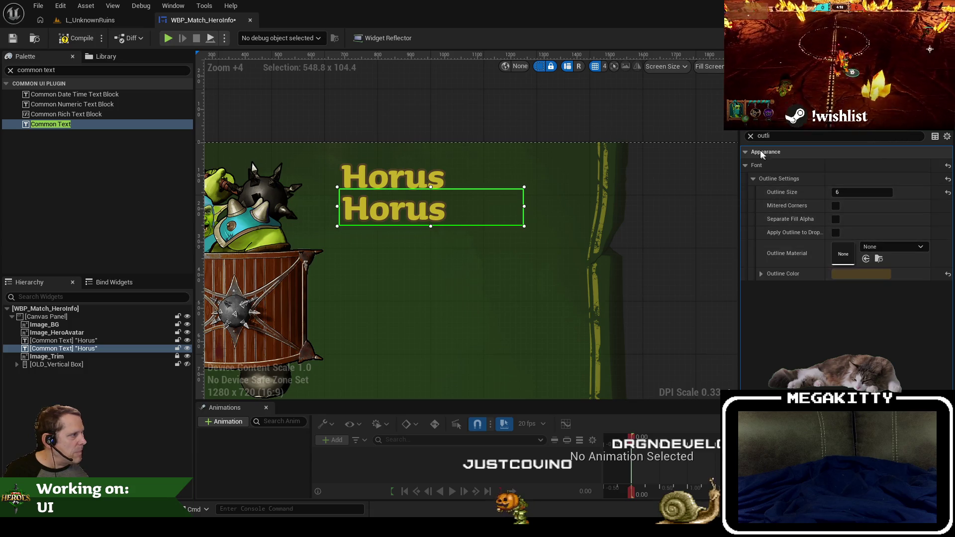
Try font sizes 48 and 64 on the copied title.
left_click(751, 136)
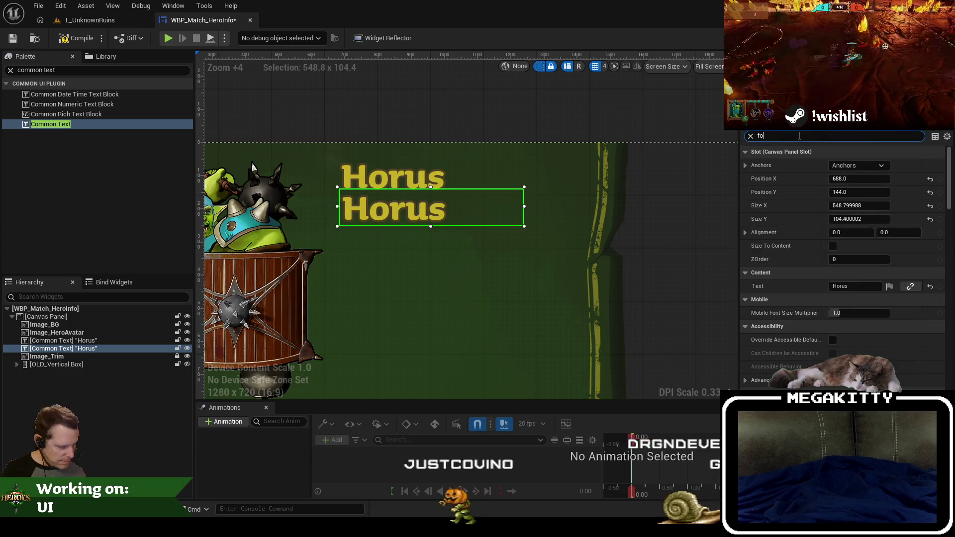
type("font")
left_click(873, 232)
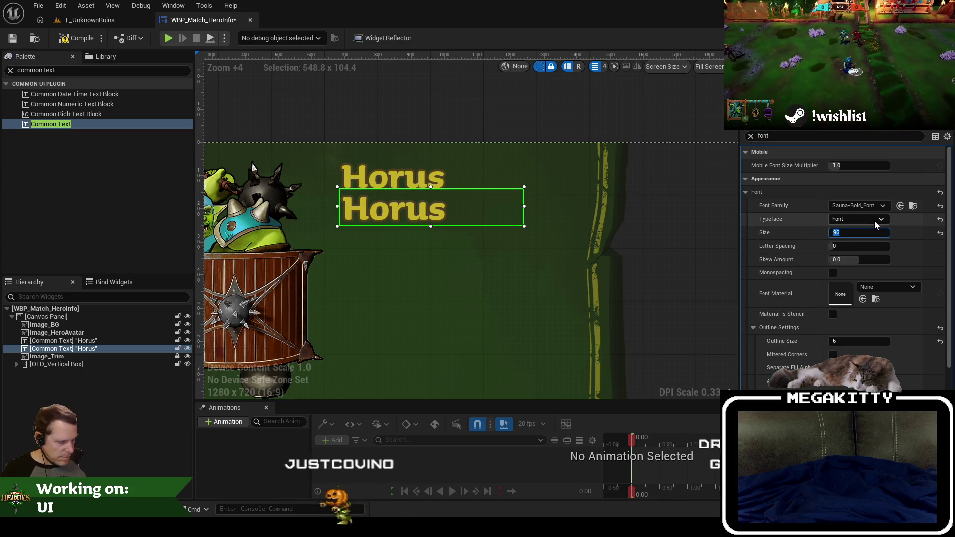
type("48")
key("Tab")
left_click(866, 232)
type("64")
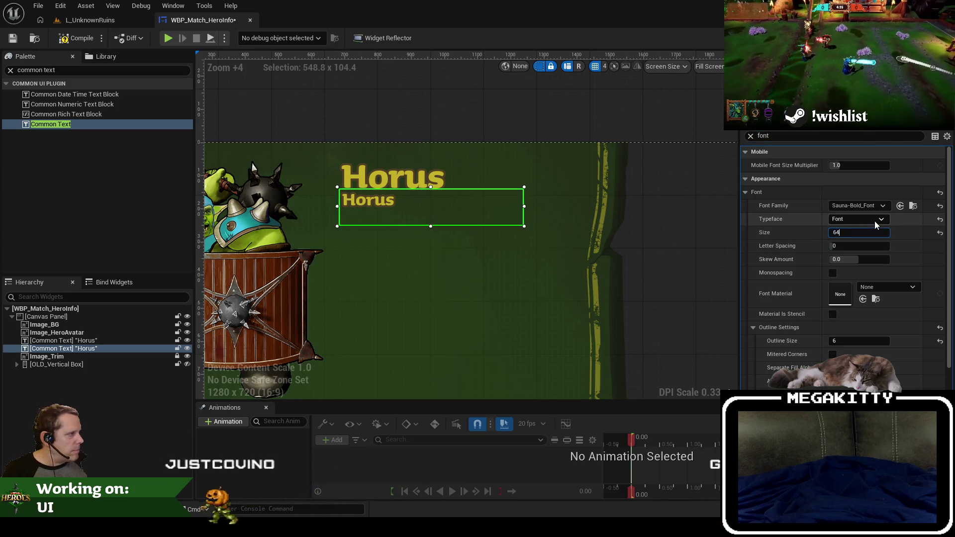
key("Tab")
Change the copy's text to 'Ranged Offense'.
double_click(763, 136)
type("text")
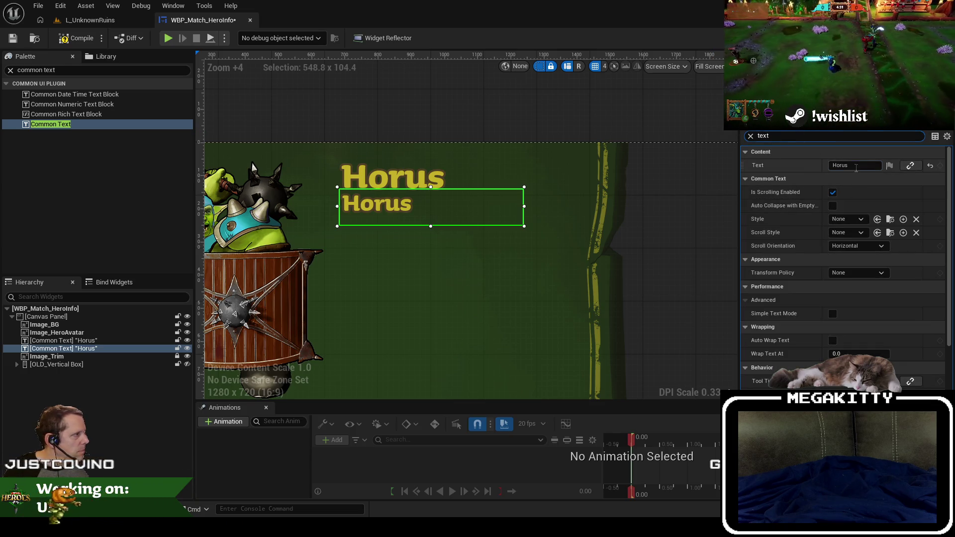
left_click(848, 165)
type("Ranged Offense")
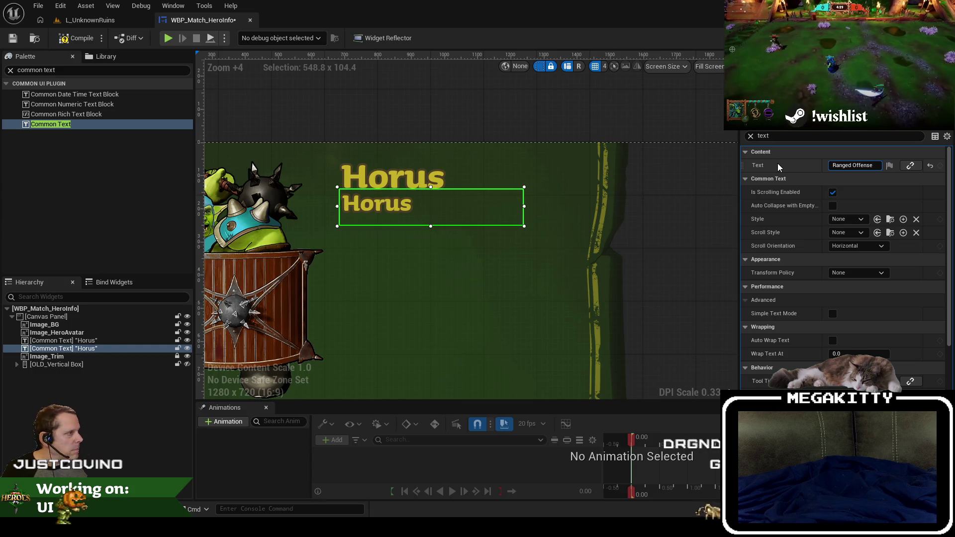
key("Return")
Set the Ranged Offense subtitle's font size to 48.
double_click(763, 136)
type("font")
left_click(875, 233)
type("48")
key("Tab")
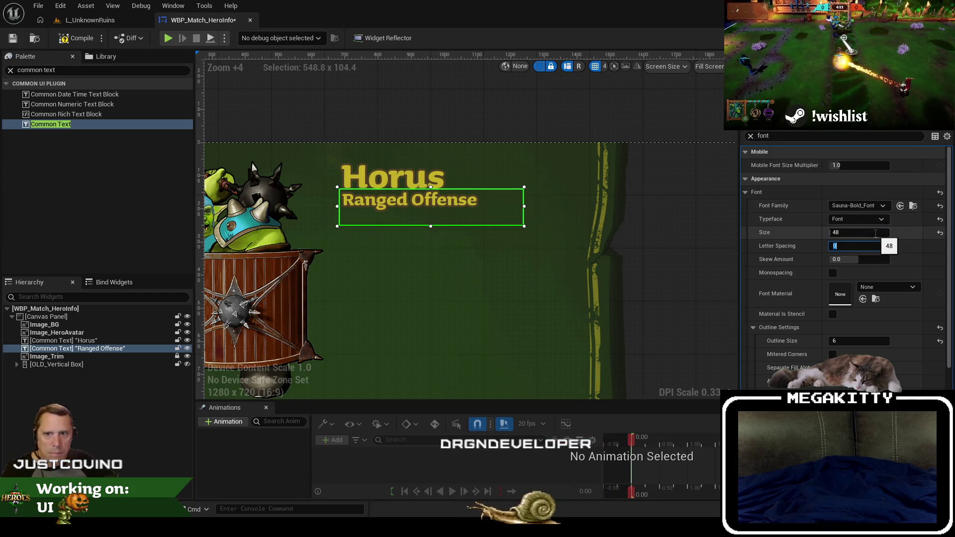
left_click(422, 206)
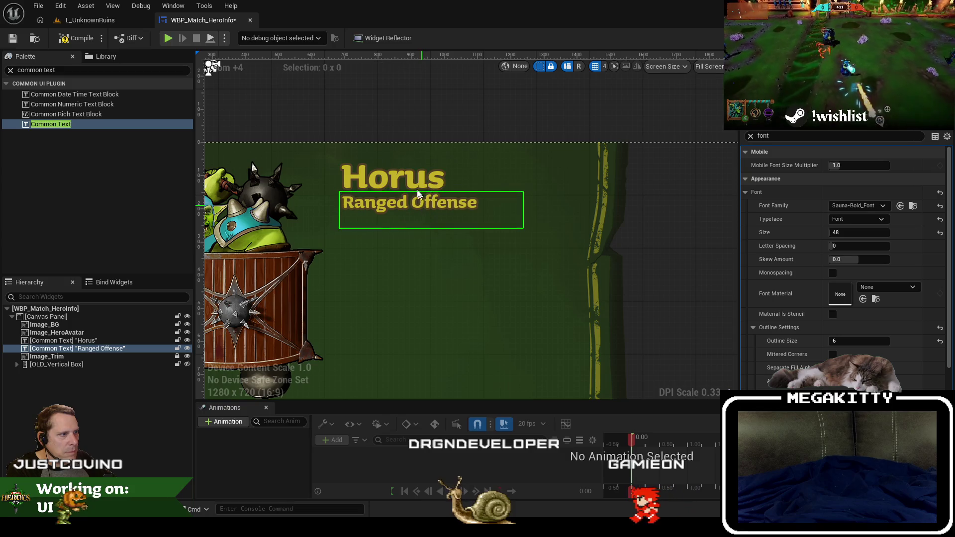
Change the top title's text from Horus to Dodger.
left_click(412, 174)
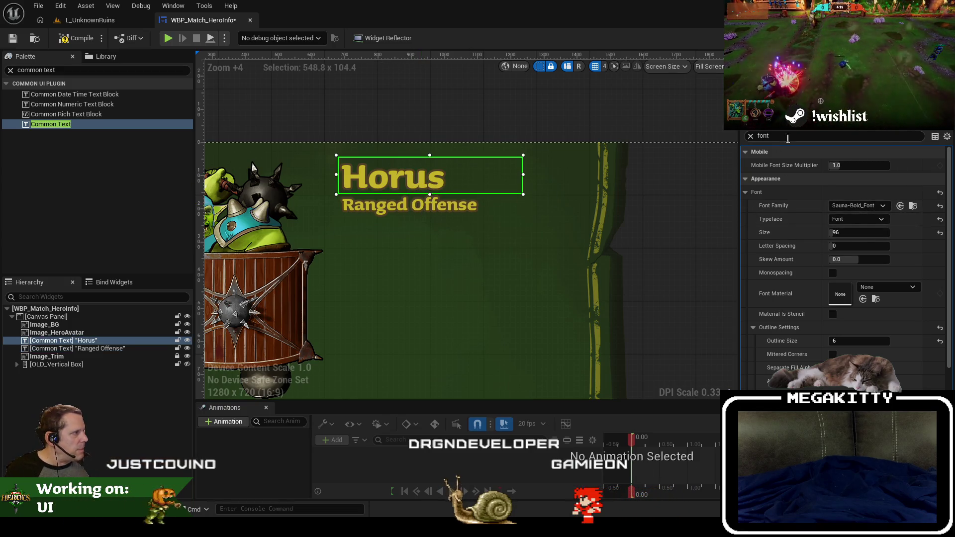
double_click(763, 136)
type("text")
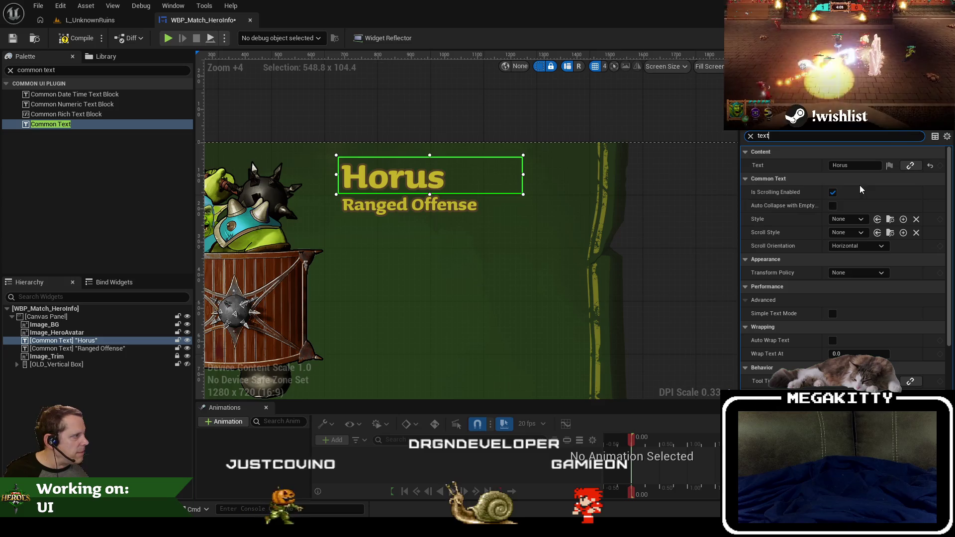
key("Tab")
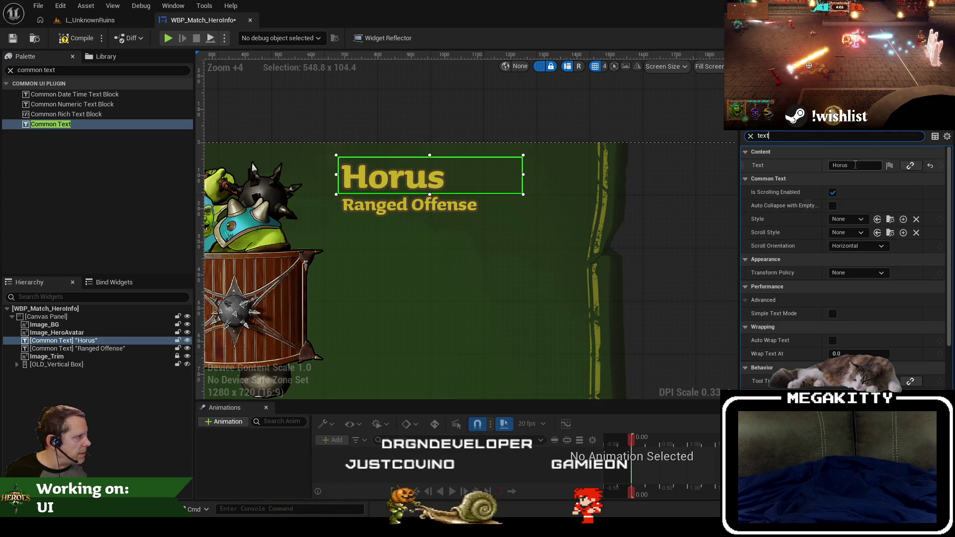
type("Dodger")
key("Tab")
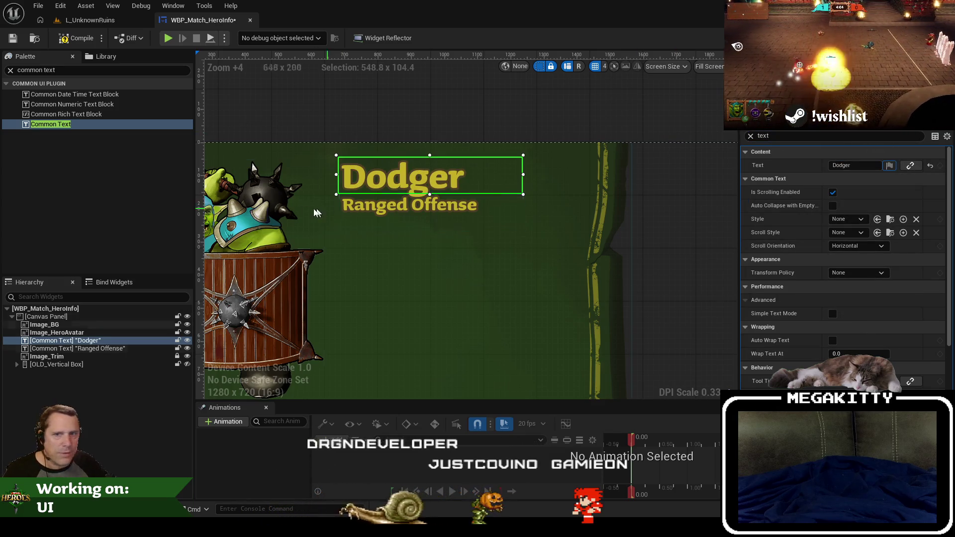
Nudge the Ranged Offense subtitle into place and try a font size of 36.
left_click(380, 206)
key("Down")
key("Down")
key("Down")
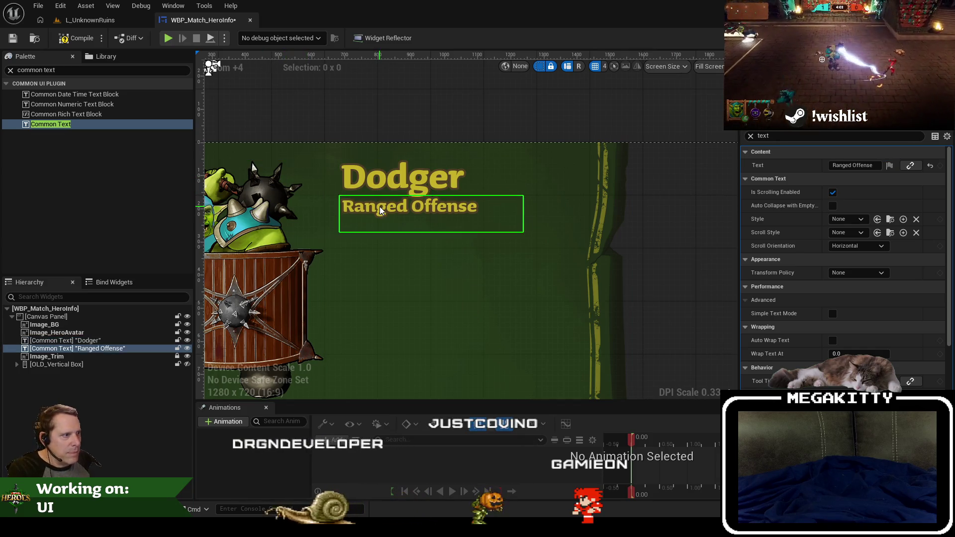
key("Up")
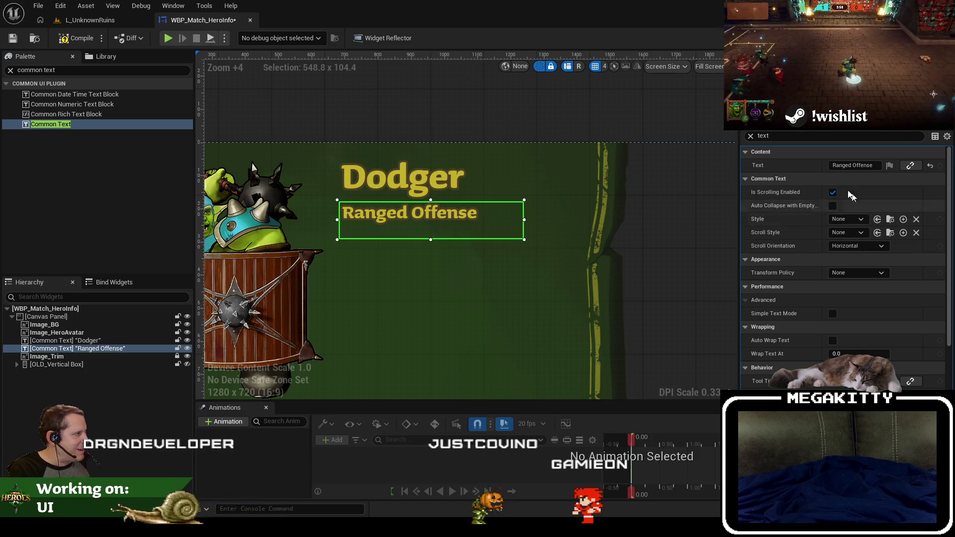
left_click(806, 136)
type("font")
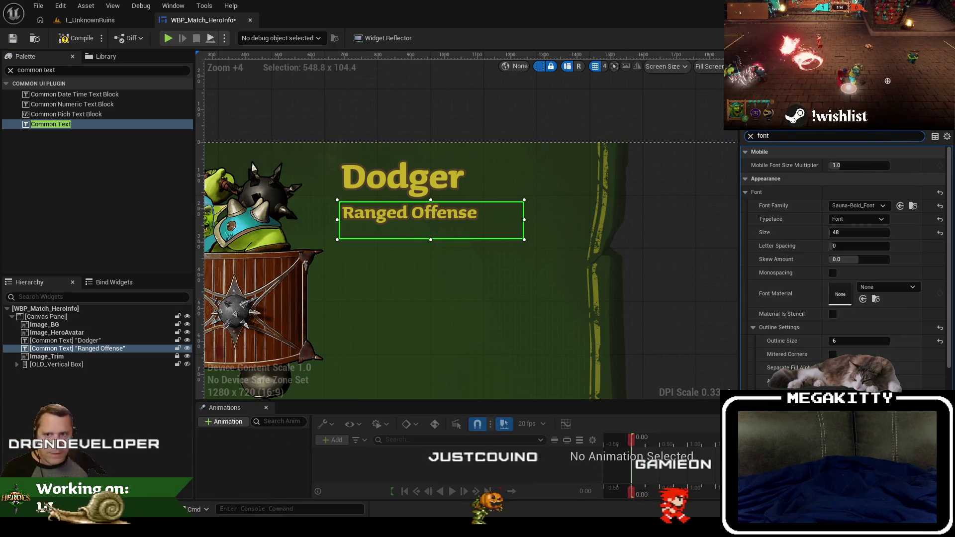
left_click(855, 232)
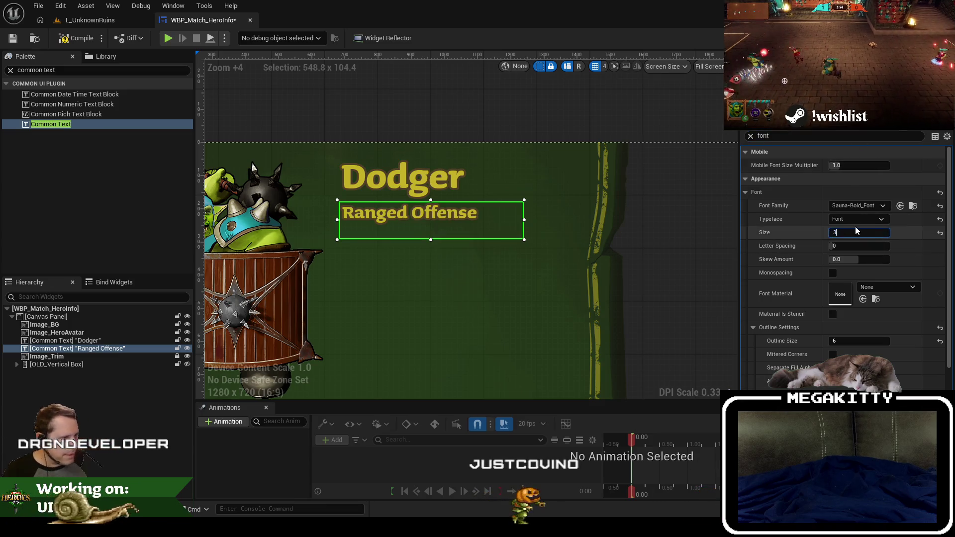
type("36")
key("Tab")
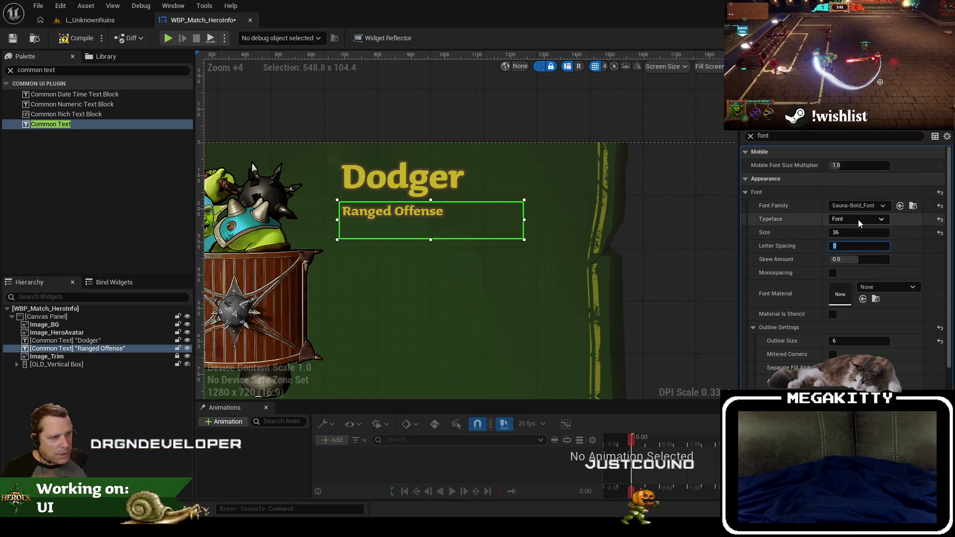
Change the Ranged Offense subtitle's font size to 42.
scroll(613, 276, "down", 8)
scroll(371, 168, "up", 5)
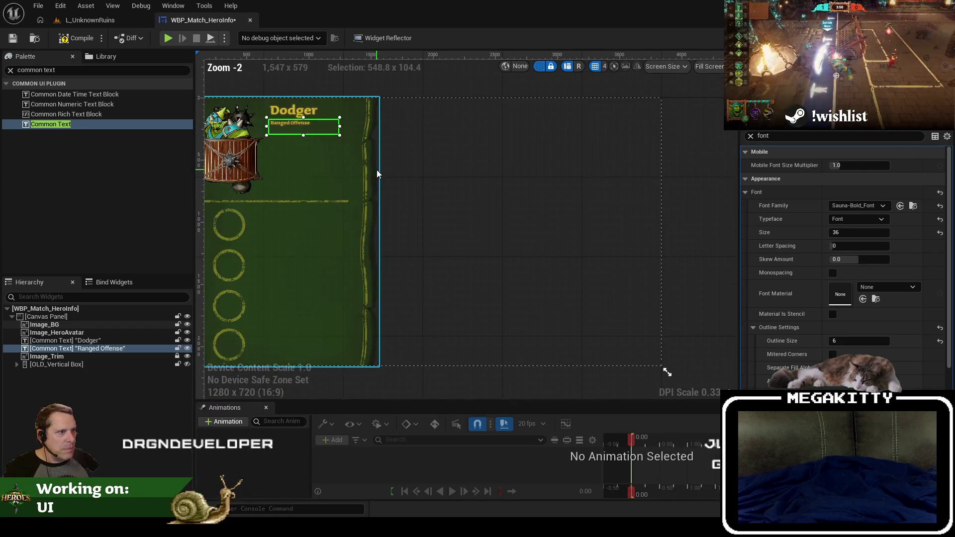
left_click(887, 231)
type("42")
key("Tab")
scroll(562, 252, "down", 6)
scroll(562, 252, "up", 7)
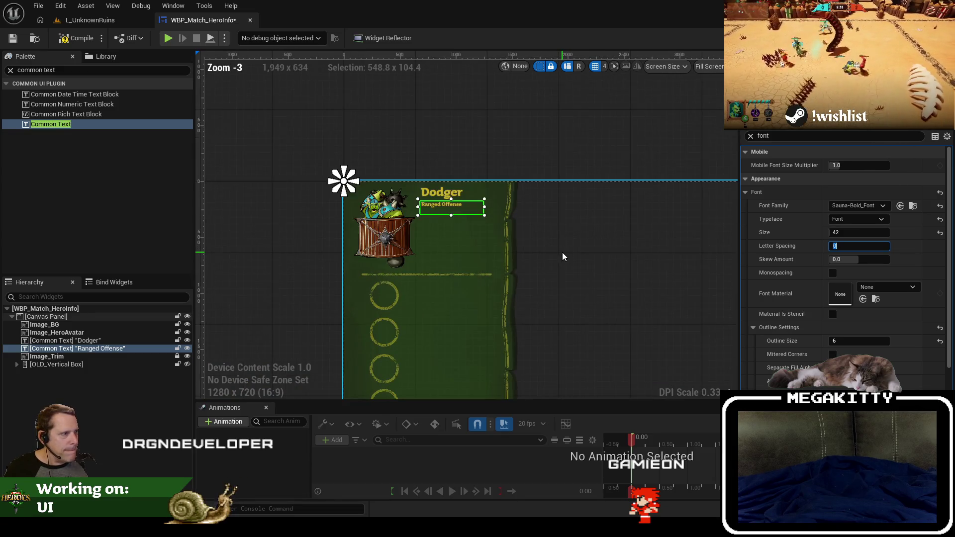
scroll(549, 258, "up", 4)
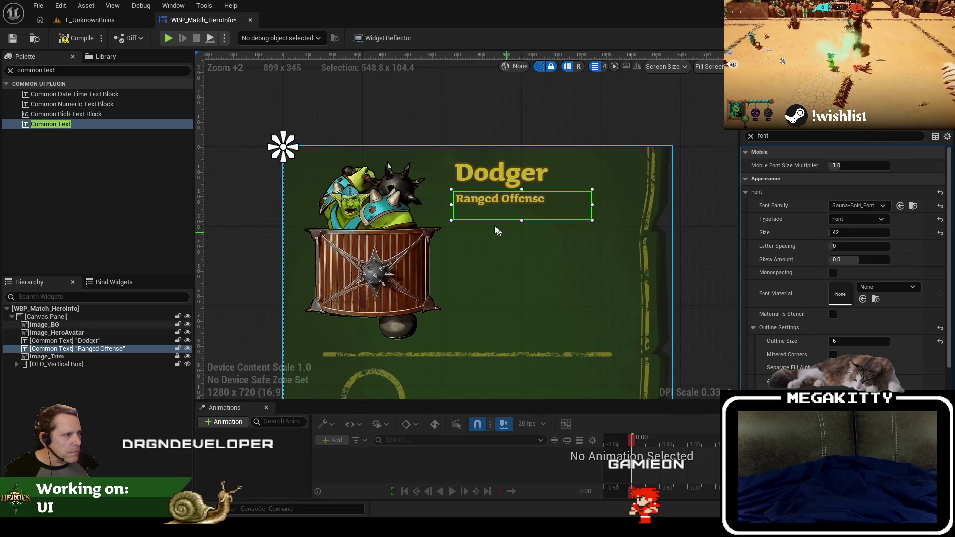
Set the subtitle's X position to 684 so it sits at 684, 184 under Dodger.
left_click(461, 134)
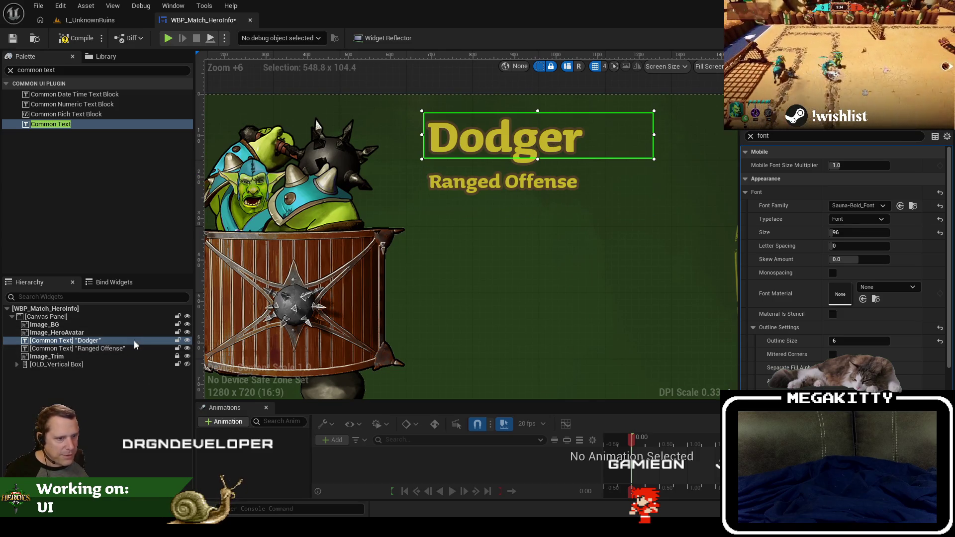
left_click(751, 136)
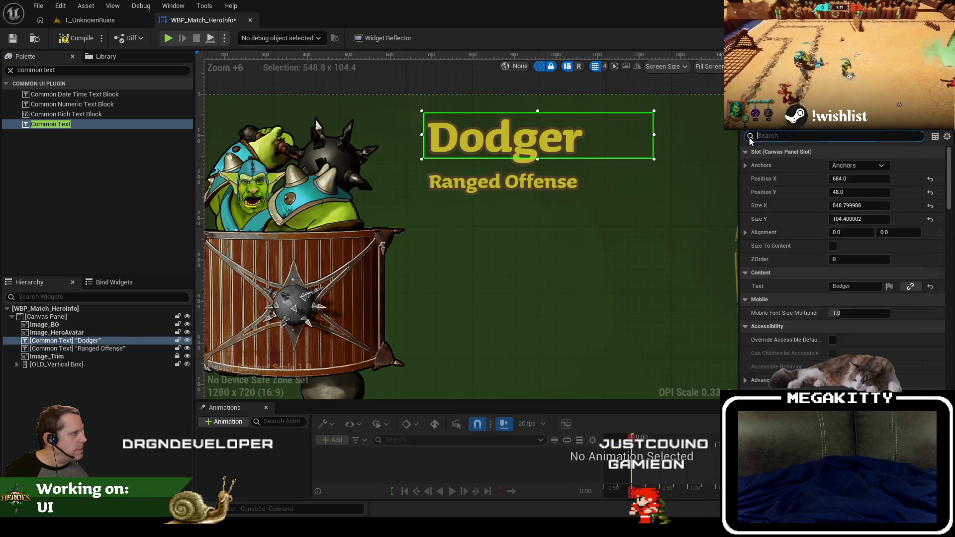
left_click(118, 349)
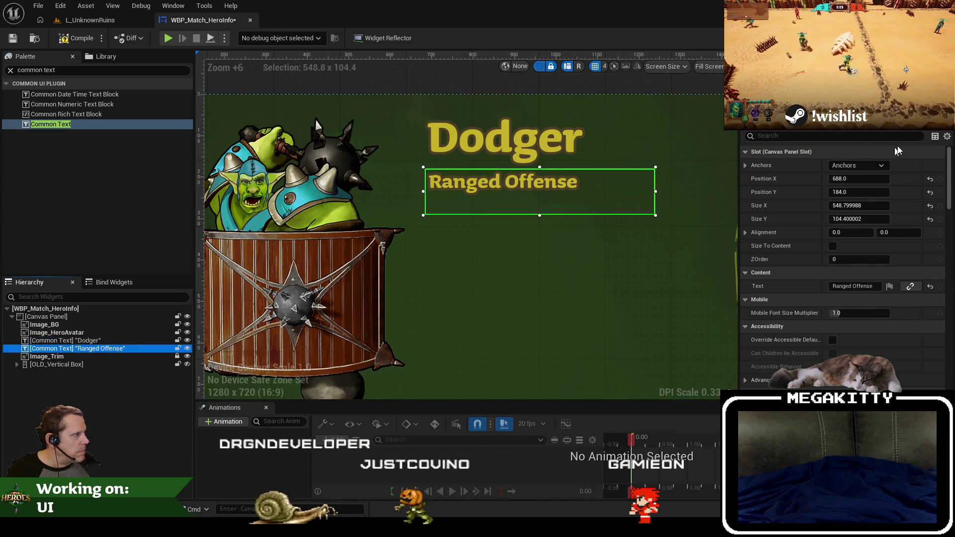
left_click(872, 179)
key("Tab")
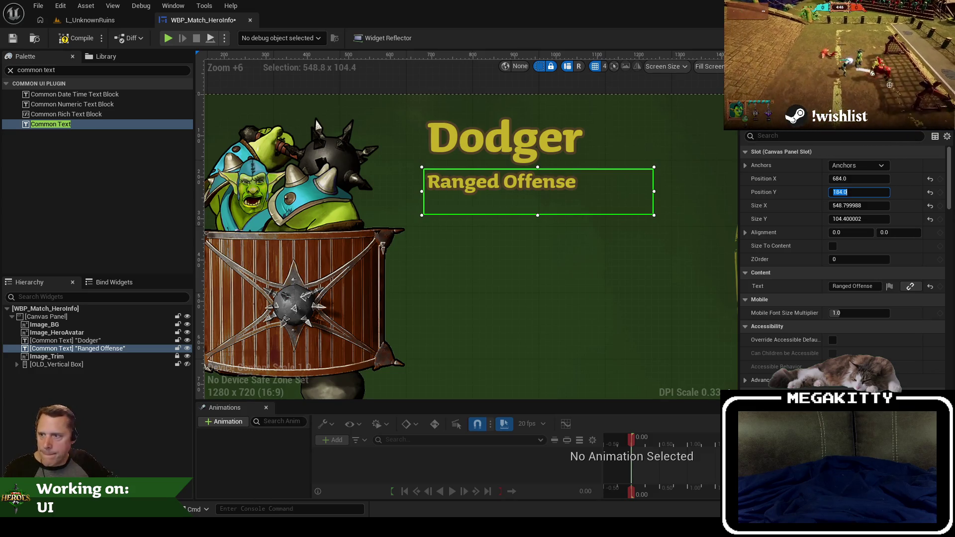
scroll(476, 305, "down", 4)
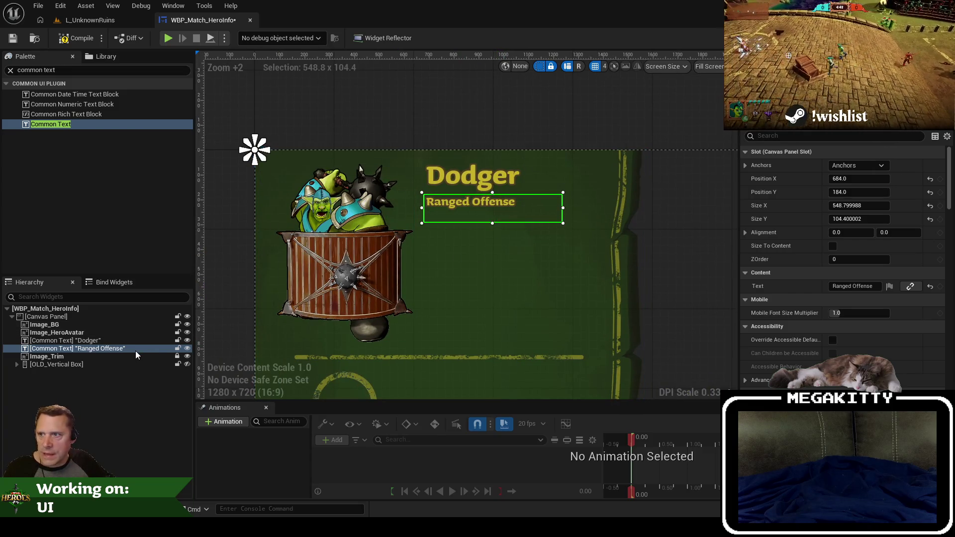
left_click(113, 347)
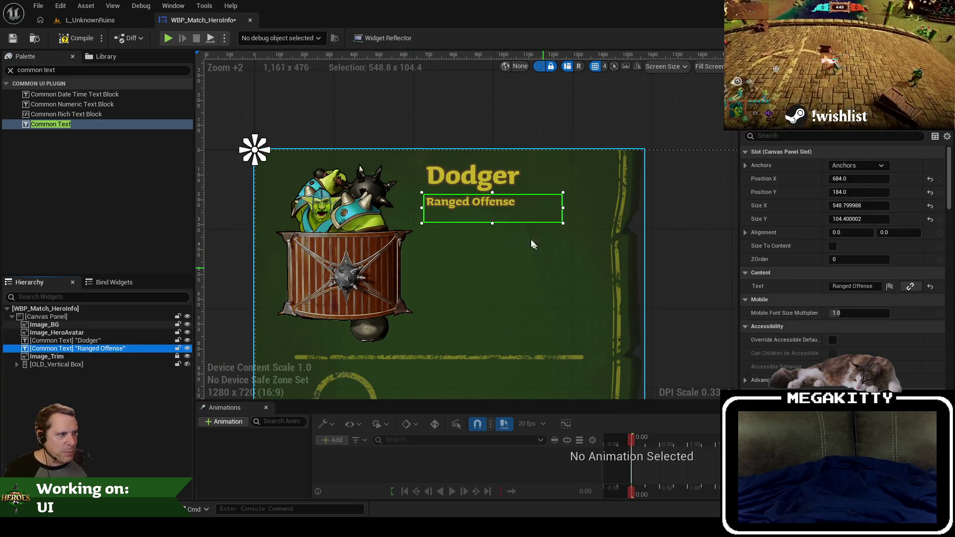
Duplicate the Ranged Offense subtitle, place the copy below Dodger, and enlarge its box.
key("ctrl+d")
mouse_move(335, 160)
left_mouse_down()
mouse_move(484, 239)
mouse_move(503, 234)
left_mouse_up()
mouse_move(563, 255)
left_mouse_down()
mouse_move(598, 342)
mouse_move(590, 347)
left_mouse_up()
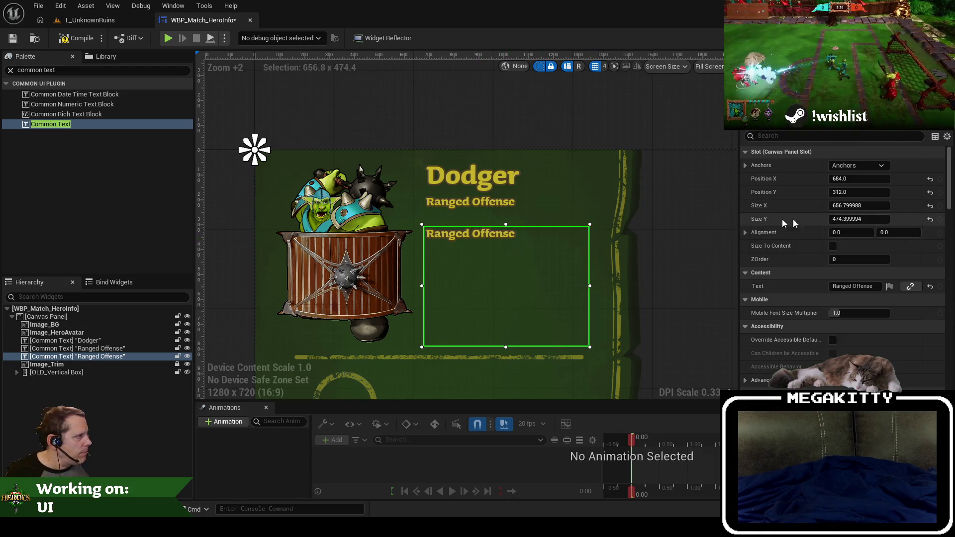
Replace the lower copy's text with a placeholder hero description.
left_click(457, 203)
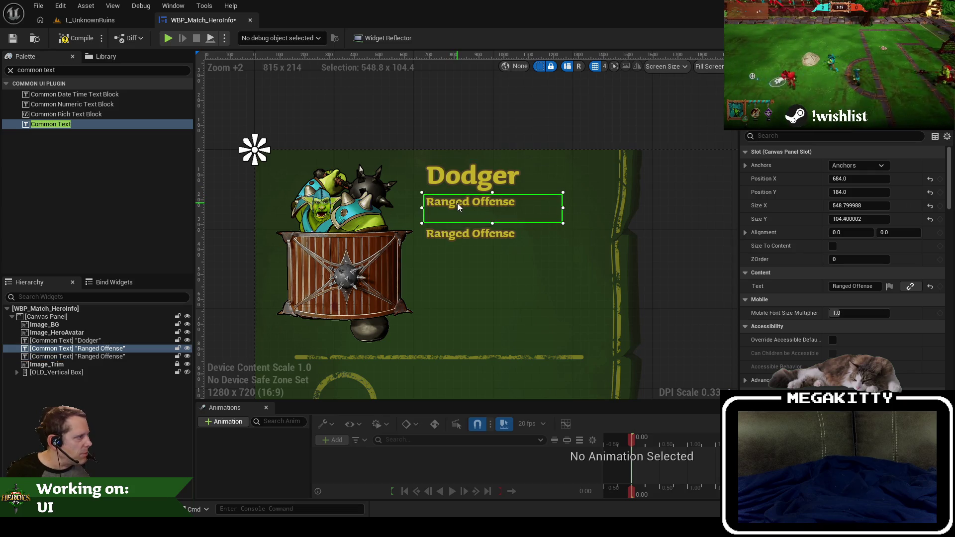
left_click(469, 240)
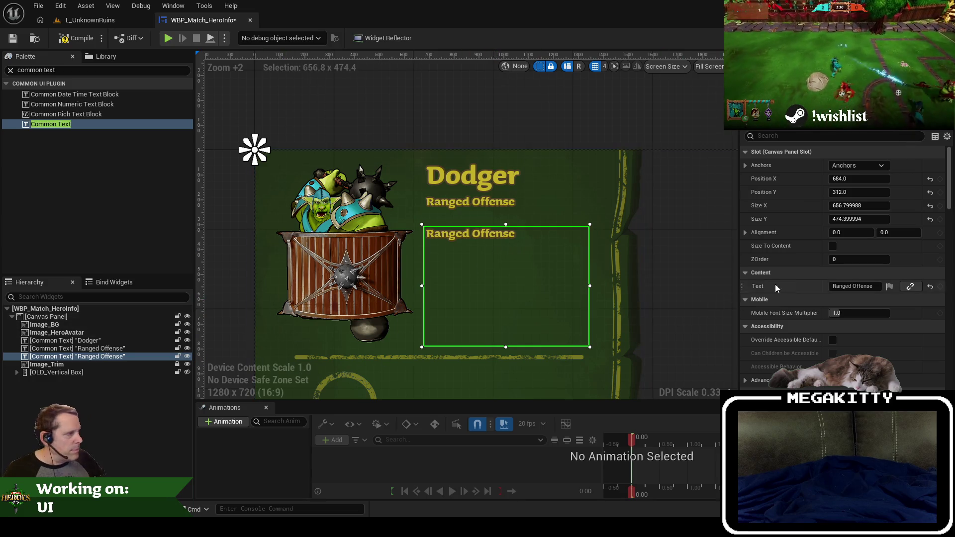
left_click(861, 286)
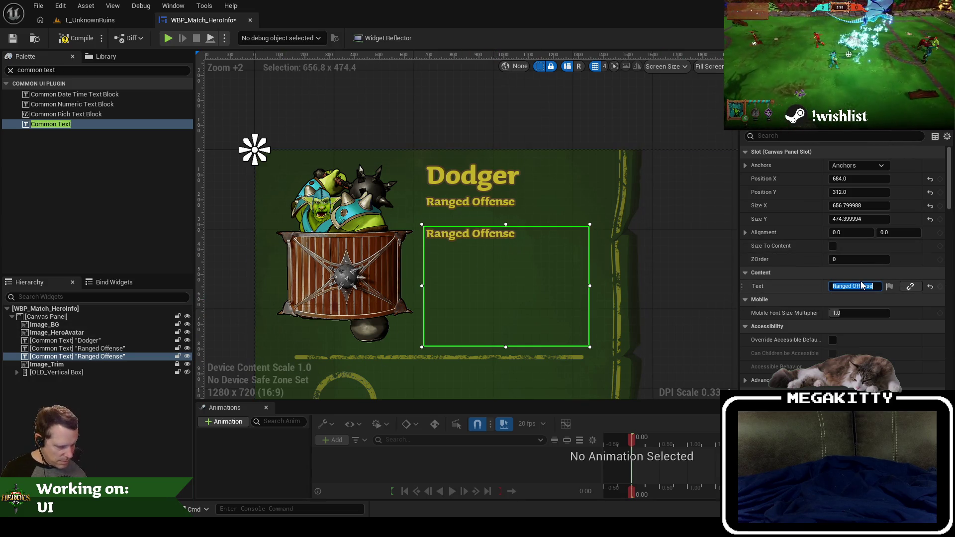
type("Hero descr")
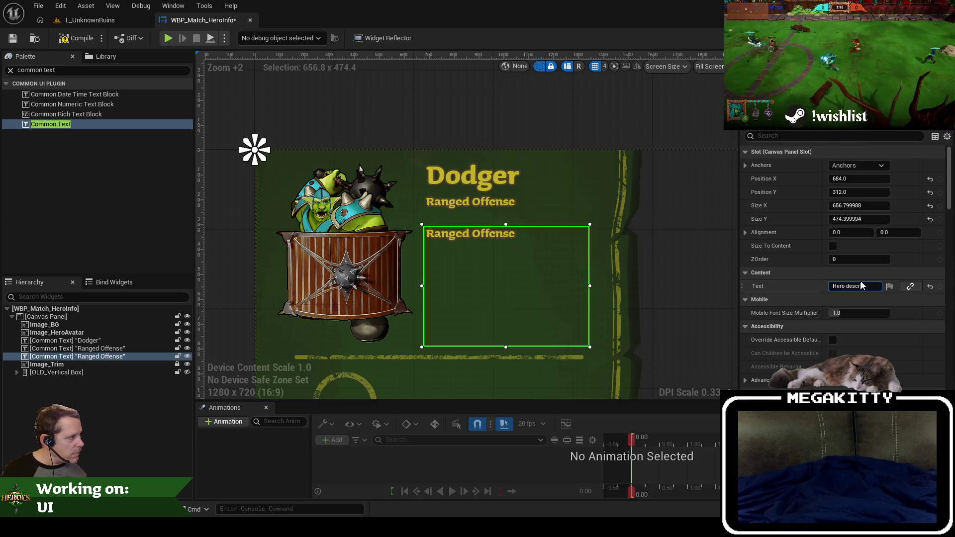
type("iption")
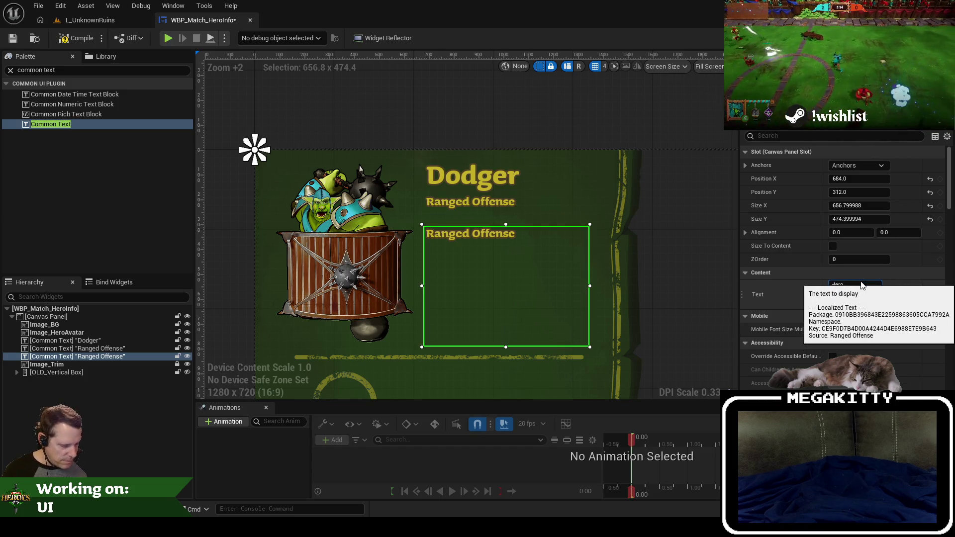
type("Text")
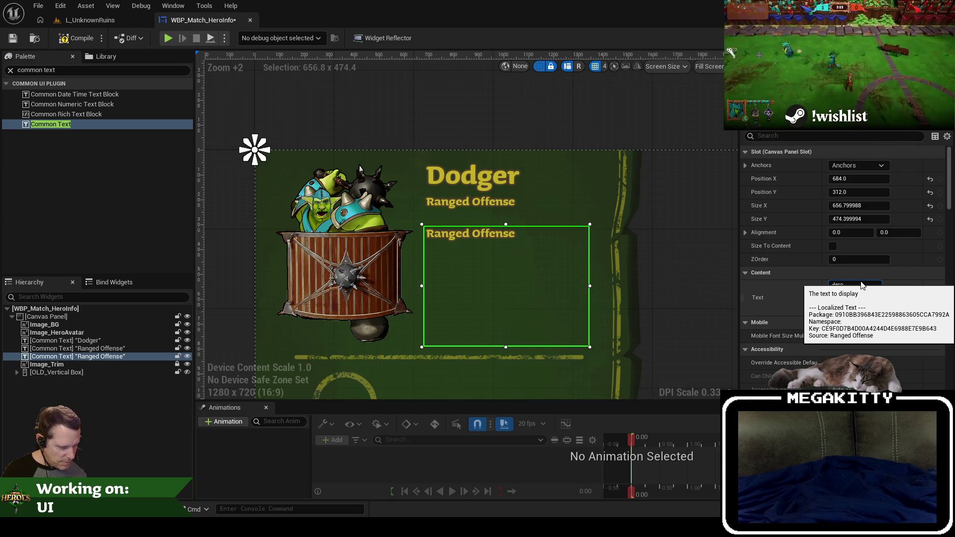
type("here")
key("Return")
type("wr")
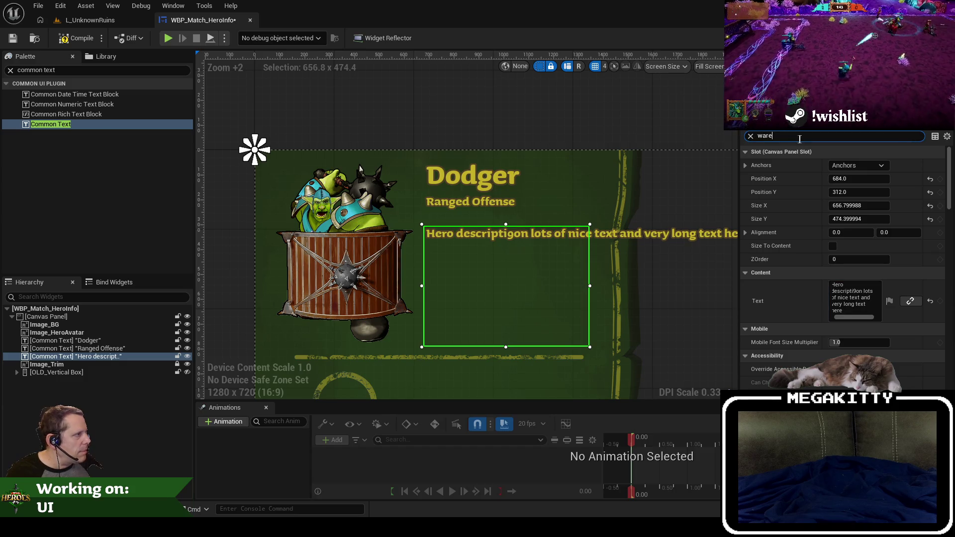
Enable Auto Wrap Text so the description wraps inside its box.
type("a")
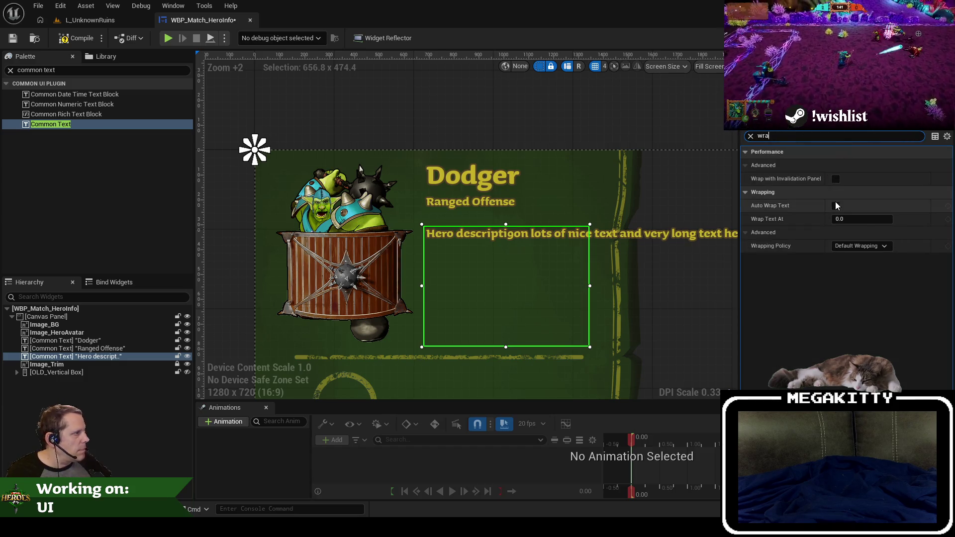
left_click(836, 206)
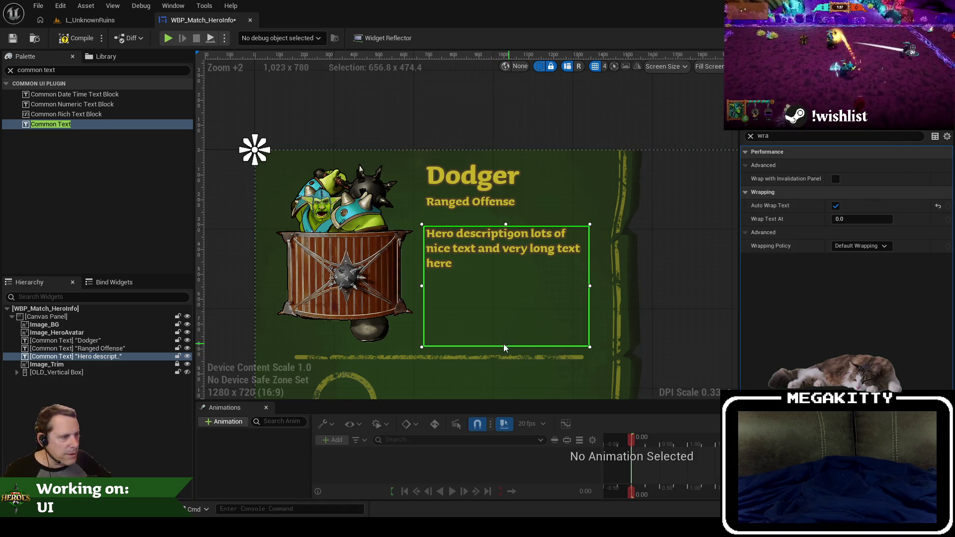
scroll(523, 244, "down", 1)
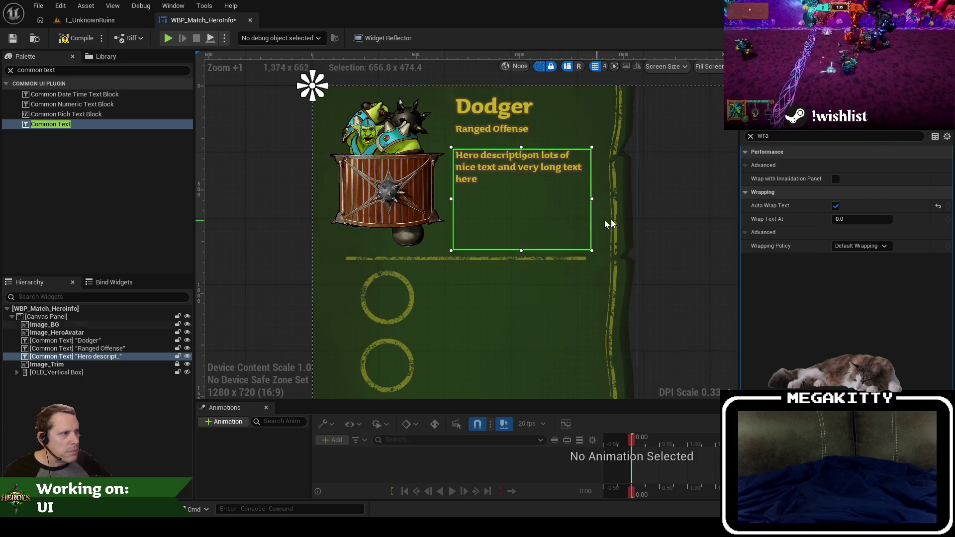
left_click(641, 322)
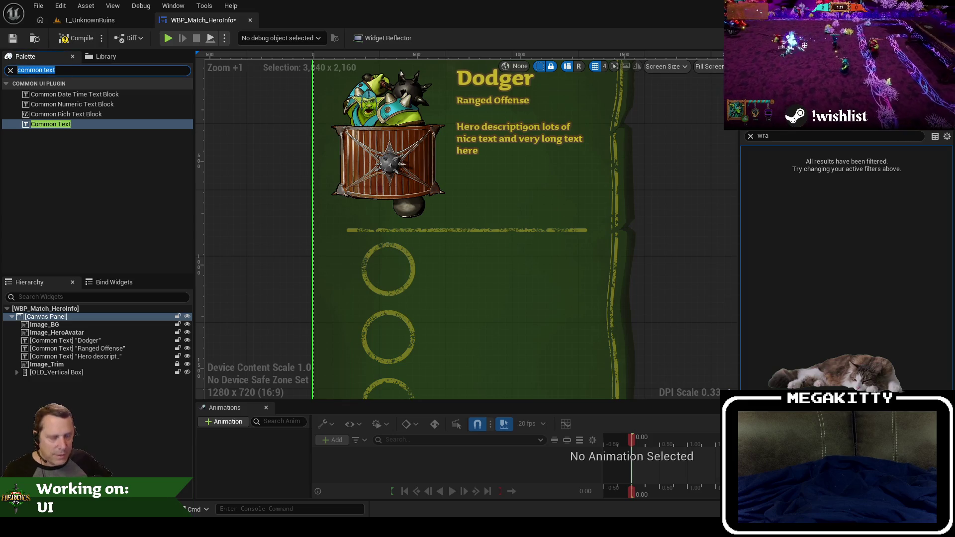
type("image")
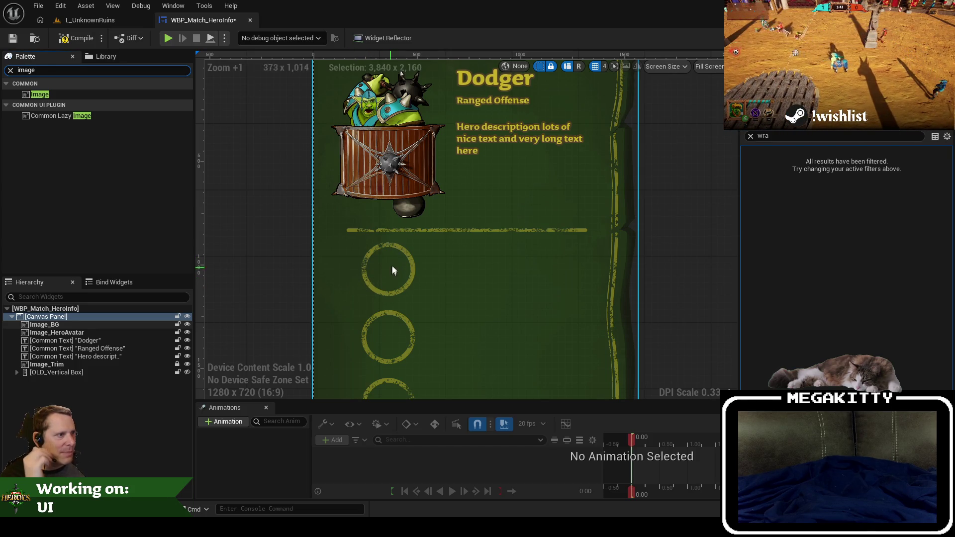
Compile the hero info widget and go back to the Content Browser's HeroInfo folder.
scroll(390, 263, "down", 2)
scroll(381, 247, "up", 1)
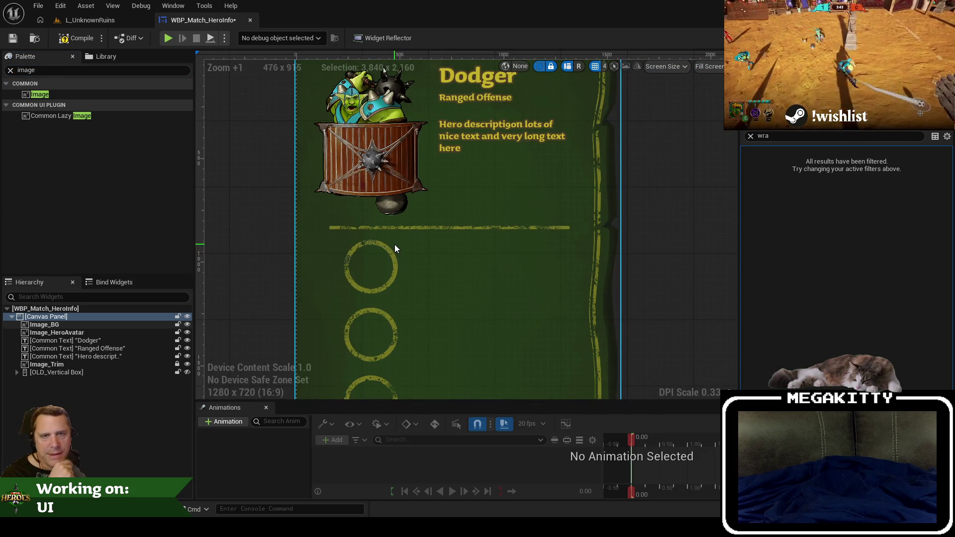
left_click(67, 43)
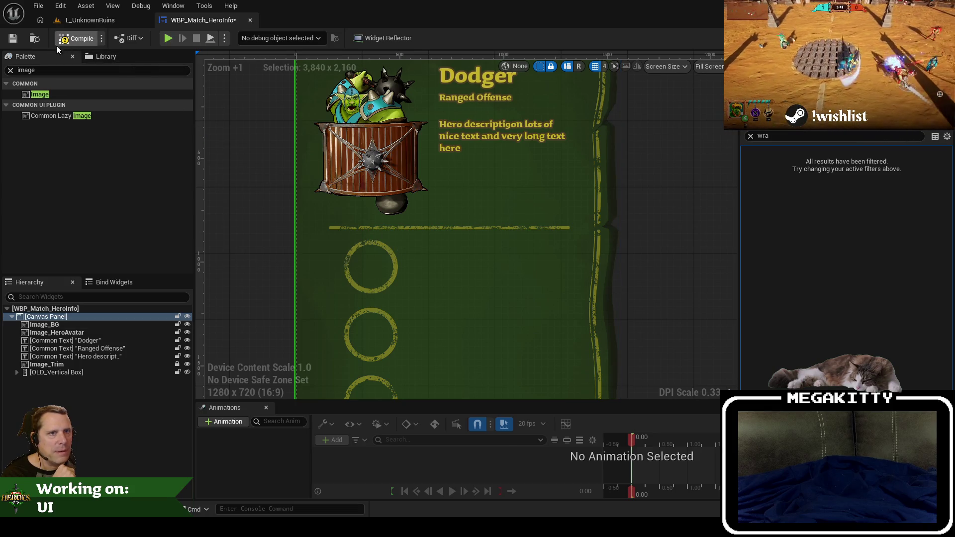
left_click(34, 40)
right_click(398, 409)
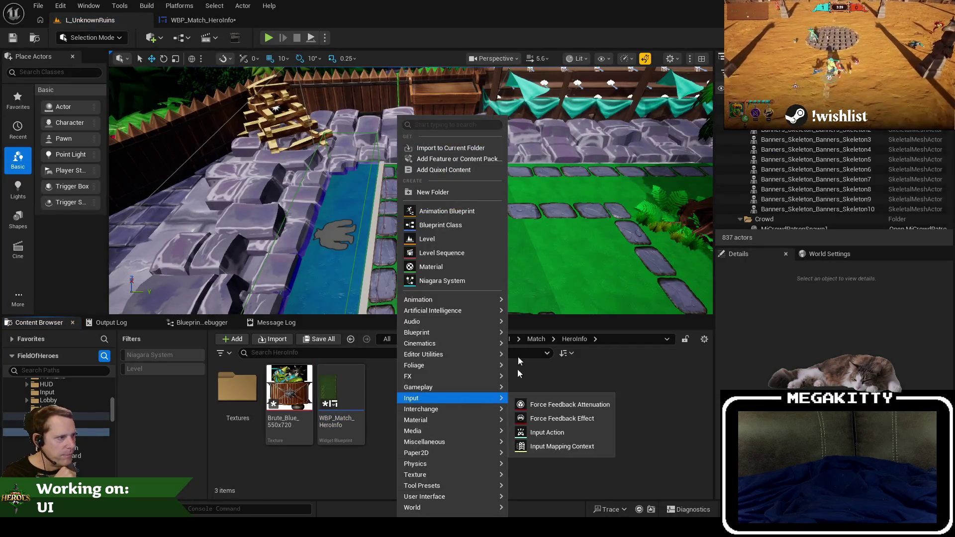
Create a User Widget blueprint named WBP_Match_HeroInfo_Ability in the HeroInfo folder.
mouse_move(436, 500)
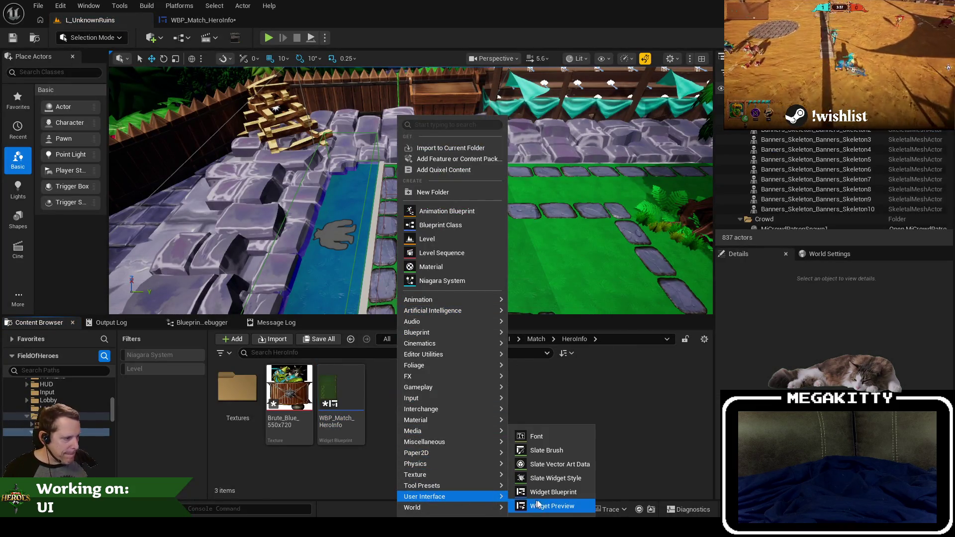
left_click(553, 492)
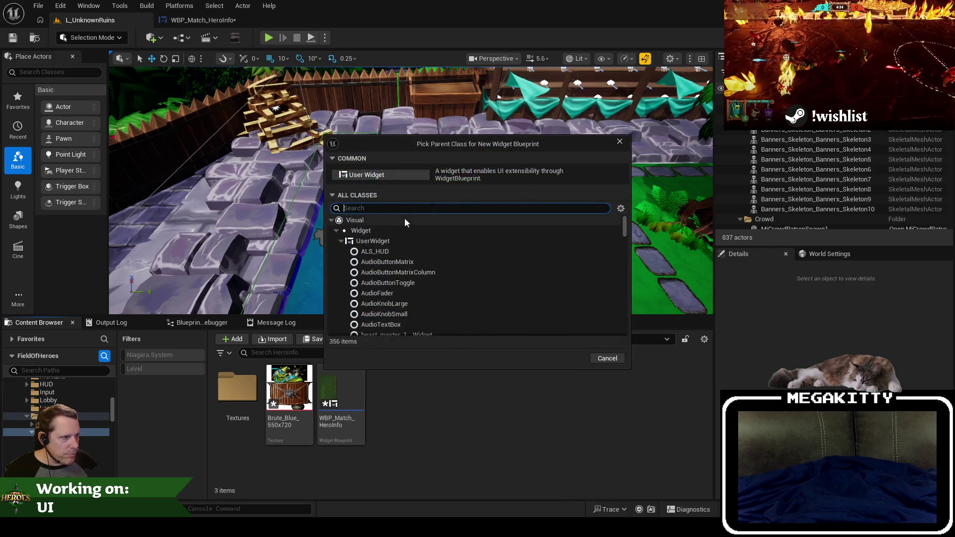
left_click(382, 174)
type("W")
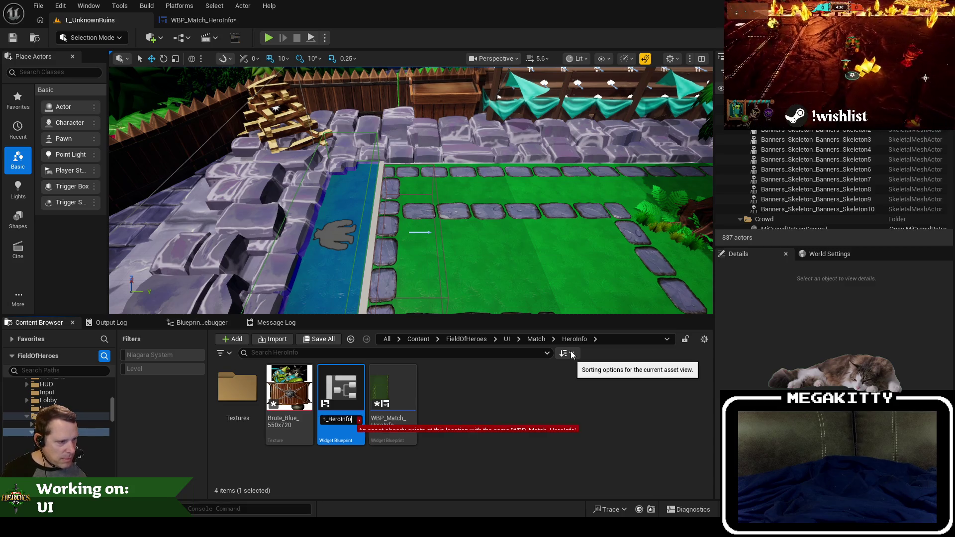
type("y")
key("Return")
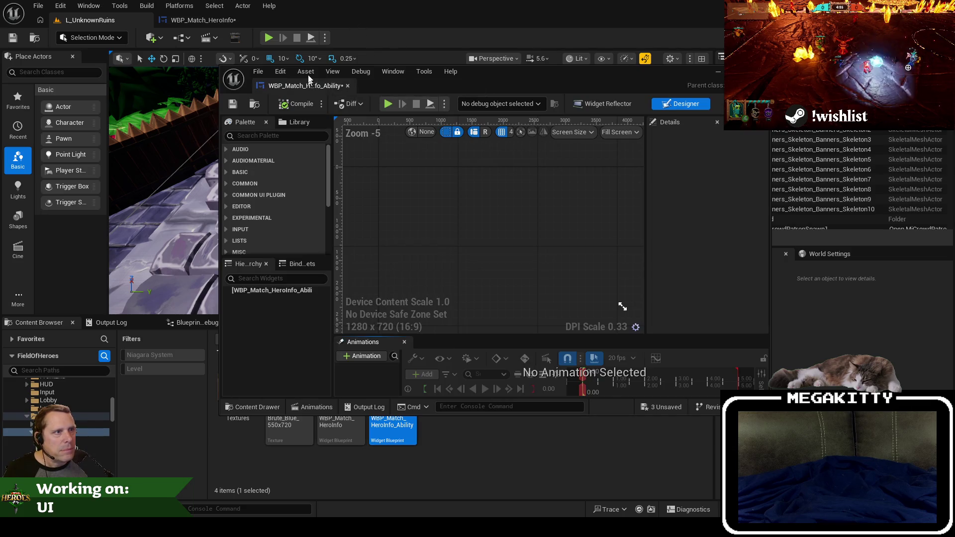
Dock the new ability widget's editor as a tab beside the hero info widget.
left_click_drag(309, 82, 310, 23)
left_click(209, 21)
left_click(301, 19)
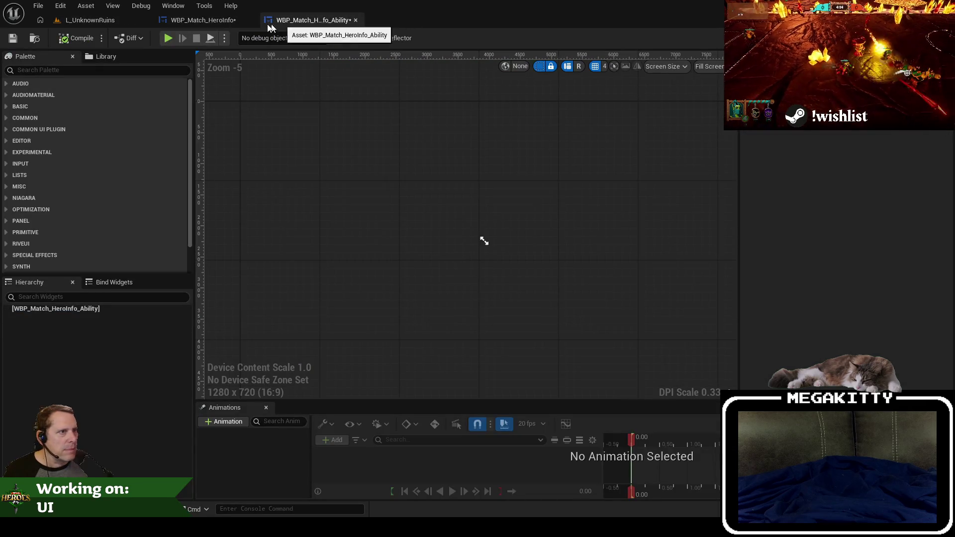
left_click(216, 21)
scroll(401, 145, "down", 2)
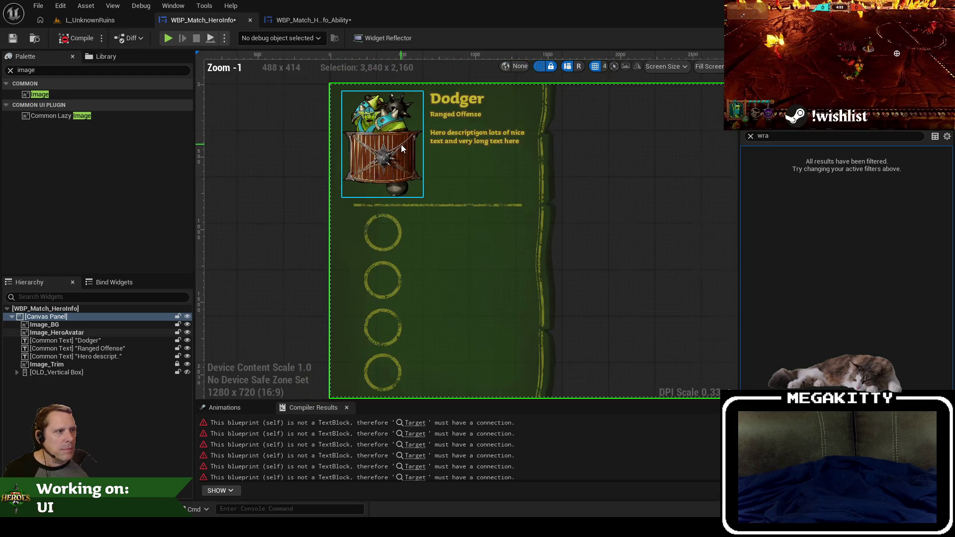
left_click(302, 23)
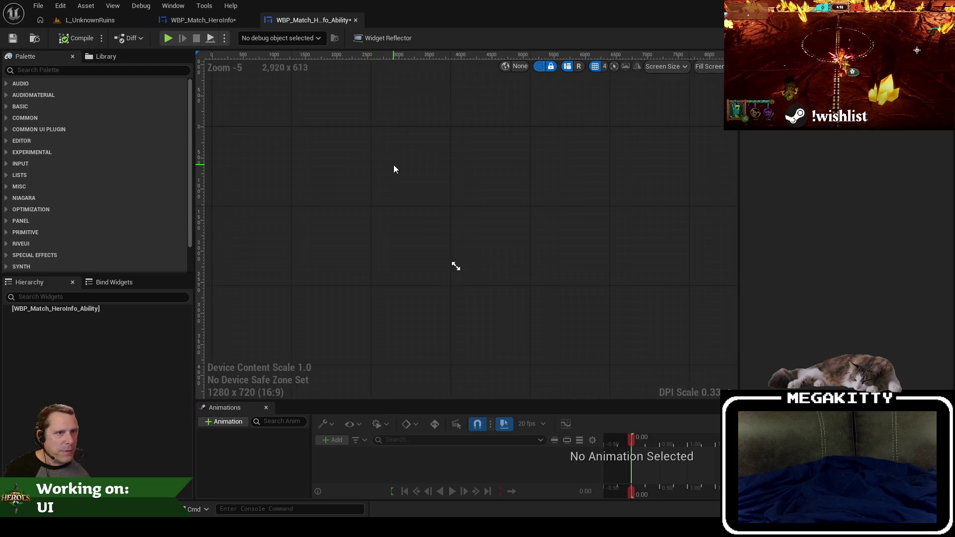
Add a Canvas Panel as the ability widget's root.
type("canvas")
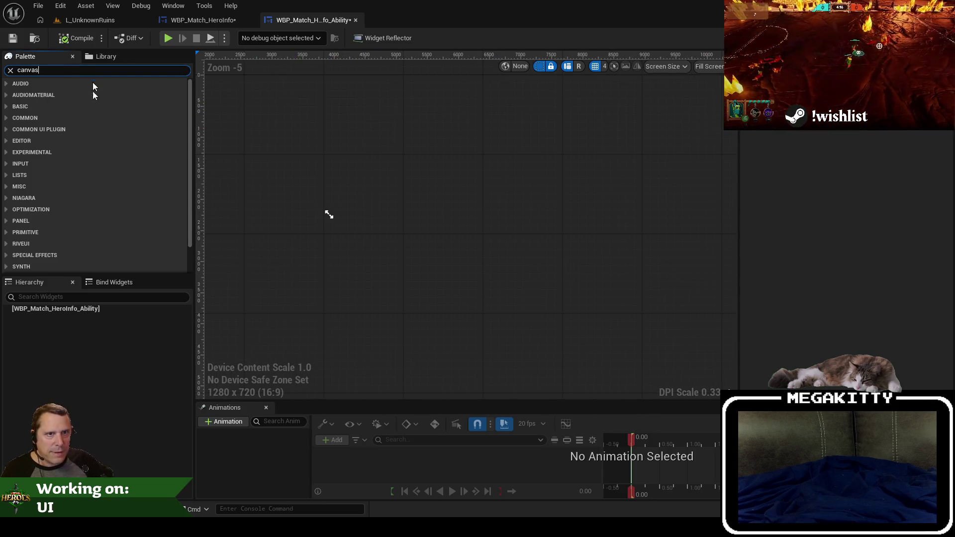
left_click_drag(53, 300, 51, 307)
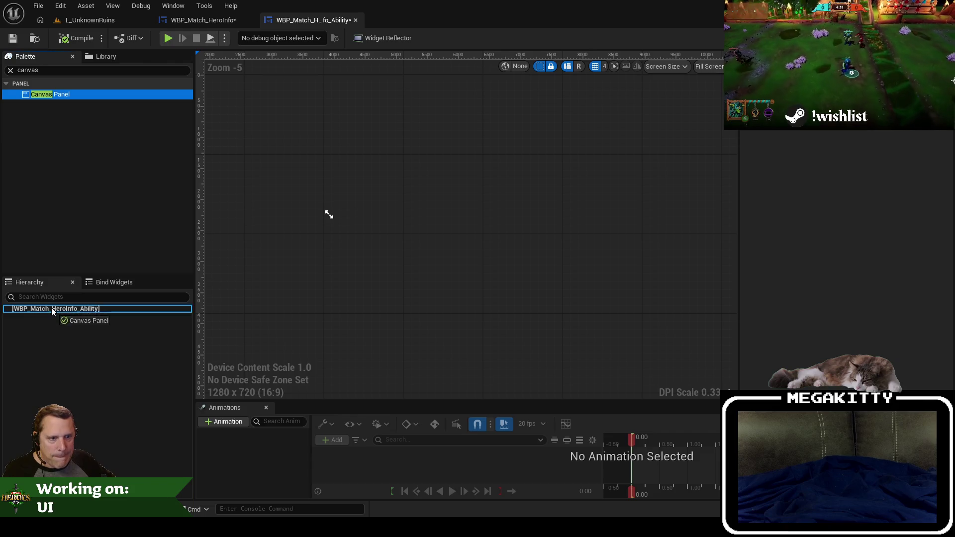
left_click(70, 318)
scroll(444, 239, "up", 2)
scroll(351, 228, "up", 3)
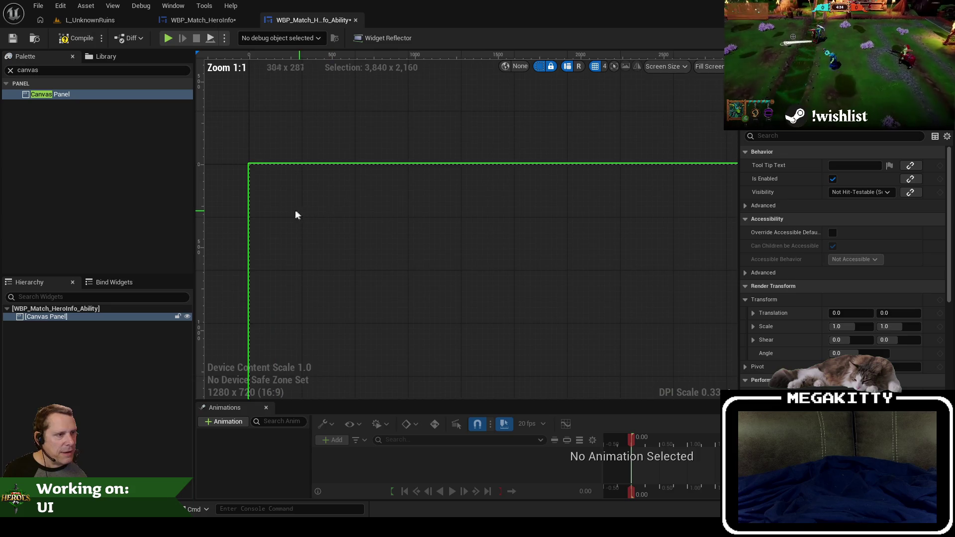
scroll(326, 229, "up", 1)
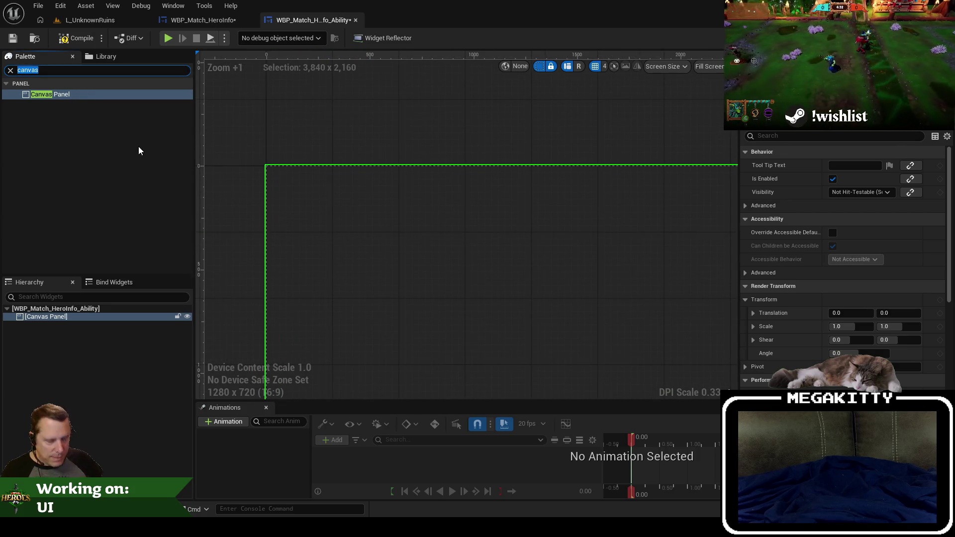
Add an Image to the canvas and size it to 214 × 214.
type("image")
mouse_move(45, 94)
left_mouse_down()
mouse_move(45, 334)
mouse_move(59, 318)
left_mouse_up()
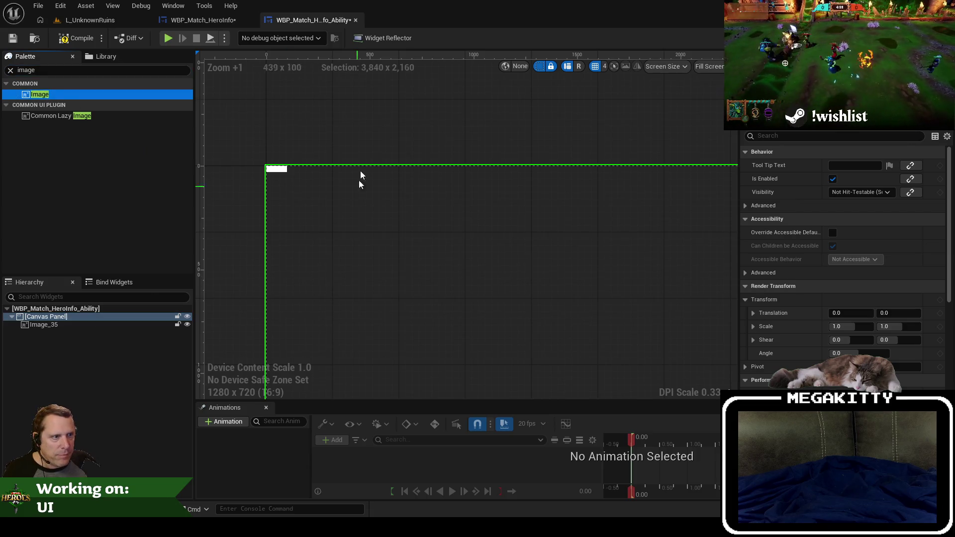
left_click(287, 172)
mouse_move(289, 173)
left_mouse_down()
mouse_move(323, 205)
mouse_move(337, 205)
left_mouse_up()
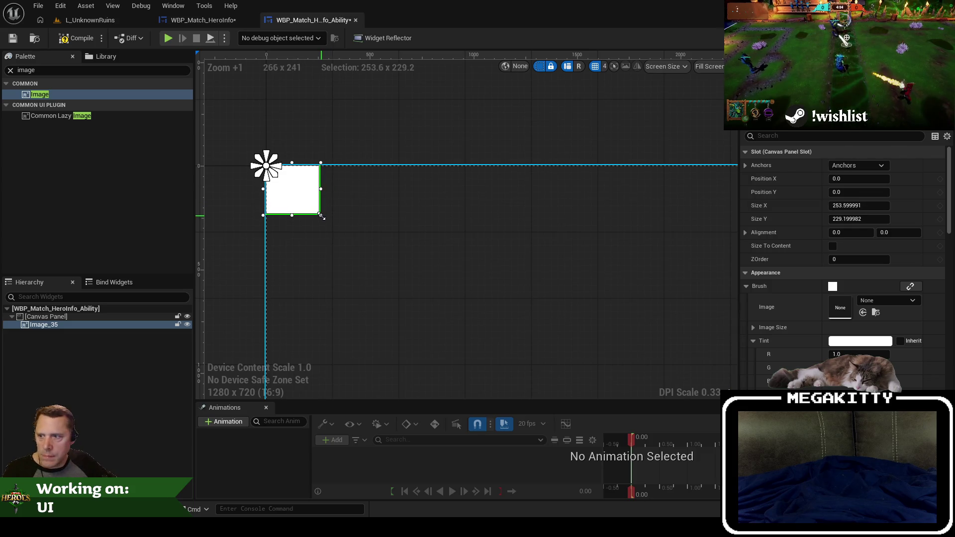
left_click_drag(321, 216, 321, 217)
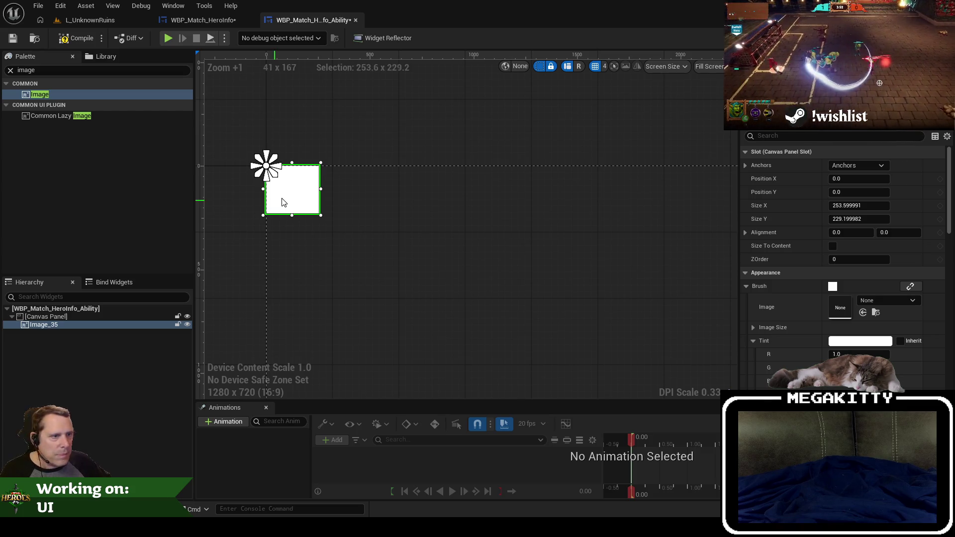
left_click(857, 205)
type("214")
key("Tab")
type("214")
key("Tab")
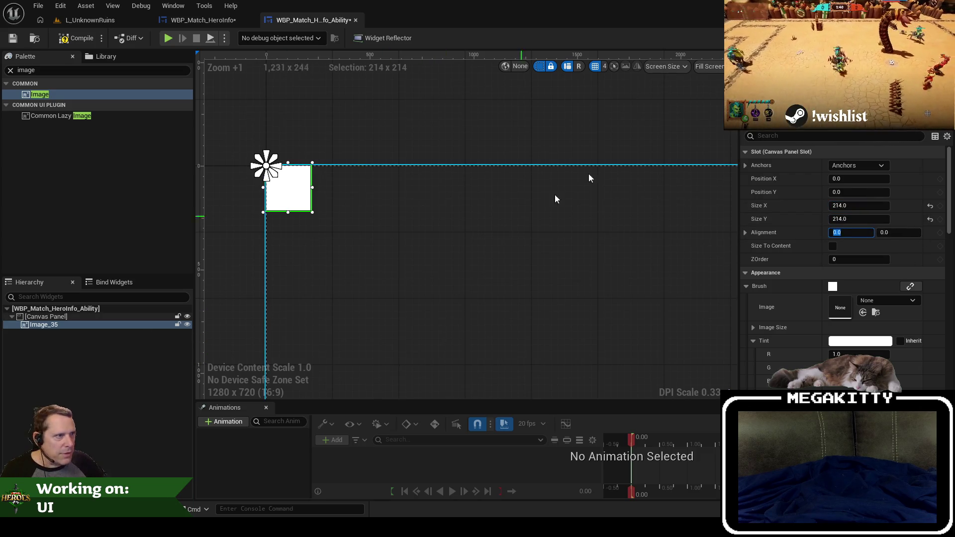
Set the designer preview to Desired size instead of filling the screen.
left_click(666, 66)
mouse_move(687, 96)
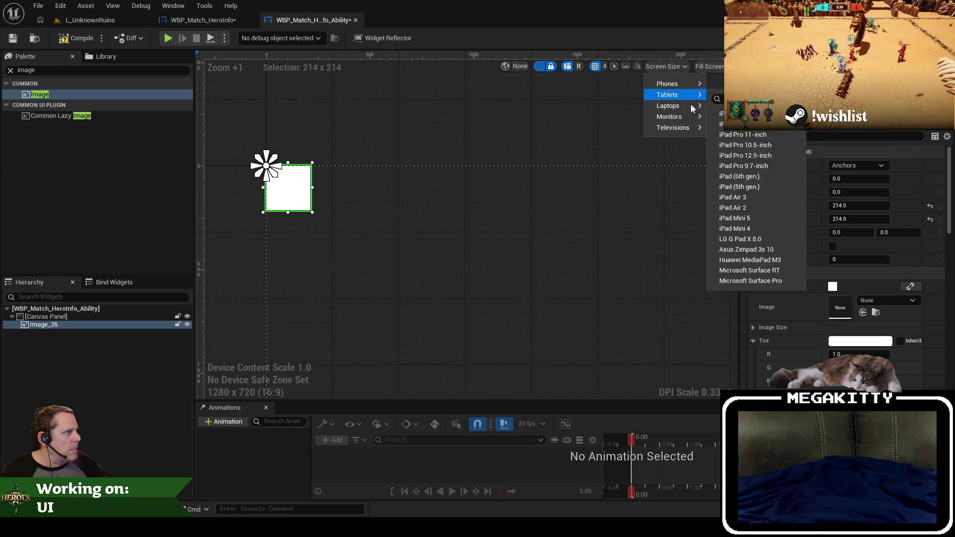
left_click(708, 66)
left_click(716, 116)
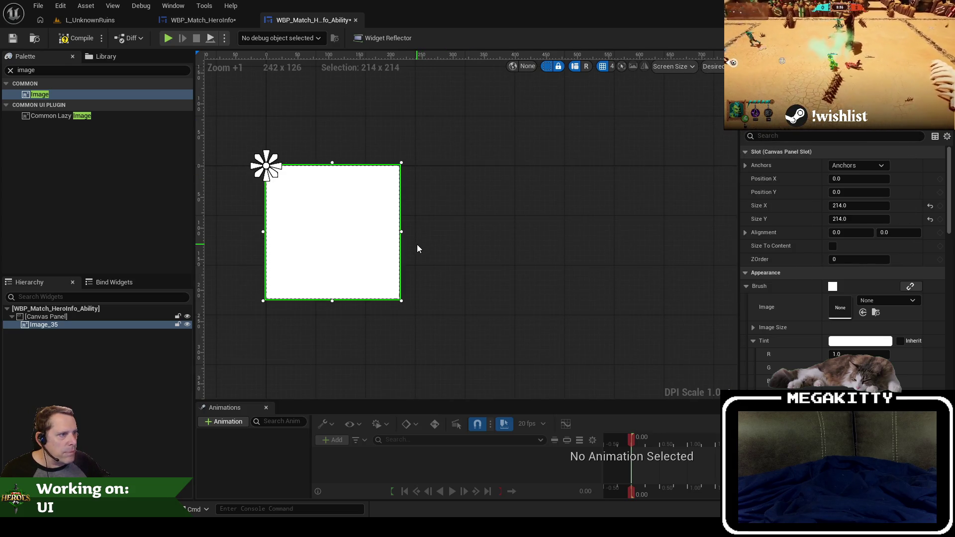
scroll(417, 243, "down", 1)
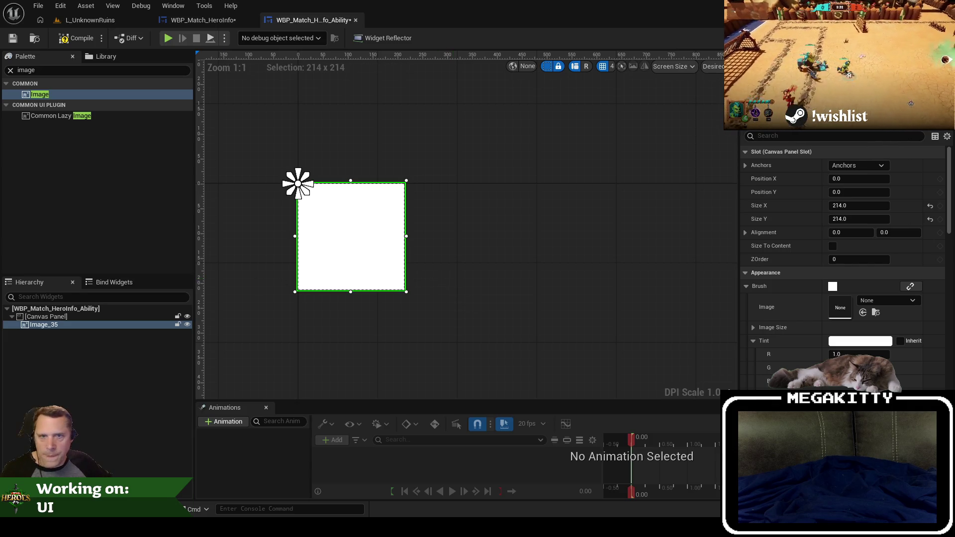
Place a Common Text widget beside the image.
double_click(30, 70)
type("common text")
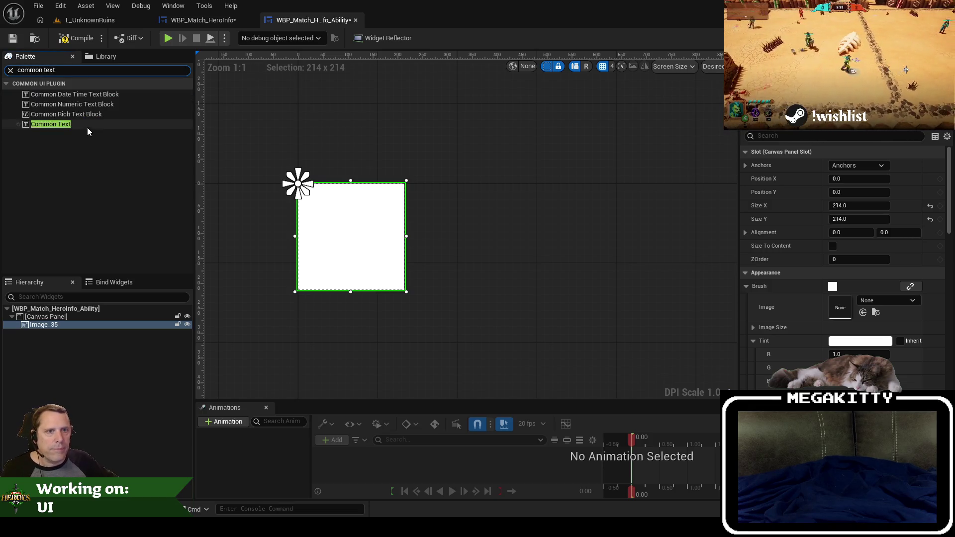
mouse_move(67, 124)
left_mouse_down()
mouse_move(346, 213)
mouse_move(548, 233)
left_mouse_up()
left_click(844, 139)
type("font")
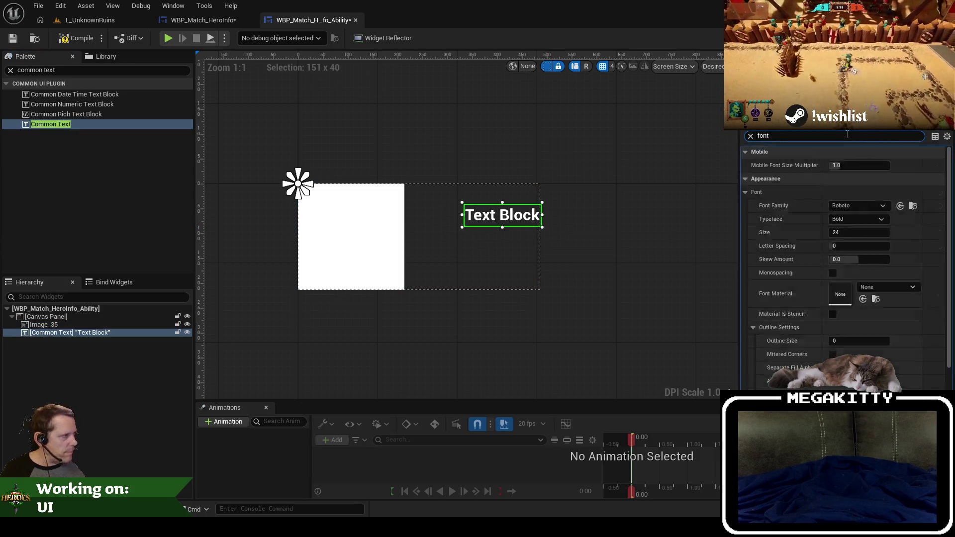
Set the text's font family to Sauna-Bold and reshape its box wider and shorter.
left_click(852, 205)
type("san")
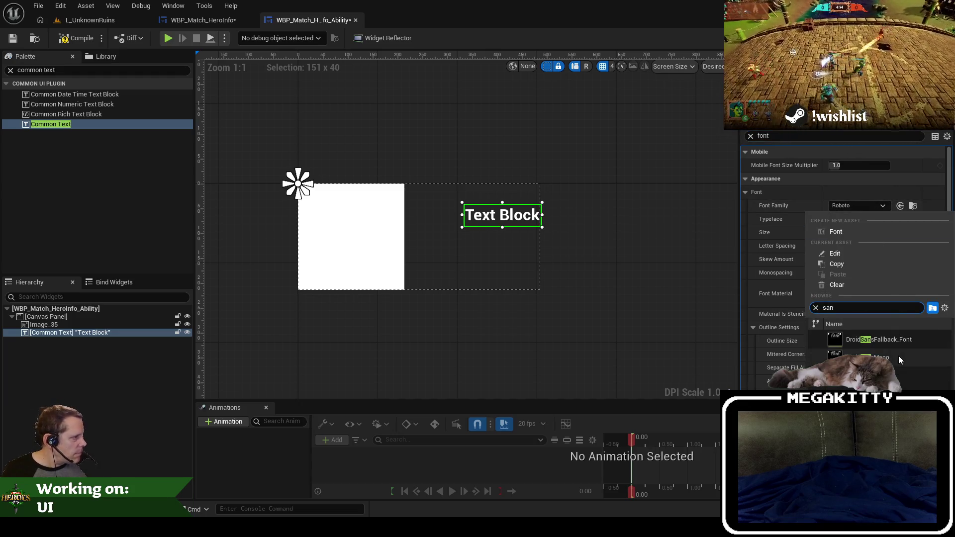
key("BackSpace")
key("BackSpace")
key("BackSpace")
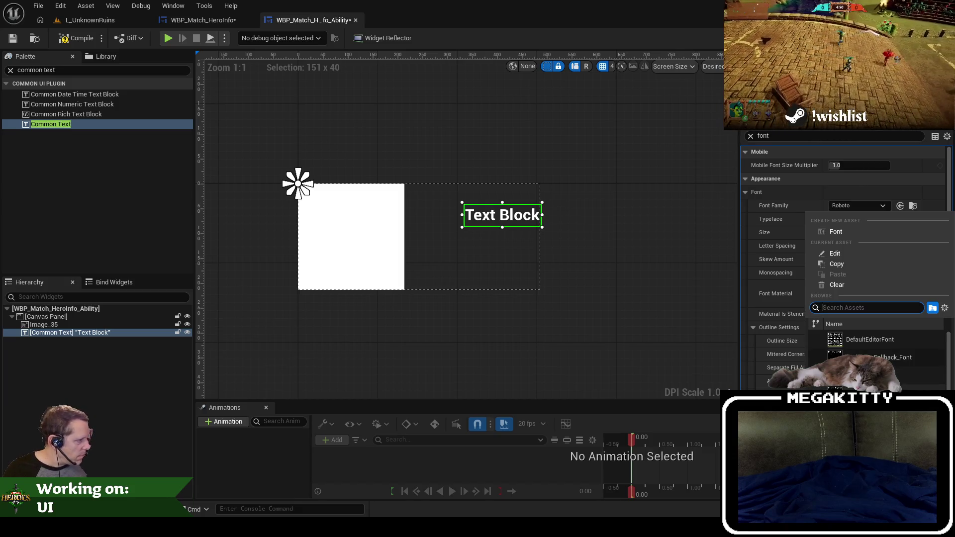
left_click(875, 388)
left_click(853, 206)
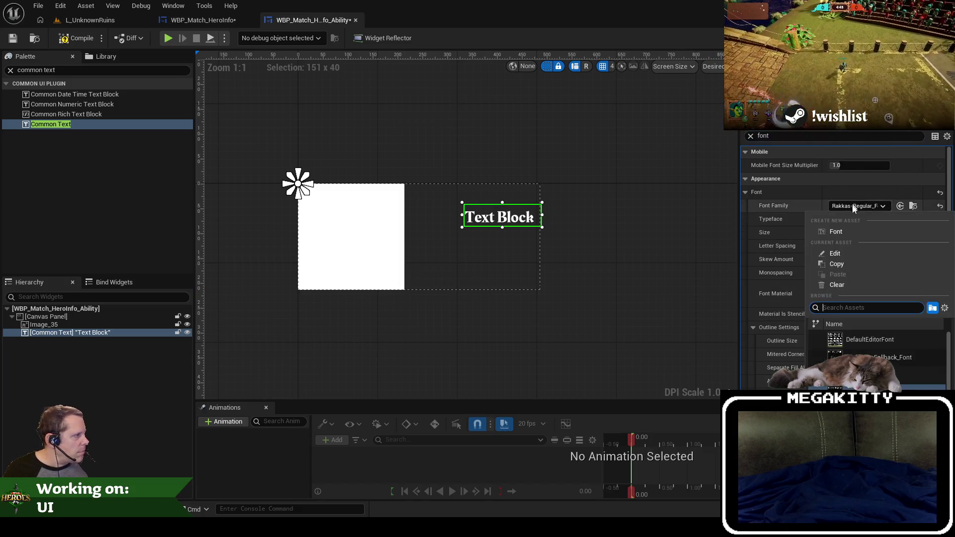
left_click(875, 378)
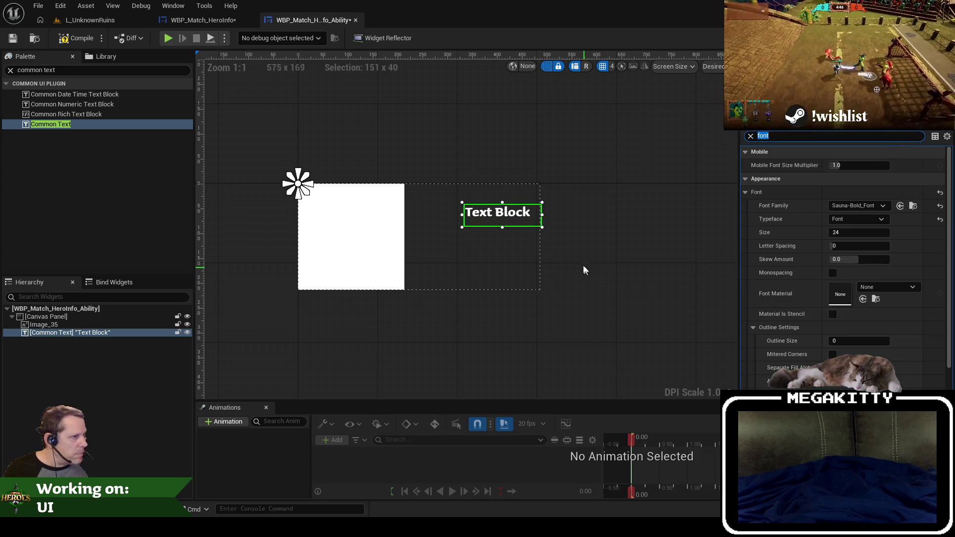
mouse_move(542, 226)
left_mouse_down()
mouse_move(571, 223)
mouse_move(512, 223)
left_mouse_up()
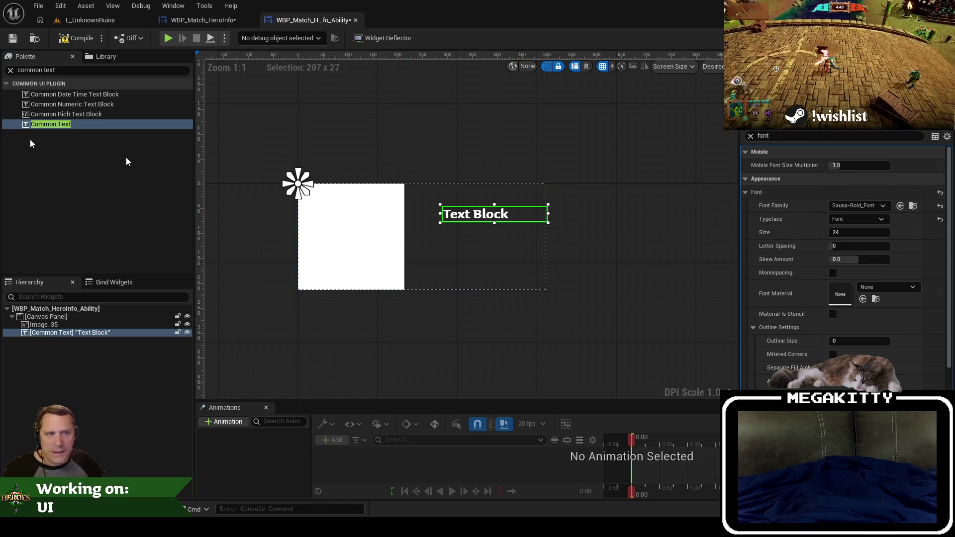
Change the text content to 'Bow & Arrows'.
left_click(795, 139)
type("text")
left_click(854, 166)
type("Bow & Arr")
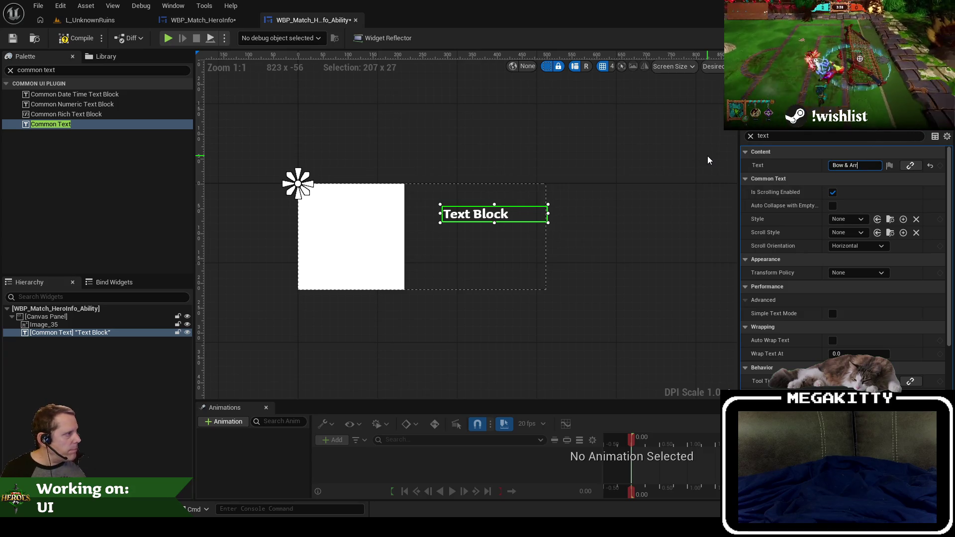
type("ows")
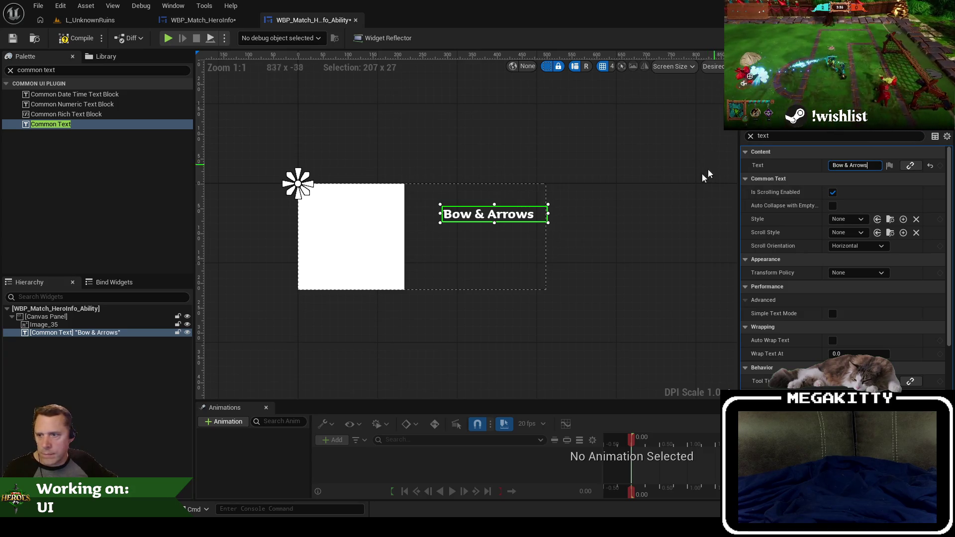
scroll(548, 208, "up", 3)
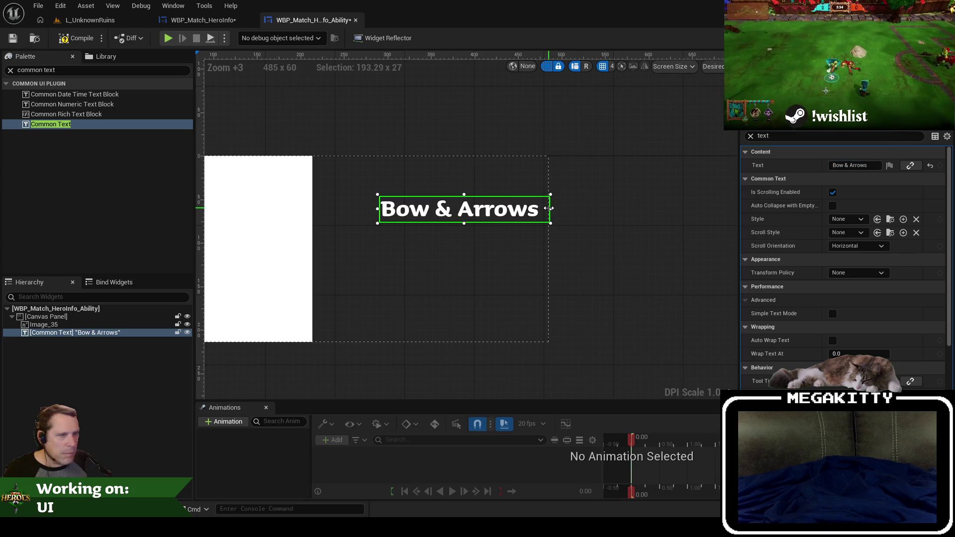
Set the title's font size to 32 and fit the box around it.
double_click(763, 136)
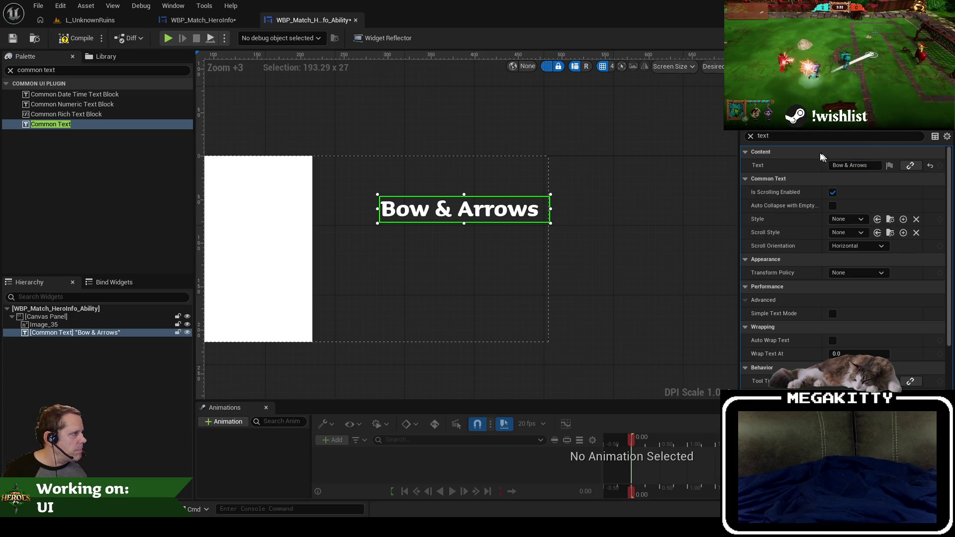
type("font")
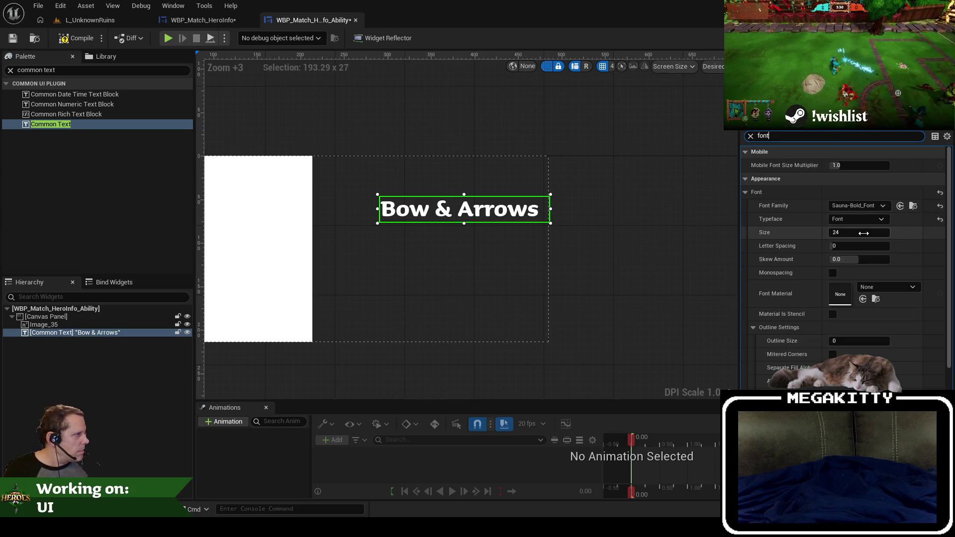
key("Return")
left_click(860, 232)
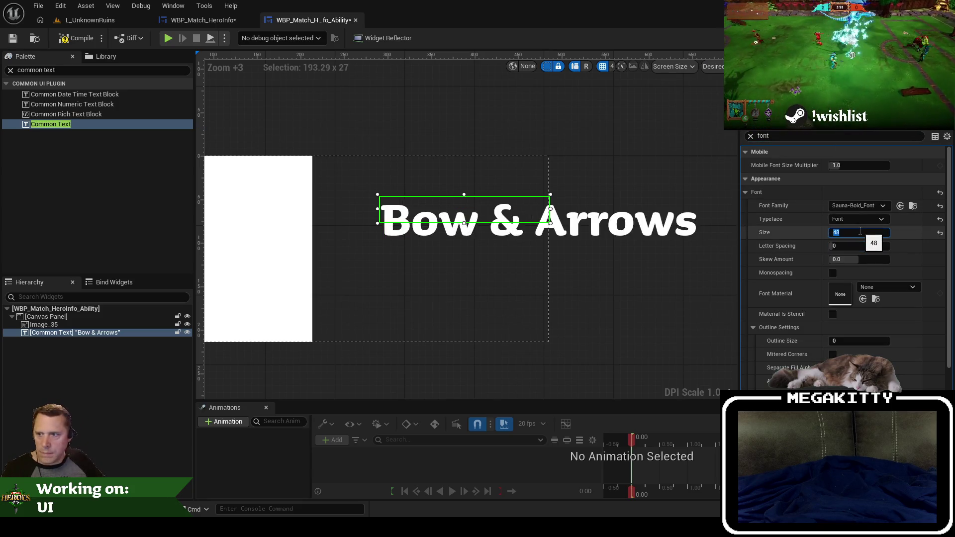
type("32")
key("Tab")
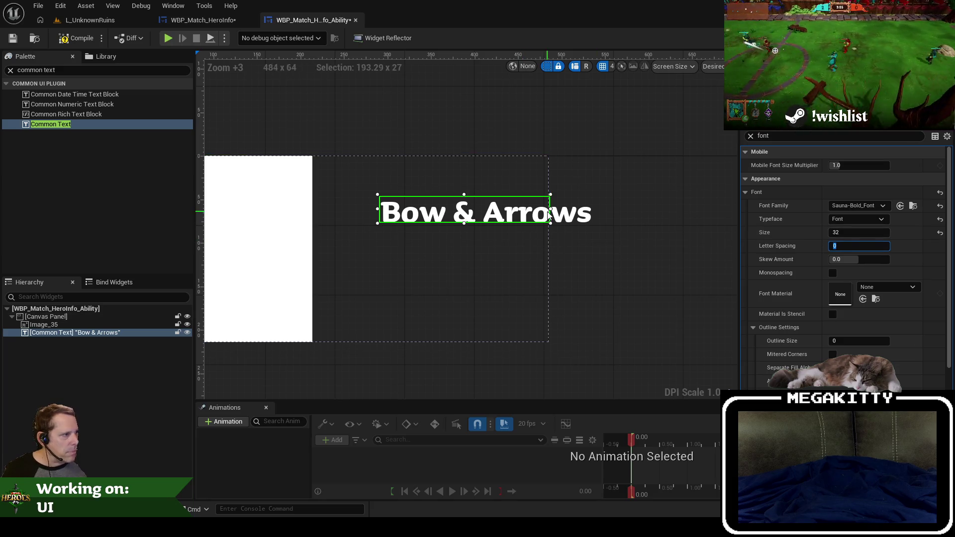
left_click_drag(615, 233, 597, 231)
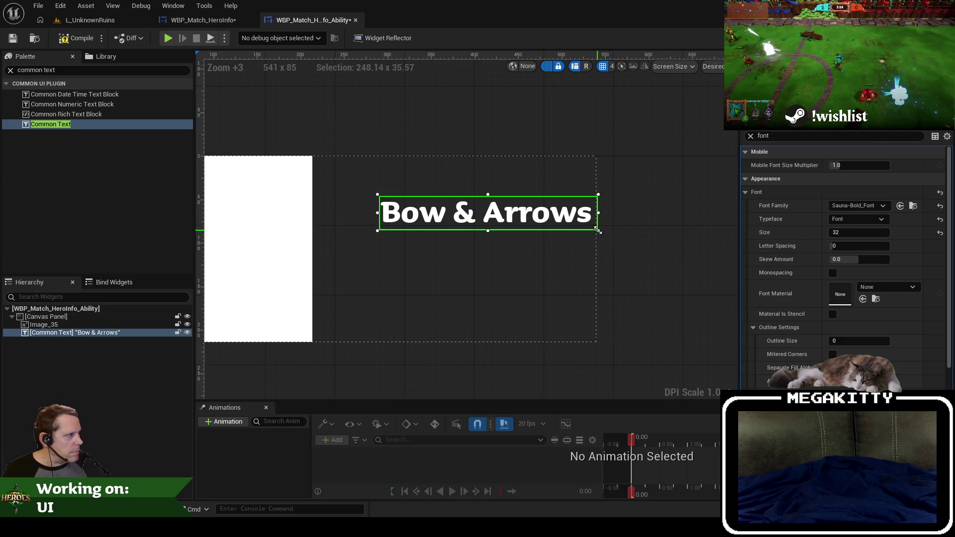
Give the title a brown outline of size 3, then duplicate it below the original.
key("ctrl+a")
type("outli")
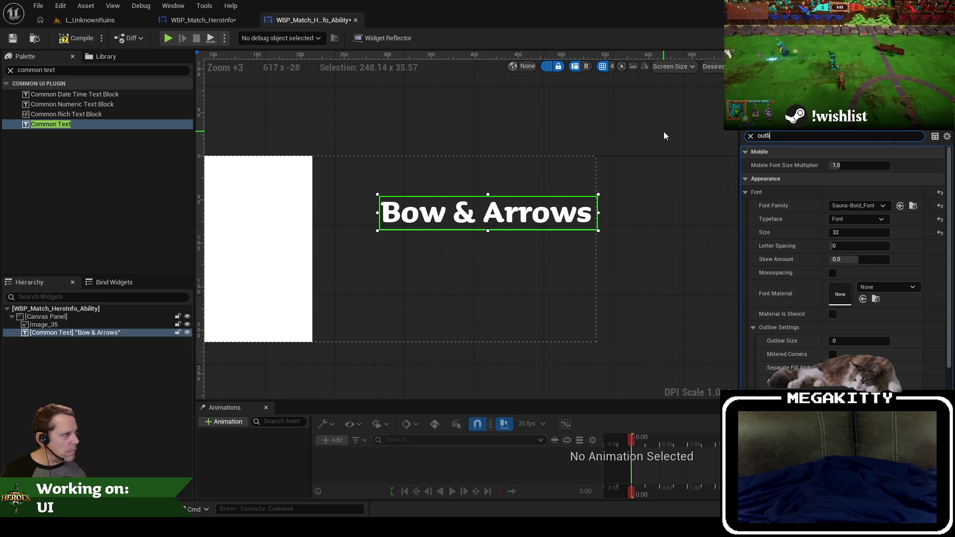
left_click_drag(860, 192, 860, 192)
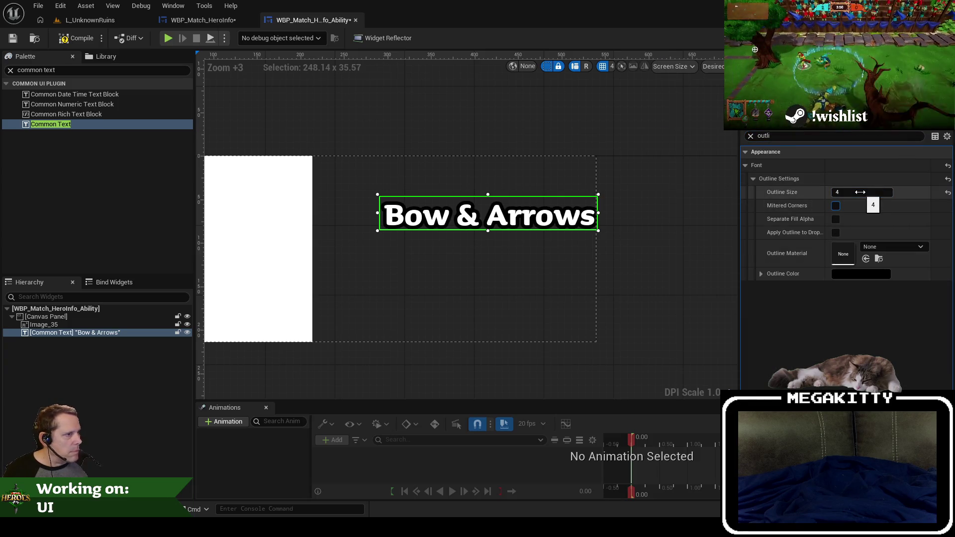
type("3")
key("Tab")
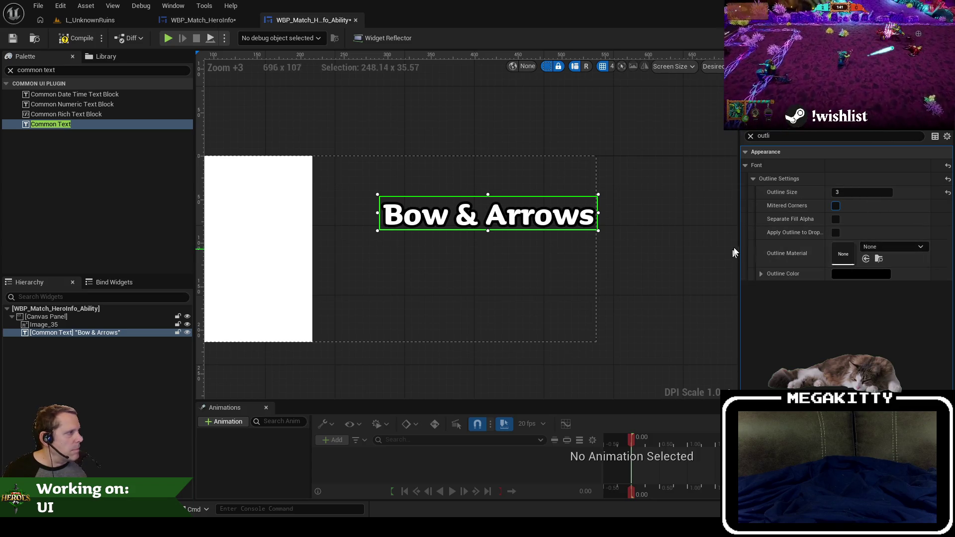
left_click(859, 274)
left_click(841, 314)
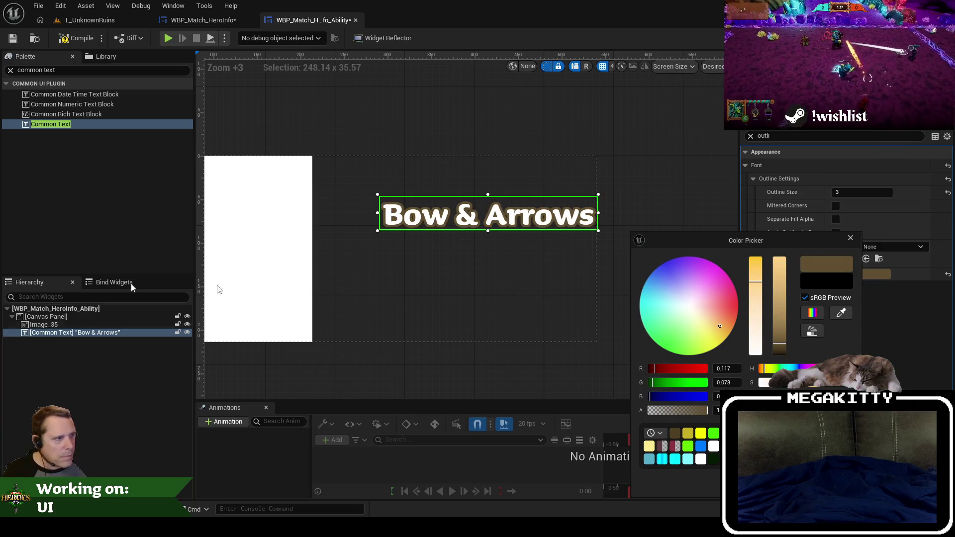
left_click(618, 252)
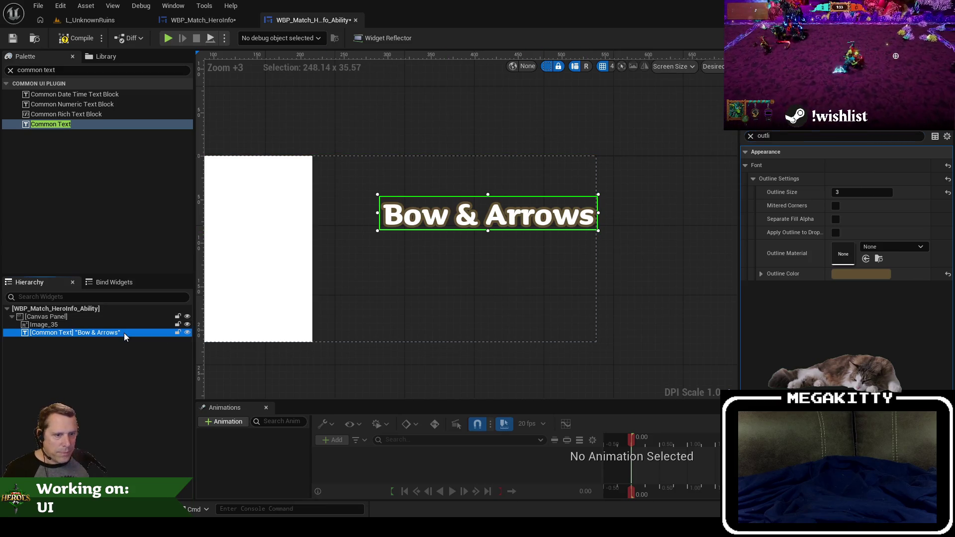
key("ctrl+d")
mouse_move(264, 175)
left_mouse_down()
mouse_move(524, 259)
mouse_move(519, 252)
left_mouse_up()
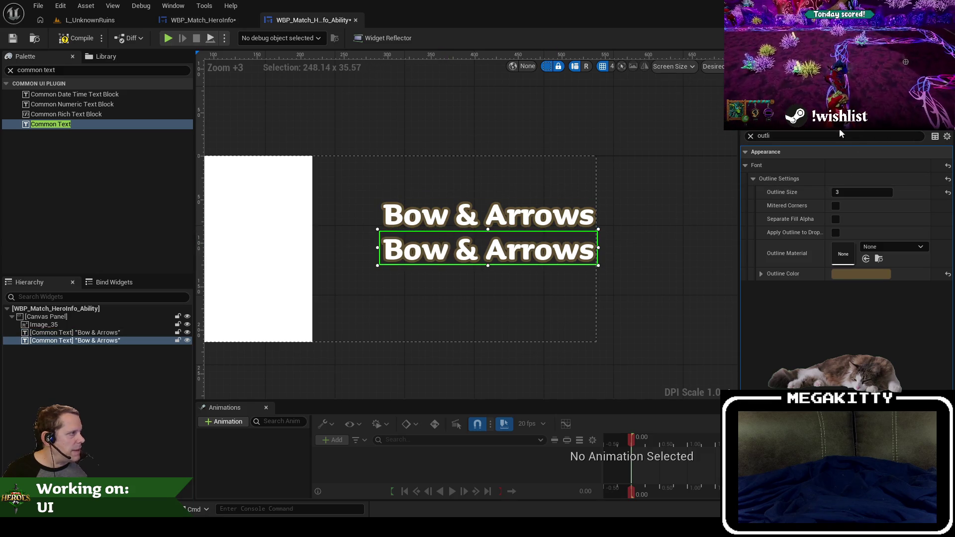
Change the duplicate's text to 'Main Ranged Attack'.
key("BackSpace")
key("BackSpace")
key("BackSpace")
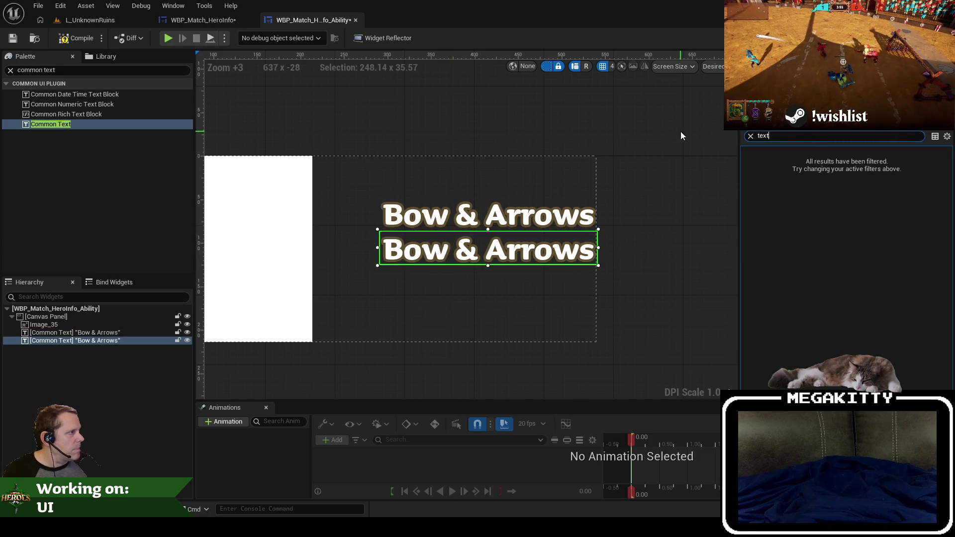
type("text")
left_click(872, 167)
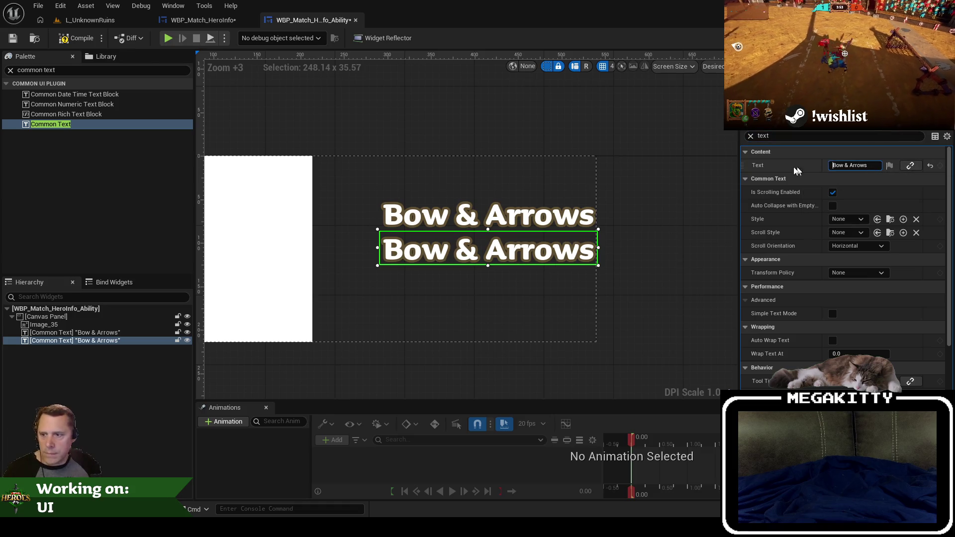
type("Main Rang")
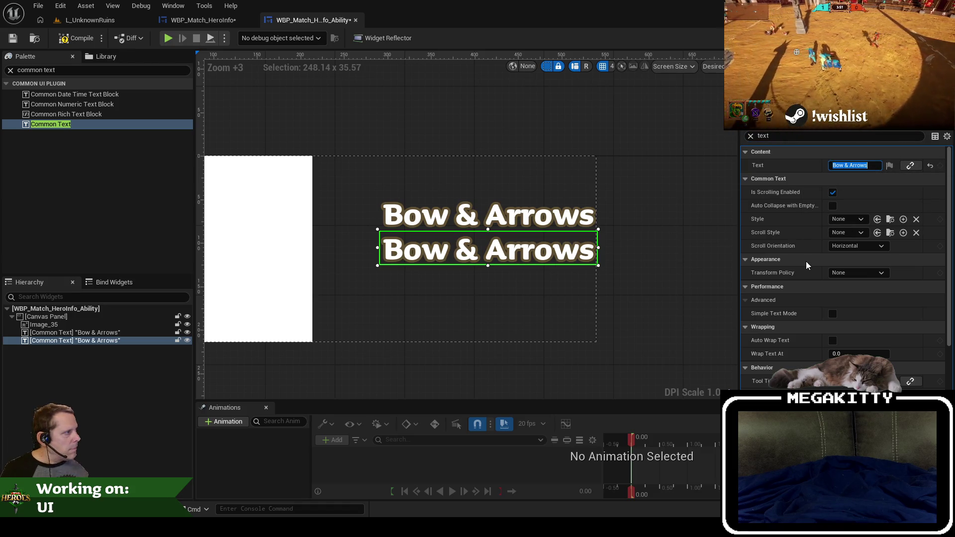
type("ed Attack")
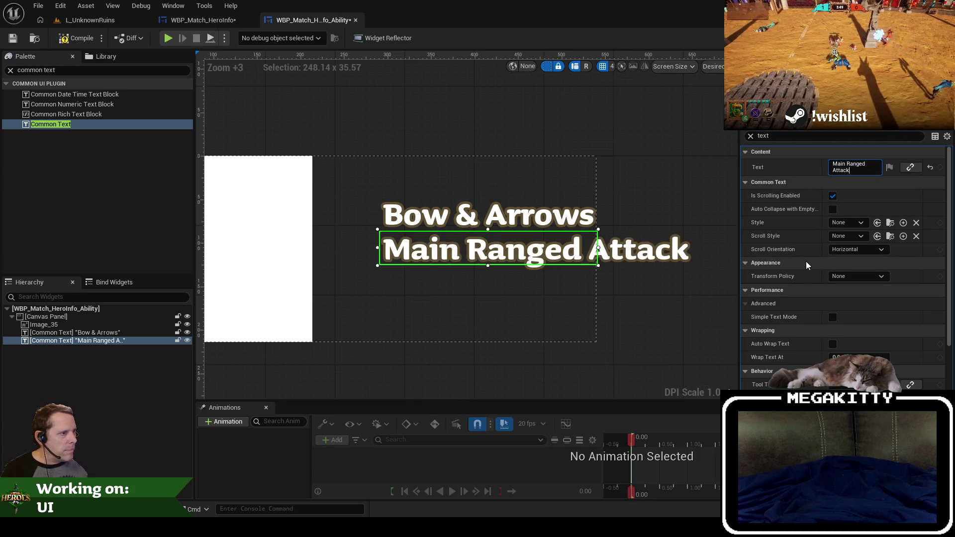
Set the Main Ranged Attack subtitle's font size to 18.
double_click(762, 135)
type("font")
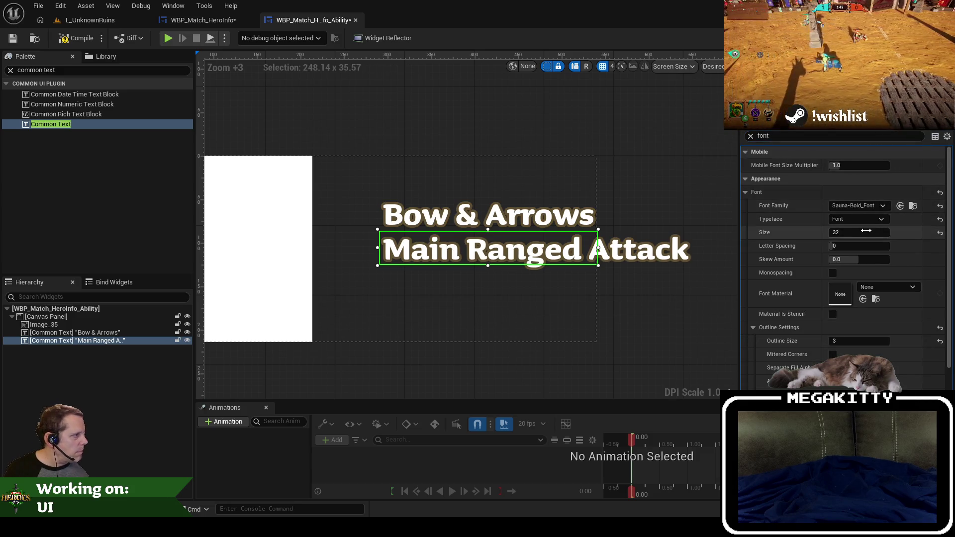
left_click(867, 232)
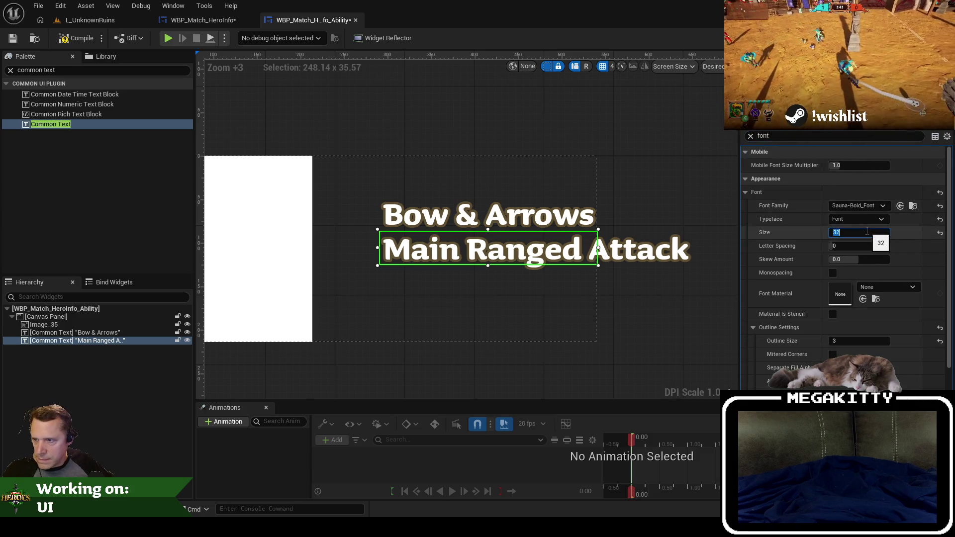
type("16")
key("Return")
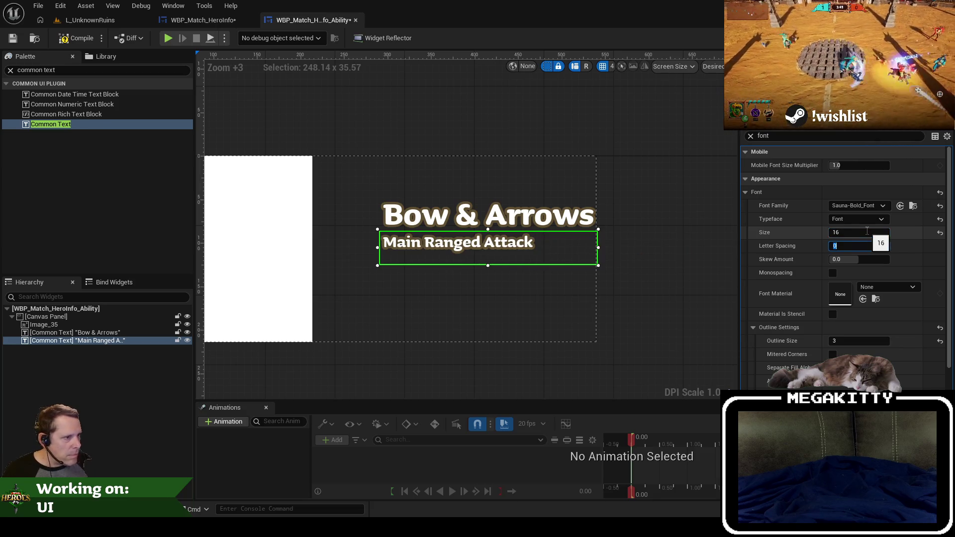
type("18")
key("Tab")
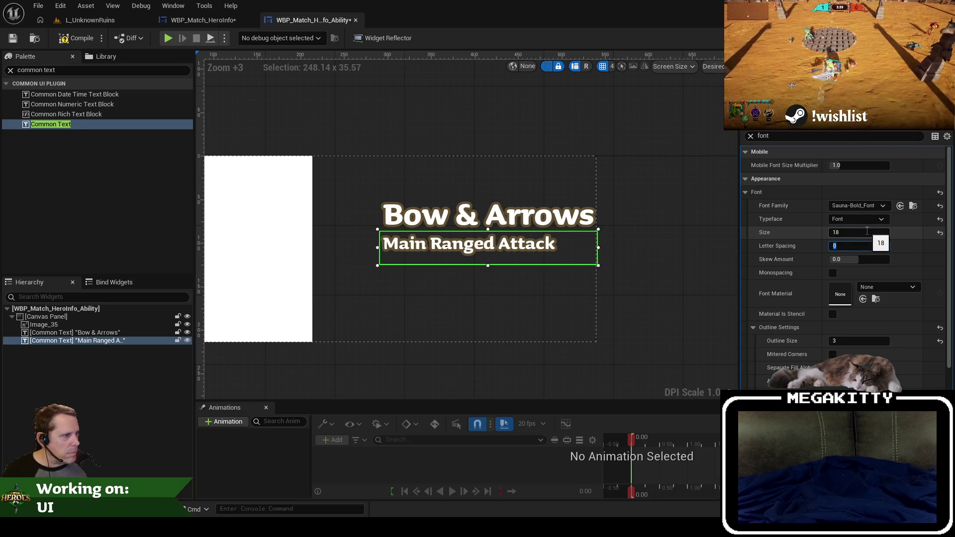
type("6")
key("Tab")
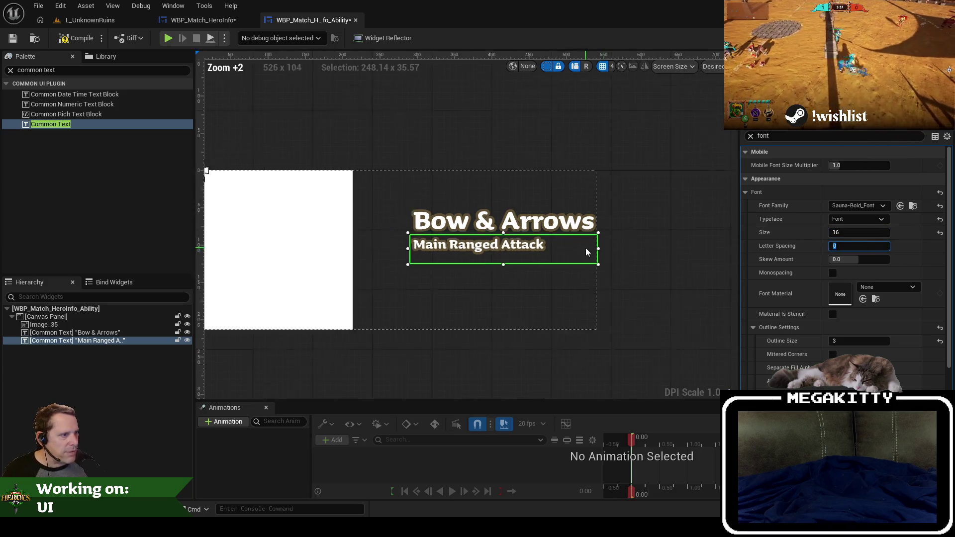
left_click(860, 235)
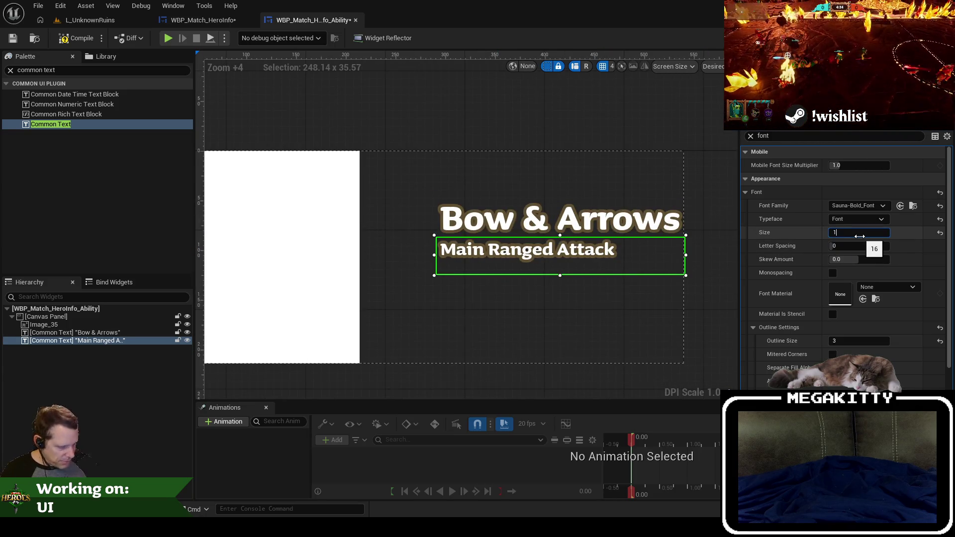
type("8")
key("Tab")
scroll(461, 218, "down", 1)
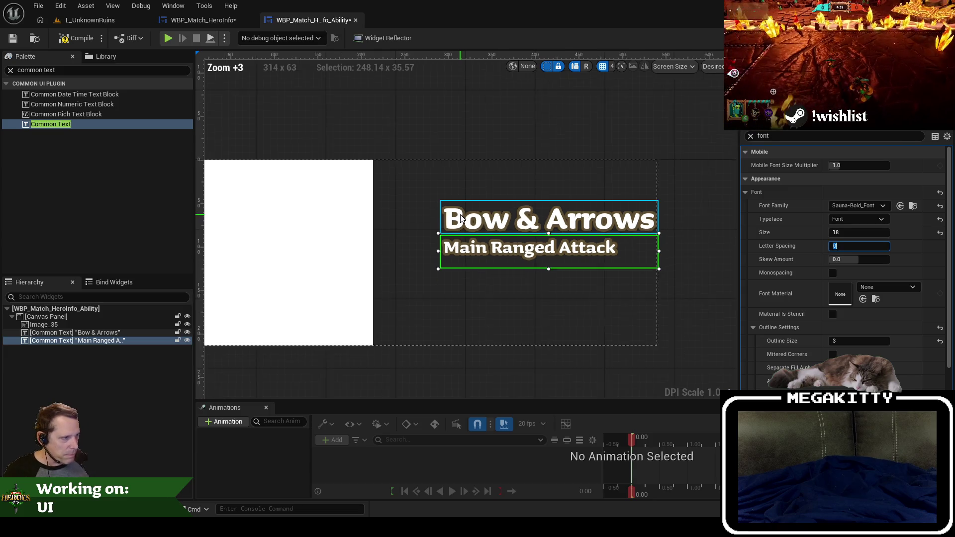
scroll(460, 218, "down", 1)
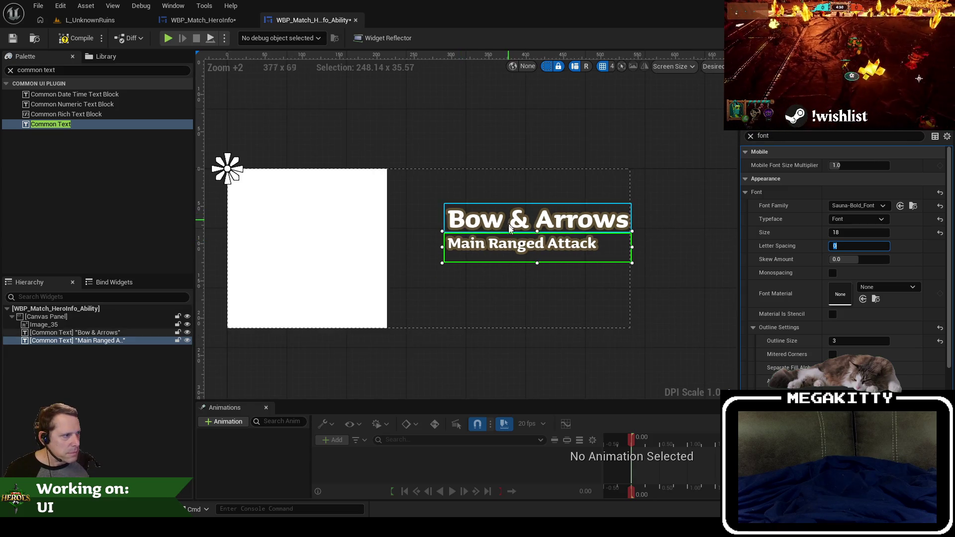
Nudge the title and subtitle together, then compile the ability widget.
key("Down")
key("Down")
key("Down")
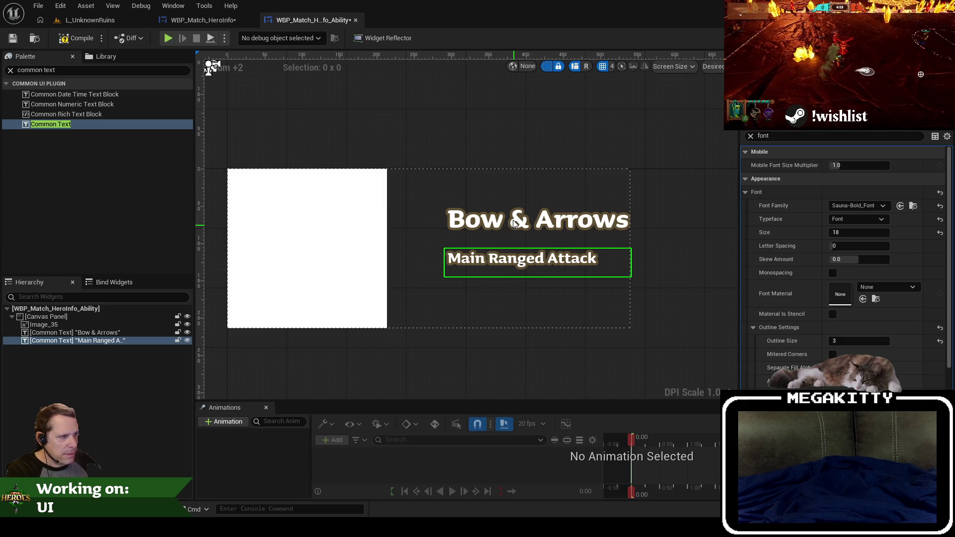
key("Escape")
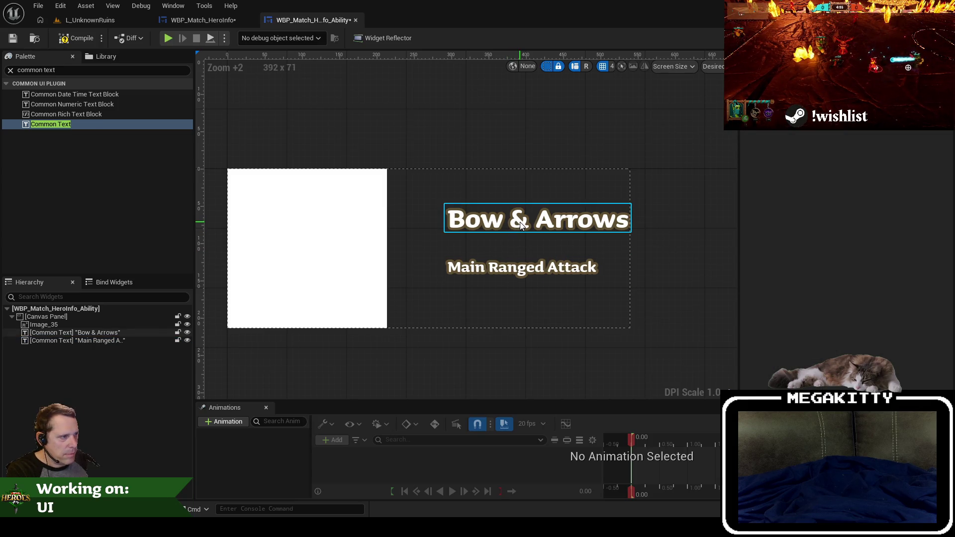
left_click(509, 210)
key("Down")
key("Down")
key("Down")
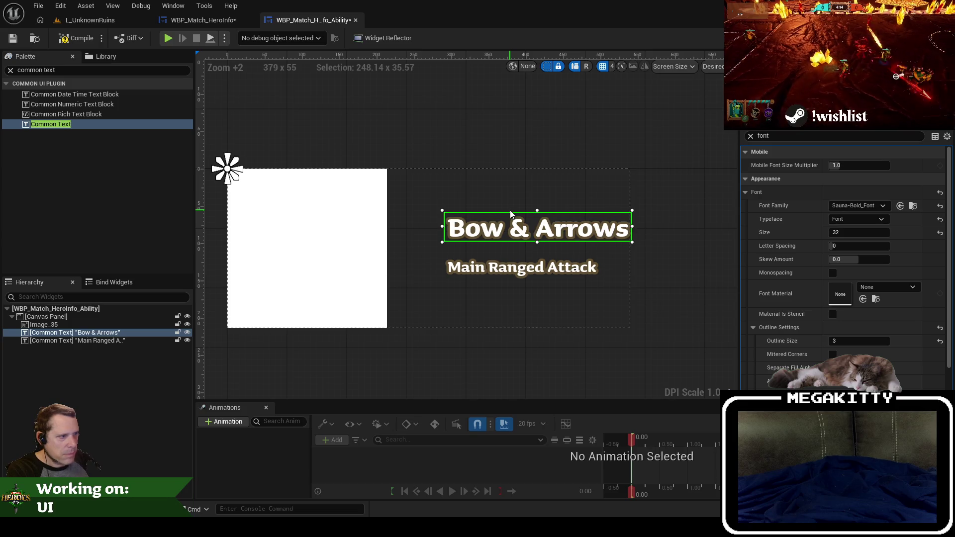
scroll(551, 222, "down", 2)
left_click(449, 167)
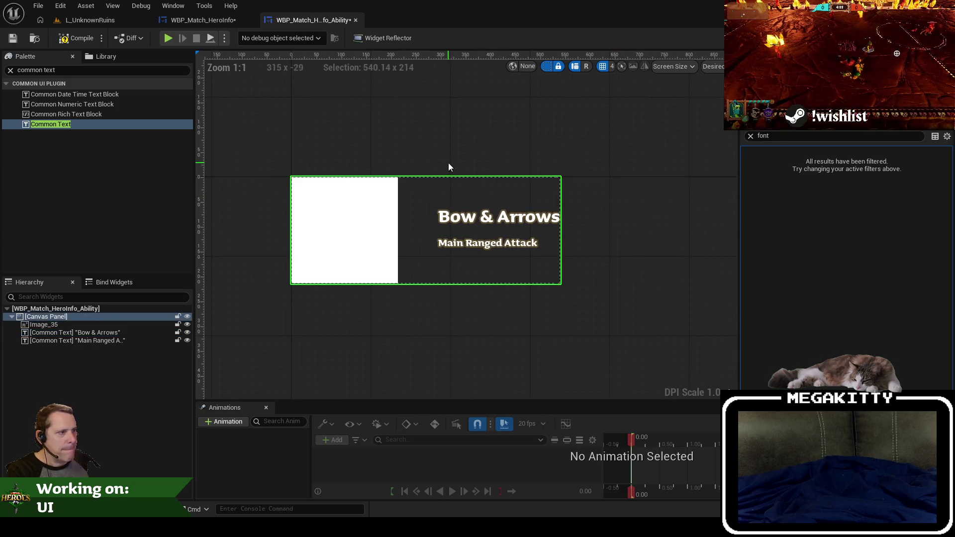
left_click(487, 249)
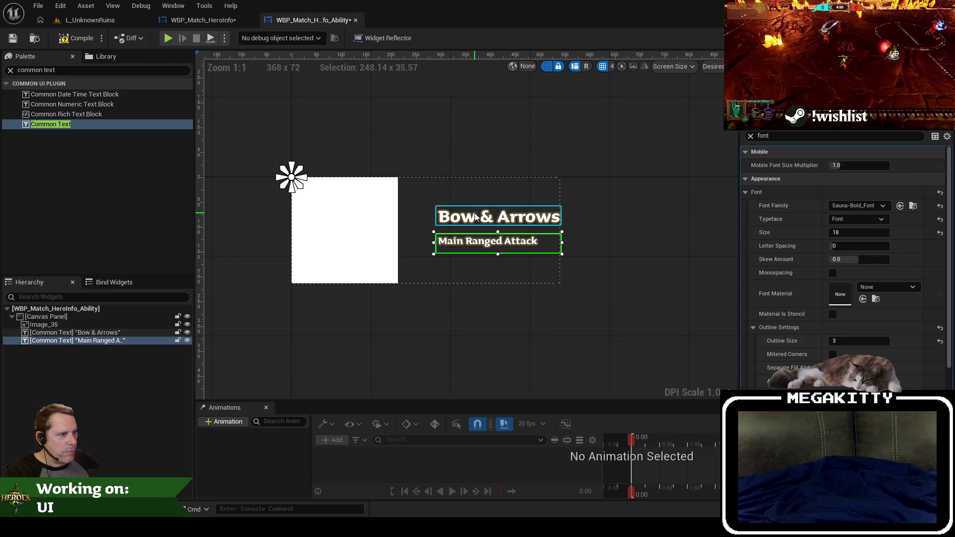
left_click(476, 217)
left_click(616, 231)
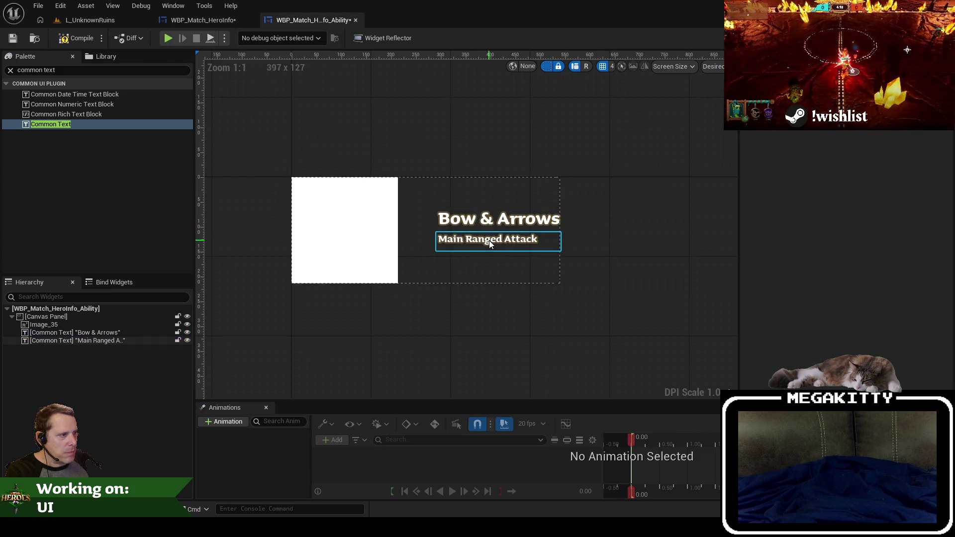
left_click(488, 240)
left_click(642, 255)
left_click(68, 39)
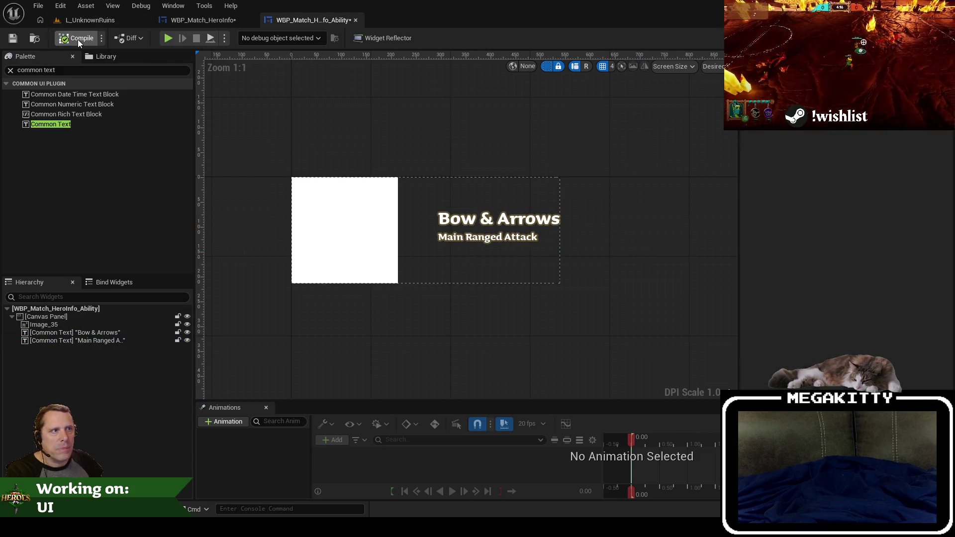
left_click(13, 38)
Add a WBP Match Hero Info Ability widget to the hero panel and make it size to content.
left_click(190, 25)
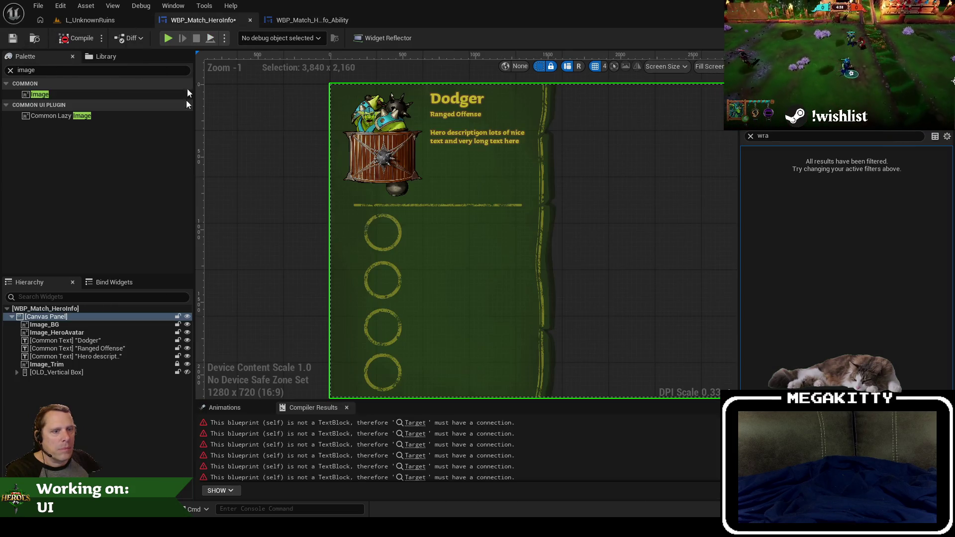
left_click(11, 70)
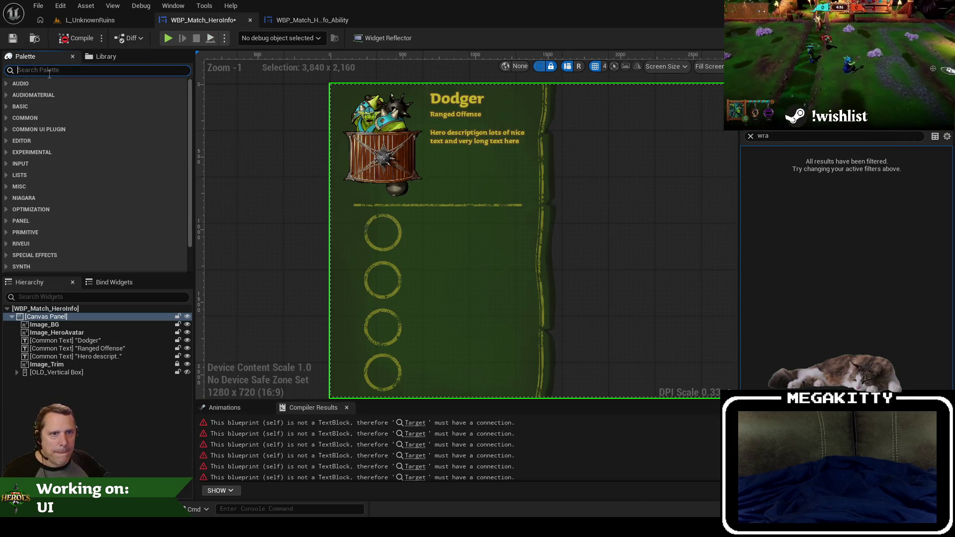
type("matchabi")
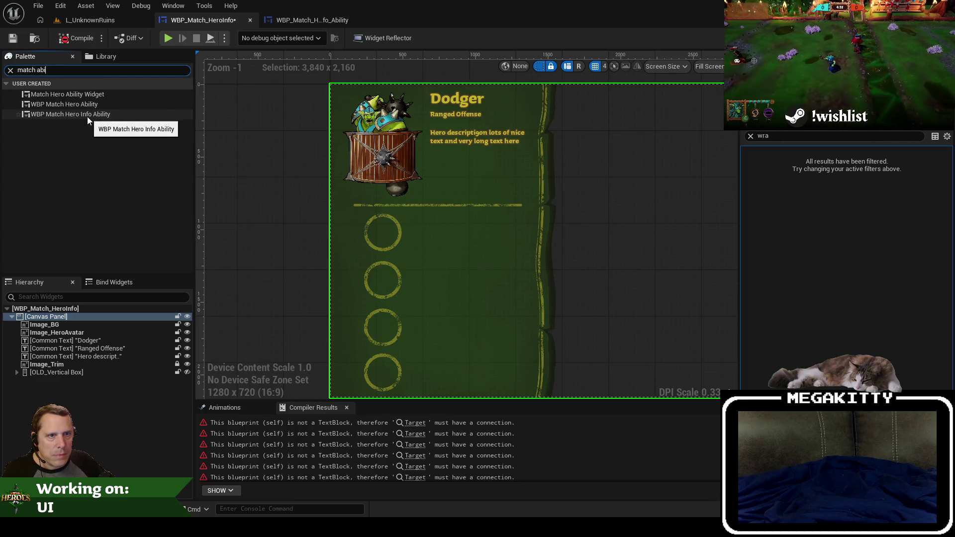
left_click_drag(88, 116, 102, 362)
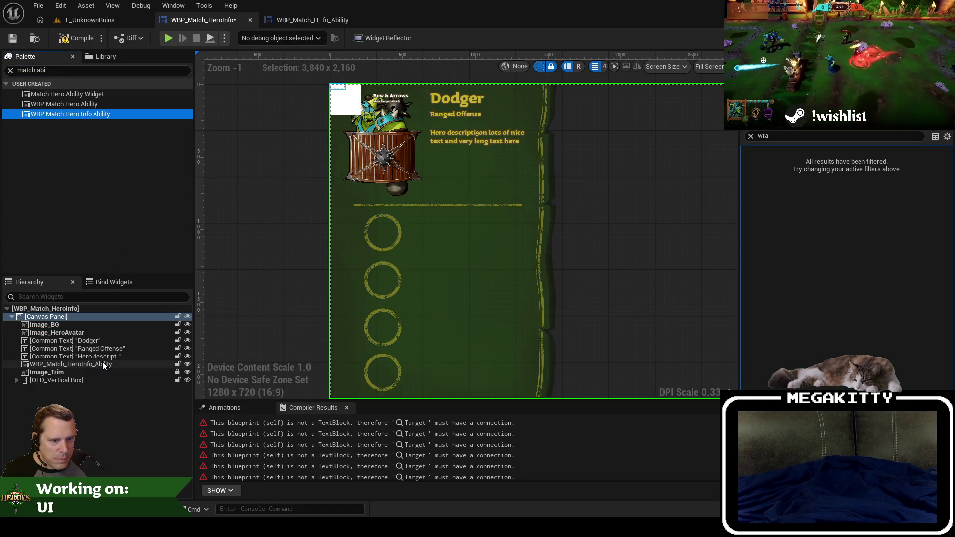
left_click(347, 92)
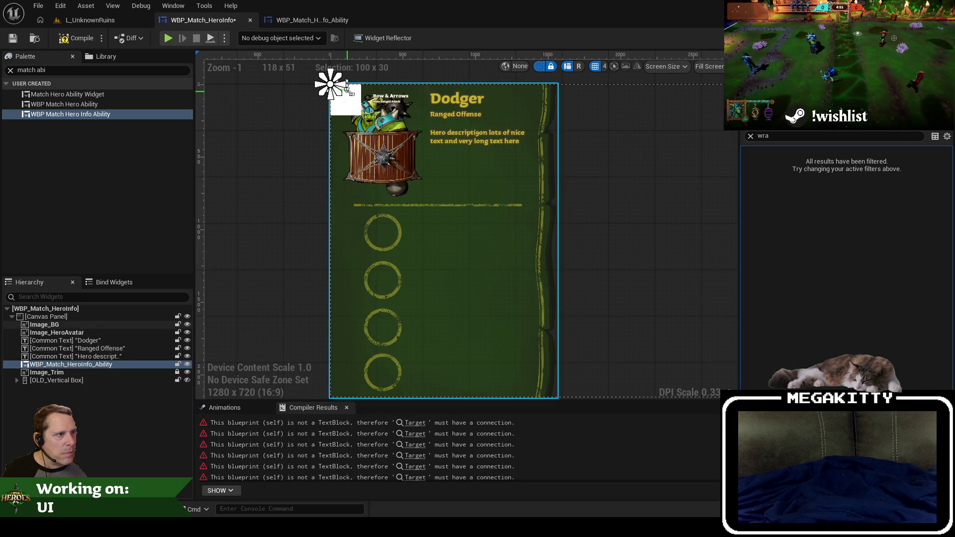
left_click_drag(427, 124, 468, 131)
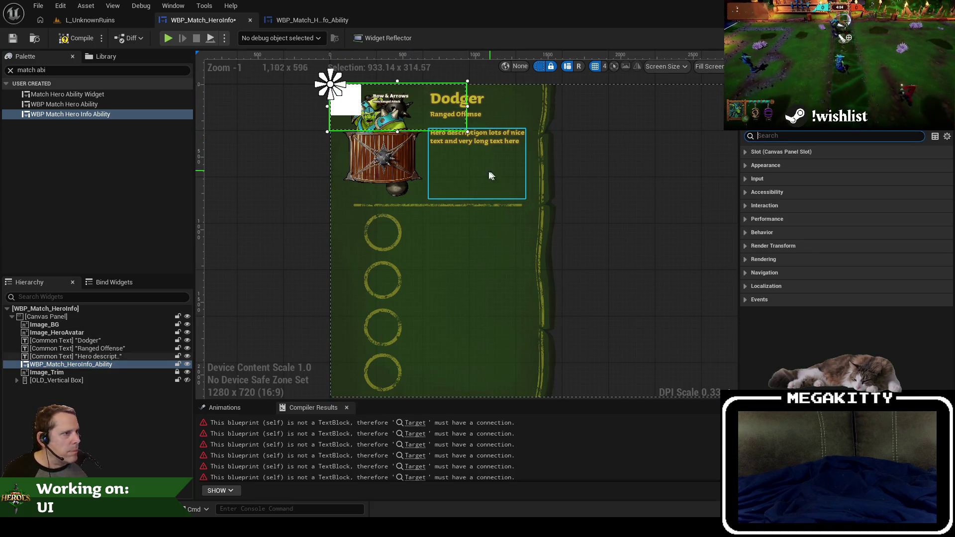
left_click(86, 365)
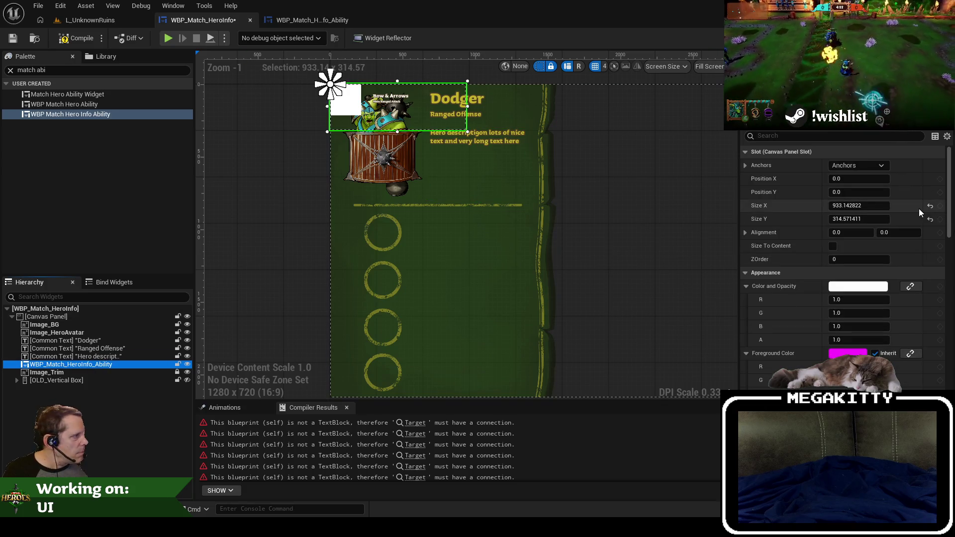
left_click(930, 218)
left_click(929, 206)
left_click(836, 246)
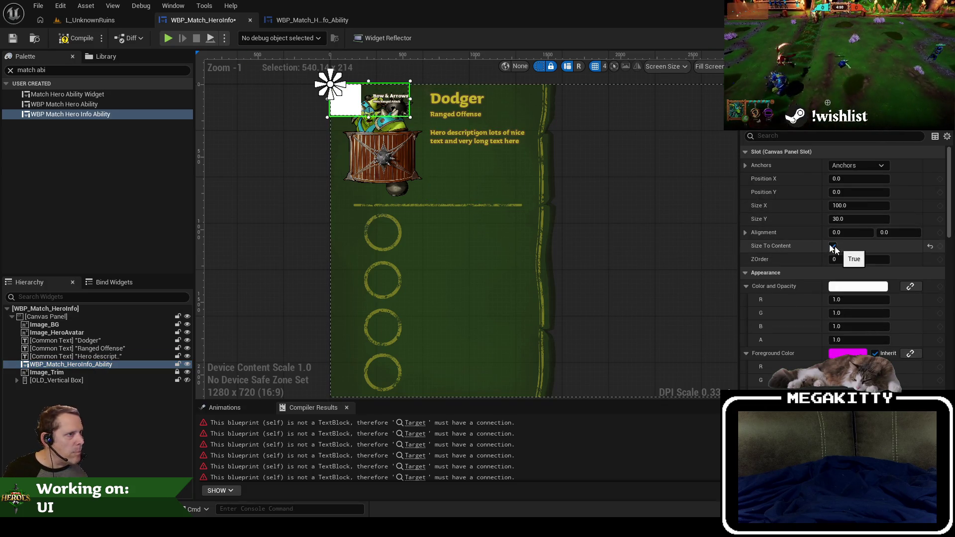
Move the ability widget onto the first ability circle and center it there.
mouse_move(382, 85)
left_mouse_down()
mouse_move(469, 150)
mouse_move(423, 220)
left_mouse_up()
left_click(303, 19)
scroll(416, 162, "down", 6)
left_click(428, 175)
scroll(428, 175, "up", 3)
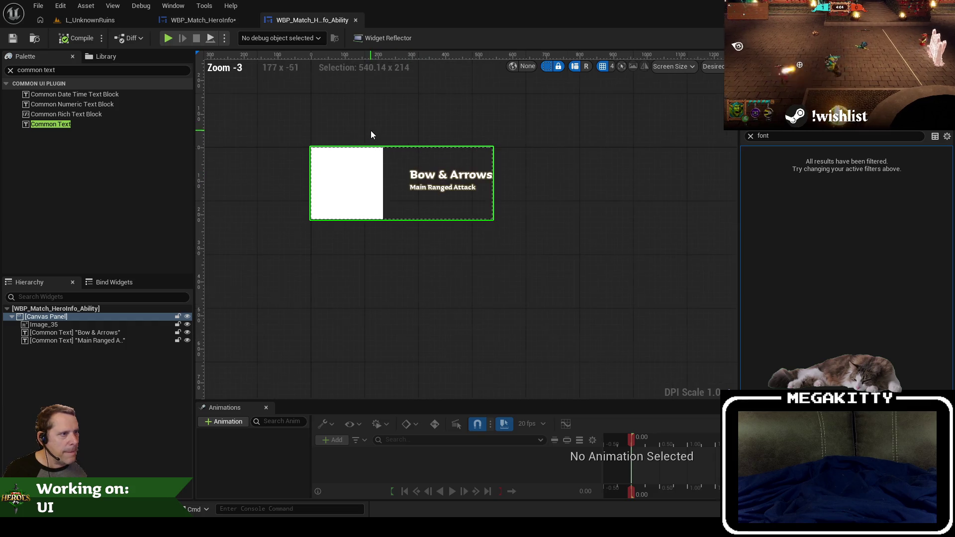
left_click(360, 105)
left_click(193, 21)
scroll(410, 237, "up", 2)
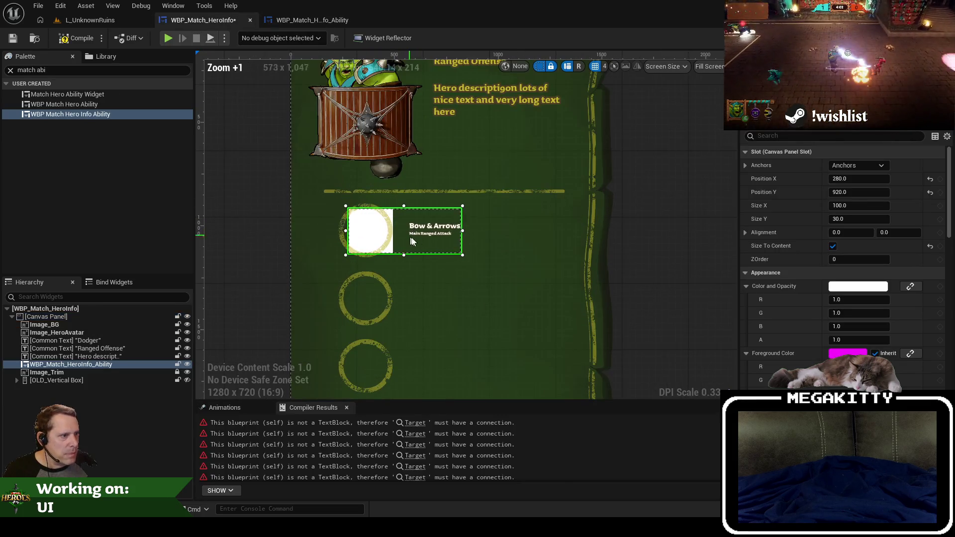
left_click_drag(430, 249, 432, 246)
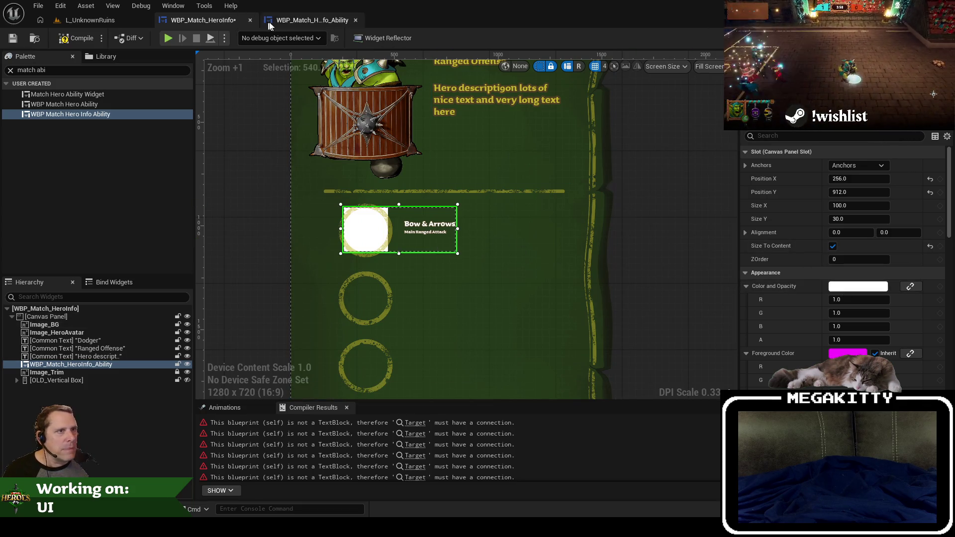
left_click(300, 23)
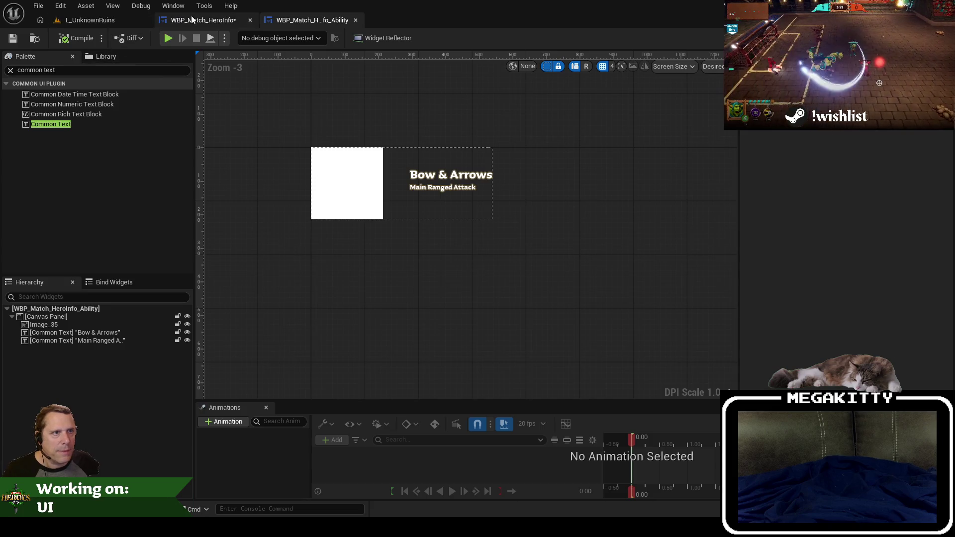
left_click(85, 19)
Set the ability icon image's brush to the Dodger2_214x214 texture.
left_click(471, 400)
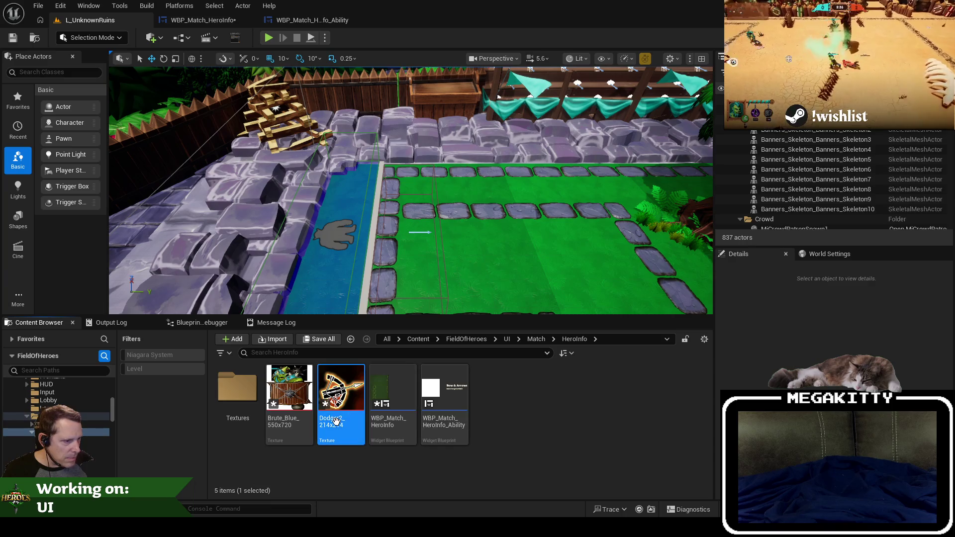
left_click(553, 416)
left_click(306, 20)
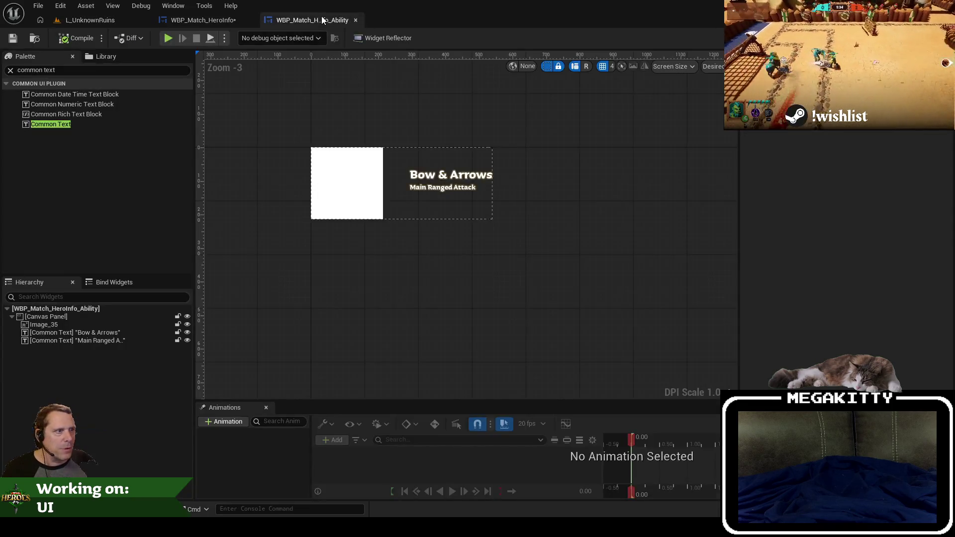
left_click(370, 159)
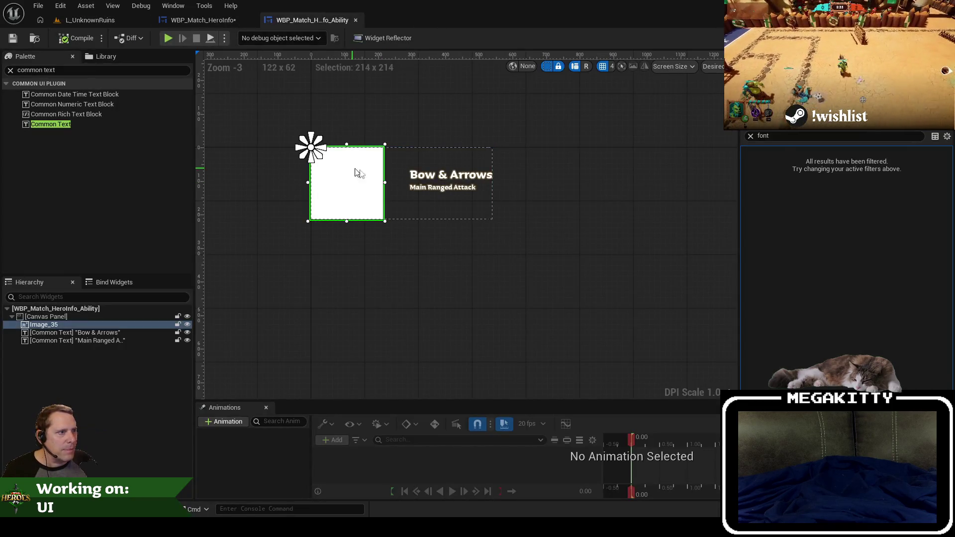
left_click(750, 137)
left_click(92, 340)
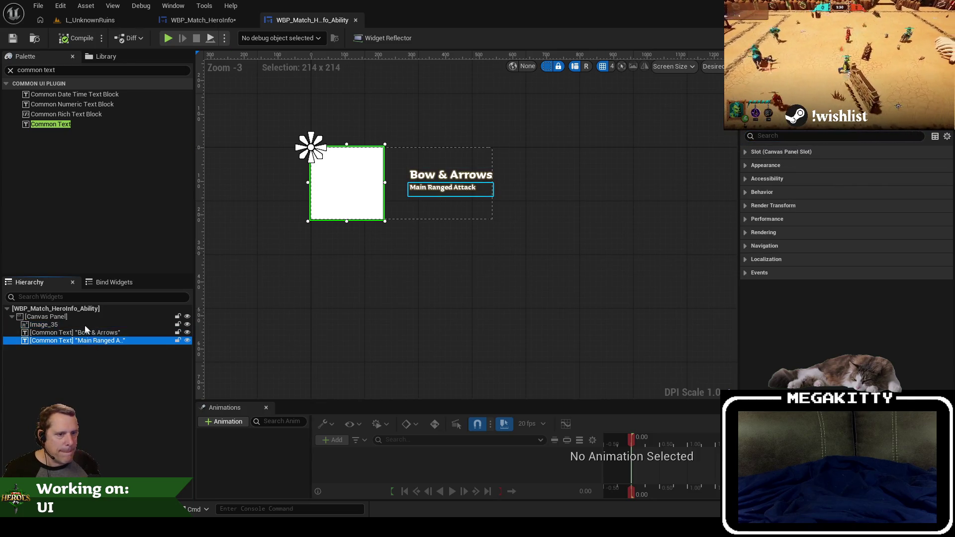
left_click(50, 324)
left_click(885, 300)
type("dodger2")
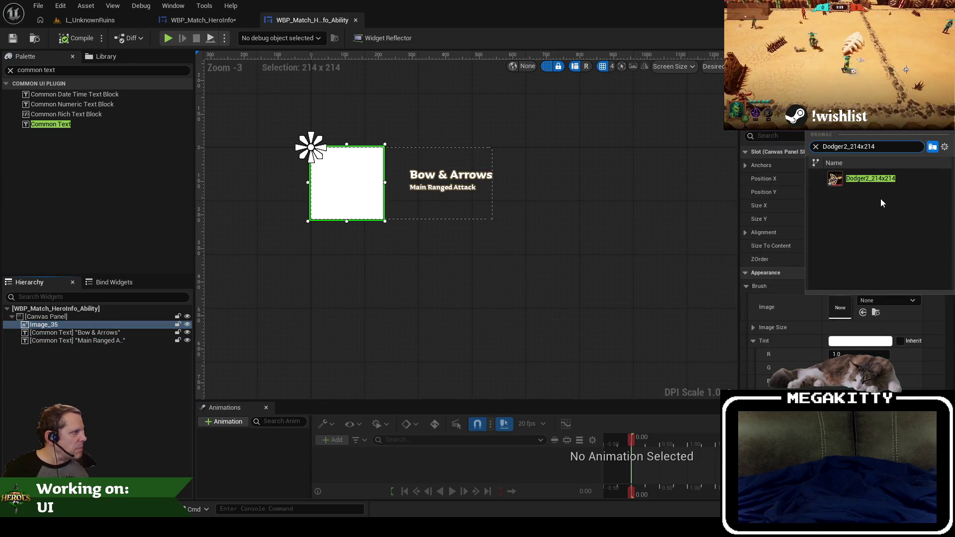
left_click(874, 182)
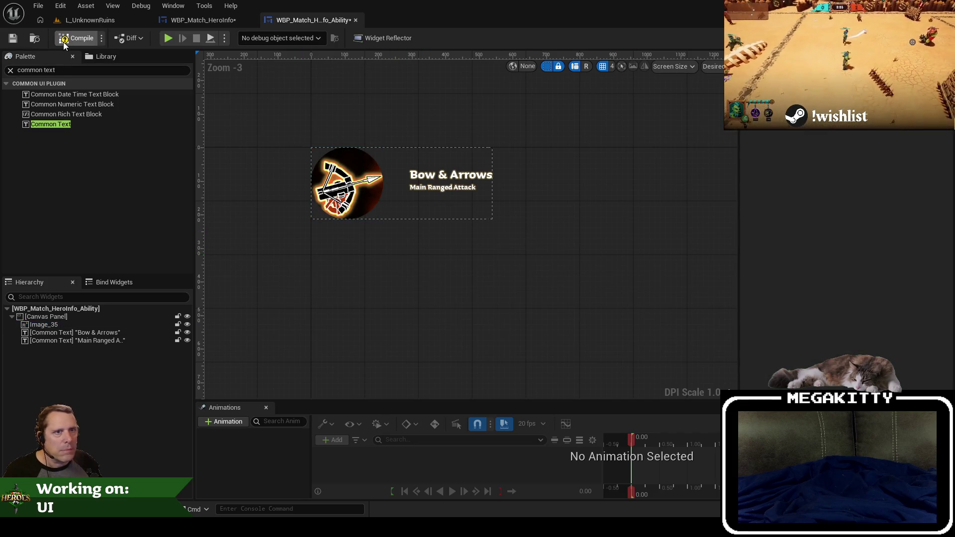
Zoom in on the hero panel and nudge the ability widget down to Position Y 916.
left_click(199, 20)
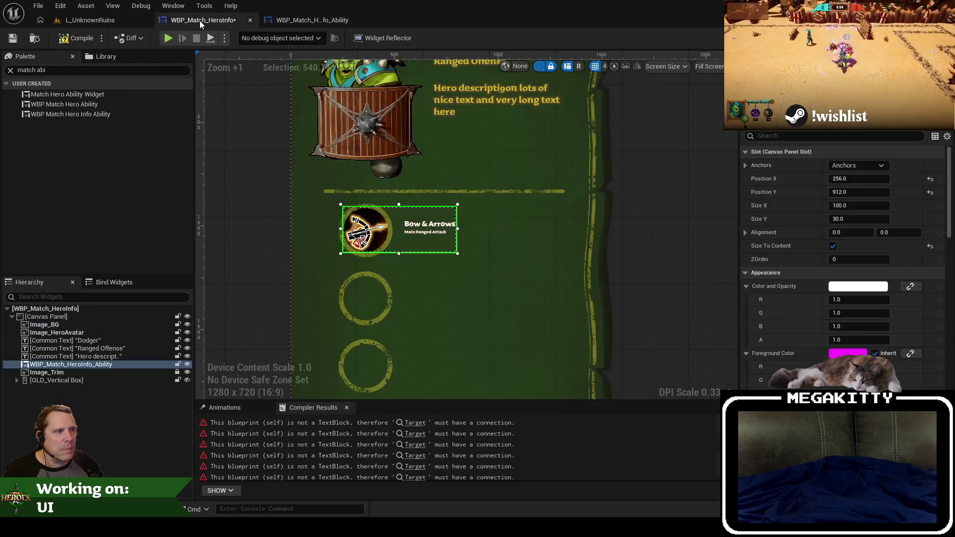
scroll(422, 249, "up", 5)
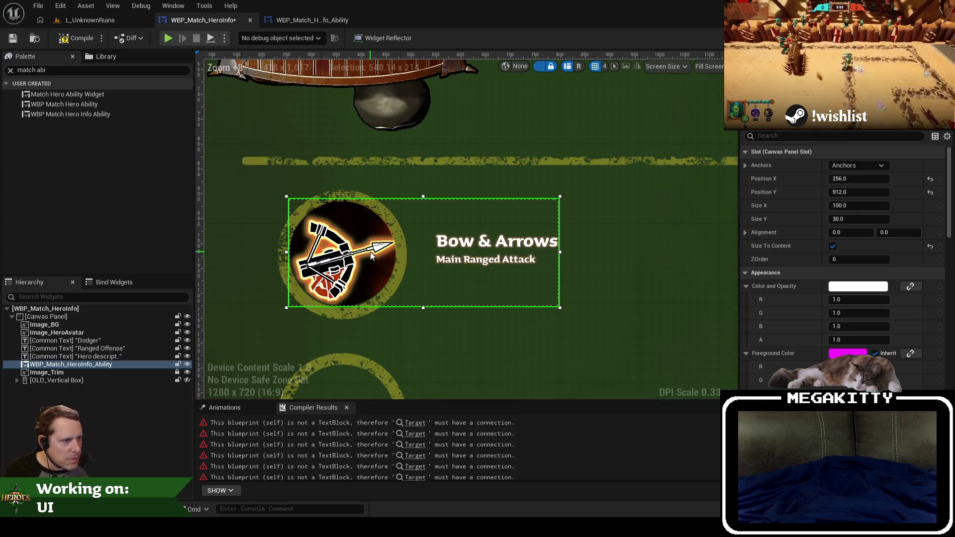
scroll(378, 258, "up", 5)
left_click_drag(351, 240, 386, 227)
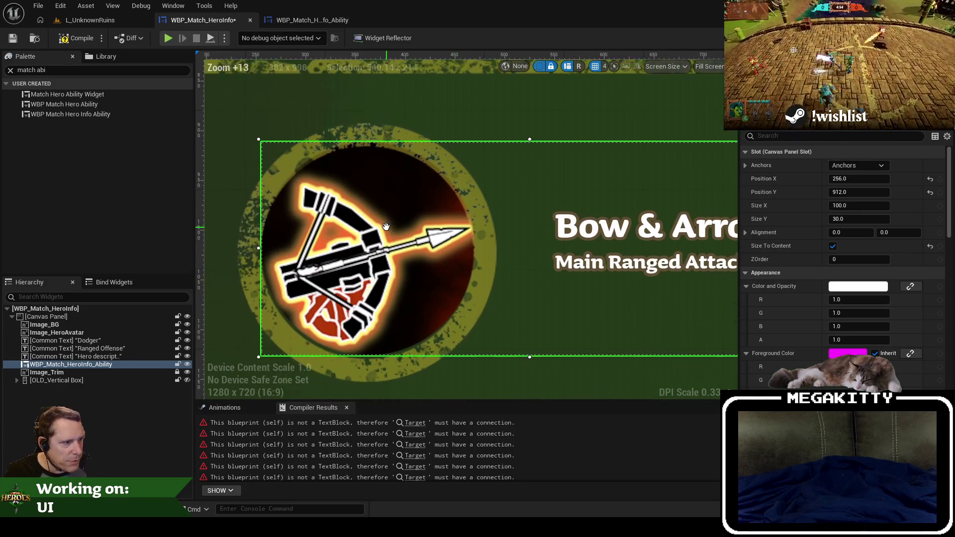
key("Down")
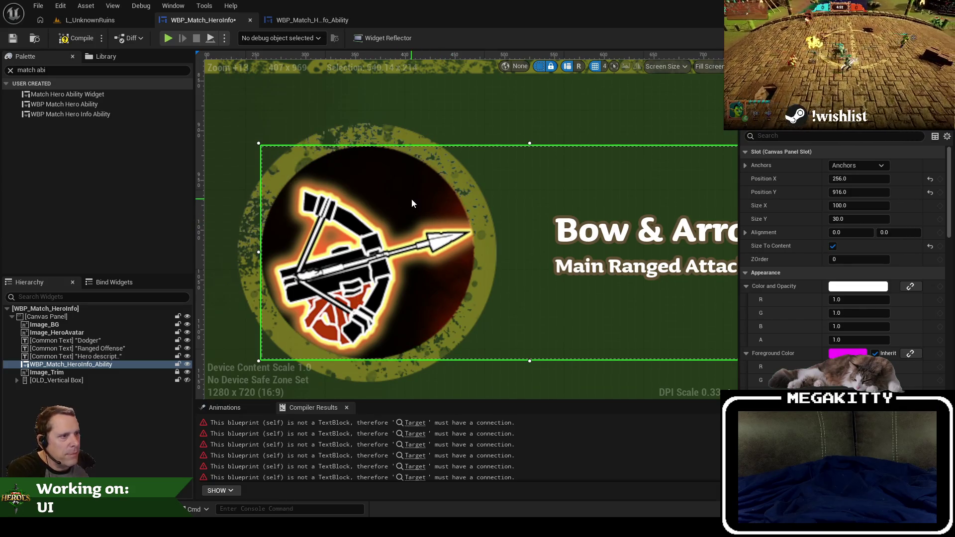
left_click(559, 122)
Pan back across the panel and place the Dodger character sheet reference beside the designer.
scroll(577, 164, "down", 5)
left_click_drag(640, 228, 428, 230)
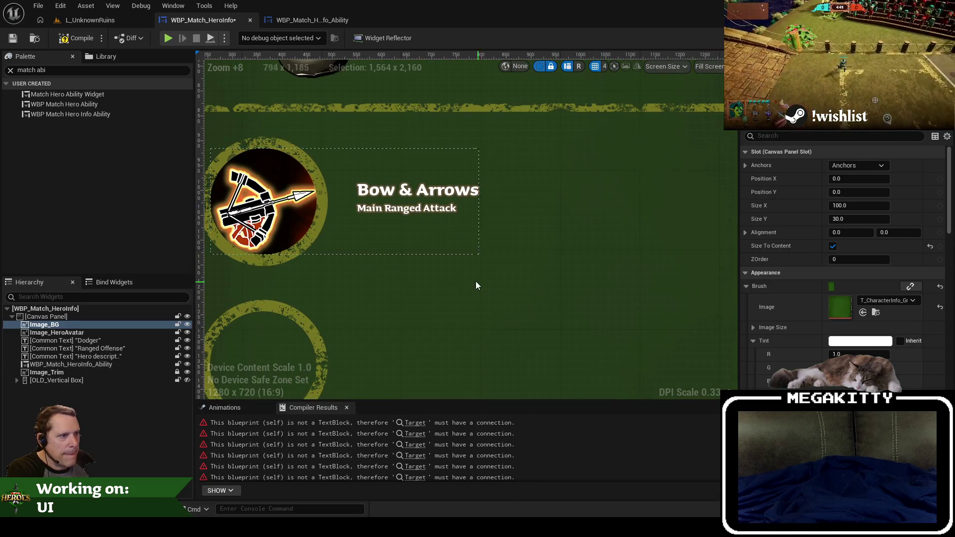
scroll(477, 279, "down", 2)
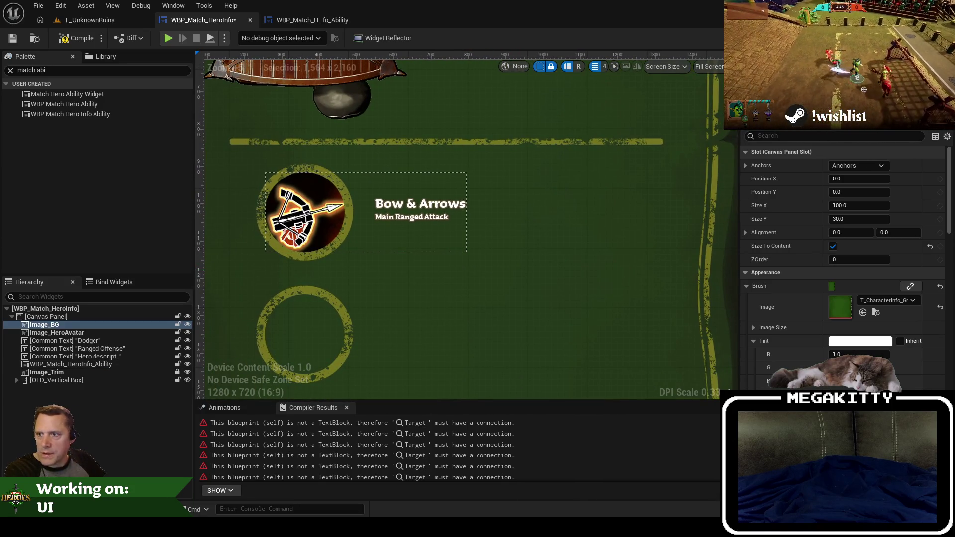
key("alt+Tab")
mouse_move(296, 75)
left_mouse_down()
mouse_move(782, 75)
mouse_move(714, 76)
mouse_move(818, 48)
left_mouse_up()
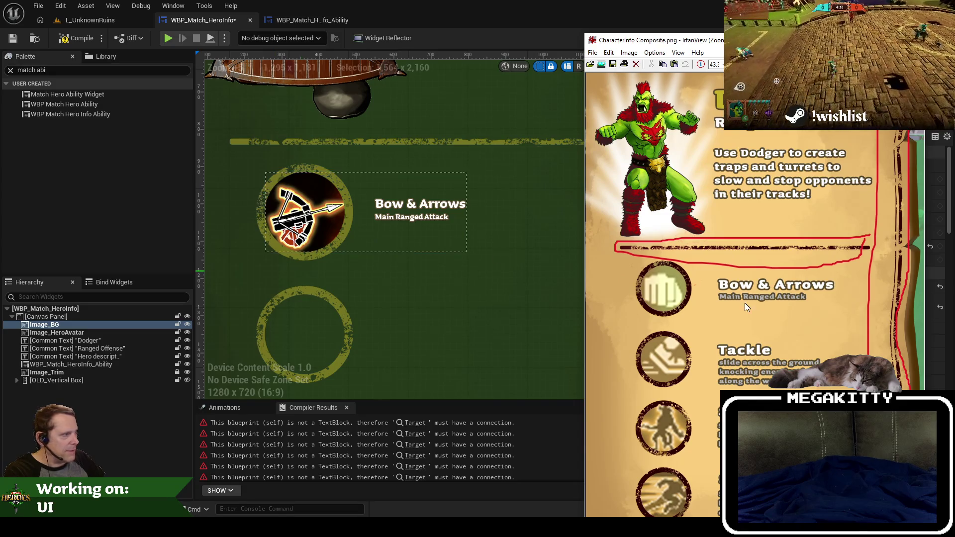
key("Escape")
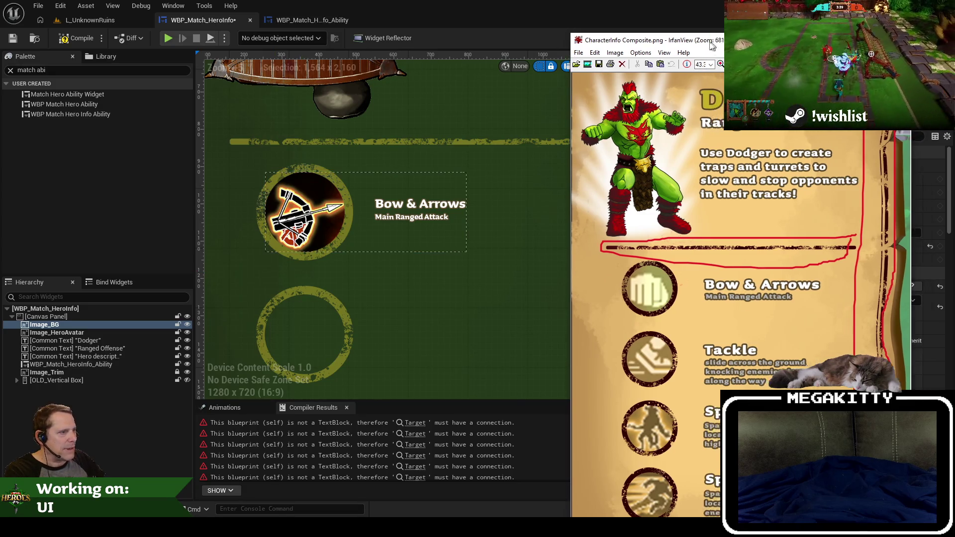
left_click(411, 217)
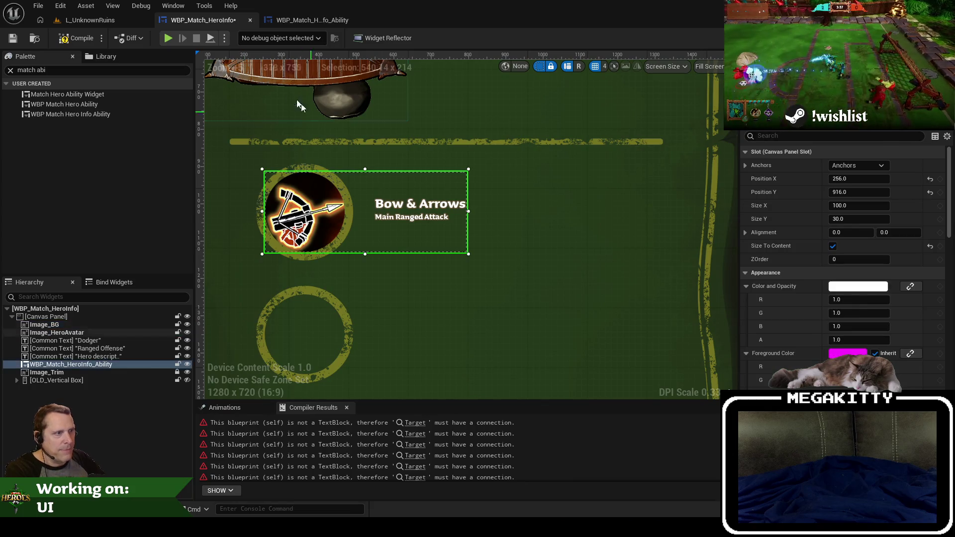
Set the Bow & Arrows title font size to 56.
left_click(312, 20)
left_click(441, 180)
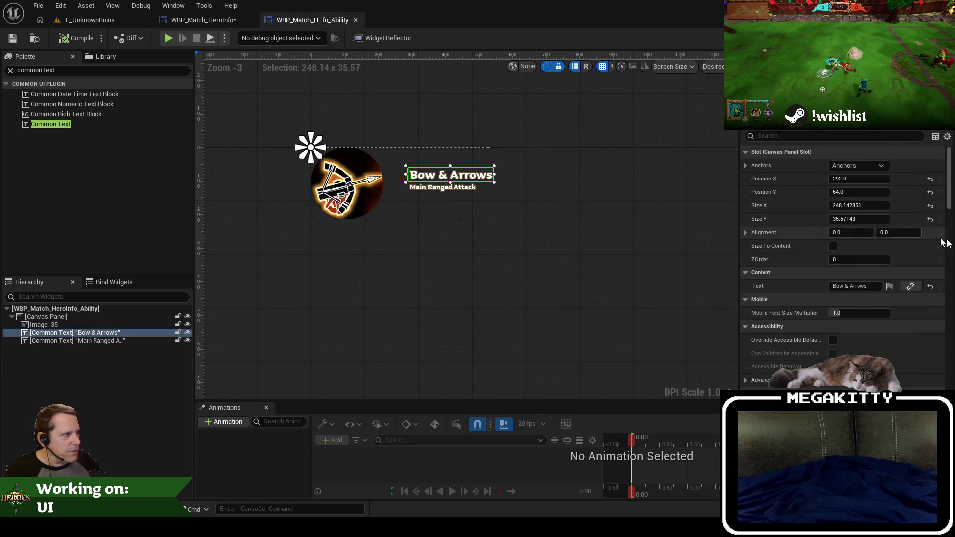
type("font")
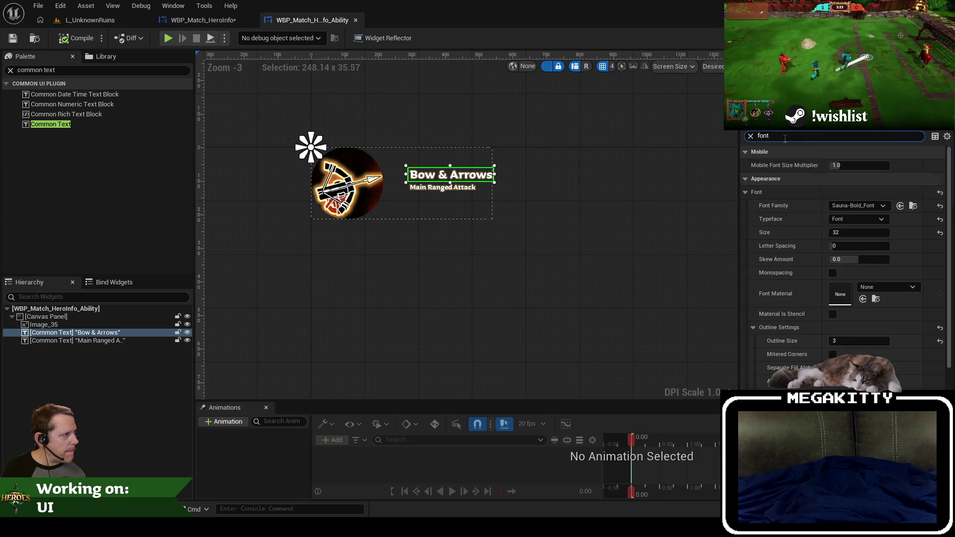
key("ctrl+a")
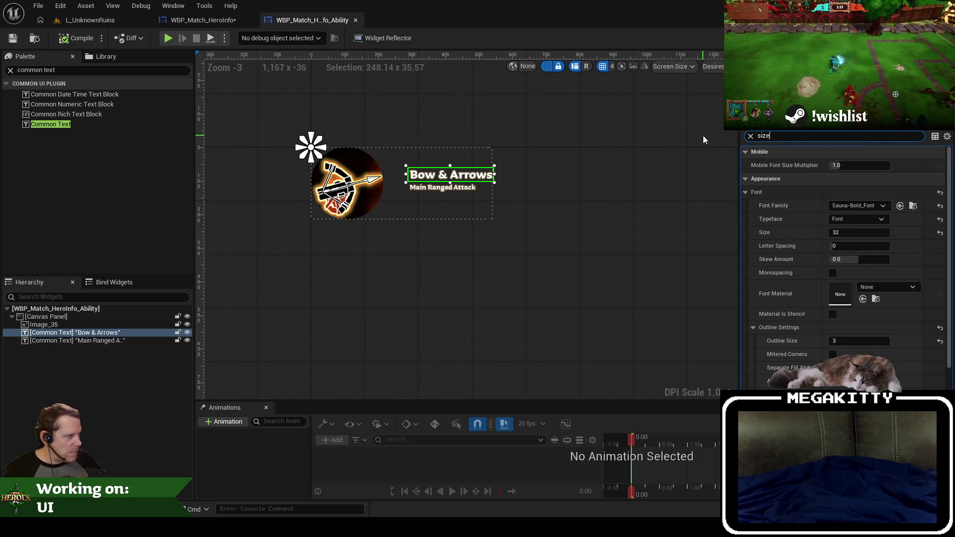
type("size")
left_click(852, 231)
type("48")
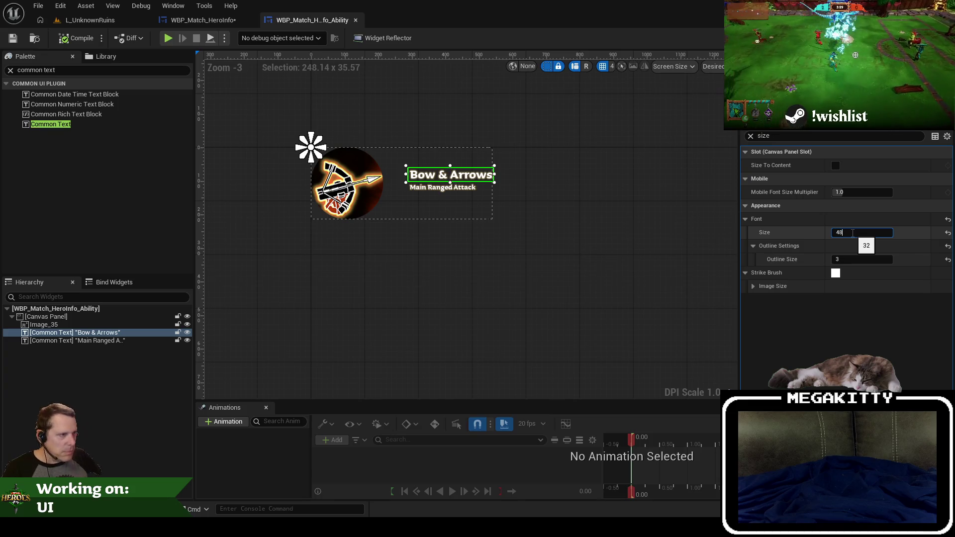
key("Tab")
left_click_drag(852, 232, 865, 232)
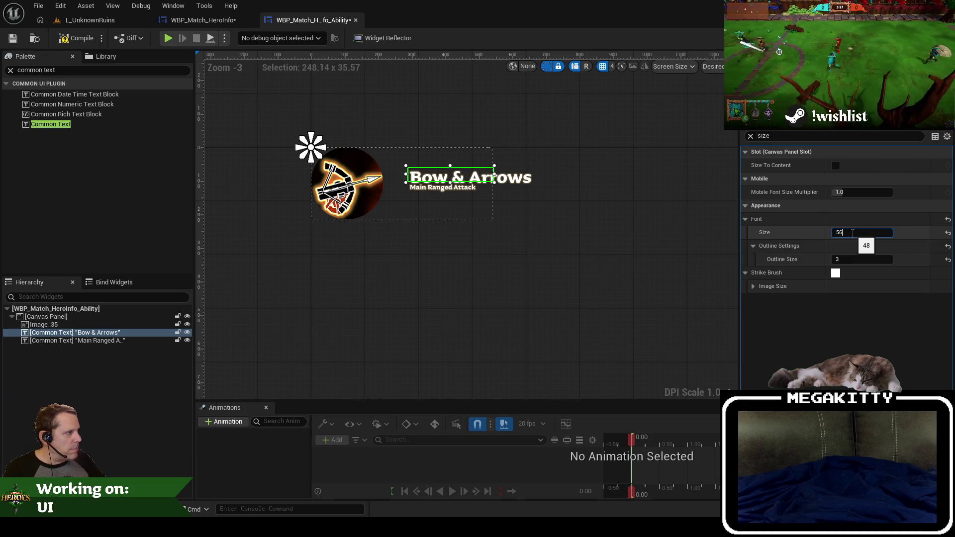
Set the Main Ranged Attack subtitle font size to 32 and move it below the title.
left_click(470, 194)
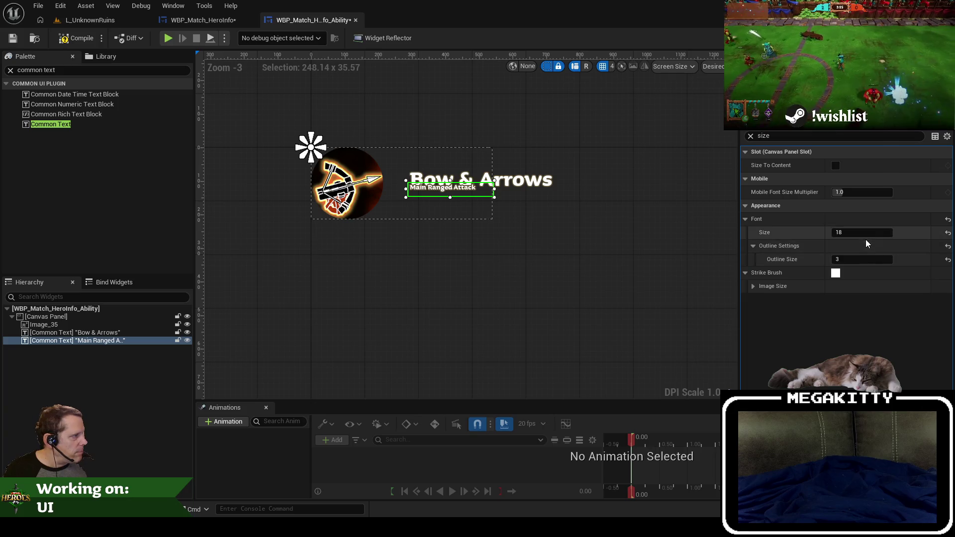
type("32")
key("Tab")
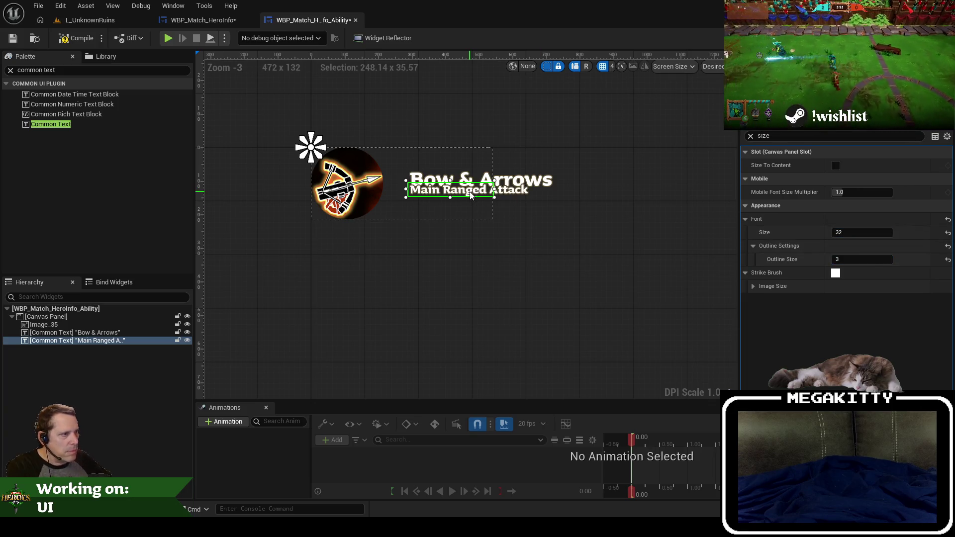
left_click_drag(470, 195, 470, 200)
key("Escape")
Nudge the title up, make it size to content, and reset its width.
left_click(467, 177)
key("Up")
key("Up")
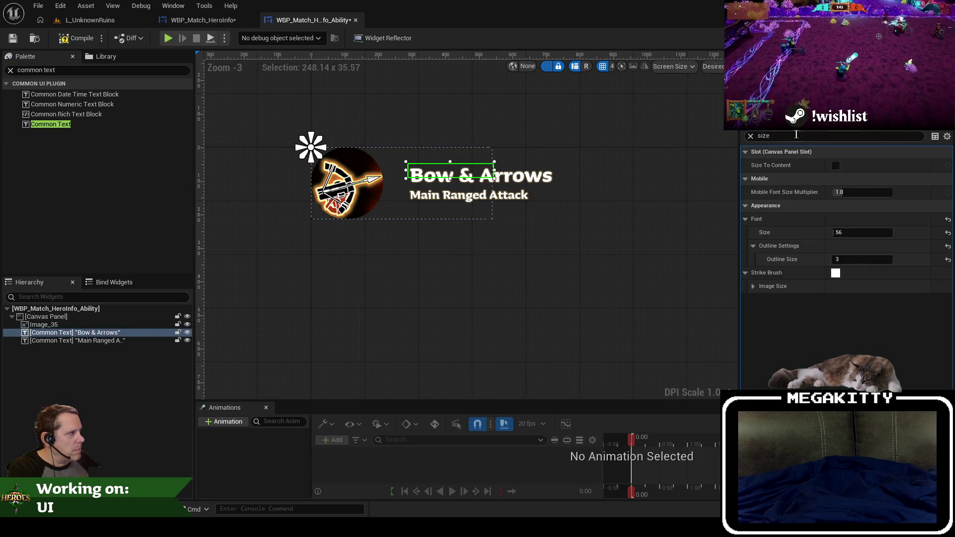
left_click(750, 136)
left_click(832, 246)
left_click(424, 196)
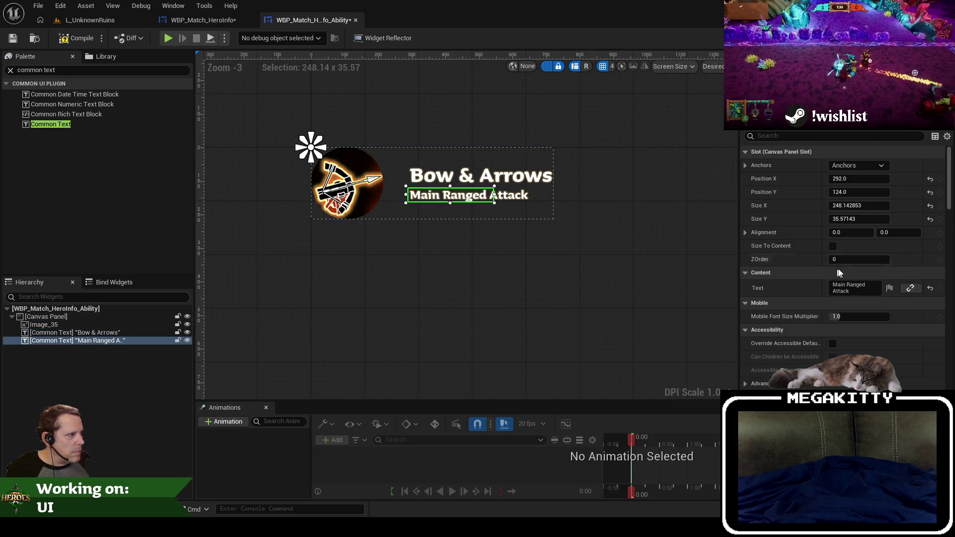
key("ctrl+z")
left_click(930, 206)
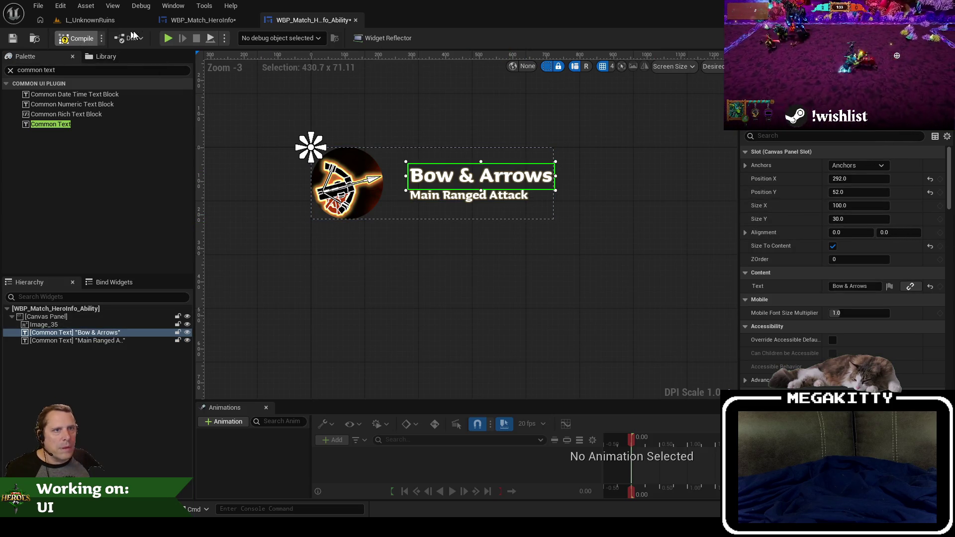
left_click(210, 20)
scroll(628, 185, "down", 2)
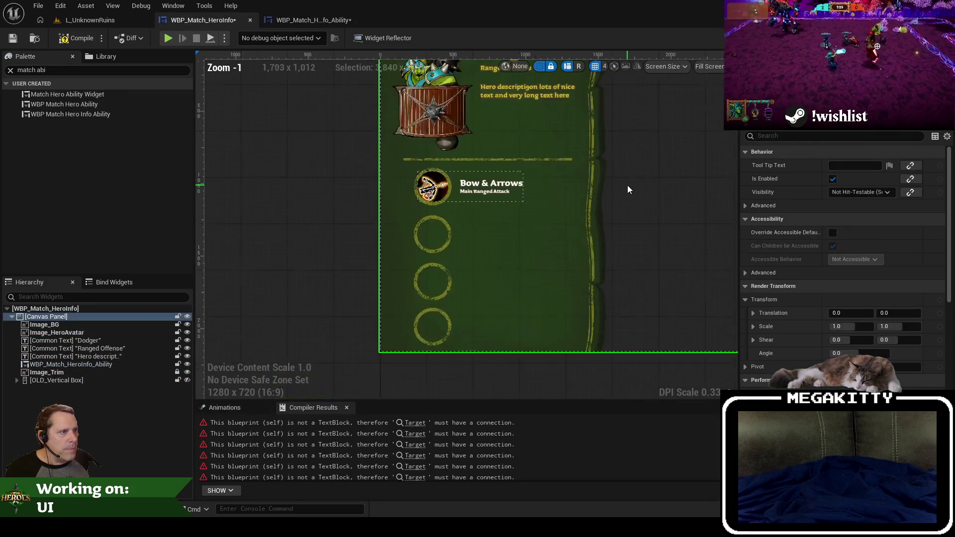
scroll(627, 185, "up", 2)
scroll(682, 294, "down", 2)
left_click_drag(682, 294, 611, 254)
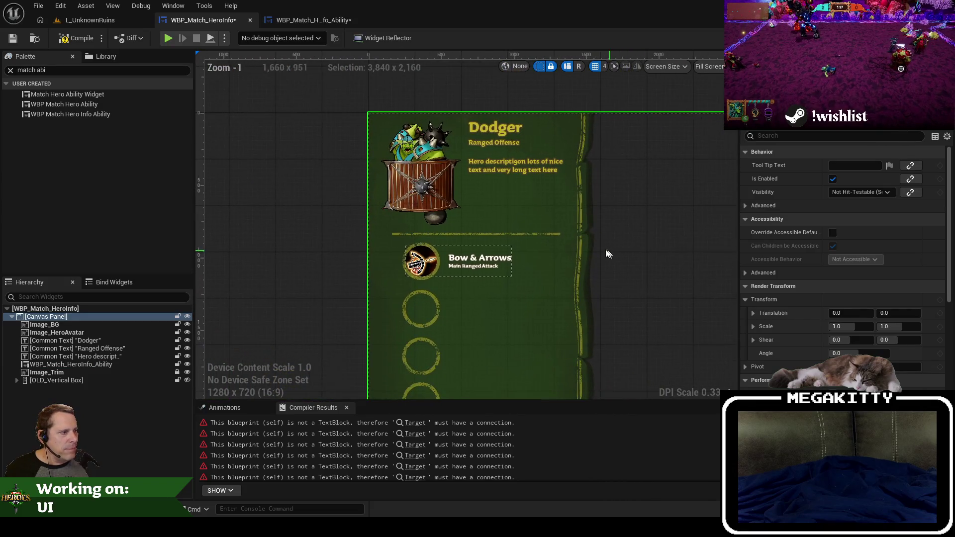
left_click(310, 24)
type("size")
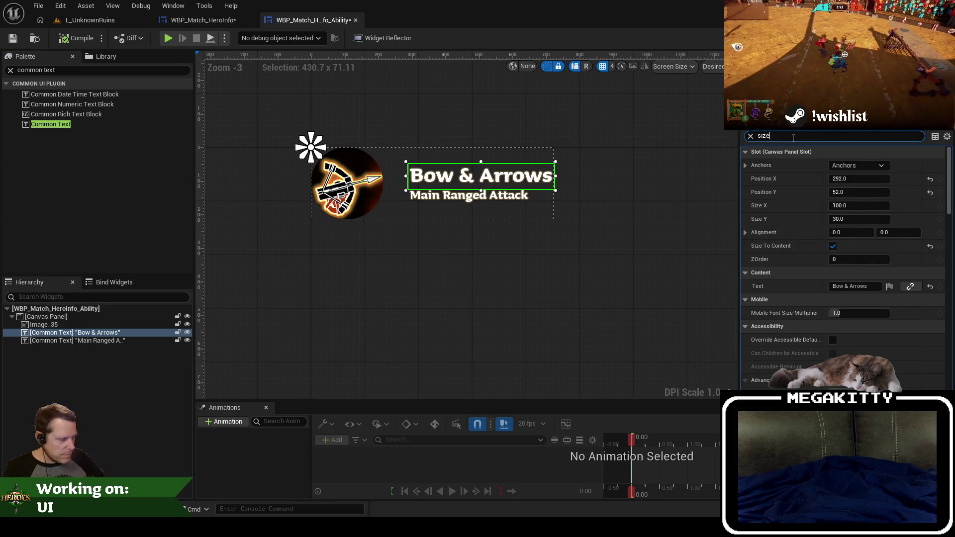
Set the Bow & Arrows font size to 62 and Main Ranged Attack to 36.
type("0")
key("Return")
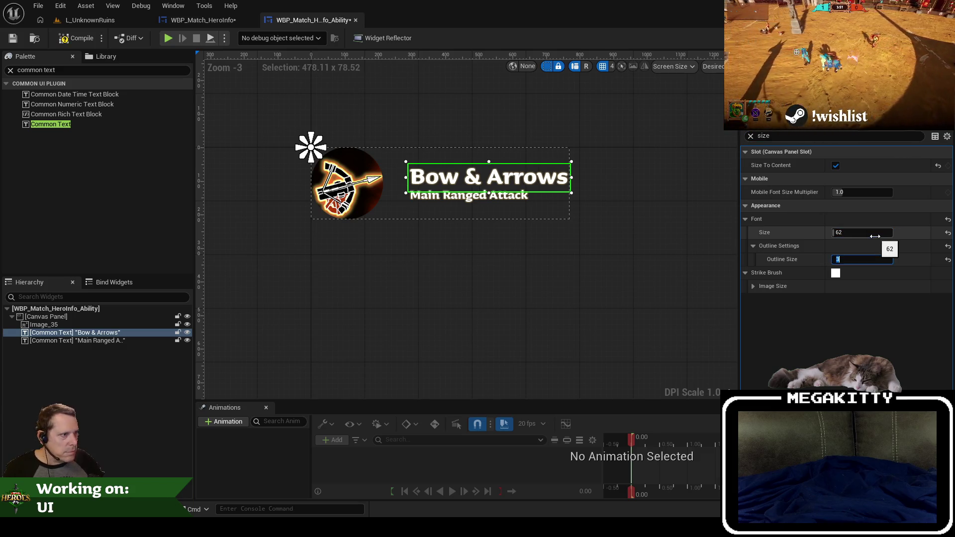
left_click(477, 197)
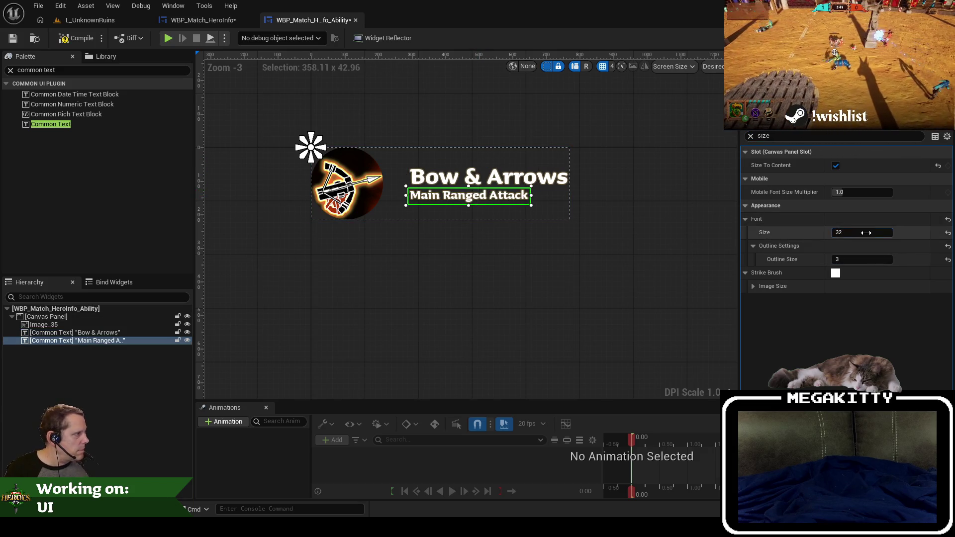
type("36")
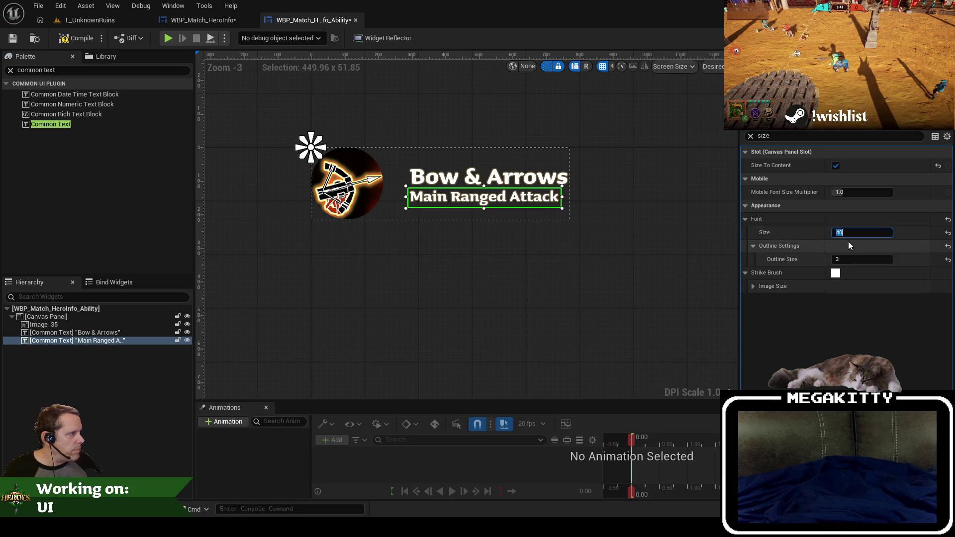
key("Return")
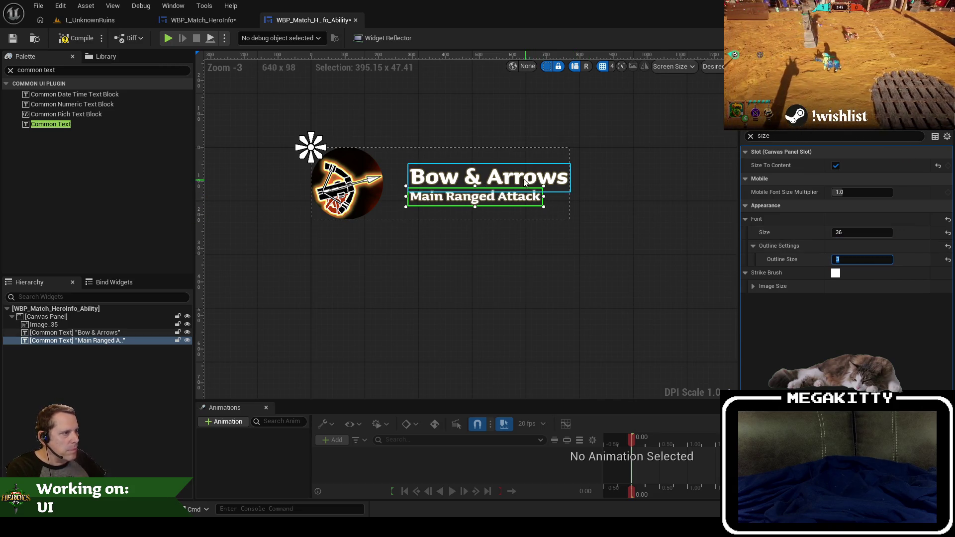
Check both text sizes, deselect everything, and compile the ability widget.
left_click(517, 180)
left_click(490, 198)
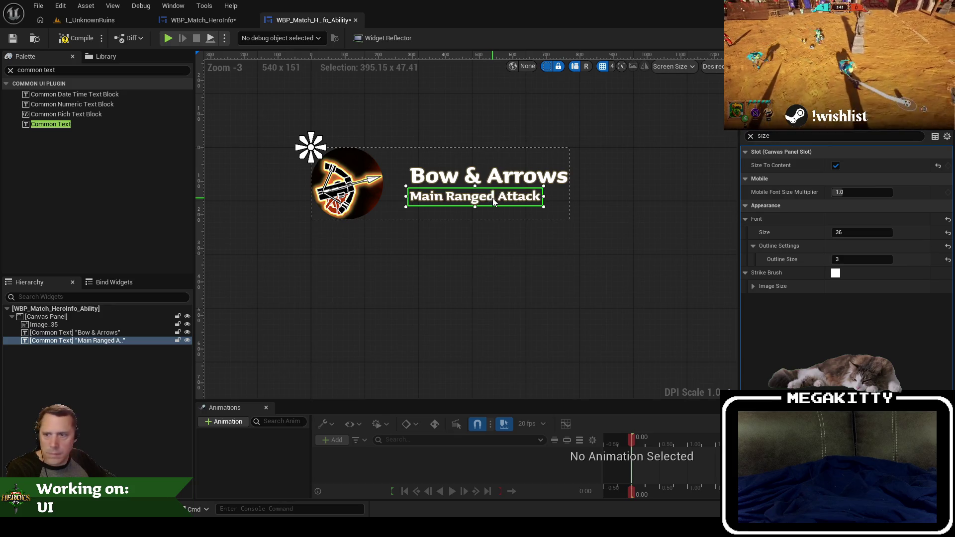
left_click(589, 196)
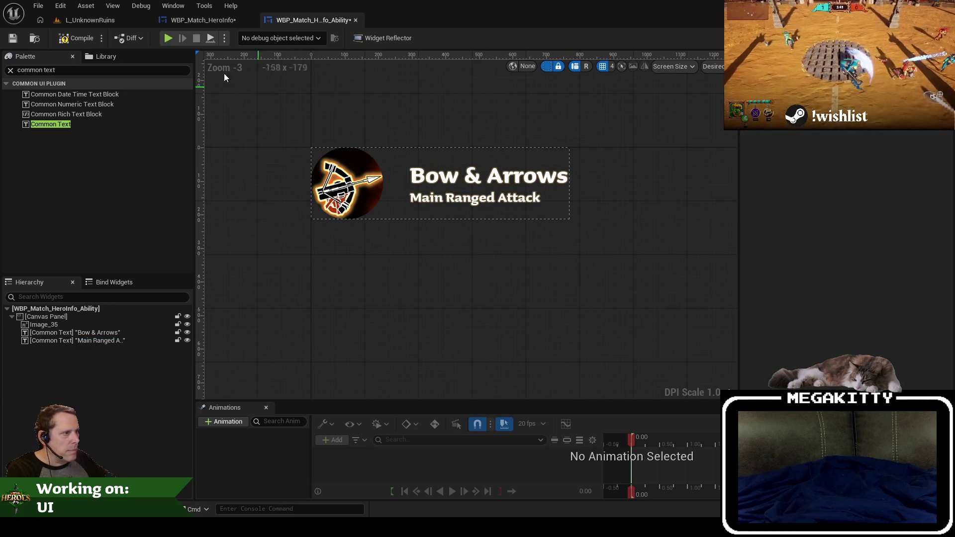
left_click(79, 39)
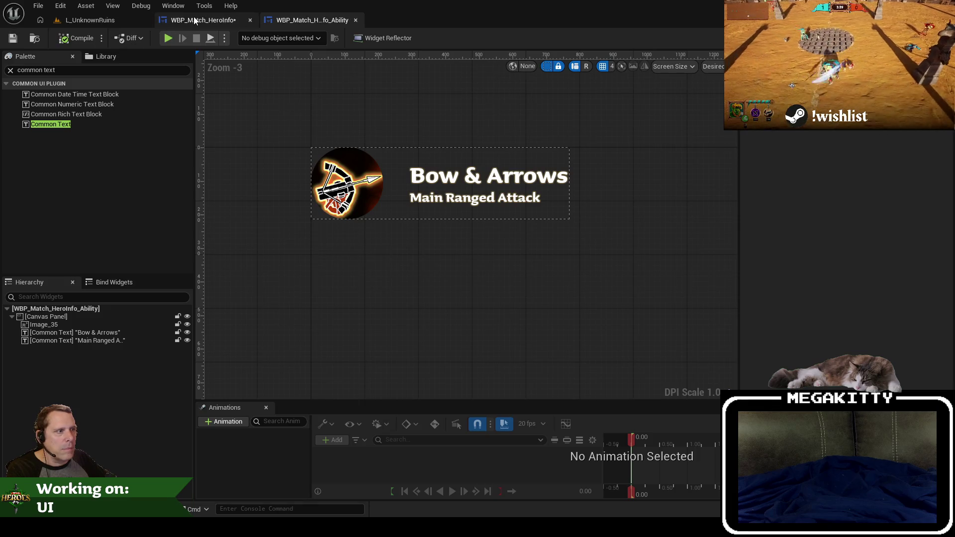
Inspect the enlarged Bow & Arrows entry in the hero panel, then switch to WBP_Match_HeroInfo_Ability.
left_click(196, 21)
scroll(478, 209, "up", 4)
left_click_drag(503, 235, 460, 217)
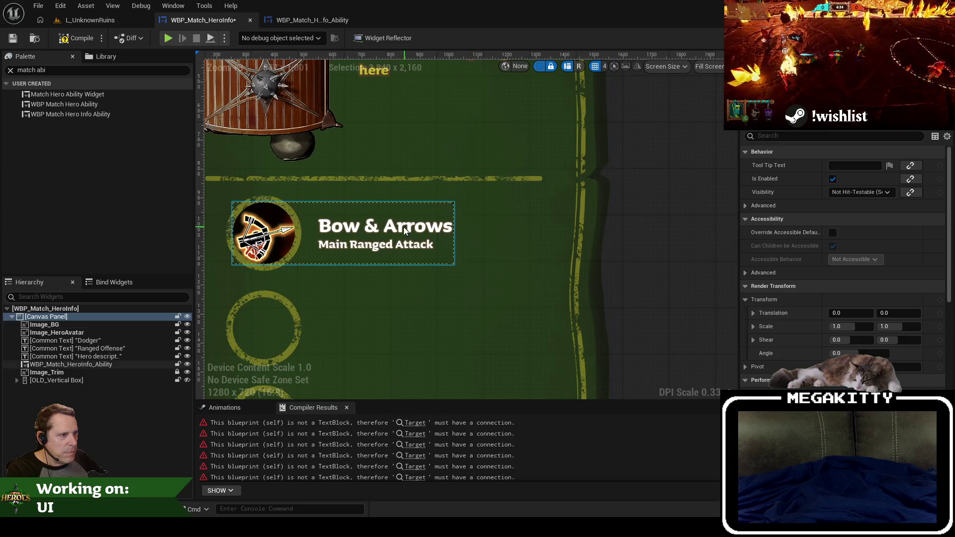
scroll(374, 215, "down", 4)
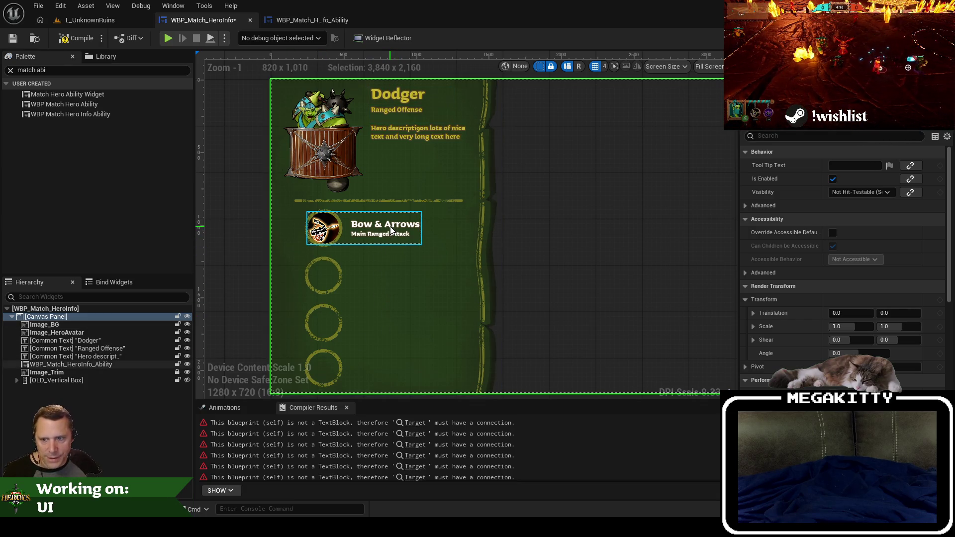
scroll(388, 233, "up", 3)
left_click(369, 217)
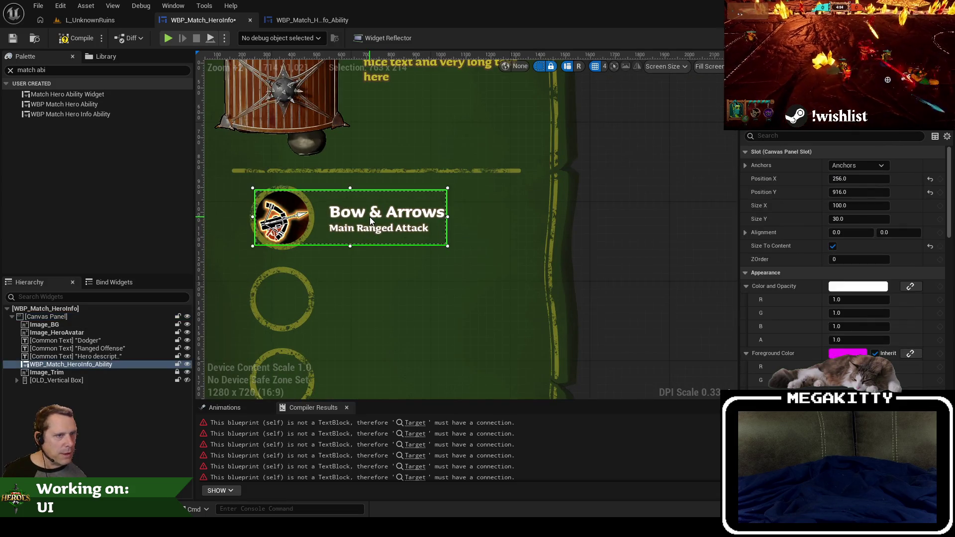
left_click(294, 20)
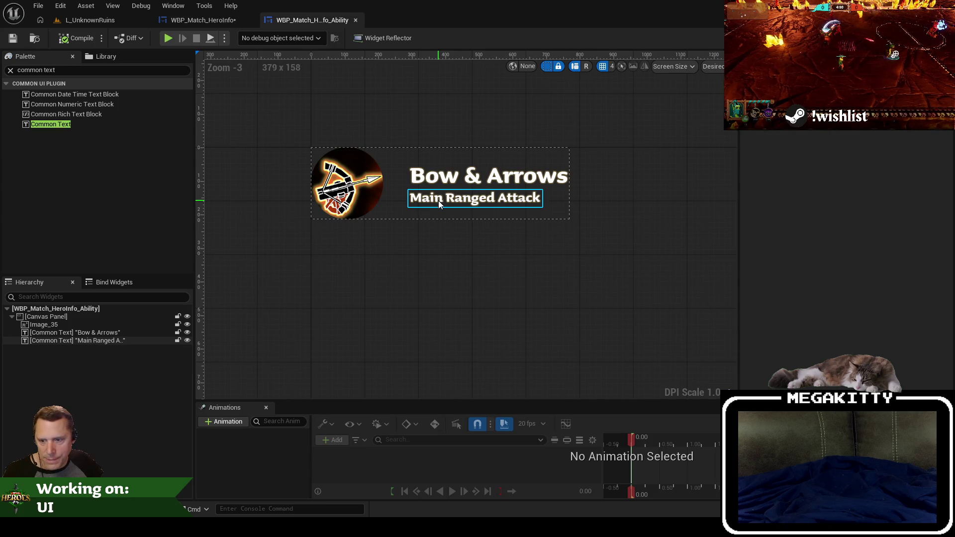
Turn off Size To Content on Main Ranged Attack and widen its box.
left_click(439, 204)
left_click(497, 176)
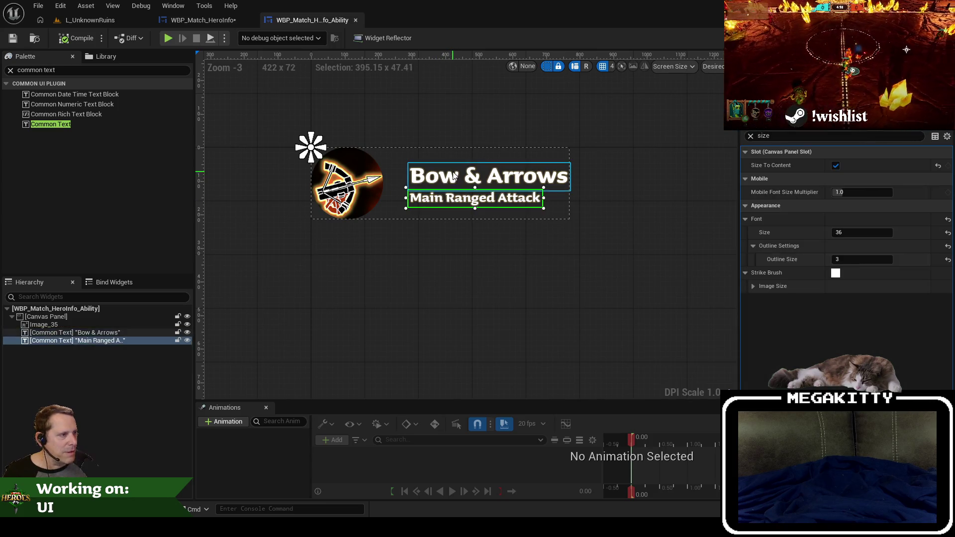
left_click(556, 210)
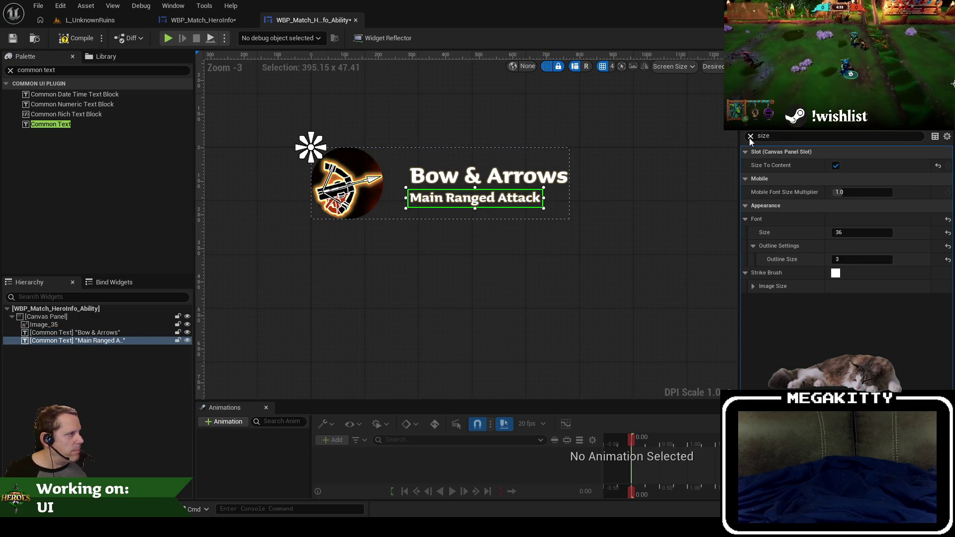
left_click(750, 136)
left_click(832, 246)
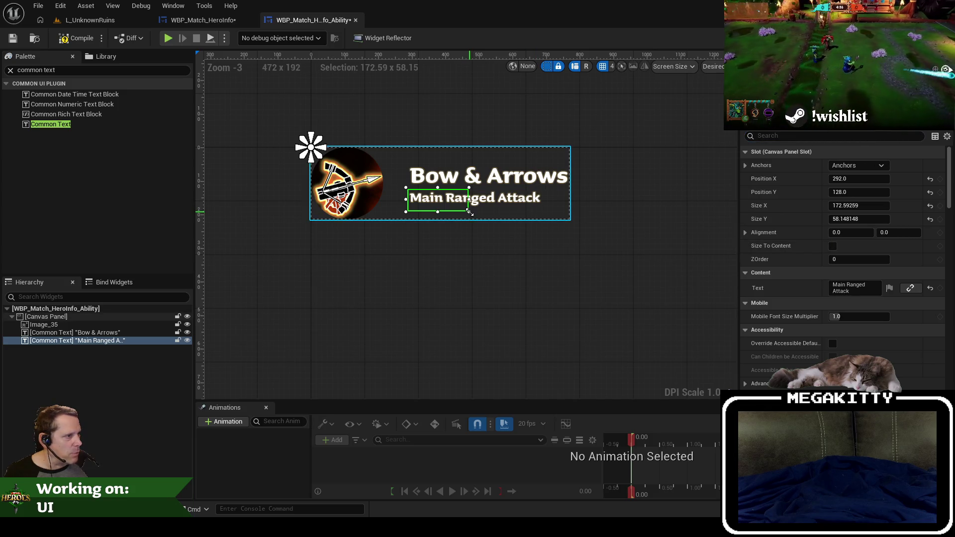
left_click_drag(561, 224, 572, 217)
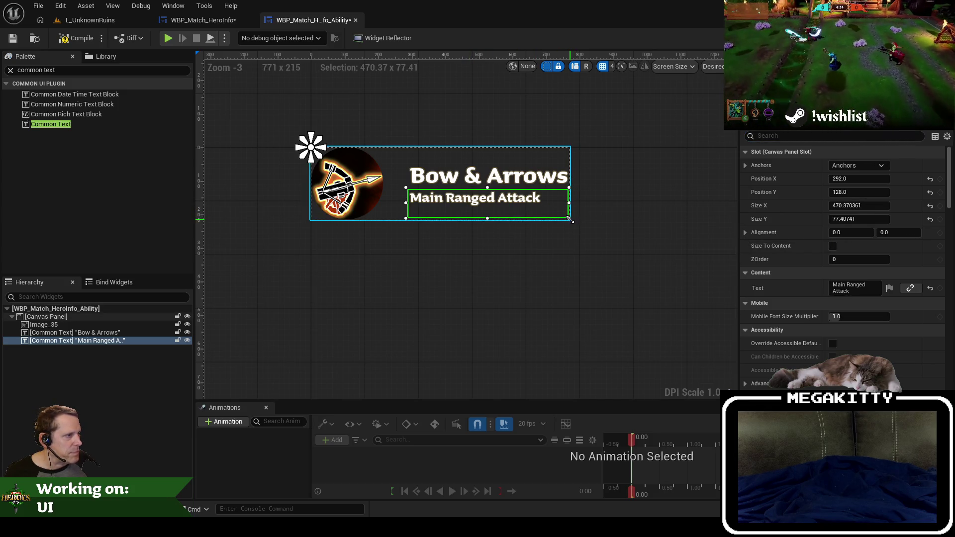
Turn off Size To Content on the Bow & Arrows title and enlarge its box.
left_click(489, 177)
left_click(485, 197)
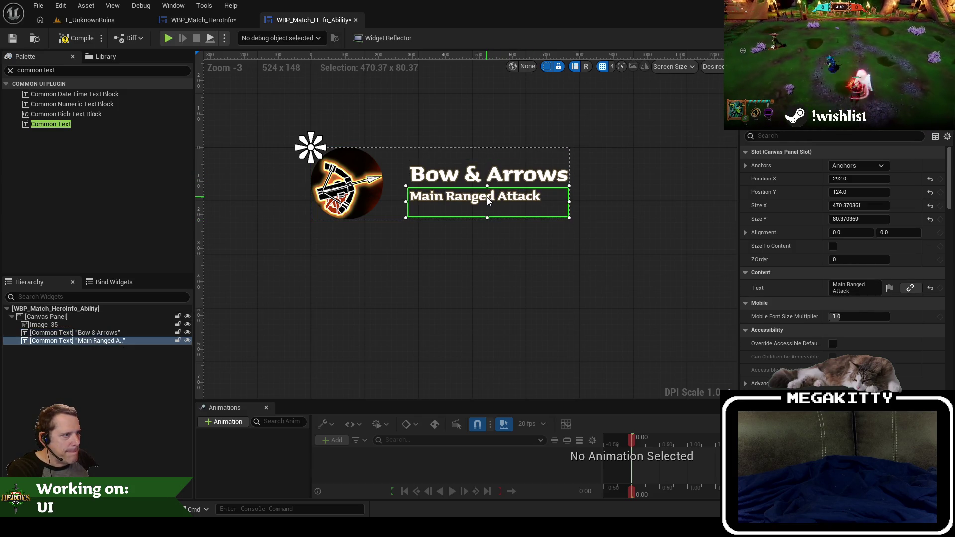
left_click(492, 185)
left_click_drag(490, 189, 490, 188)
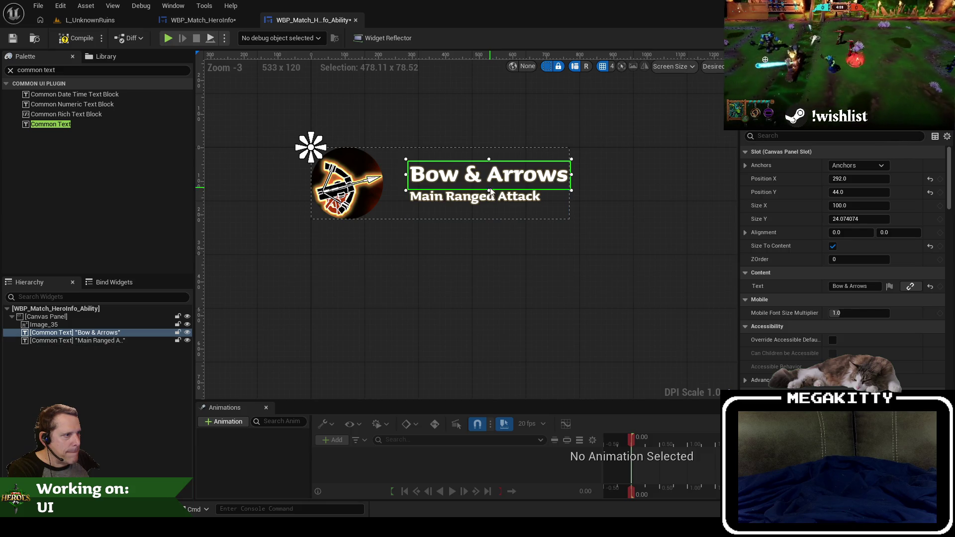
left_click(832, 245)
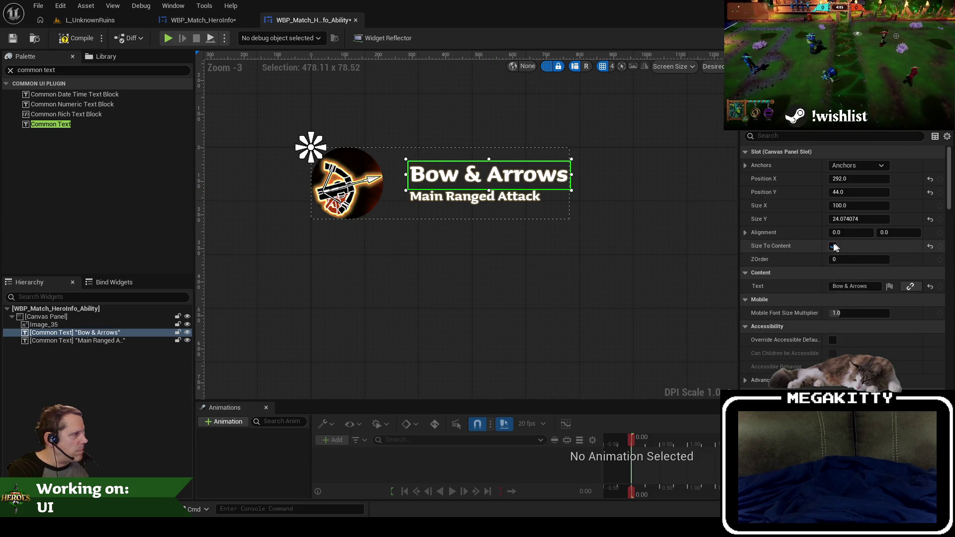
left_click_drag(444, 172, 551, 183)
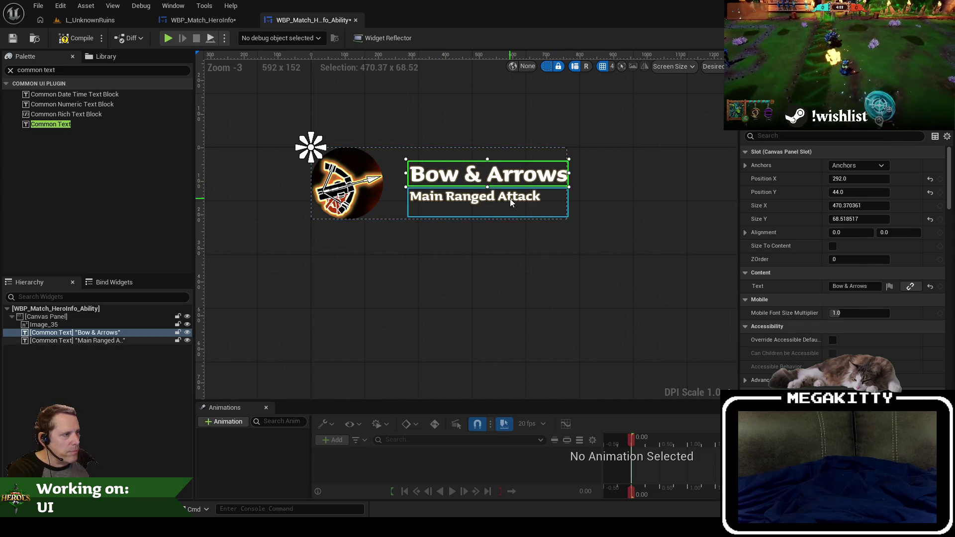
Enable Auto Wrap Text on the subtitle, then compile and save the ability widget.
left_click(557, 211)
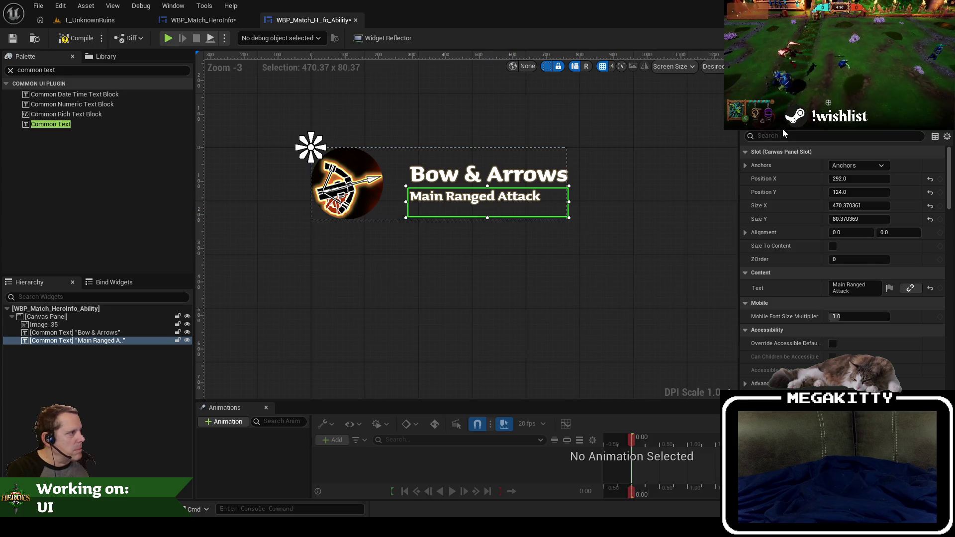
type("wra")
left_click(835, 206)
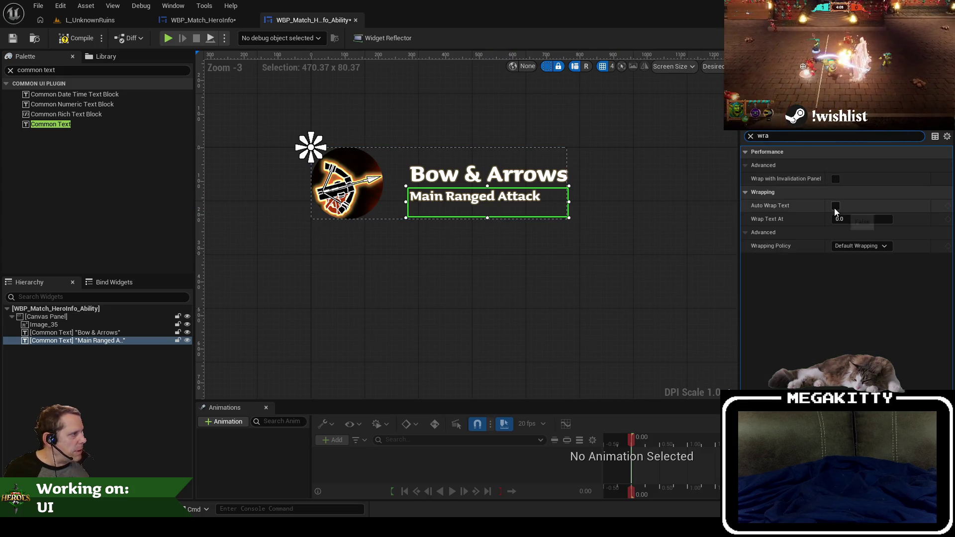
left_click(74, 38)
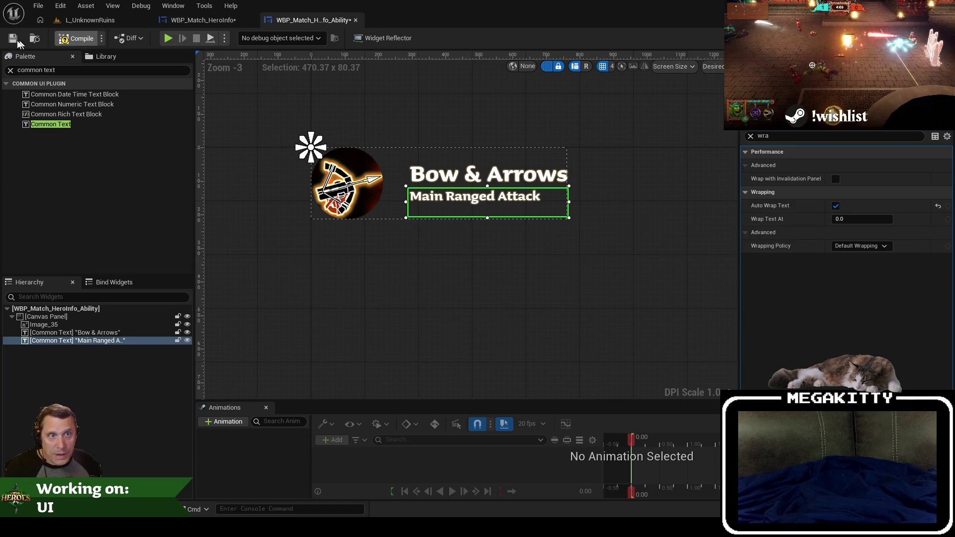
left_click(12, 40)
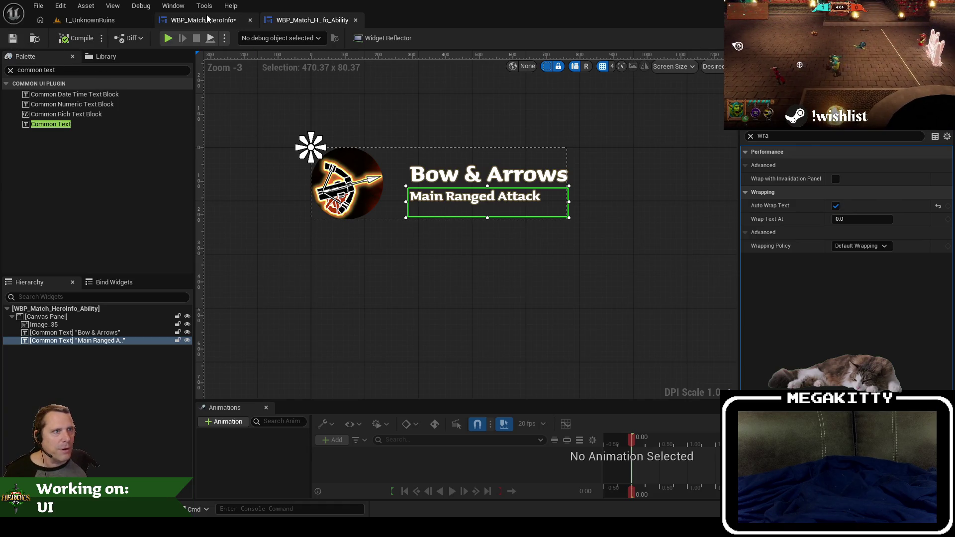
Rename the hero panel's ability entry to Ability_Attack.
left_click(206, 20)
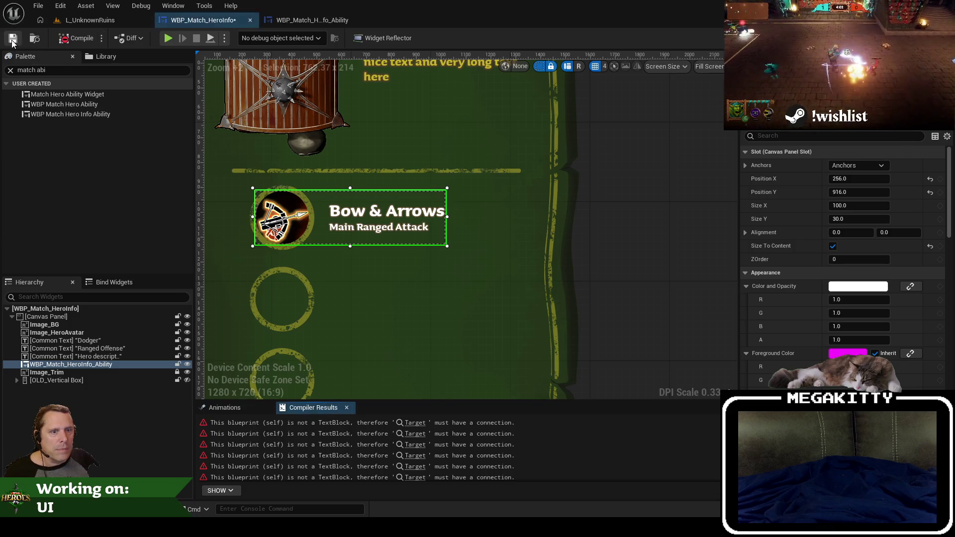
key("F2")
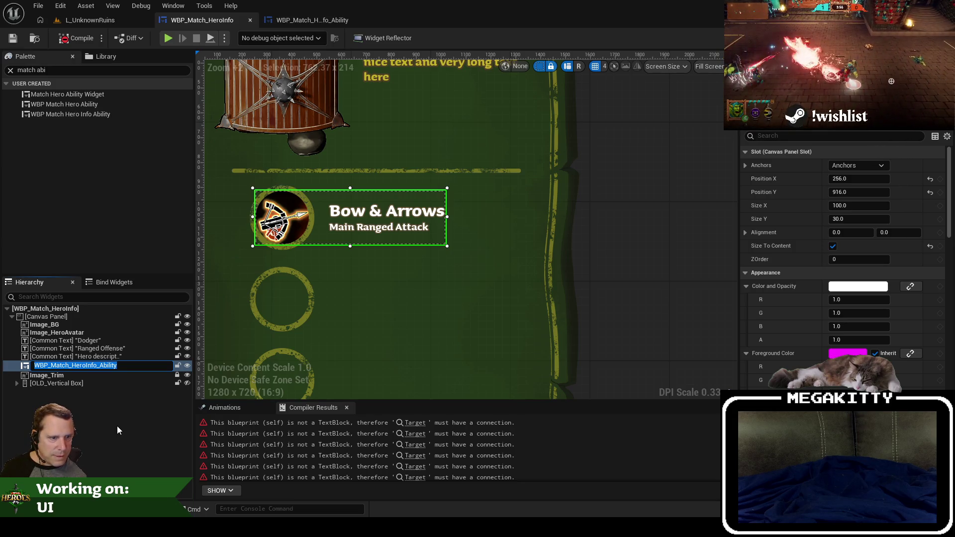
type("Ability_Attack")
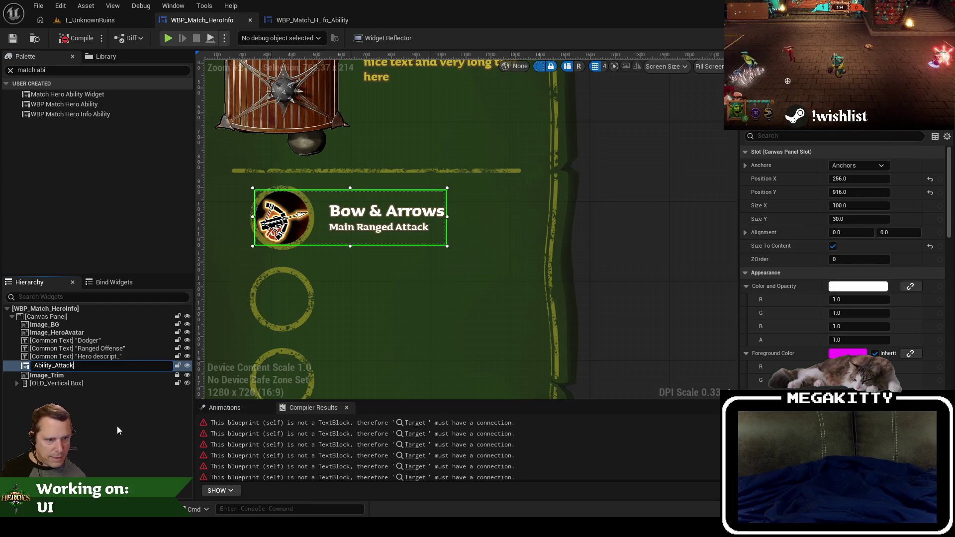
key("Return")
Duplicate the Ability_Attack entry and begin renaming the copy.
scroll(222, 325, "down", 5)
scroll(282, 276, "up", 2)
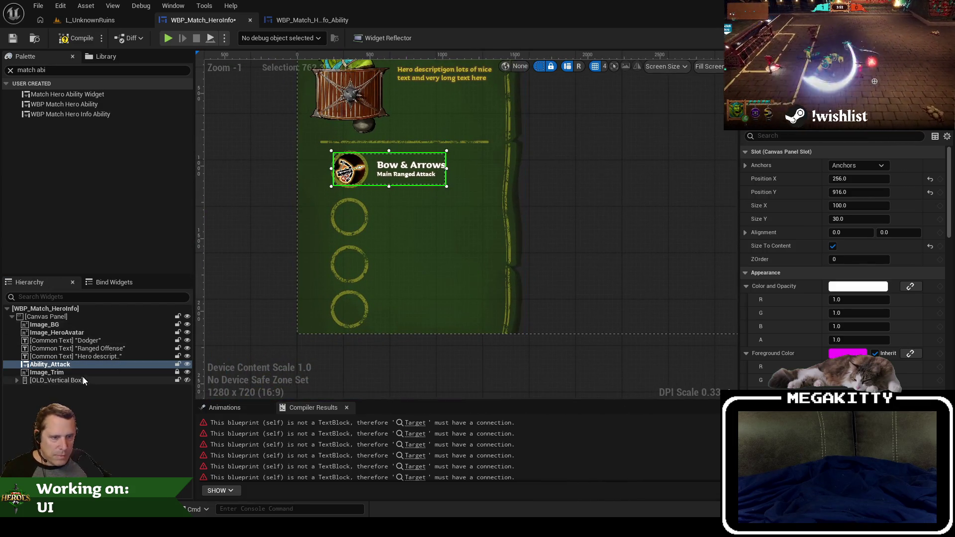
key("ctrl+d")
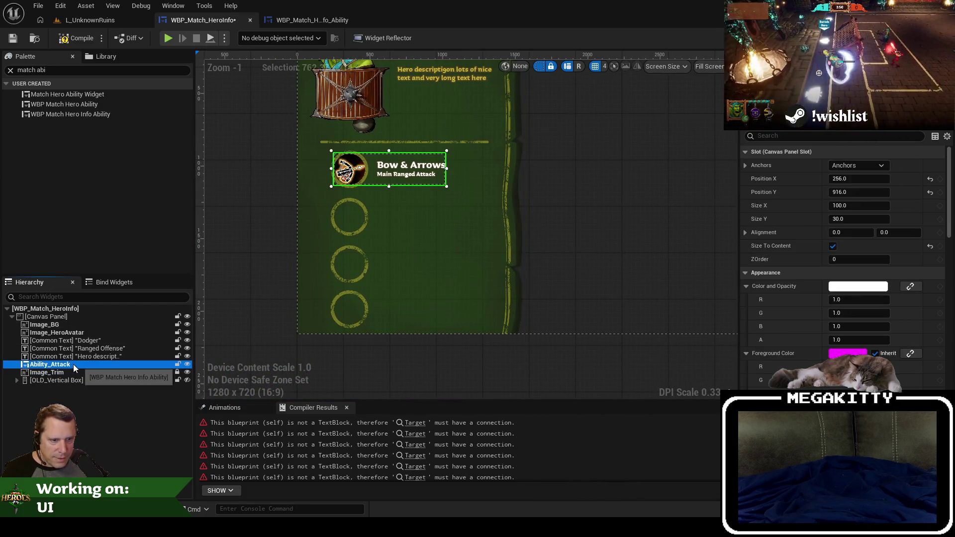
key("F2")
Name the copy Ability_Offense and set its X position to 256.
type("Ability_Off")
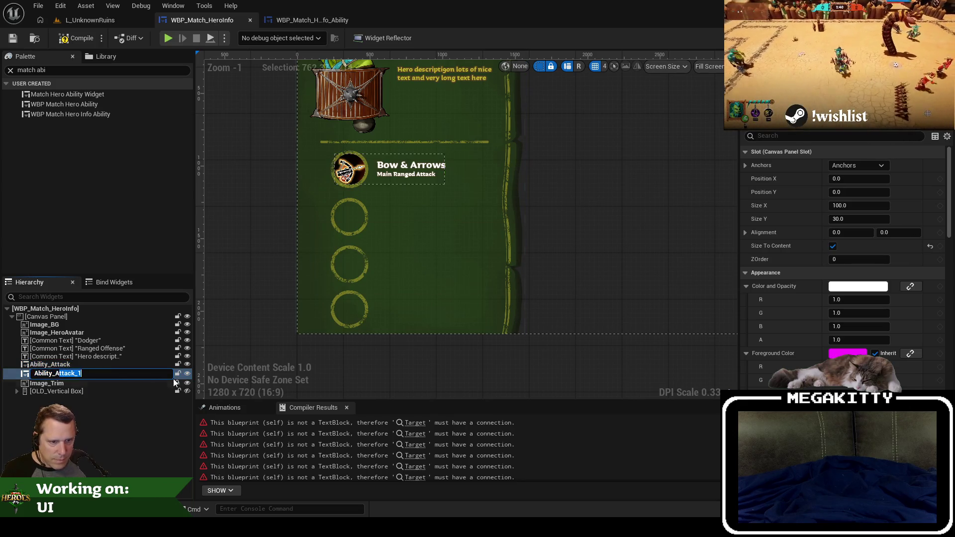
type("ens")
key("Return")
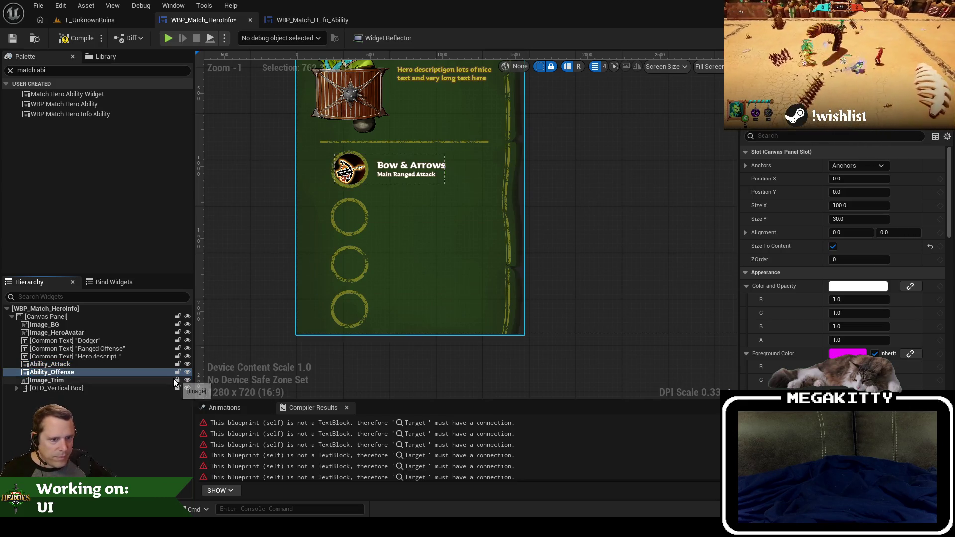
left_click(148, 364)
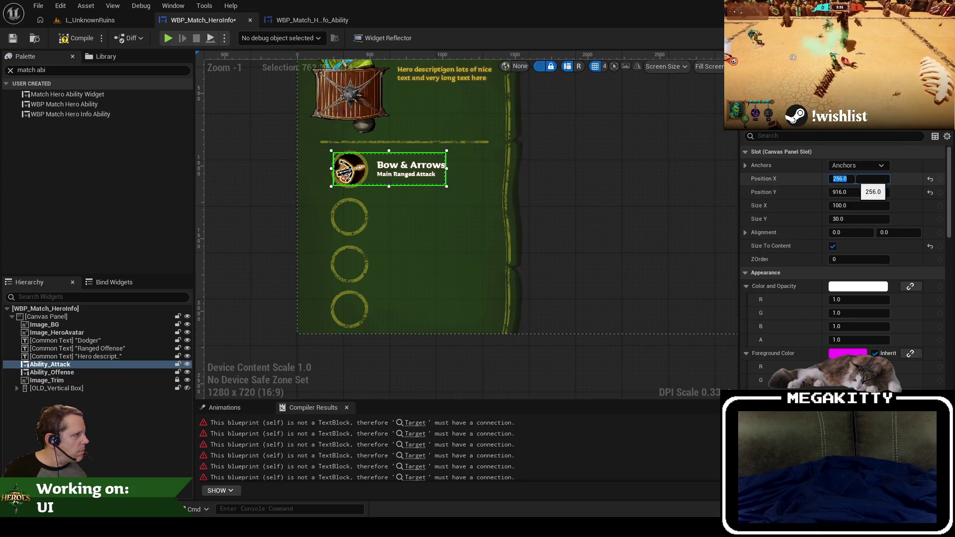
key("Down")
left_click(859, 178)
type("256")
key("Tab")
left_click(422, 170)
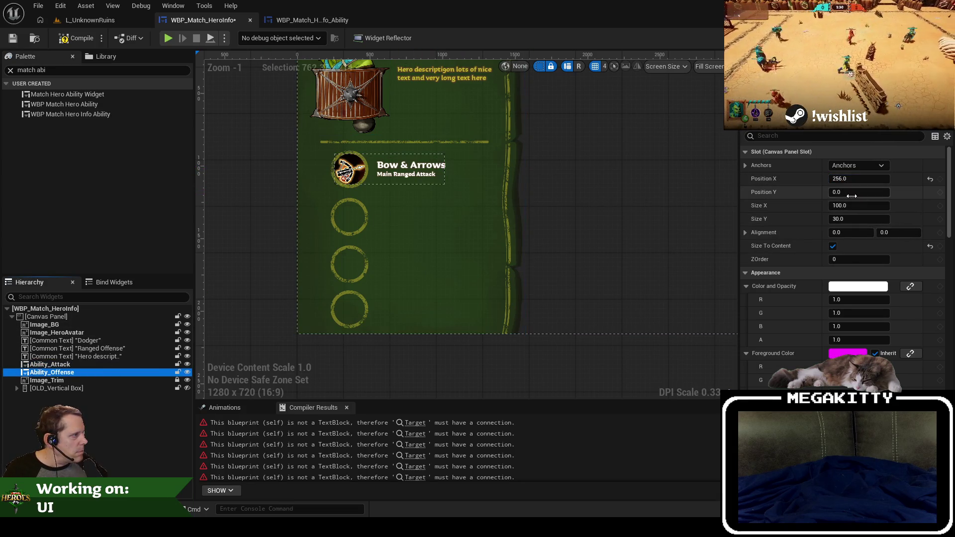
Adjust Ability_Offense's Y position until it settles at 1244.
left_click(851, 194)
type("40")
key("Tab")
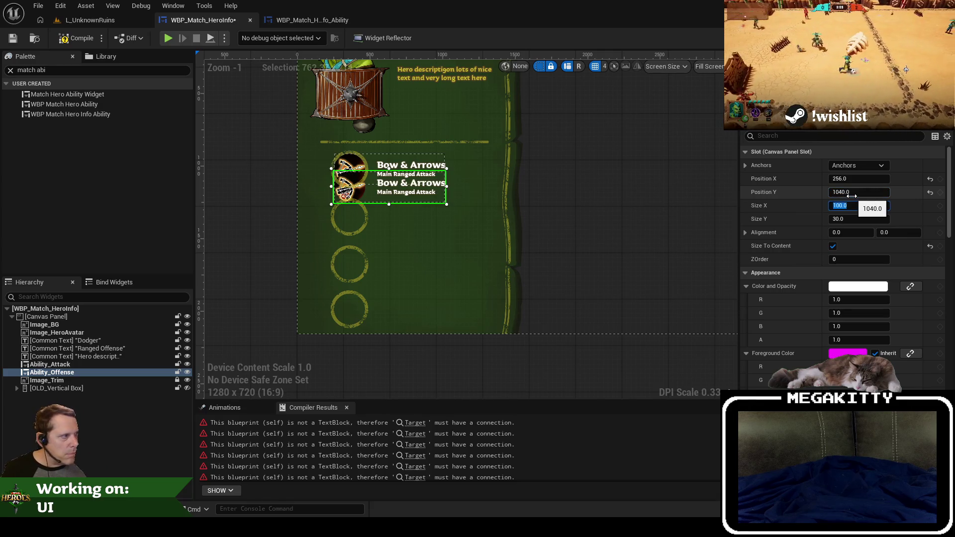
type("00")
key("Tab")
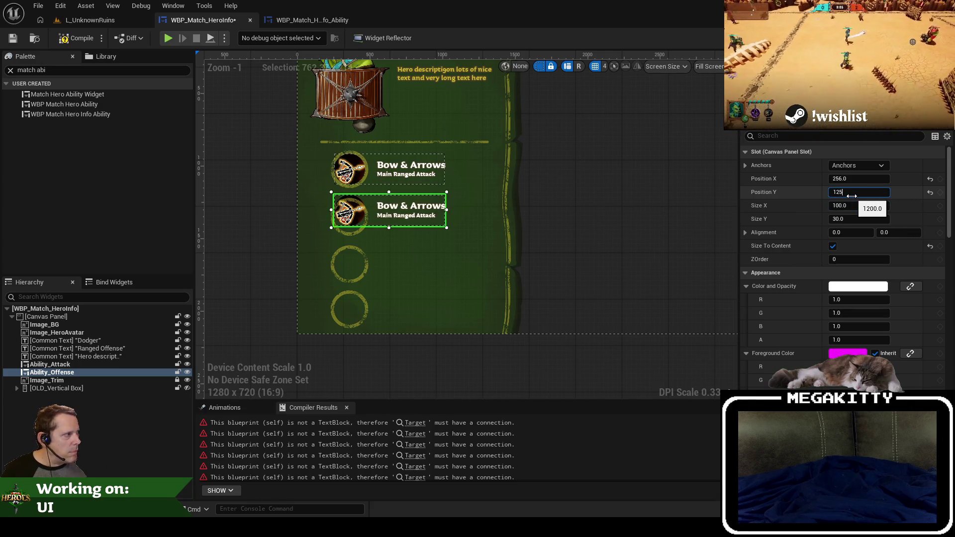
type("0.0")
key("Return")
scroll(323, 278, "up", 12)
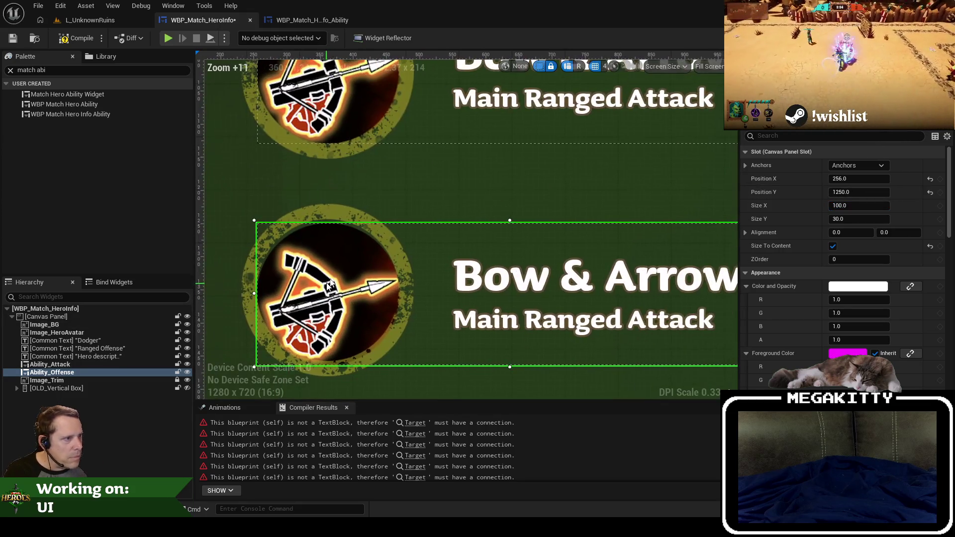
left_click(873, 192)
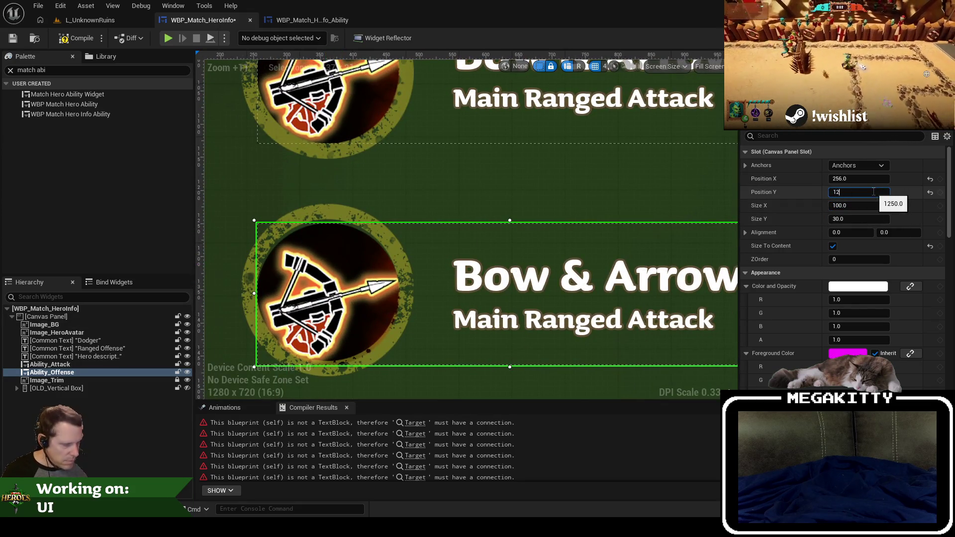
type("40")
key("Return")
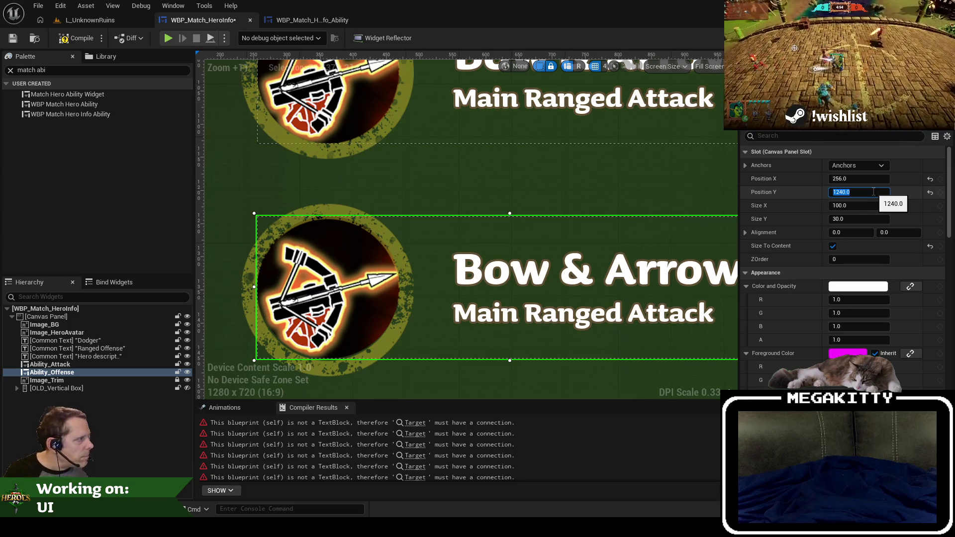
type("1242")
key("Return")
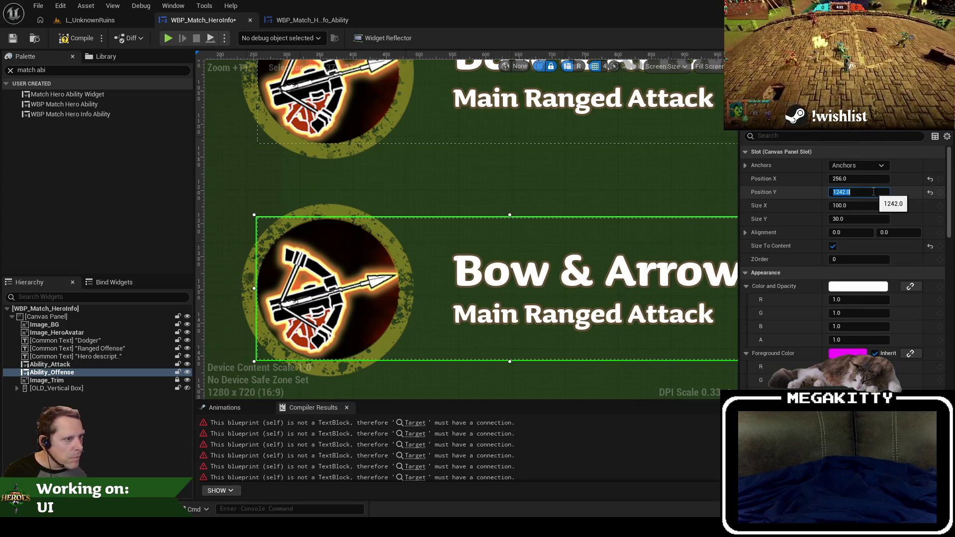
type("1244")
key("Return")
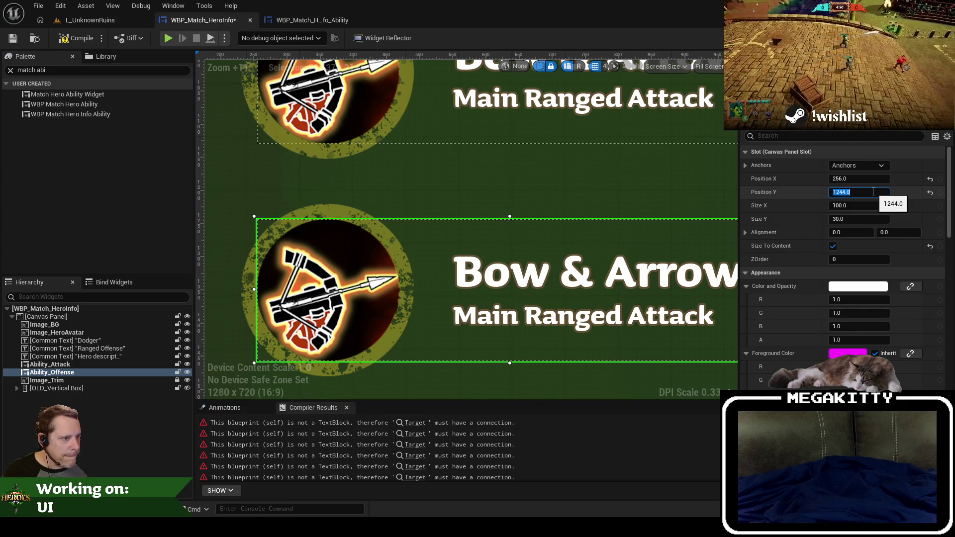
Duplicate the second ability widget and name the copy Ability_Defense.
scroll(470, 243, "down", 6)
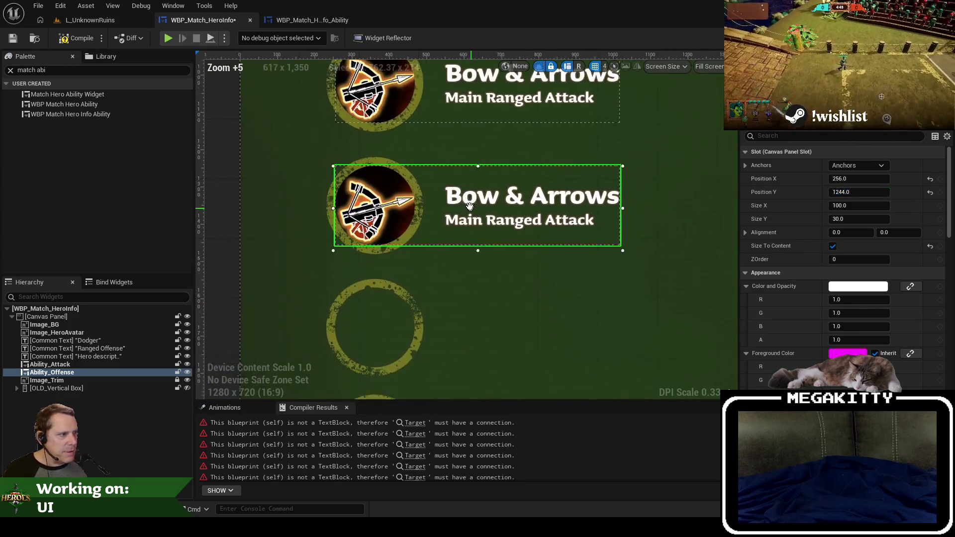
key("ctrl+d")
key("F2")
type("Ability_Defense")
key("Return")
left_click(111, 372)
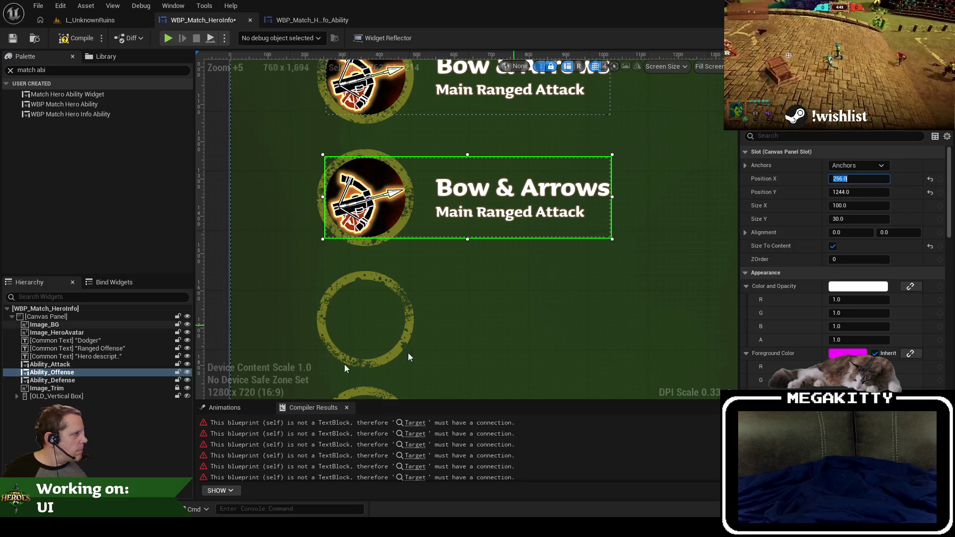
Move Ability_Defense to the third ability slot, entering Y 1600 then nudging it to 1572.
left_click(111, 380)
left_click(851, 192)
type("0")
key("Return")
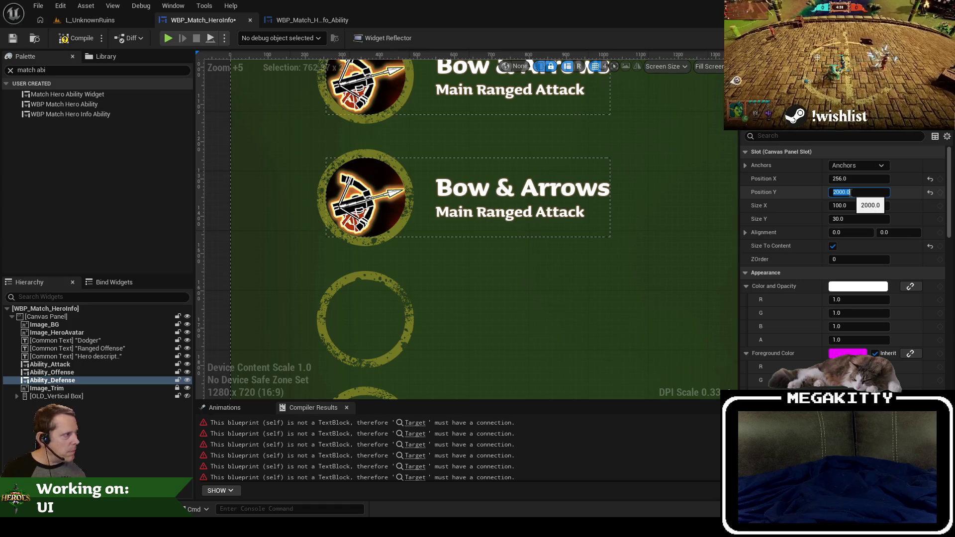
scroll(460, 254, "down", 5)
type("1600")
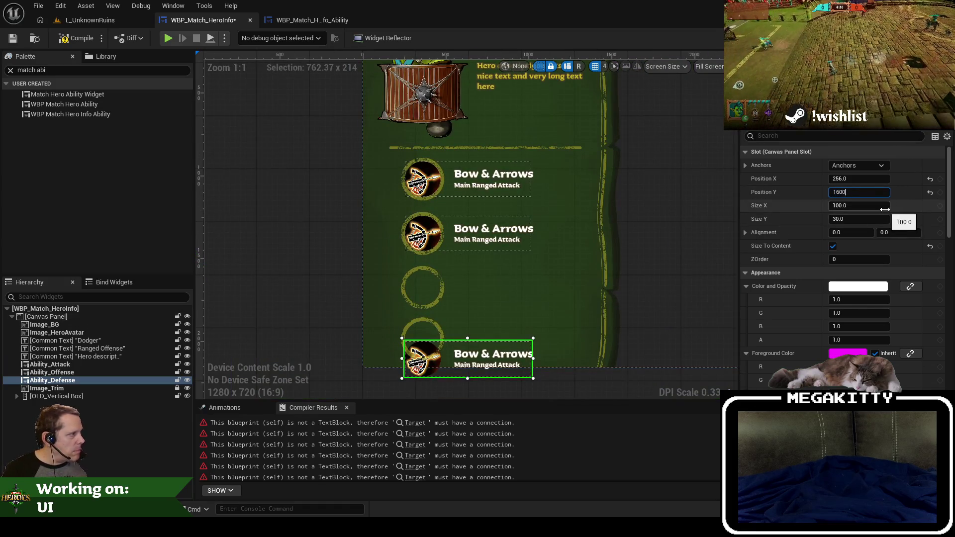
key("Tab")
scroll(384, 311, "up", 6)
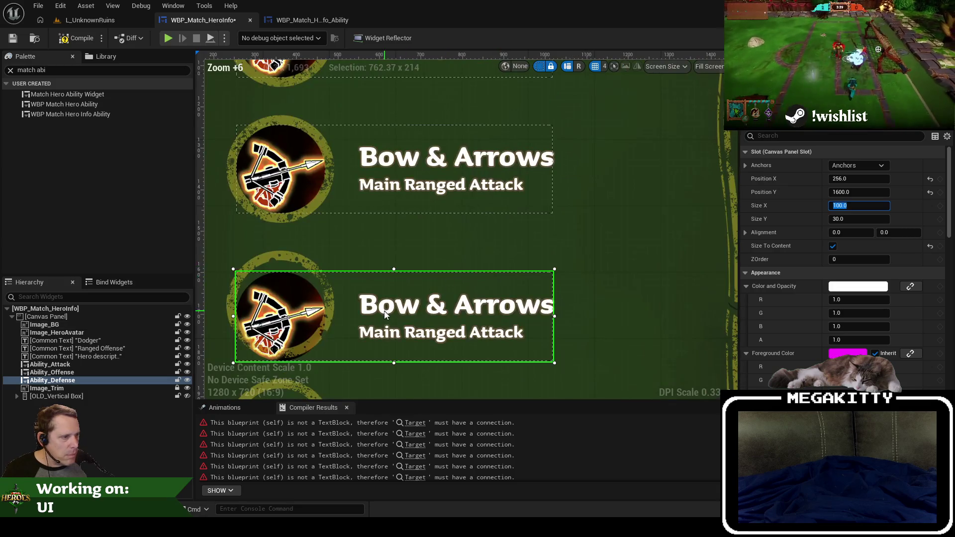
key("Escape")
key("Up")
key("Up")
key("Up")
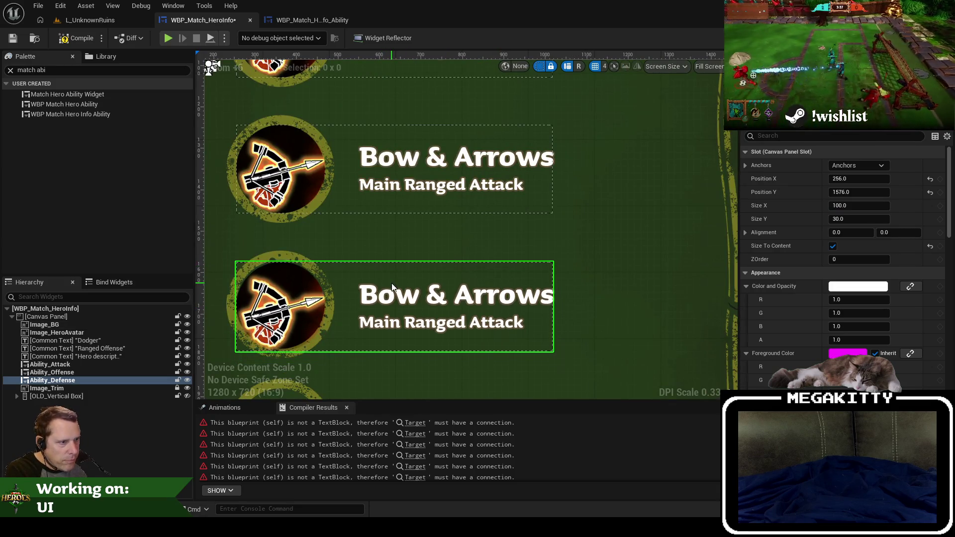
scroll(392, 288, "up", 8)
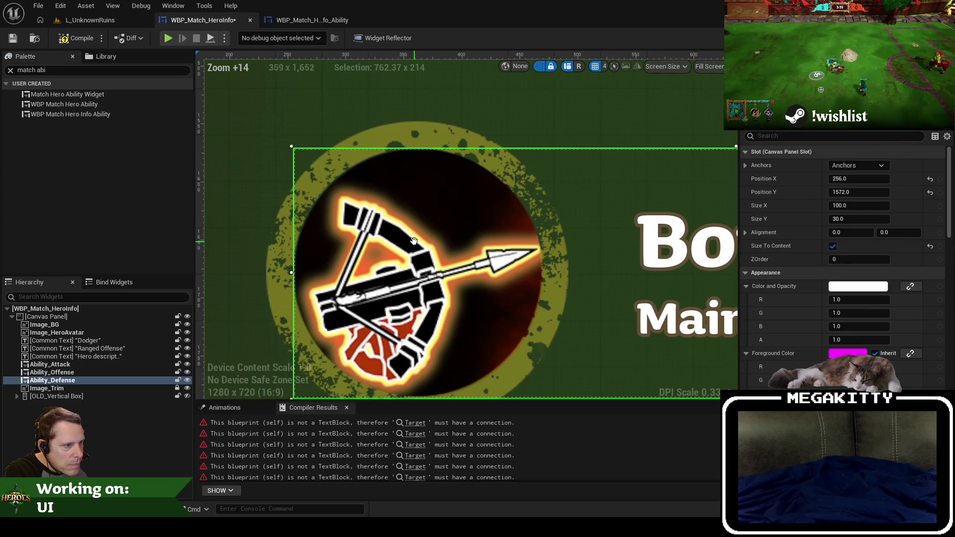
scroll(415, 245, "down", 2)
scroll(418, 178, "down", 6)
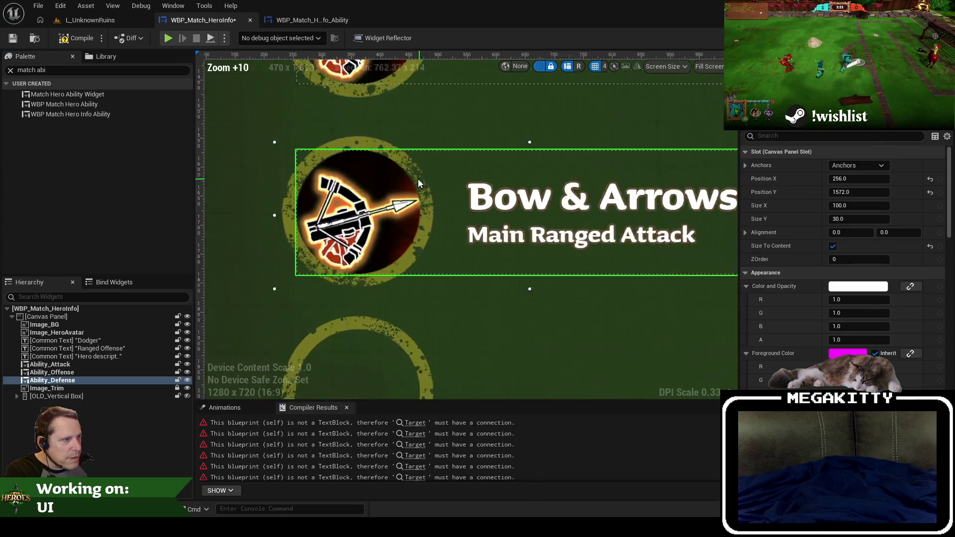
Duplicate Ability_Defense to create a fourth ability widget.
left_click(92, 388)
left_click(93, 380)
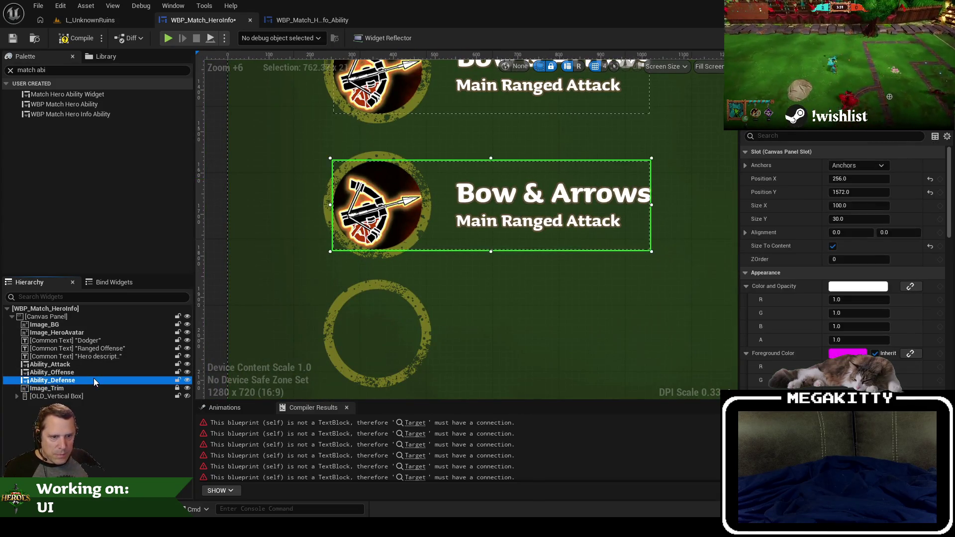
key("ctrl+d")
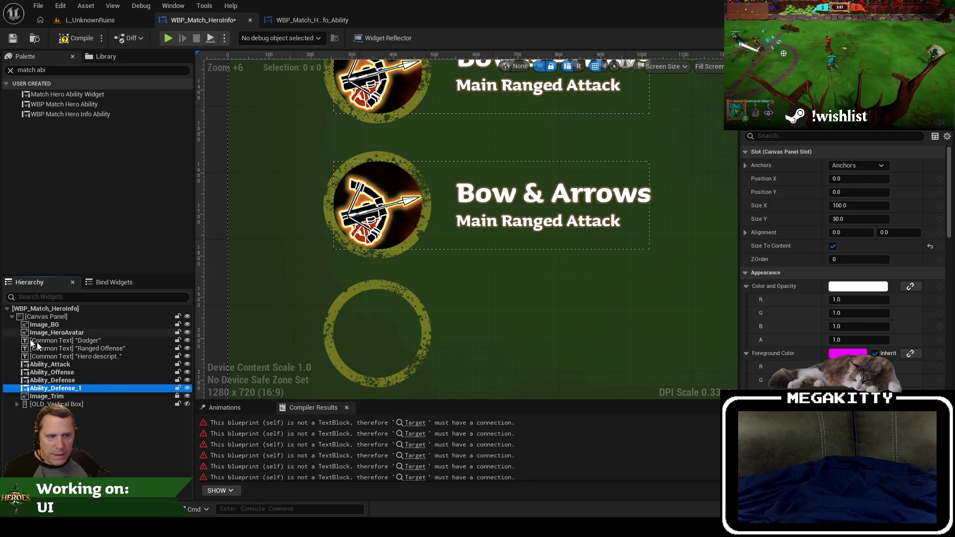
Rename the ability widgets to Ability_Dash, Ability_Offense and Ability_Defense.
double_click(55, 372)
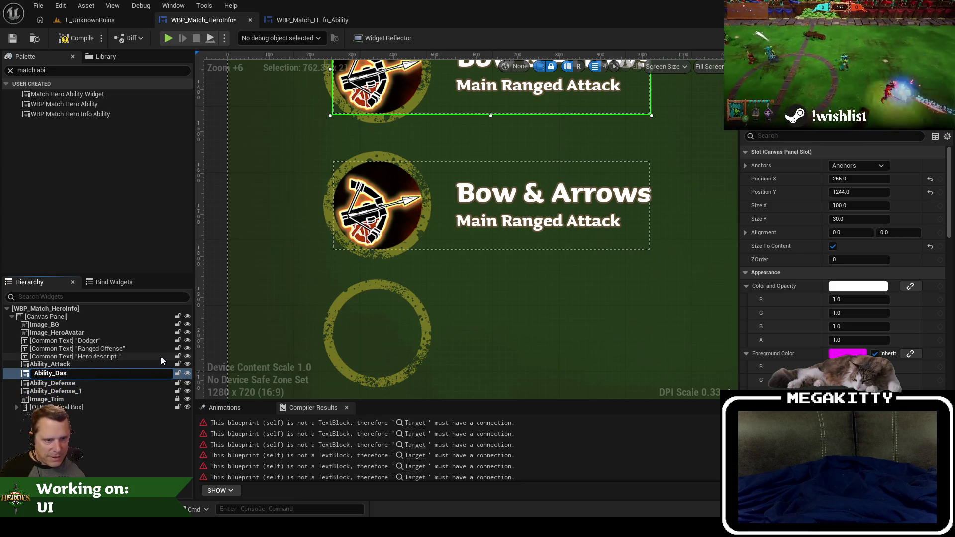
type("h")
key("Return")
key("Down")
key("F2")
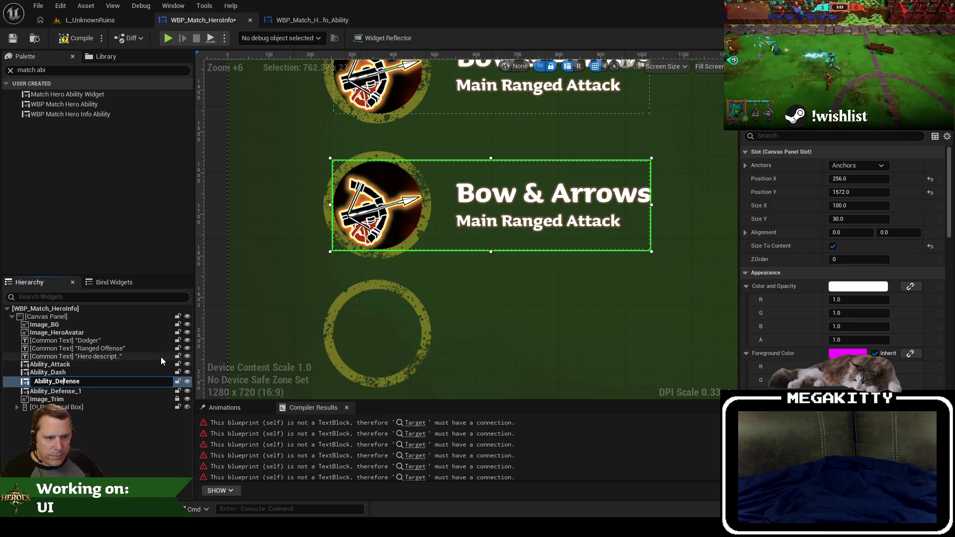
type("ense")
key("Return")
key("Down")
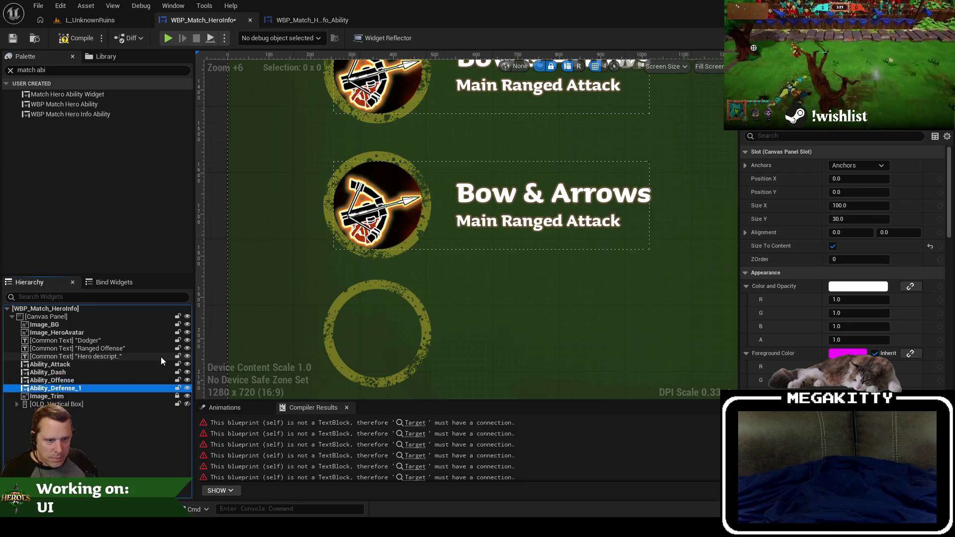
key("F2")
key("Return")
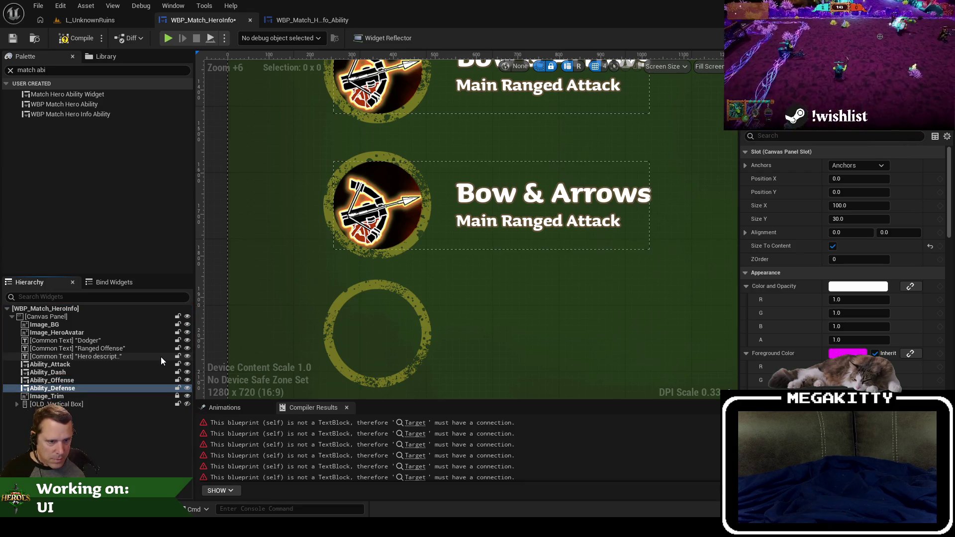
Position the fourth ability widget at X 256, Y 1880 below the others.
left_click(622, 223)
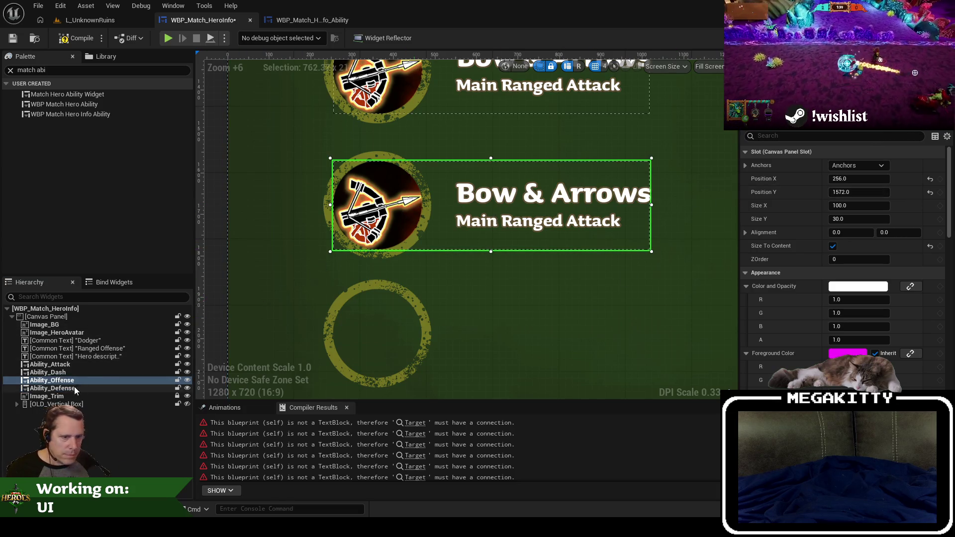
left_click(54, 388)
left_click(870, 179)
type("256")
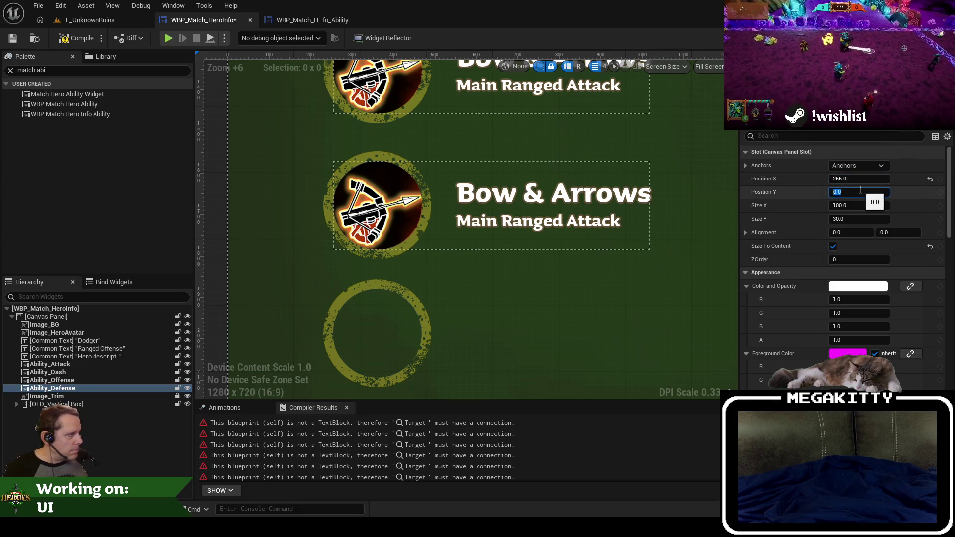
type("00")
key("Tab")
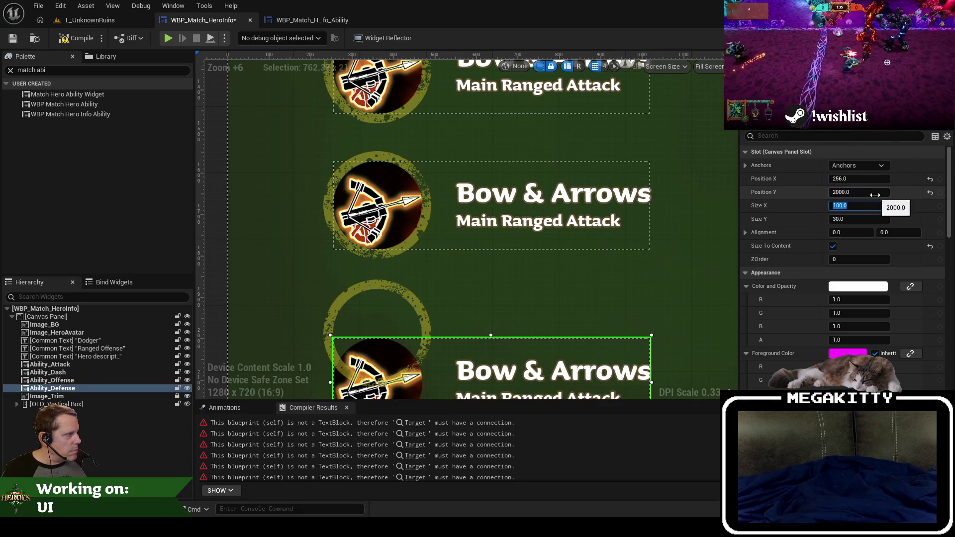
type("0")
key("Tab")
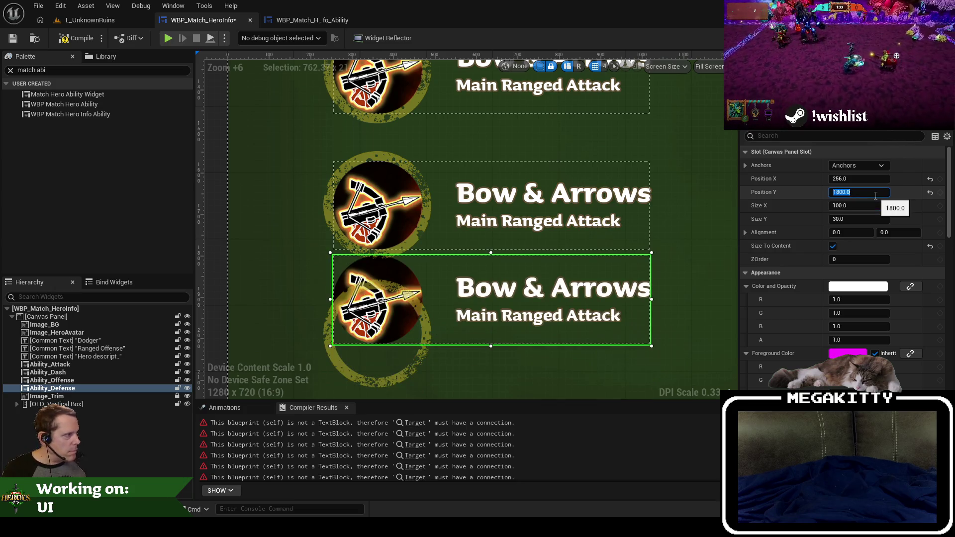
key("Return")
left_click_drag(454, 314, 453, 312)
key("Up")
key("Up")
key("Up")
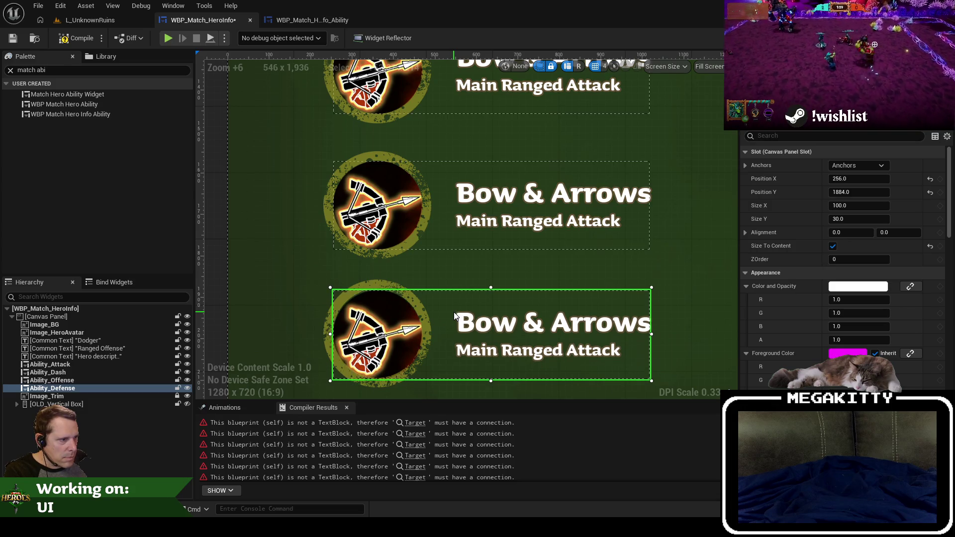
key("Up")
scroll(429, 309, "down", 7)
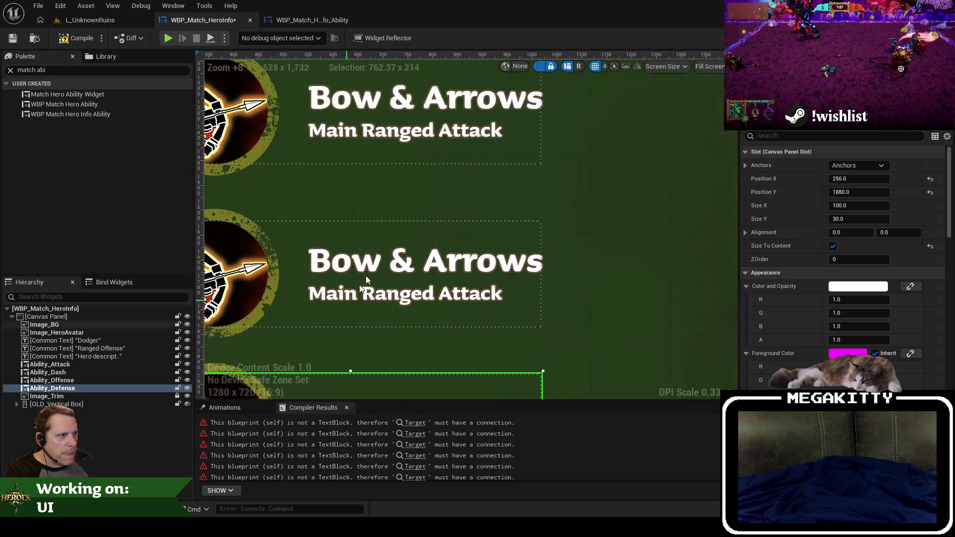
scroll(374, 258, "down", 2)
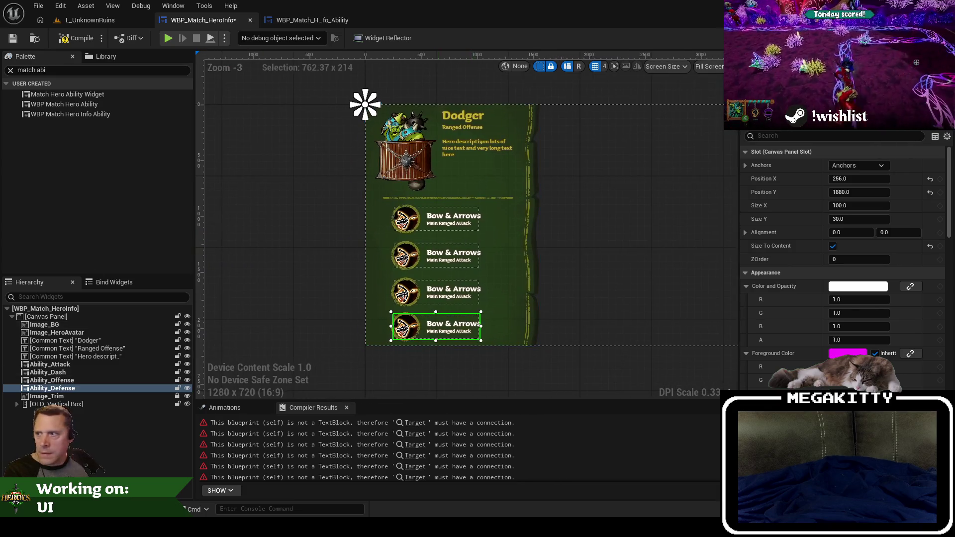
scroll(420, 232, "up", 1)
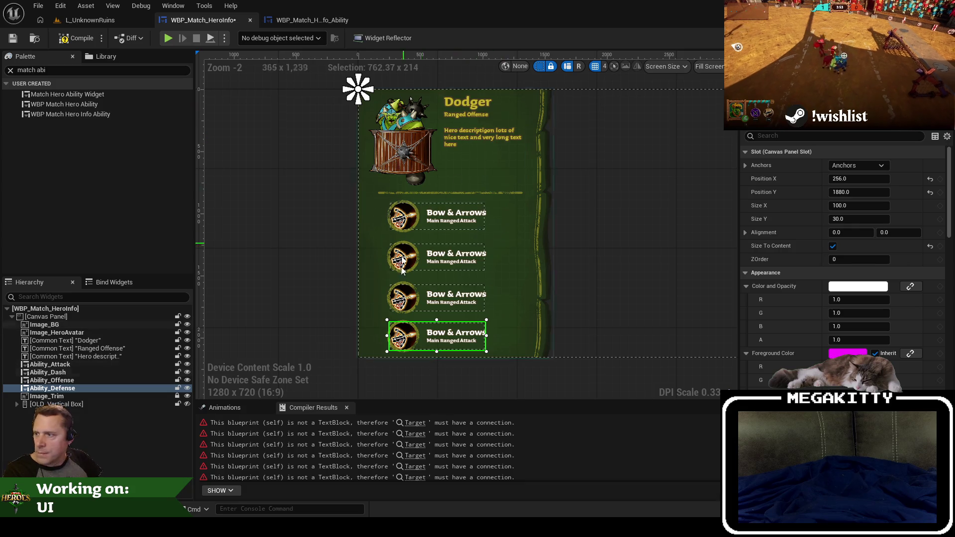
left_click_drag(589, 182, 479, 190)
left_click(486, 194)
scroll(485, 194, "down", 2)
scroll(485, 194, "up", 2)
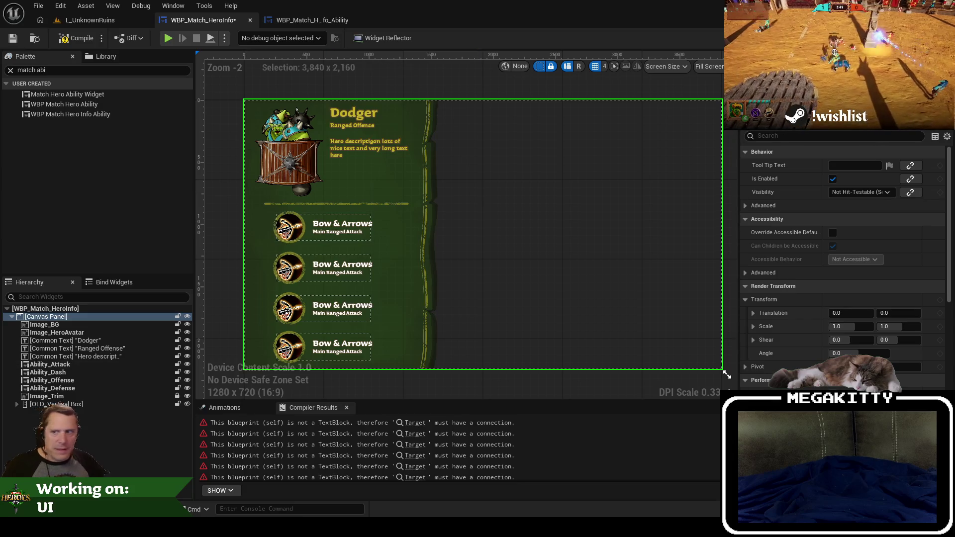
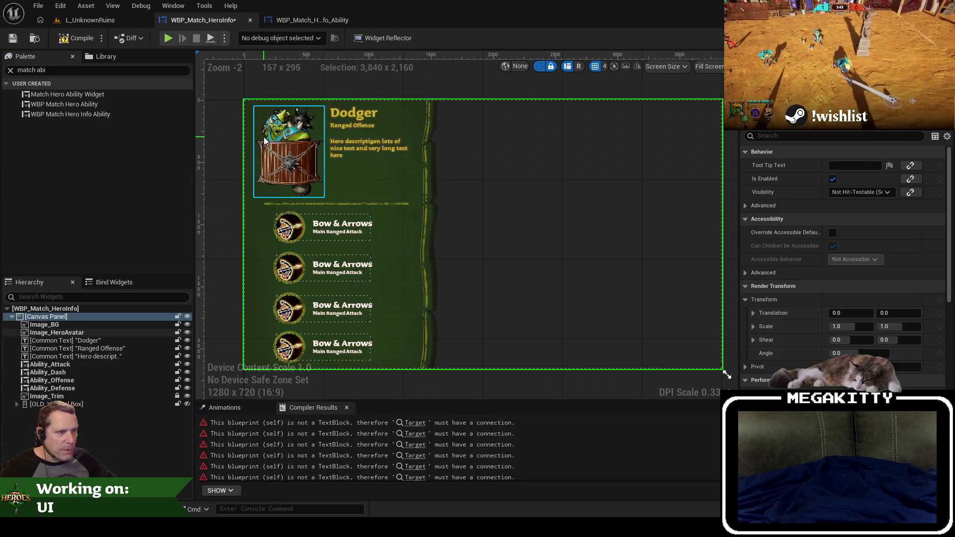
Reset Image_HeroAvatar's Brush Image to None and compile HeroInfo.
left_click(287, 149)
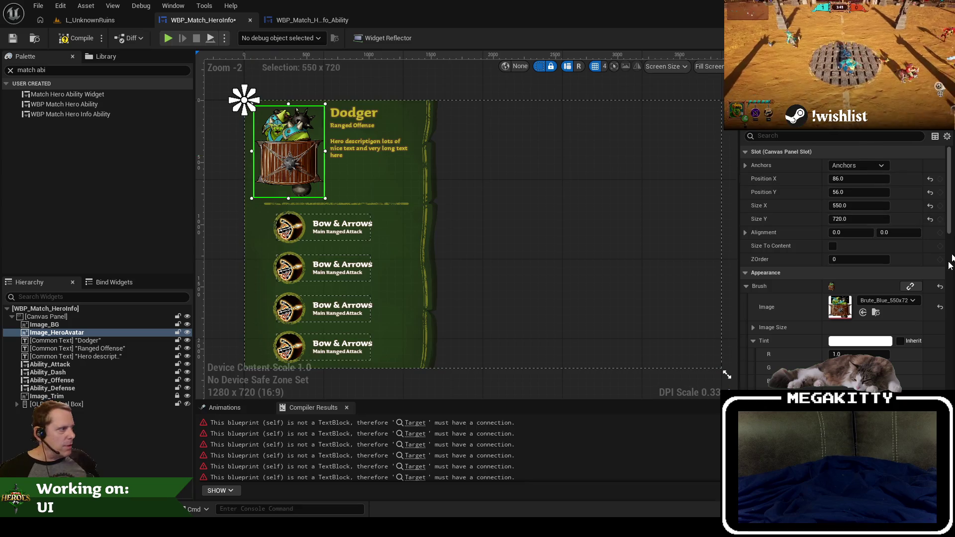
left_click(939, 307)
left_click(82, 42)
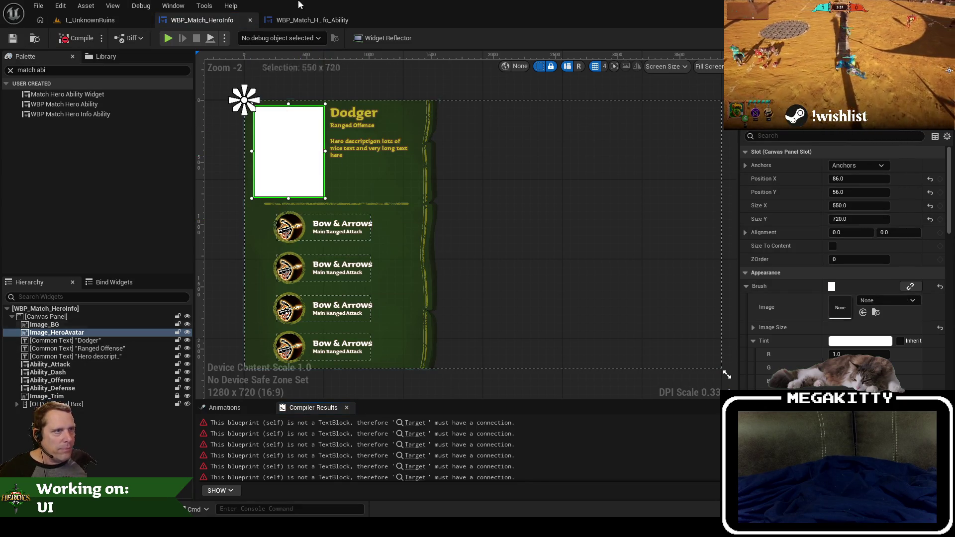
In the ability row widget, reset Image_35's Brush Image to None and save.
left_click(301, 21)
left_click(355, 174)
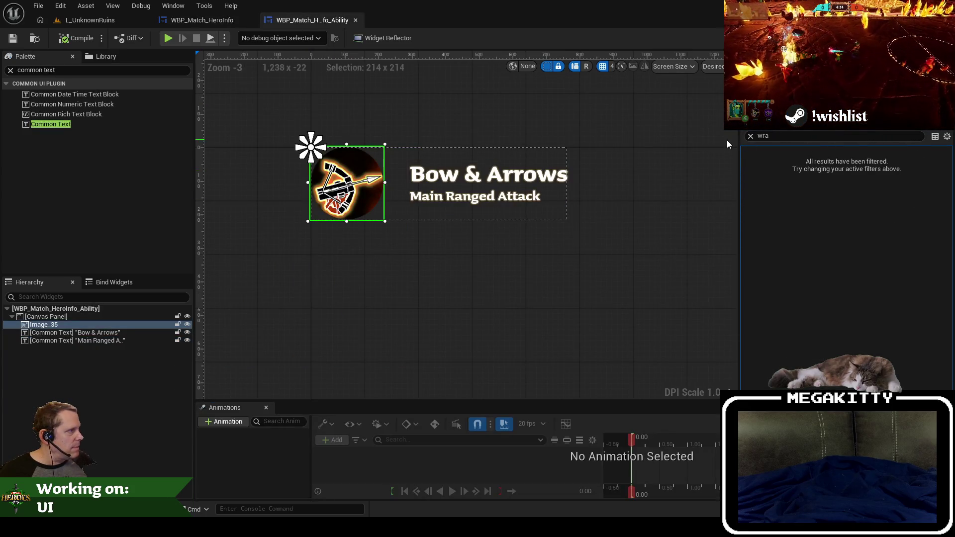
left_click(750, 136)
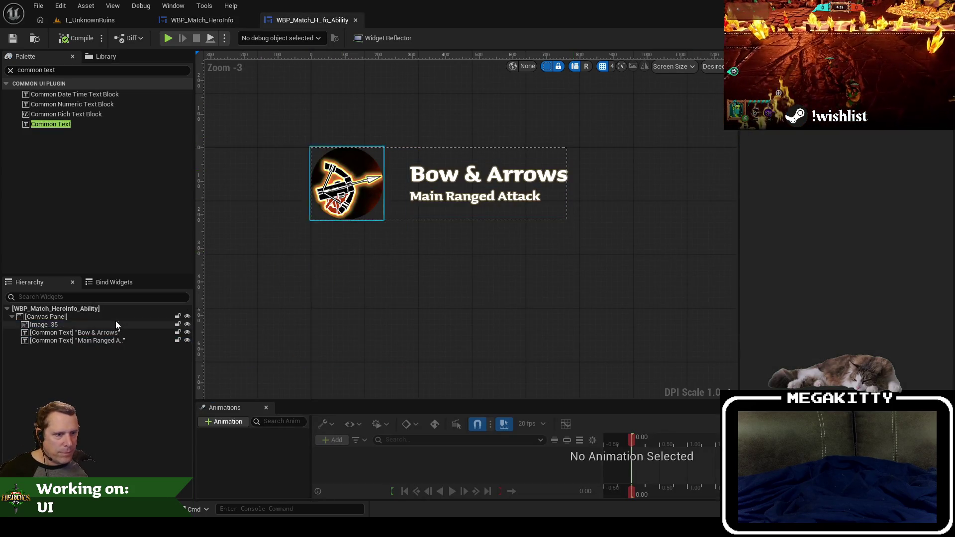
left_click(100, 324)
left_click(940, 307)
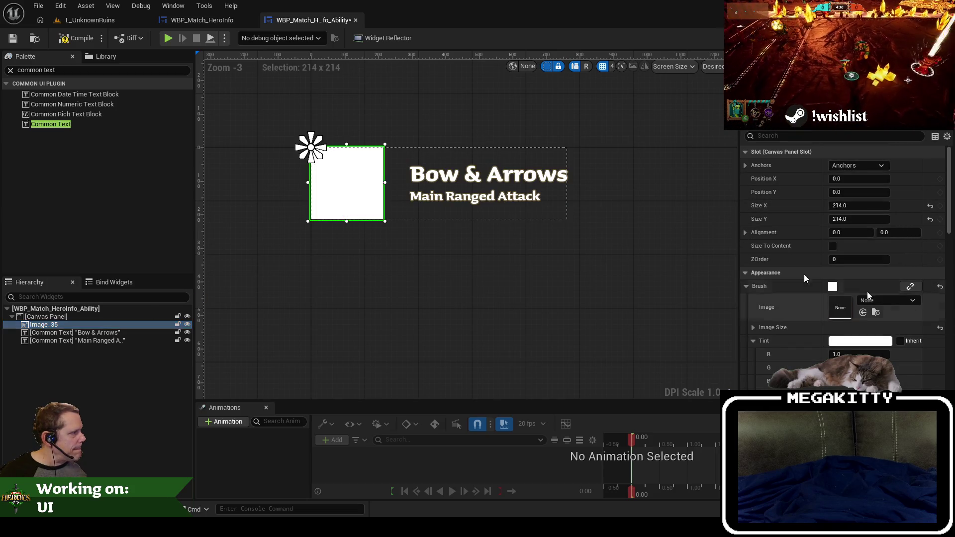
left_click(12, 39)
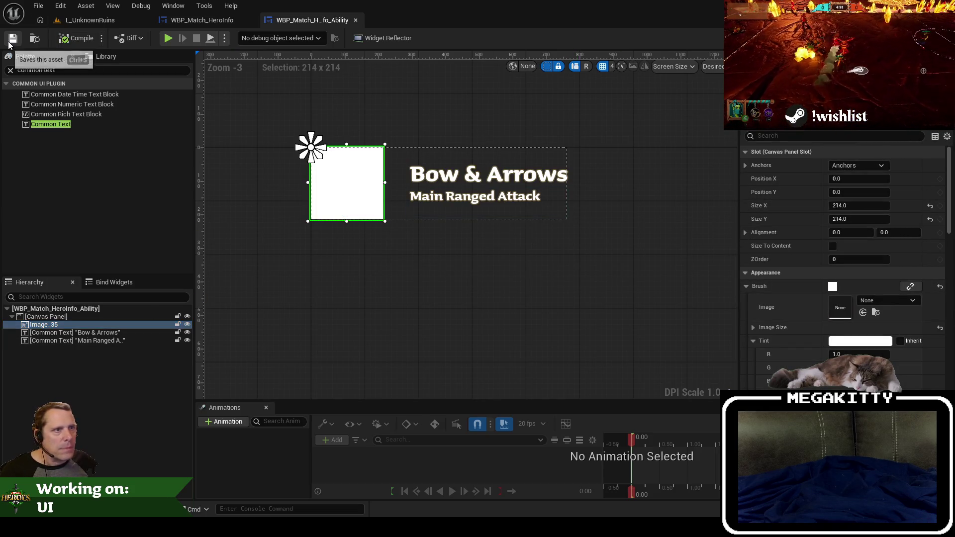
left_click(567, 175)
left_click(854, 286)
Change the texts to 'Ability Name', 'Hero Summary' and 'Hero description'.
type("Ability")
key("ctrl+Tab")
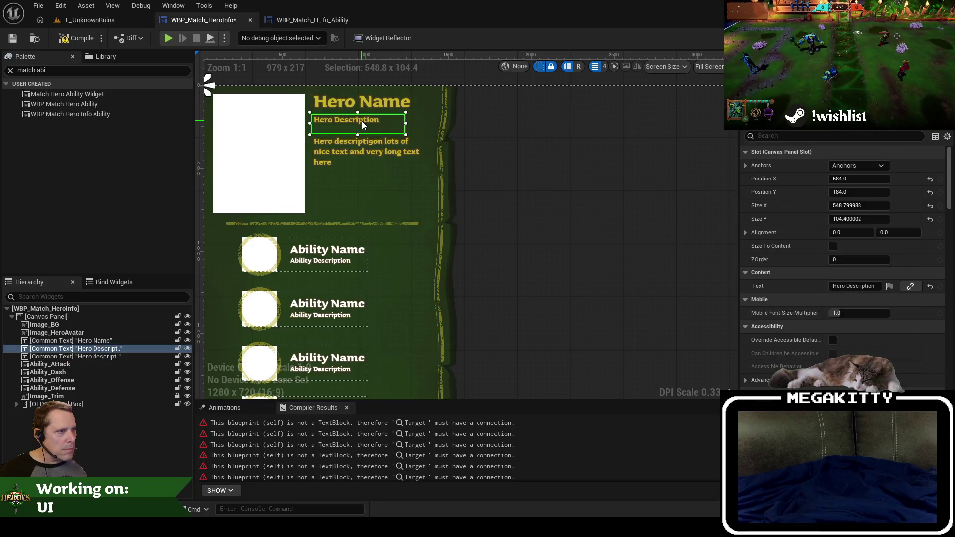
left_click(848, 286)
type("Hero Summary")
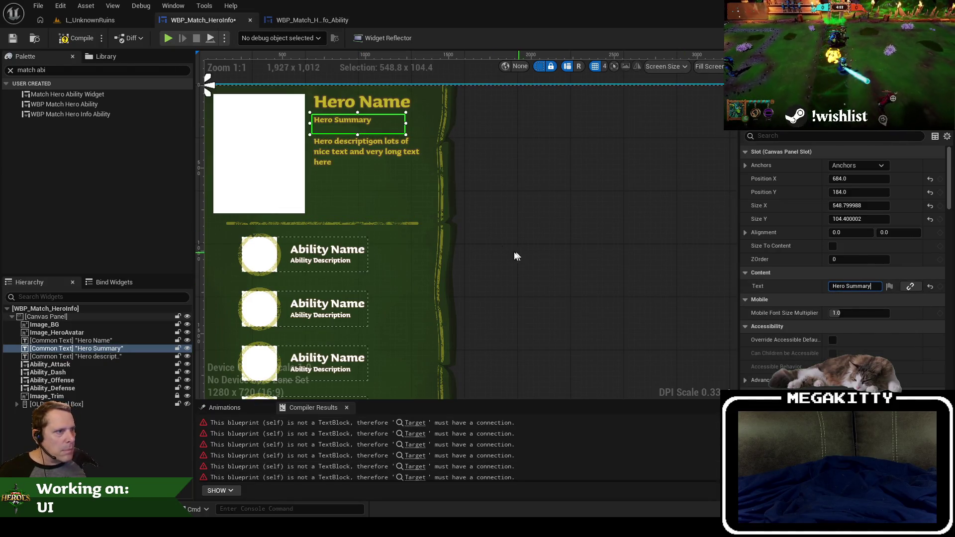
left_click(374, 148)
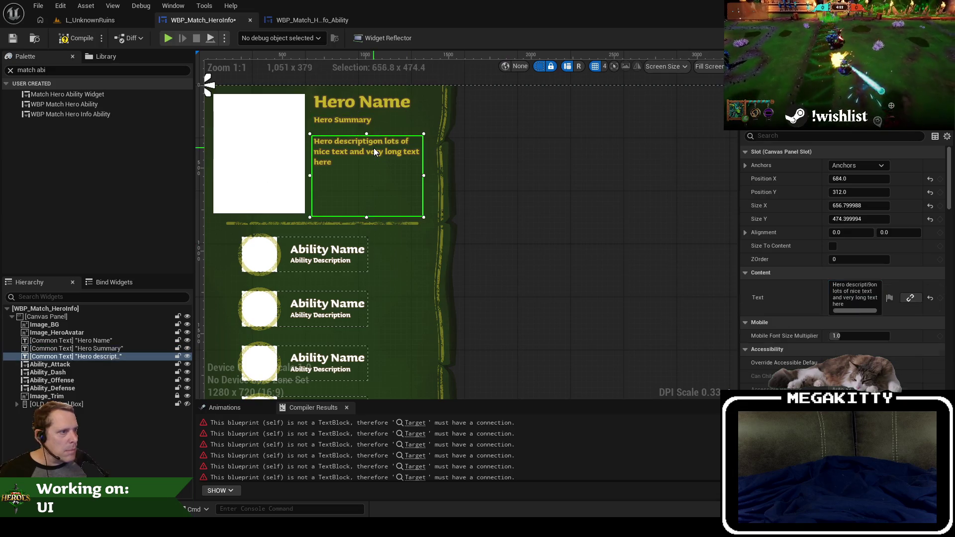
left_click(858, 288)
type("Hero description")
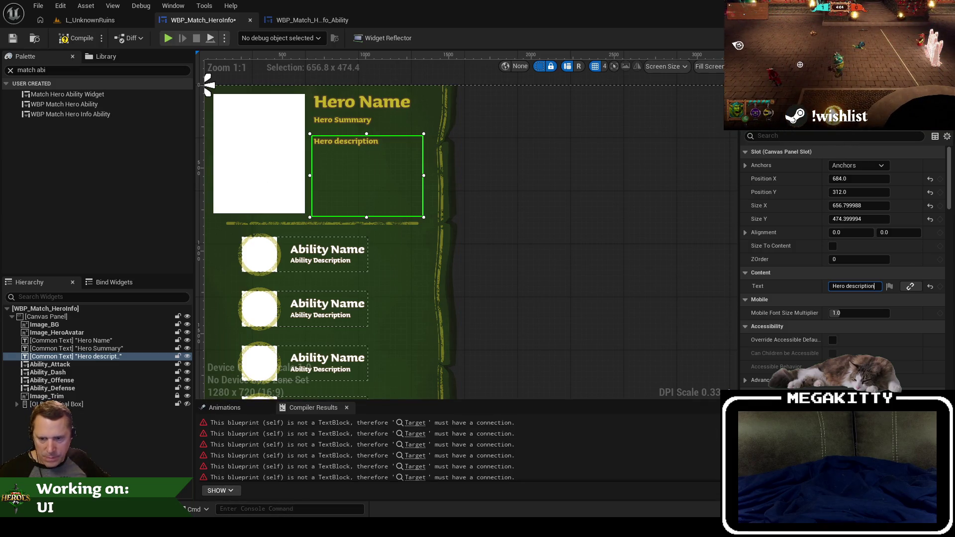
Compile and save HeroInfo, then open its UpdateForHero graph.
left_click(507, 216)
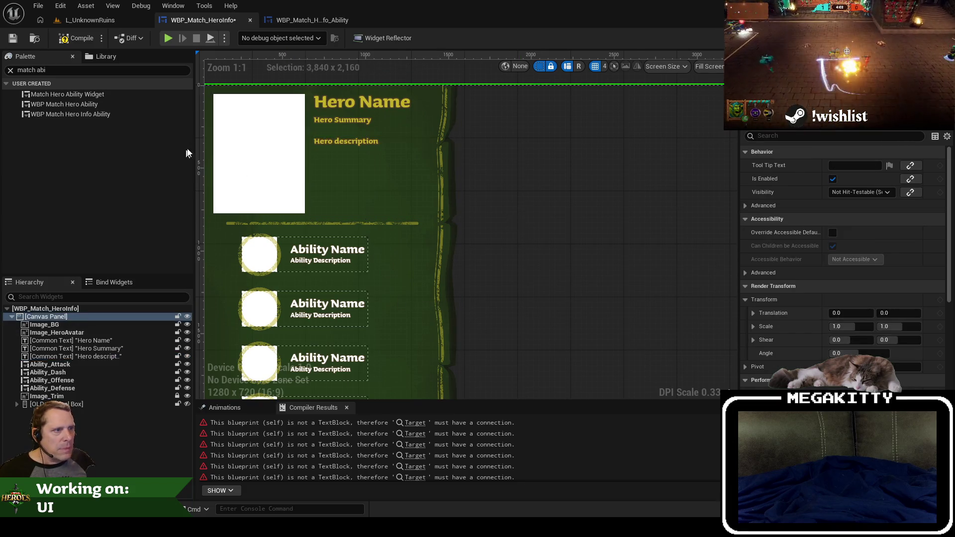
scroll(199, 152, "down", 2)
mouse_move(354, 183)
left_mouse_down()
mouse_move(445, 158)
mouse_move(432, 181)
left_mouse_up()
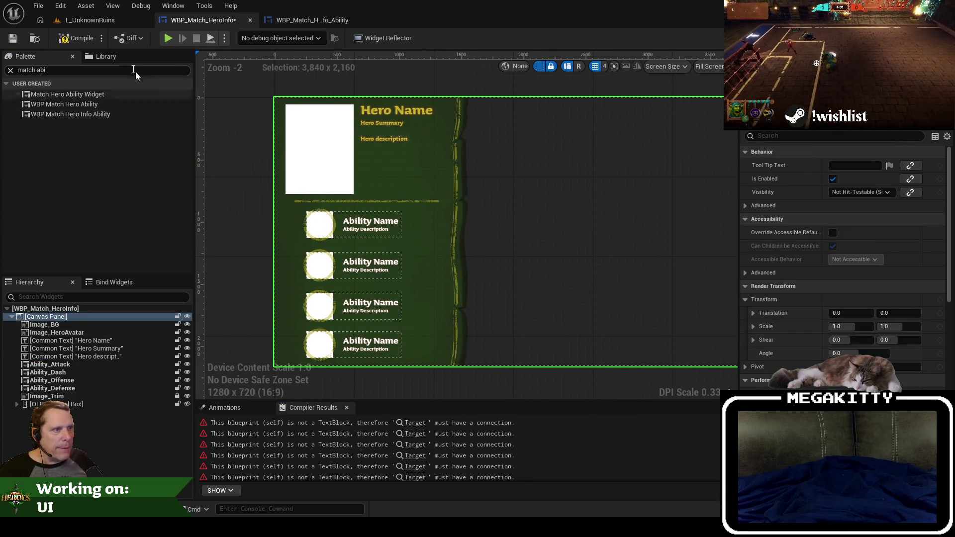
left_click(85, 39)
left_click(17, 38)
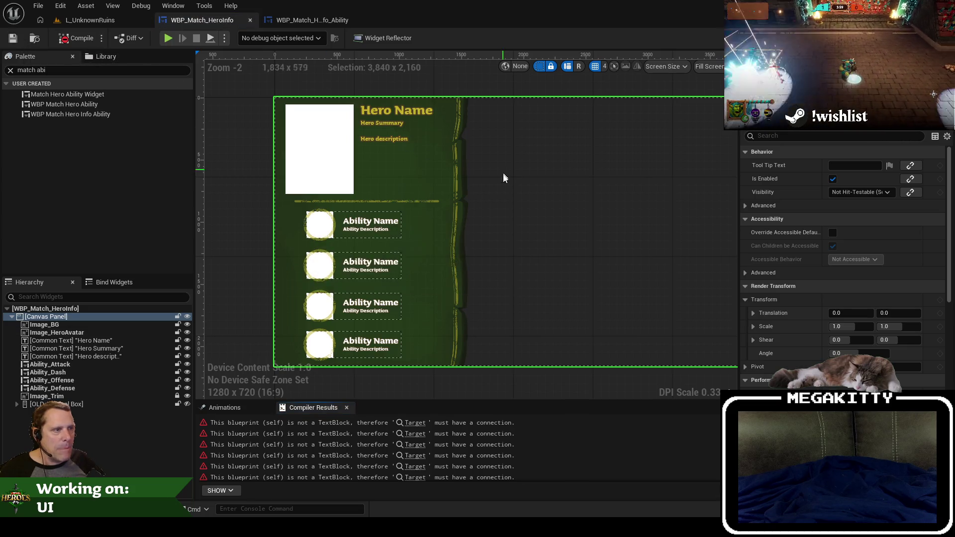
left_click_drag(503, 169, 538, 192)
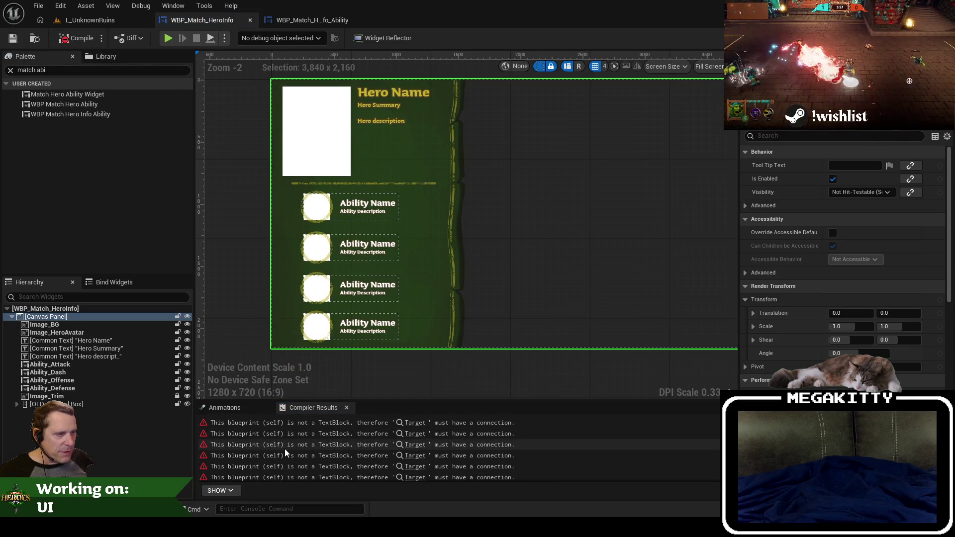
left_click_drag(413, 178, 418, 262)
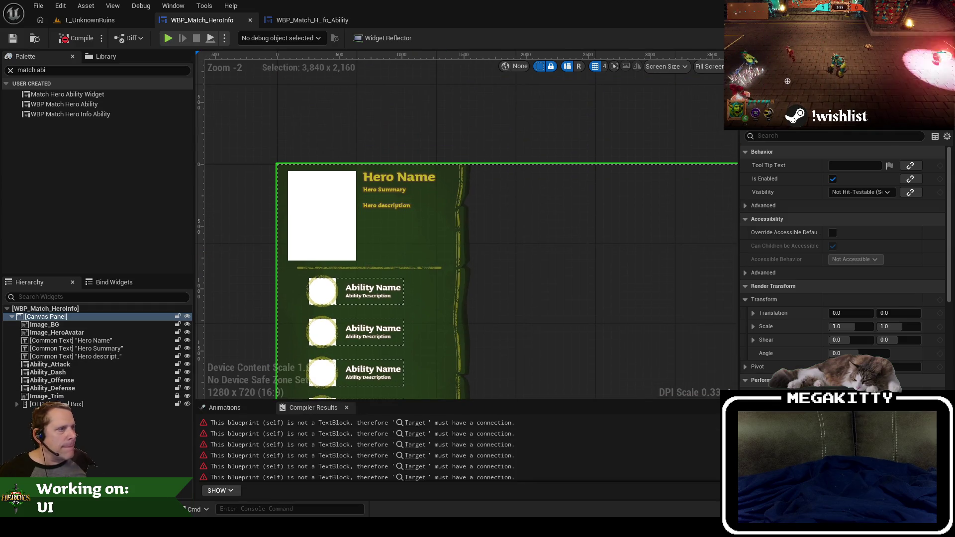
left_click(934, 38)
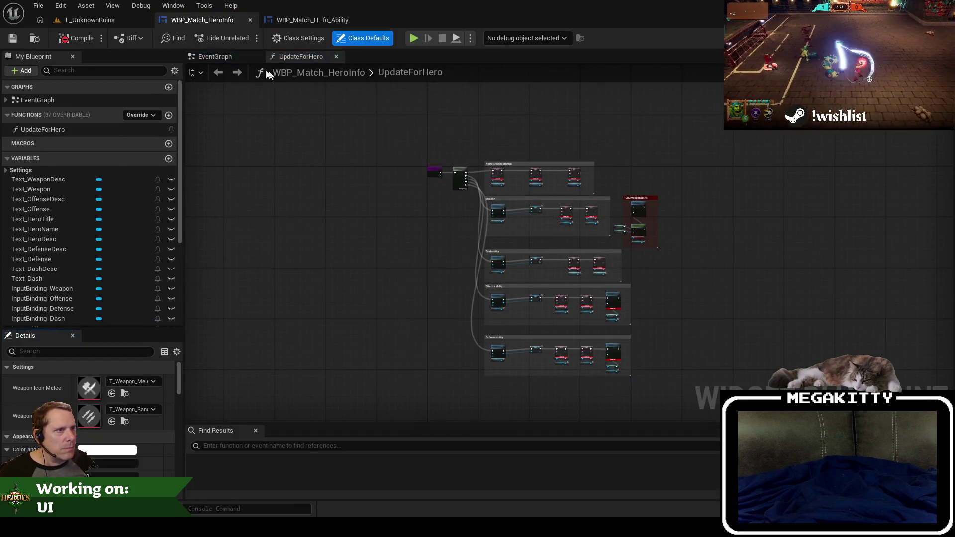
Jump to the Event Construct node in the EventGraph.
left_click(215, 57)
scroll(398, 249, "down", 3)
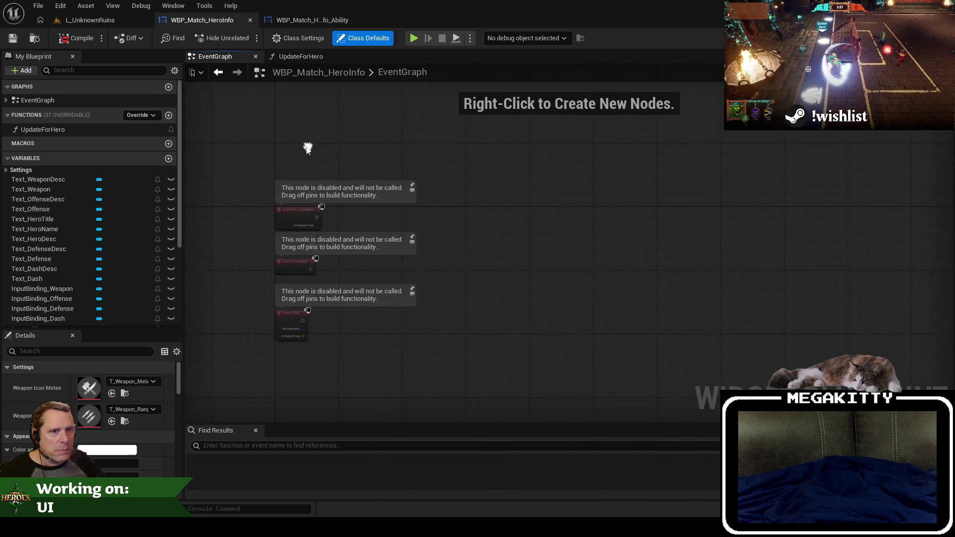
left_click(6, 100)
double_click(81, 126)
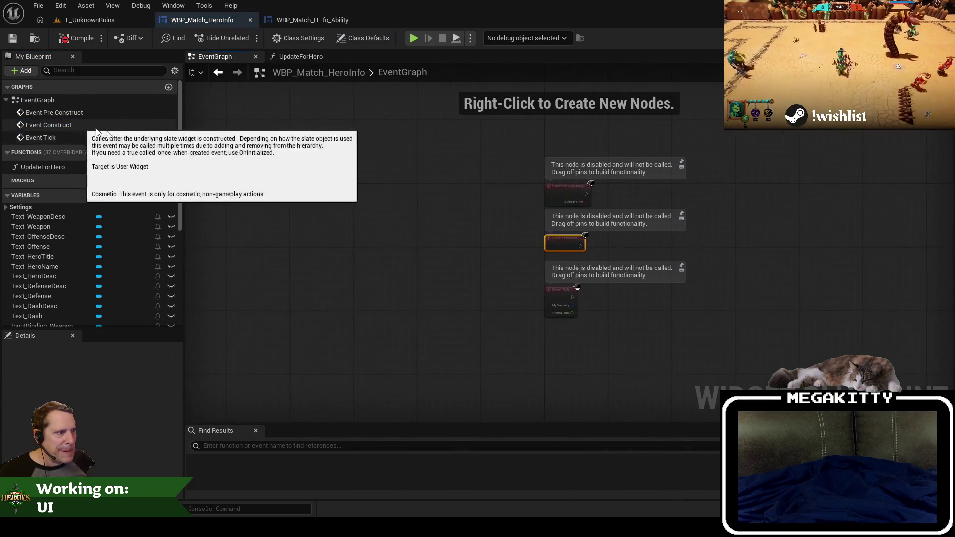
Review the UpdateForHero function graph, then return to the Designer.
double_click(32, 166)
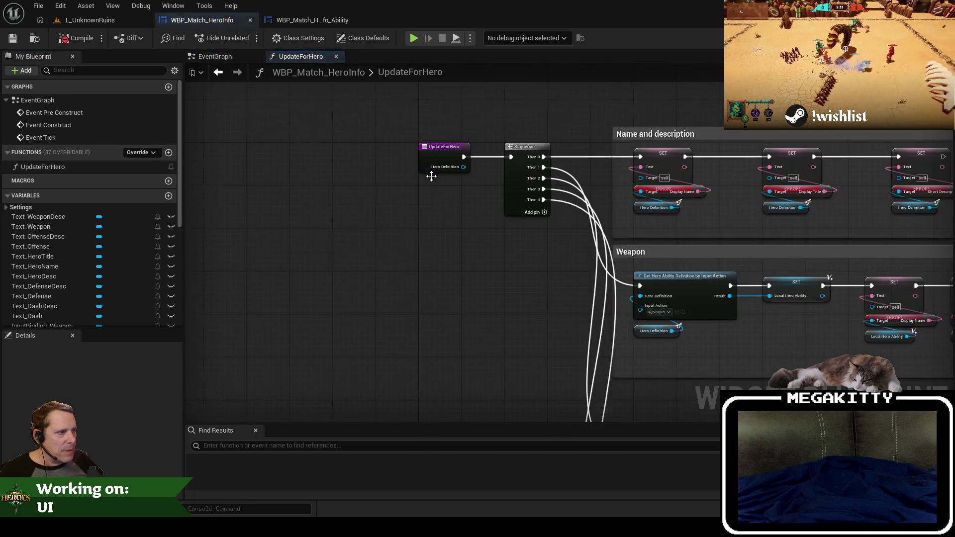
scroll(432, 176, "up", 4)
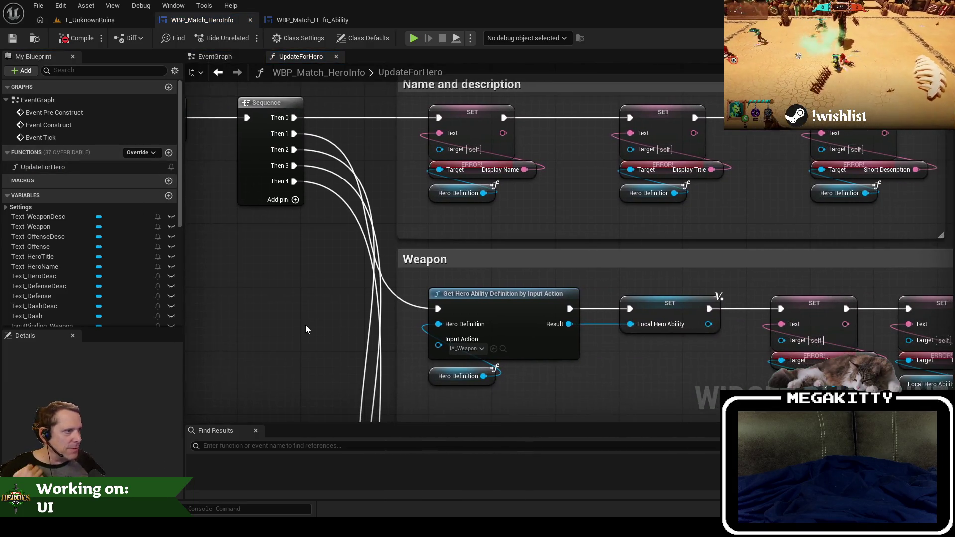
left_click_drag(306, 328, 280, 328)
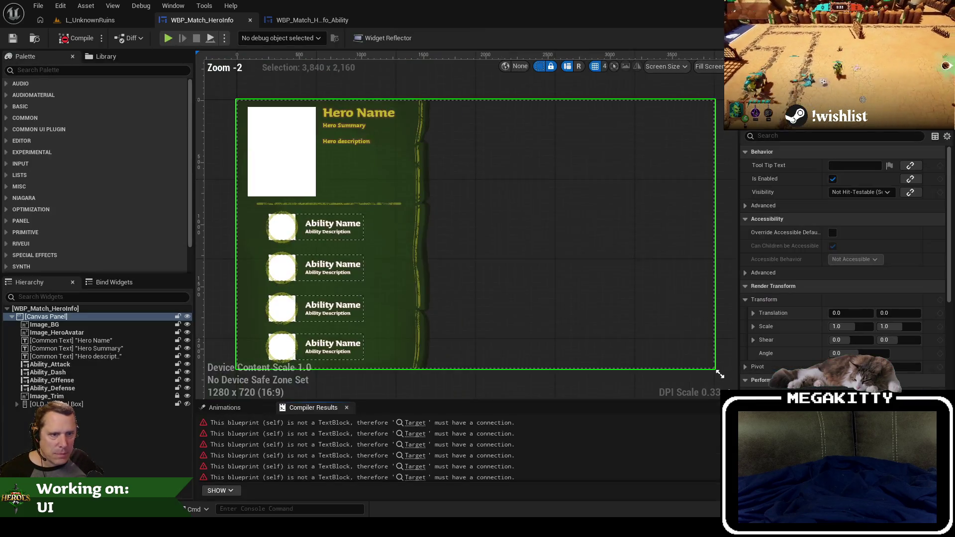
left_click(896, 38)
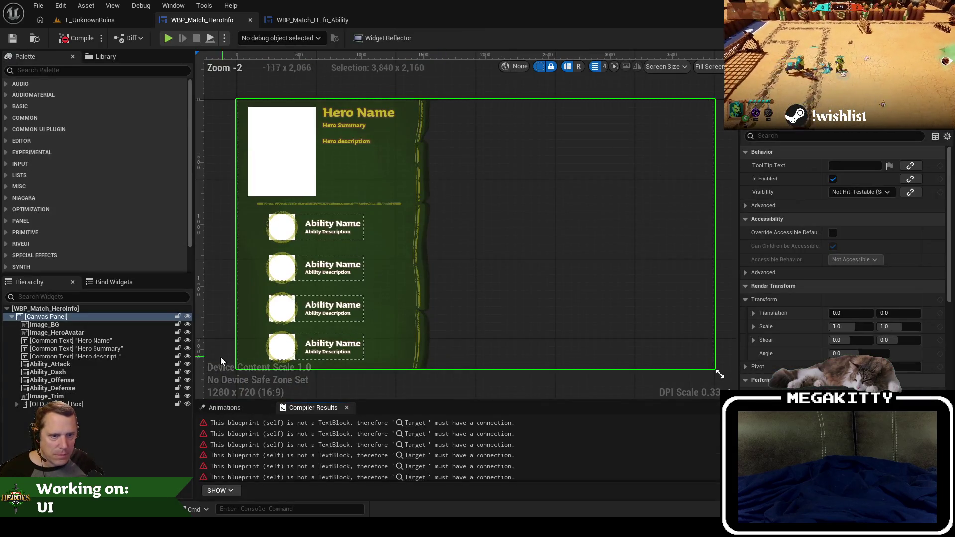
Append 'OLD' to the old hero name text widget's name.
double_click(88, 341)
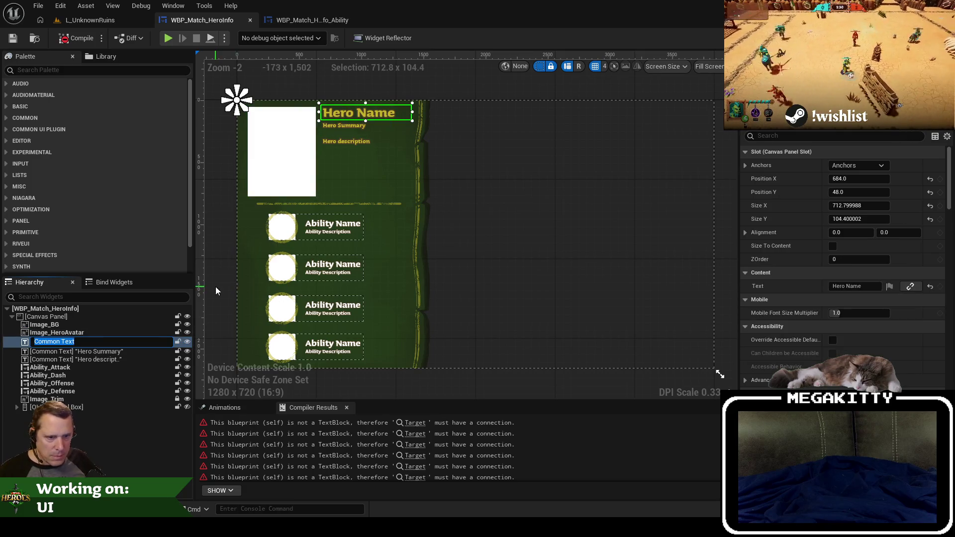
left_click(17, 407)
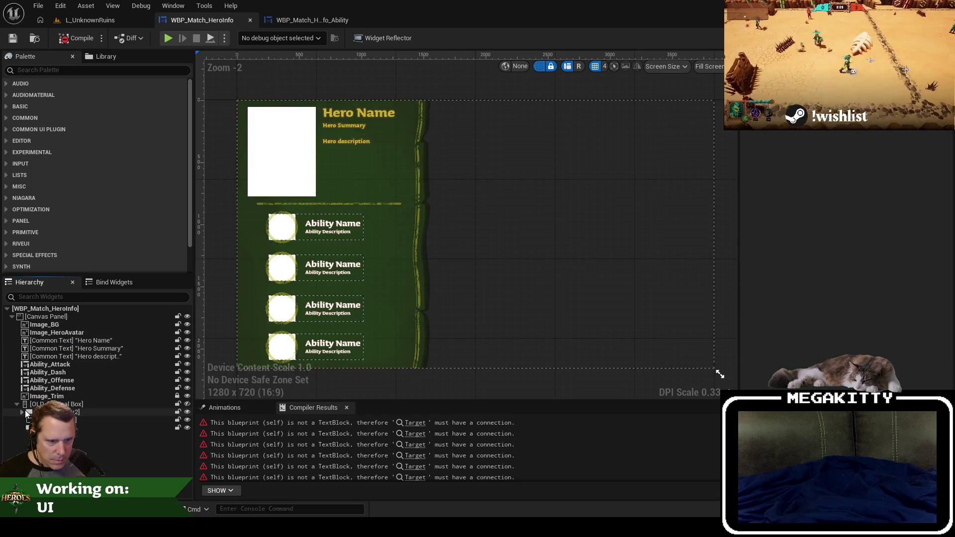
left_click(23, 413)
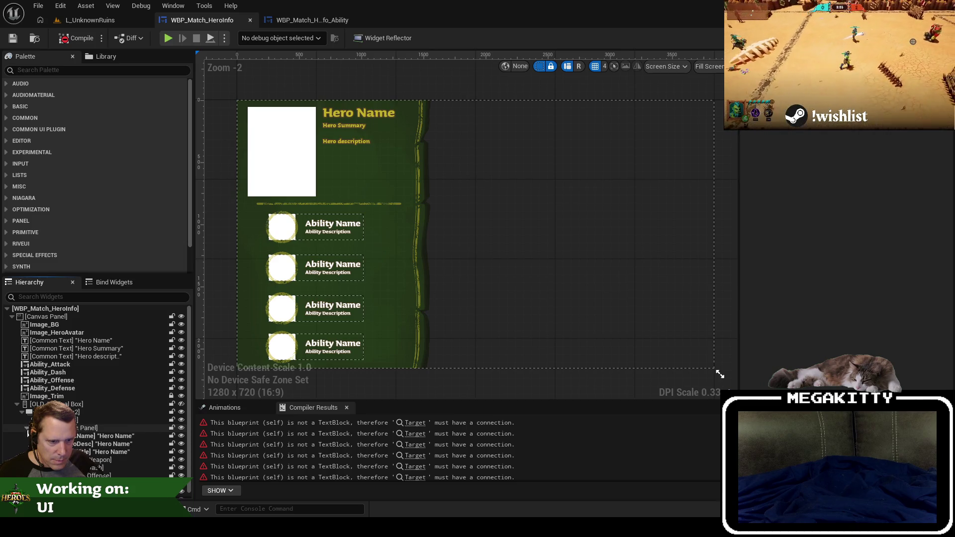
left_click(50, 435)
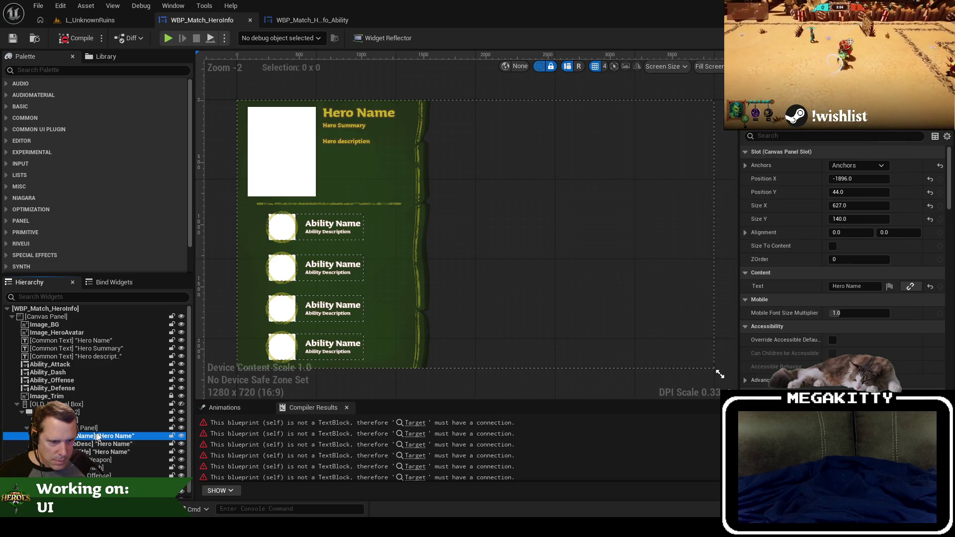
key("F2")
key("End")
type("OLD")
key("Return")
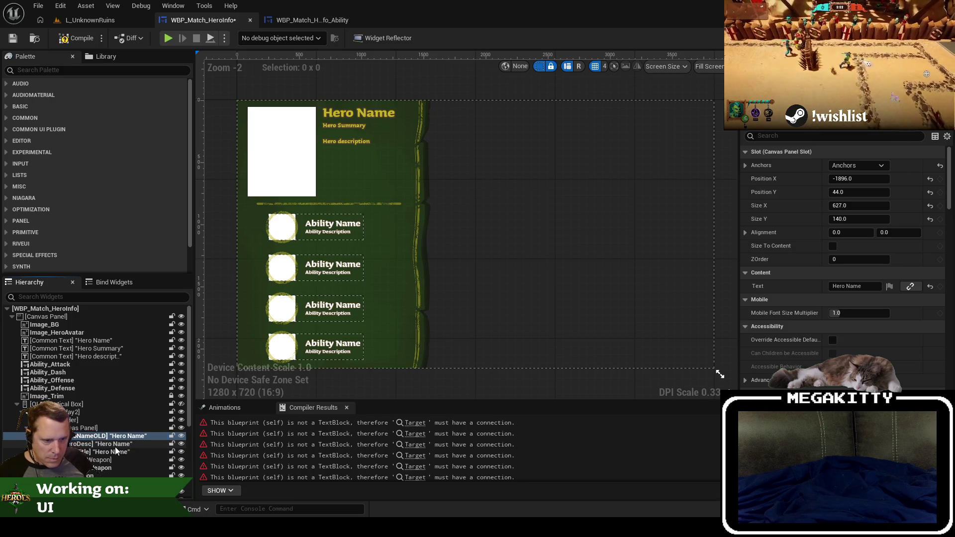
Append 'OLD' to the old description and title widgets' names.
left_click(115, 446)
key("F2")
key("End")
type("OLD")
key("Return")
key("Down")
key("F2")
key("End")
type("OLD")
key("Return")
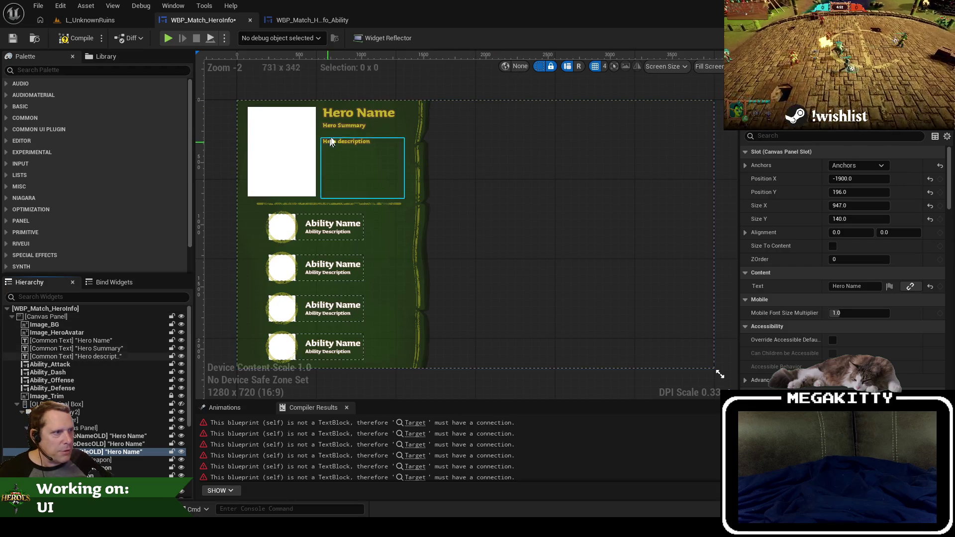
Change the 'Hero Summary' text to 'Hero Title', then compile and save.
left_click(343, 126)
left_click(874, 284)
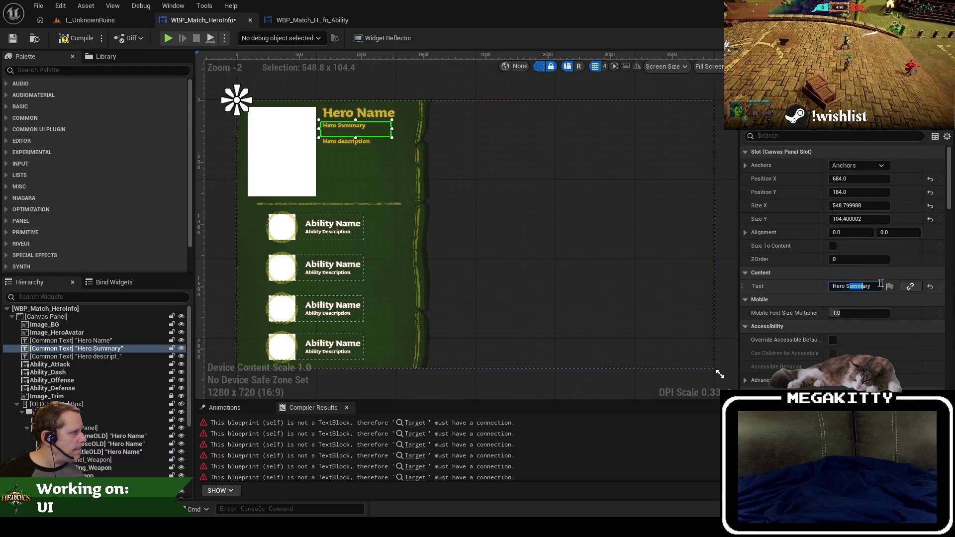
double_click(860, 286)
type("Title")
key("Return")
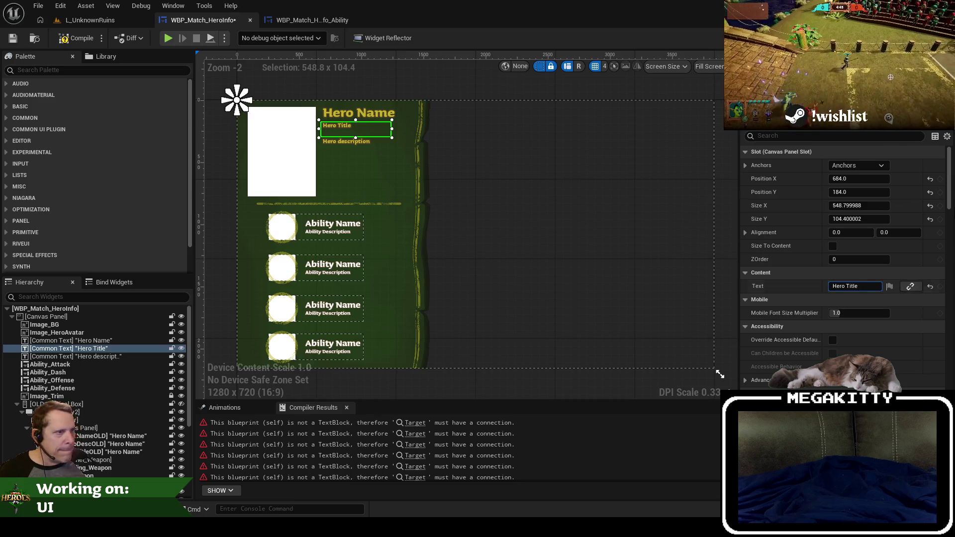
left_click(77, 38)
left_click(12, 39)
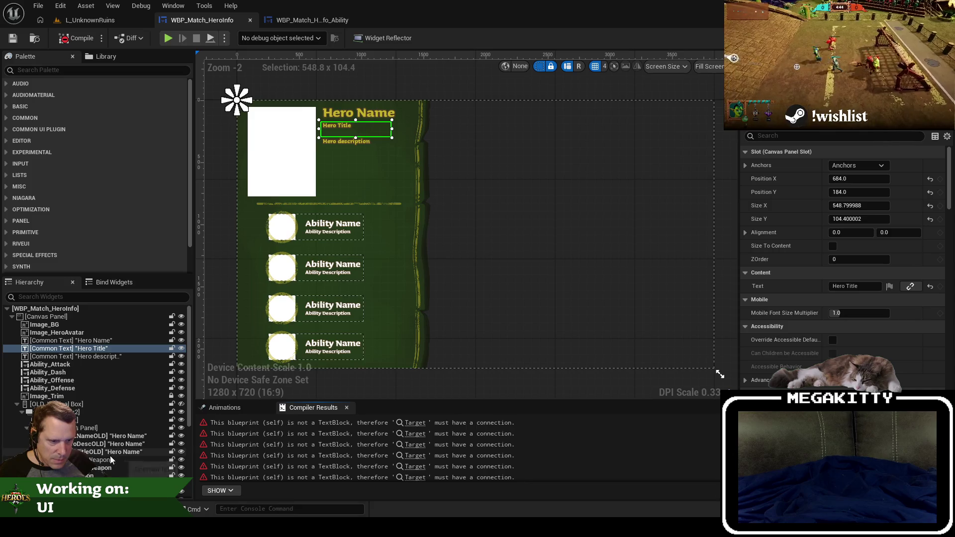
Inspect the UpdateForHero graph and locate Text_HeroNameOLD in the hierarchy.
left_click(107, 436)
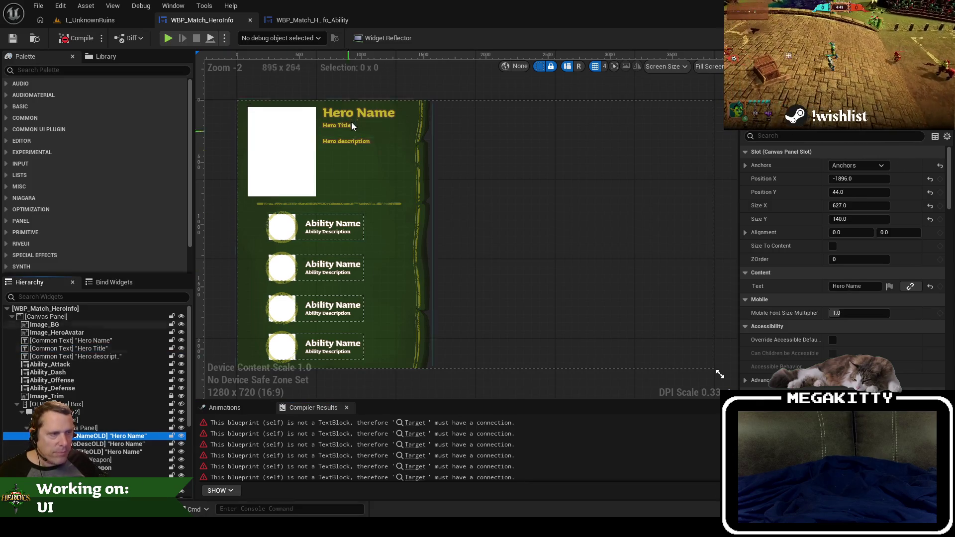
left_click(312, 20)
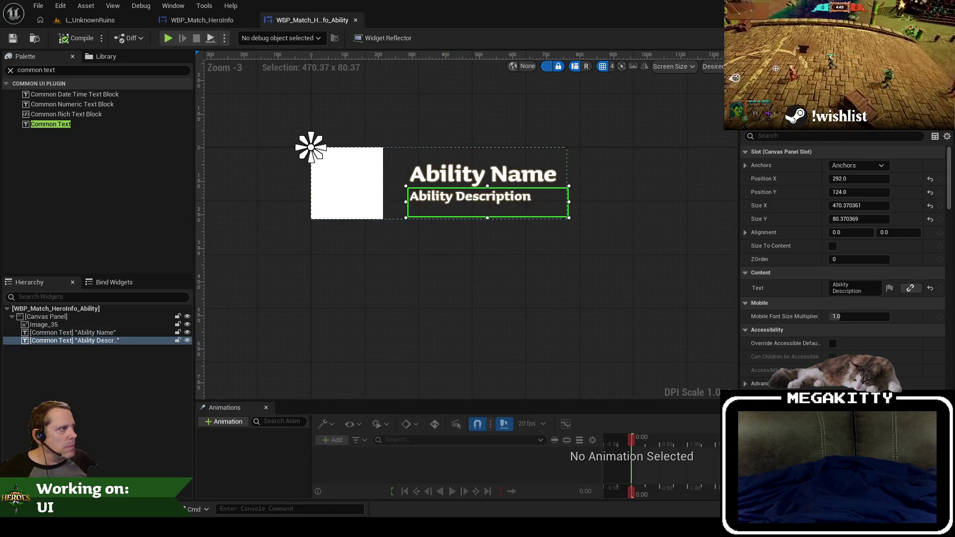
left_click(214, 21)
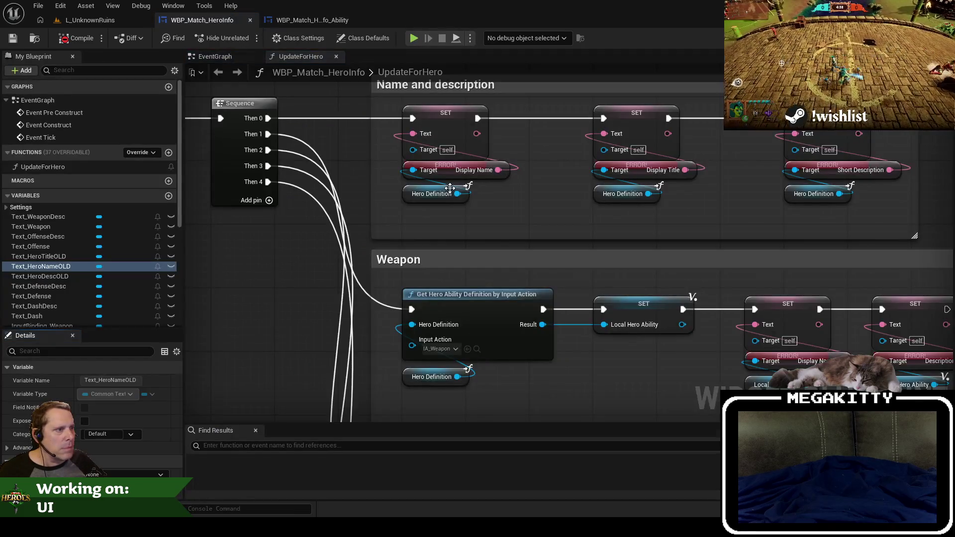
mouse_move(449, 188)
left_mouse_down()
mouse_move(543, 247)
mouse_move(696, 273)
mouse_move(485, 253)
left_mouse_up()
left_click_drag(547, 270, 494, 269)
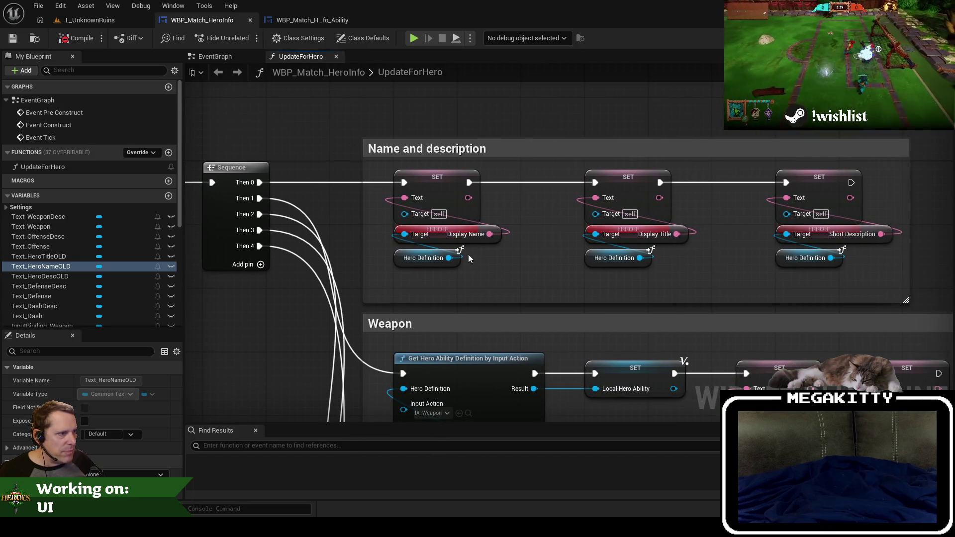
scroll(52, 256, "down", 5)
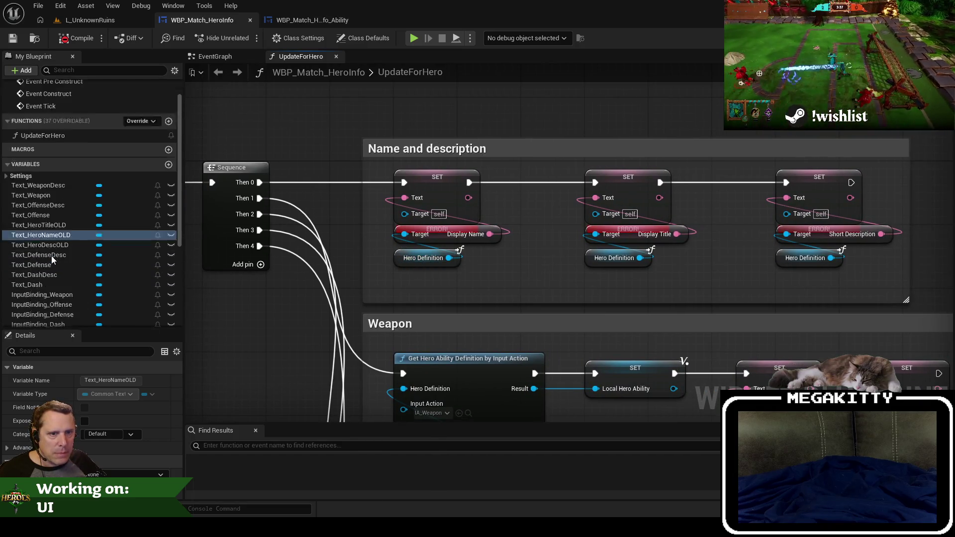
double_click(40, 154)
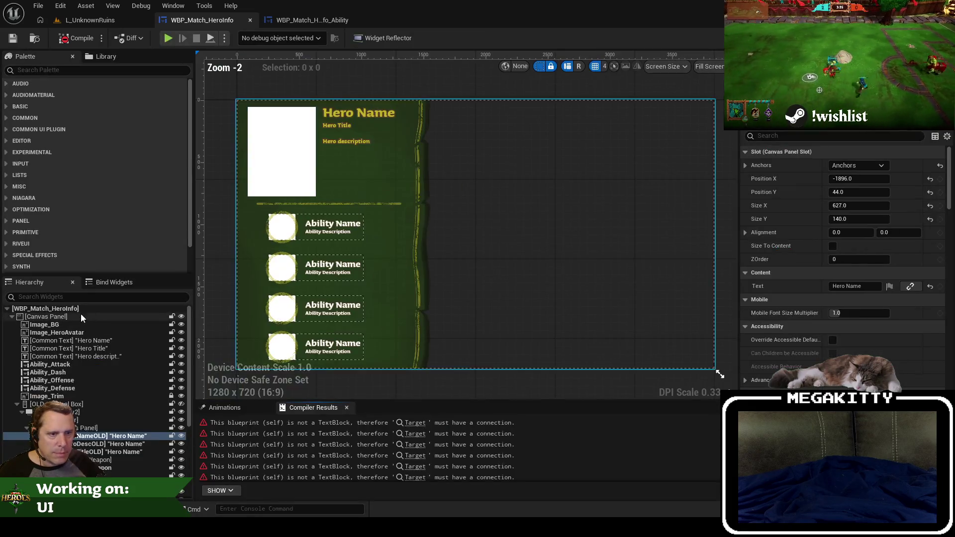
left_click(17, 404)
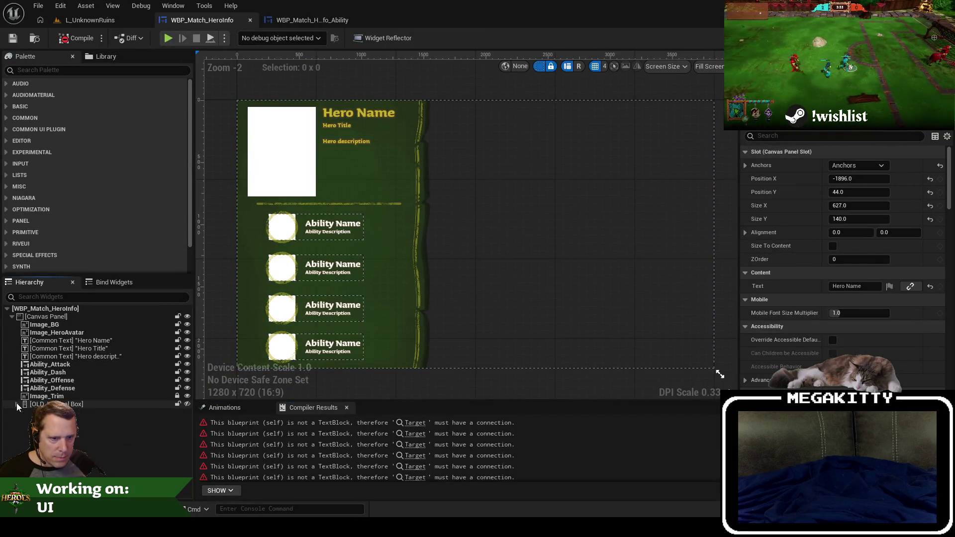
left_click(98, 349)
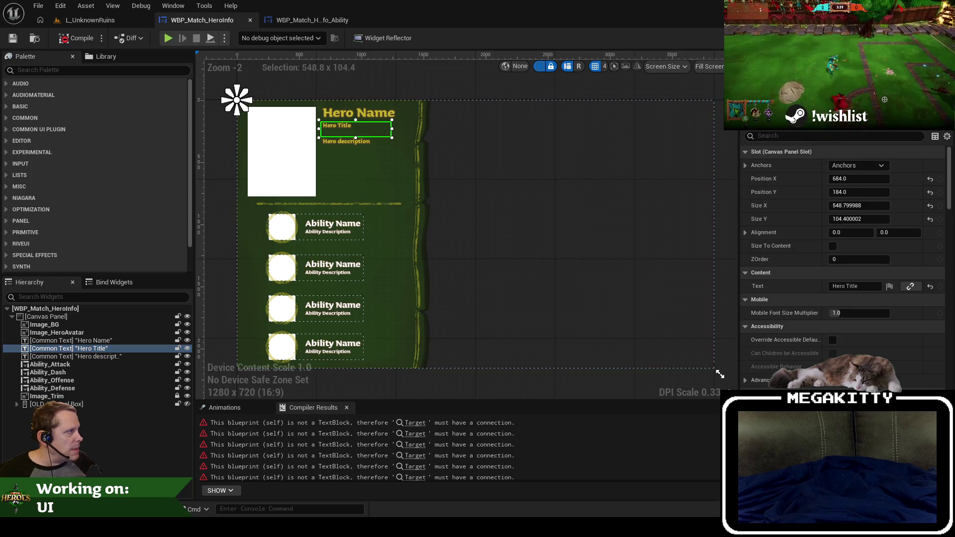
Rename the hero text widgets Text_HeroName, Text_HeroTitle and Text_HeroDescription.
double_click(118, 341)
type("_HeroName")
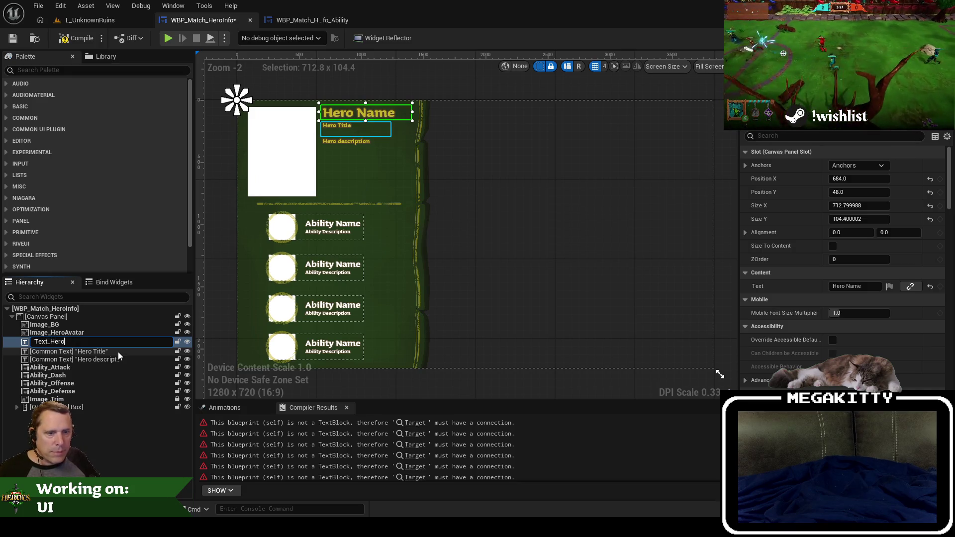
key("Return")
double_click(91, 347)
type("Text_HeroTitle")
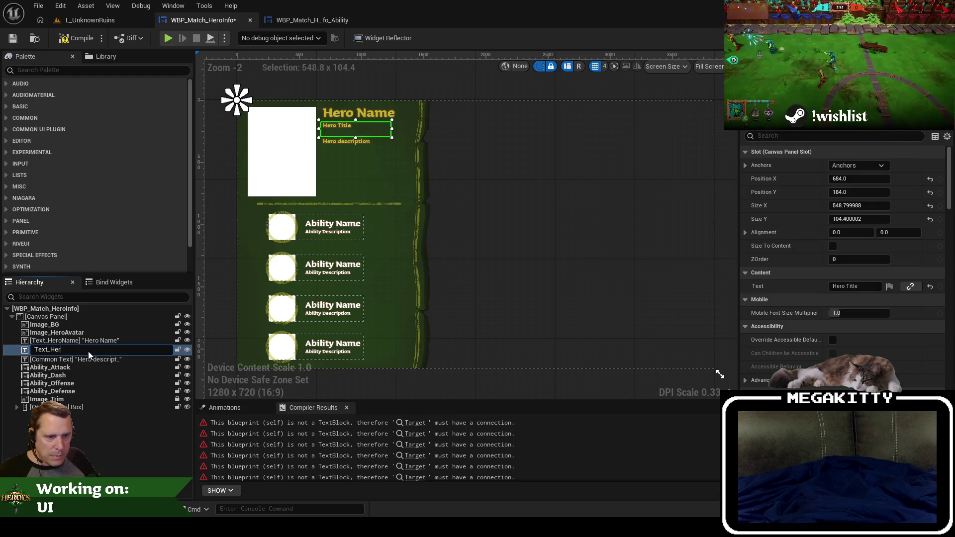
key("Return")
left_click(88, 352)
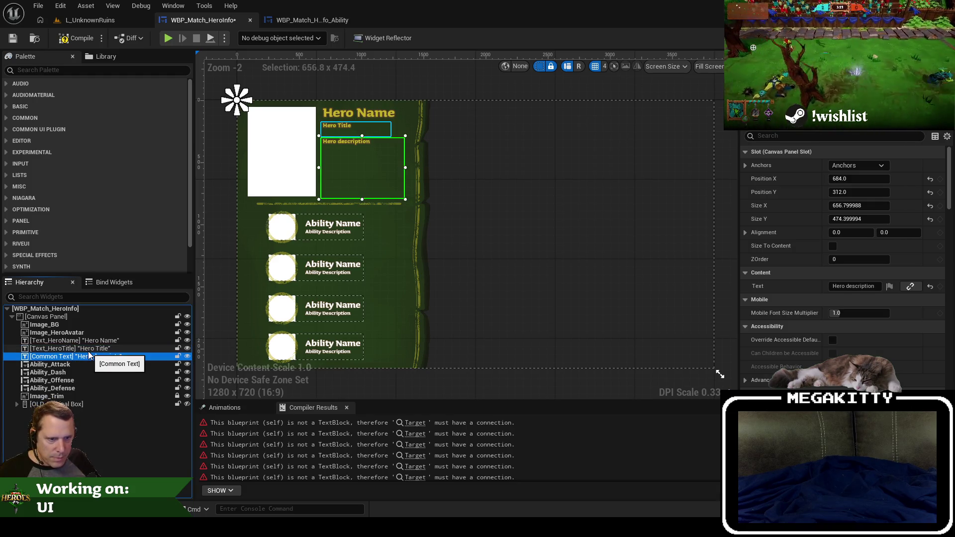
left_click(88, 354)
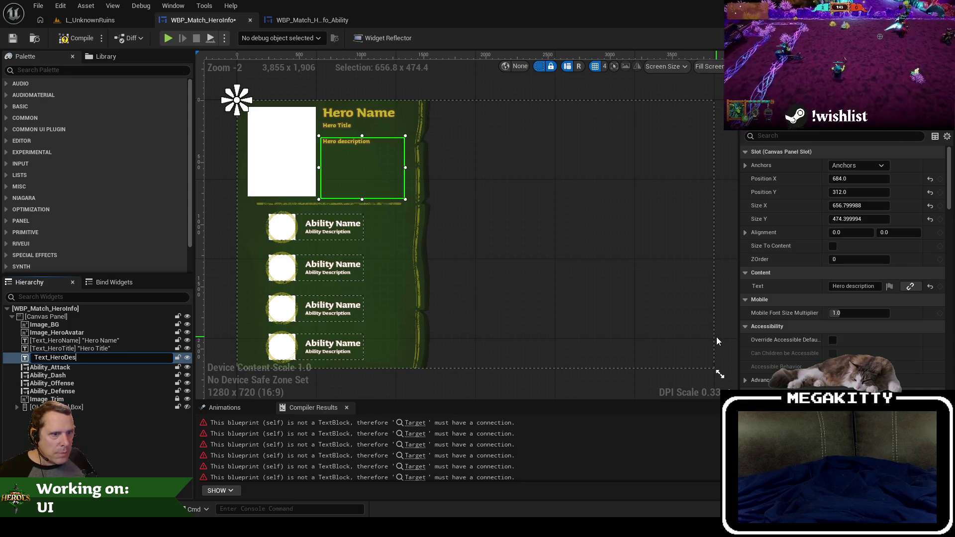
key("ctrl+a")
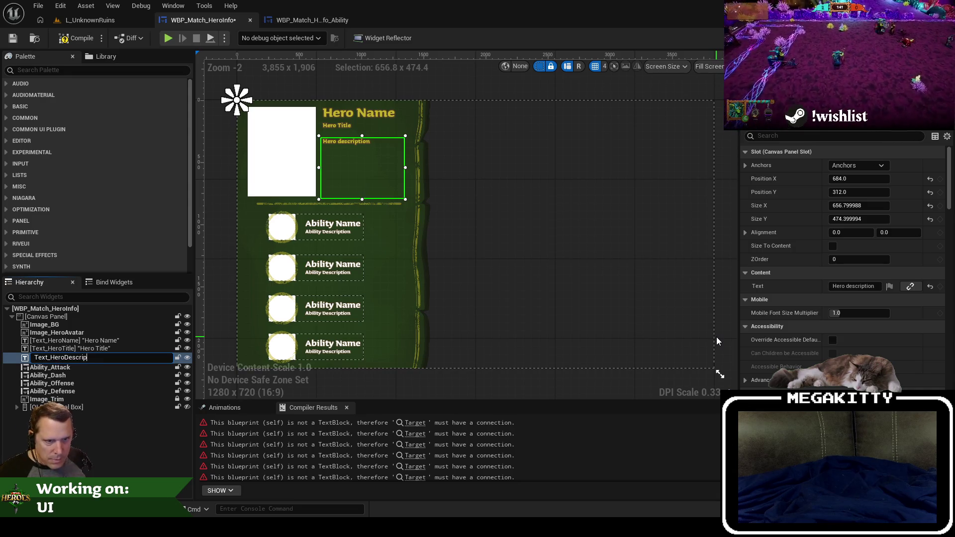
key("Return")
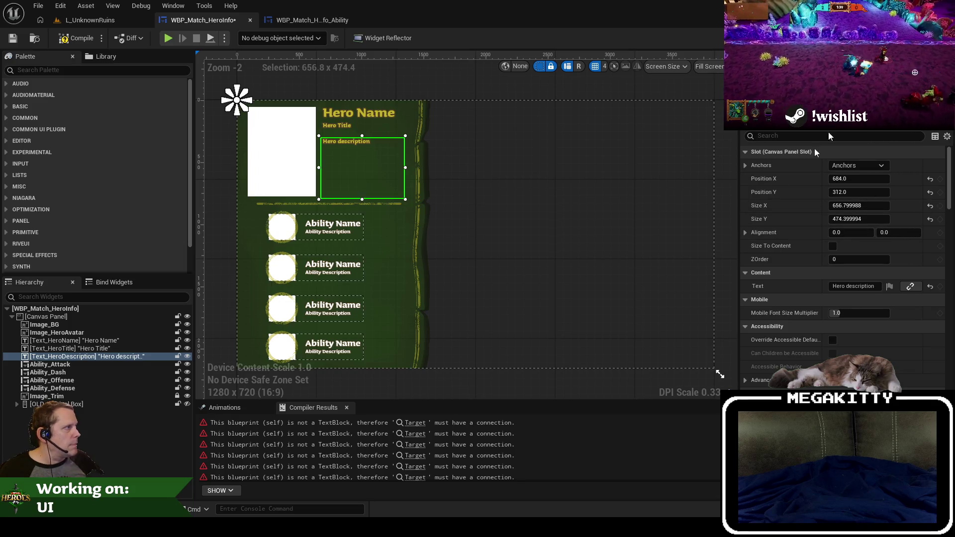
Save the HeroInfo widget and switch to its graph.
left_click(91, 349)
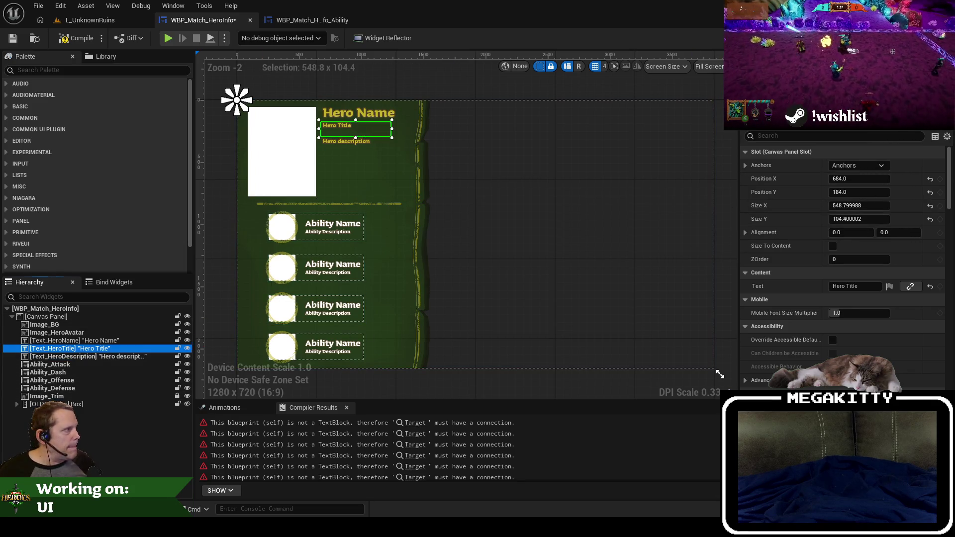
left_click(74, 341)
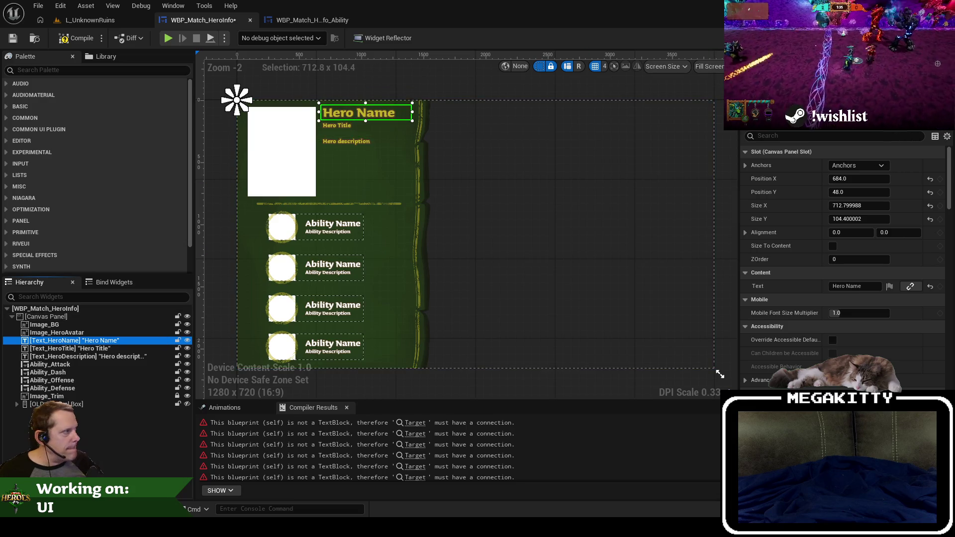
left_click(12, 40)
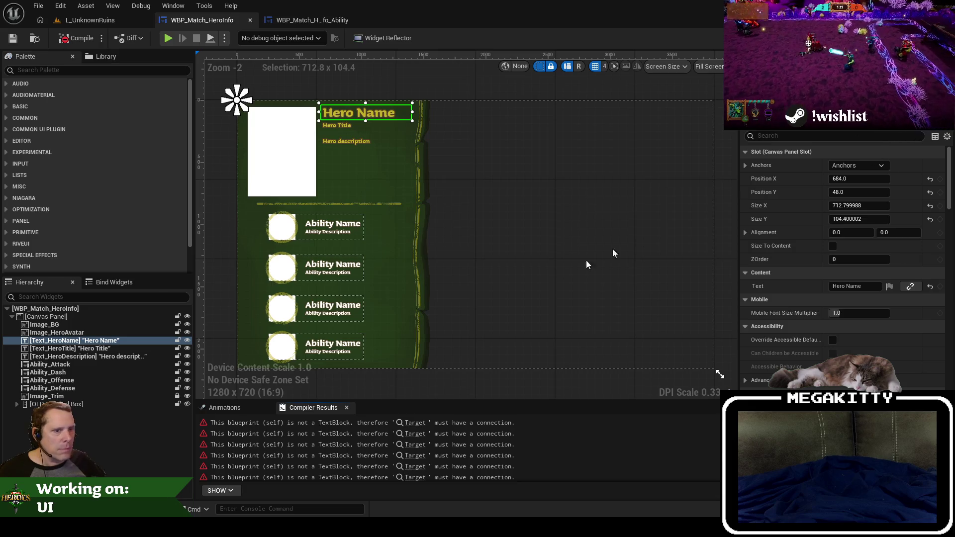
key("ctrl+shift+g")
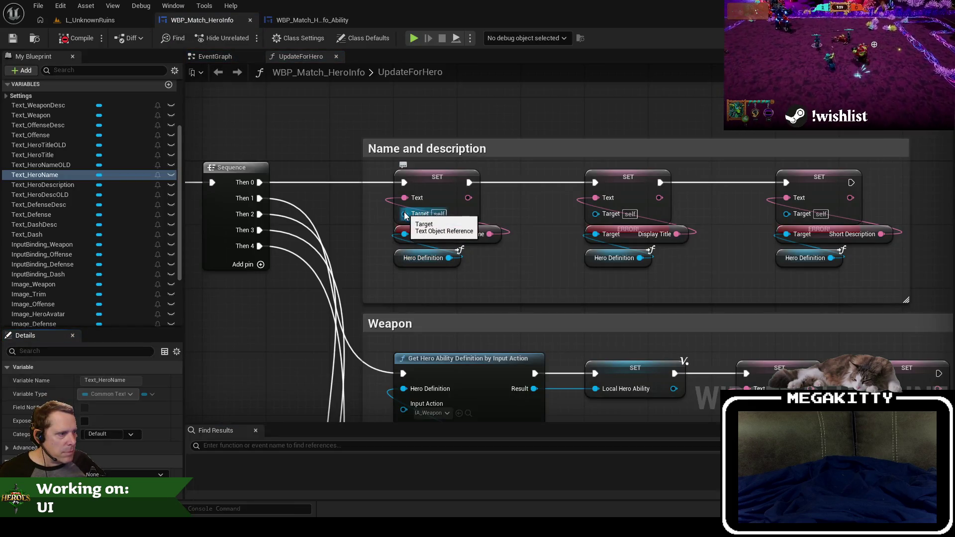
Wire a Text_HeroName getter into the first SET Text node's Target and compile.
left_click_drag(405, 214, 354, 241)
type("get ger")
key("BackSpace")
key("BackSpace")
key("BackSpace")
type("heroname")
key("Return")
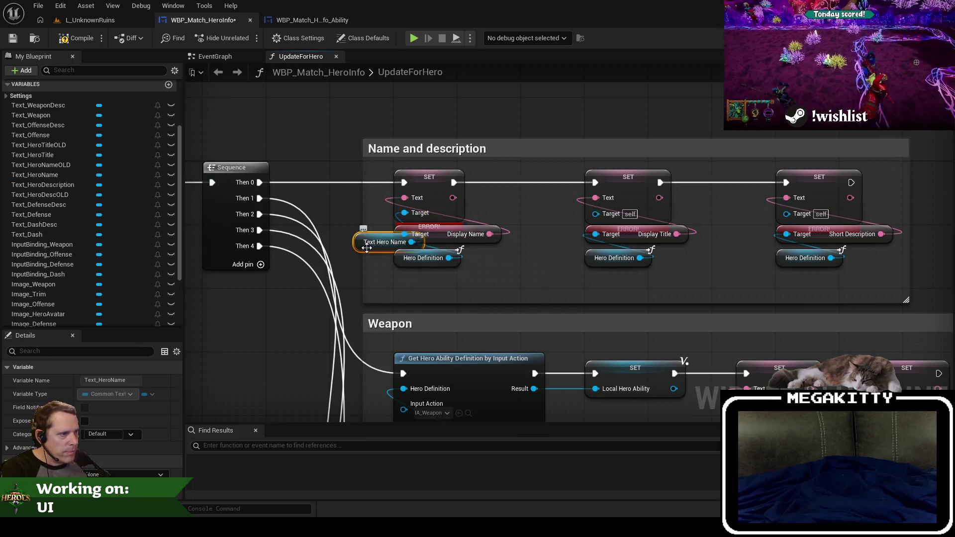
left_click_drag(500, 266, 505, 253)
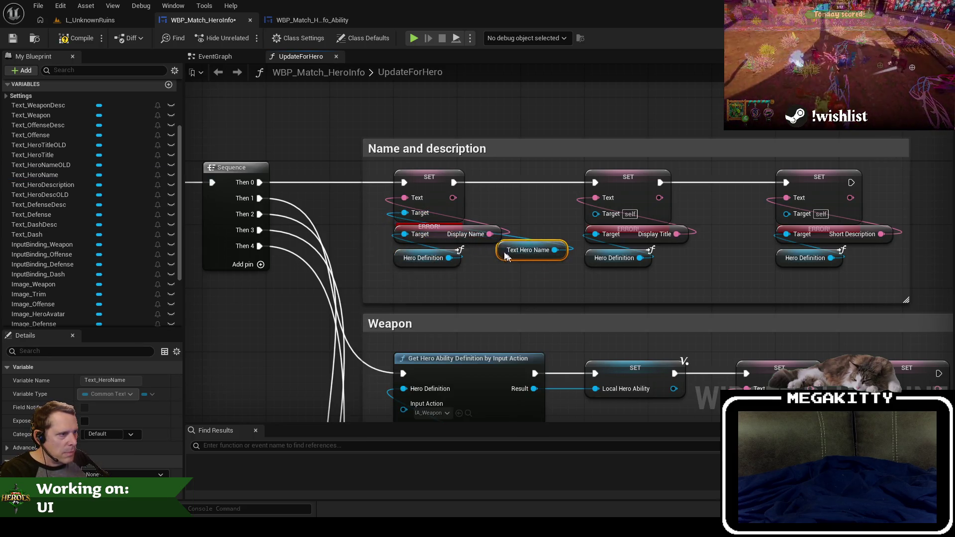
left_click(92, 40)
mouse_move(472, 283)
left_mouse_down()
mouse_move(438, 233)
mouse_move(440, 253)
left_mouse_up()
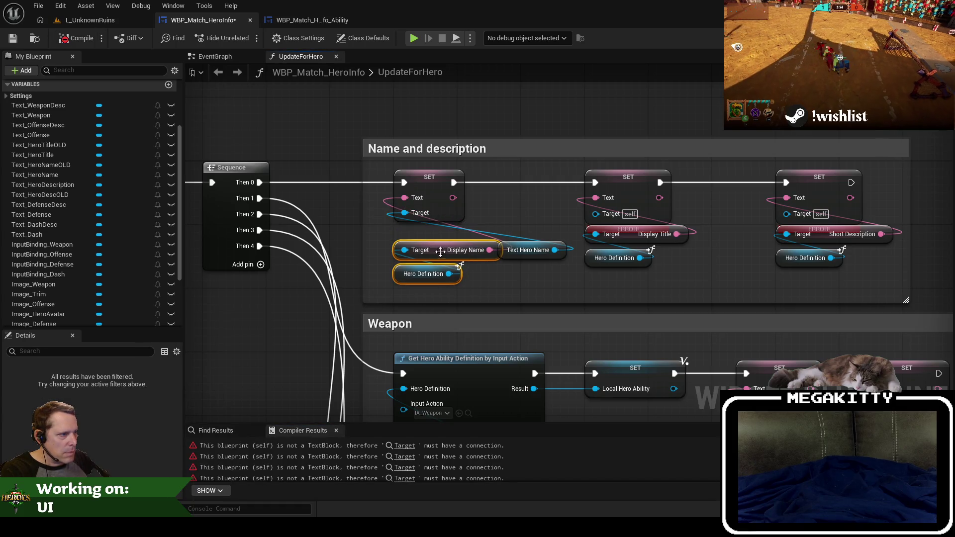
left_click_drag(517, 247, 413, 230)
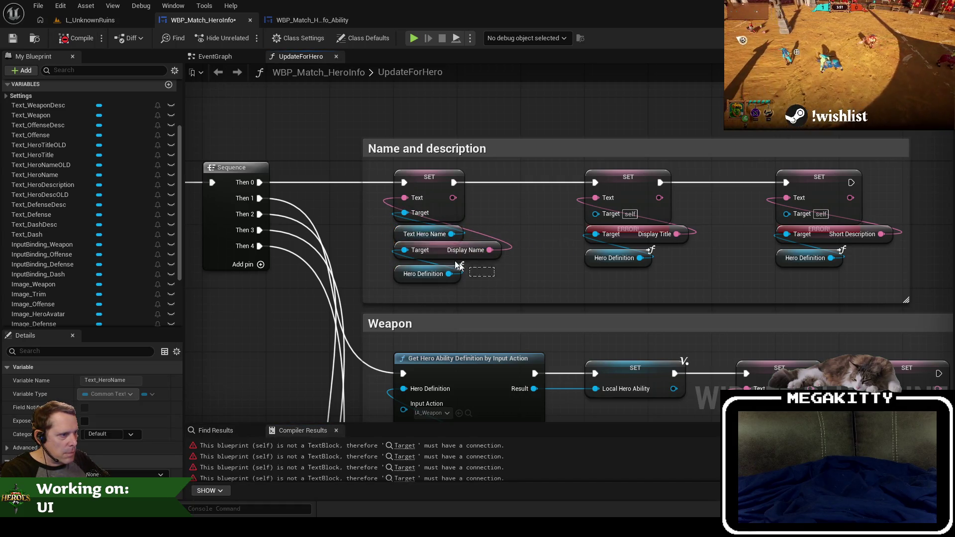
left_click_drag(487, 274, 434, 255)
Wire Text_HeroTitle and Text_HeroDescription getters into the title and description SET nodes.
left_click_drag(481, 203, 409, 207)
type("get hero titl")
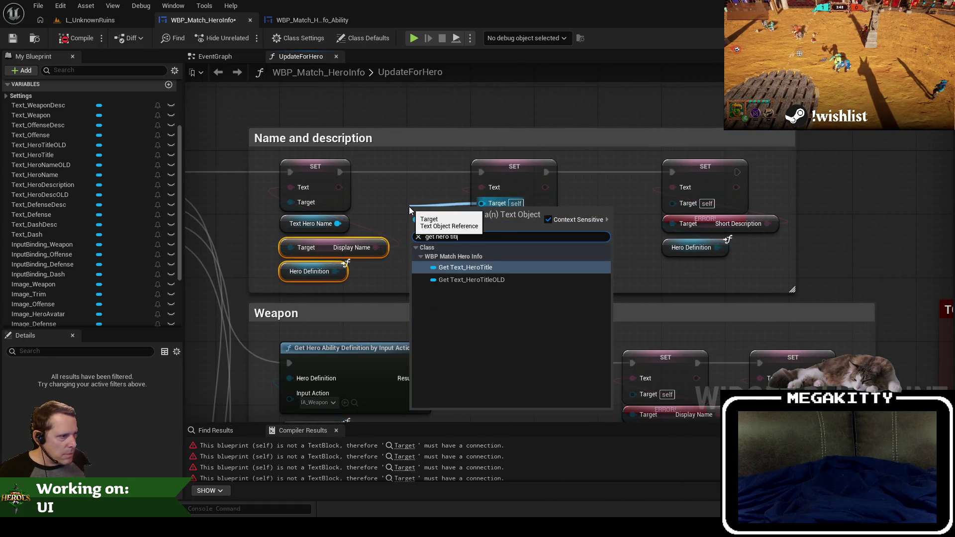
key("Return")
mouse_move(526, 264)
left_mouse_down()
mouse_move(513, 233)
mouse_move(513, 256)
left_mouse_up()
mouse_move(435, 217)
left_mouse_down()
mouse_move(495, 227)
mouse_move(346, 234)
left_mouse_up()
left_click_drag(545, 231, 556, 254)
left_click_drag(540, 218, 499, 234)
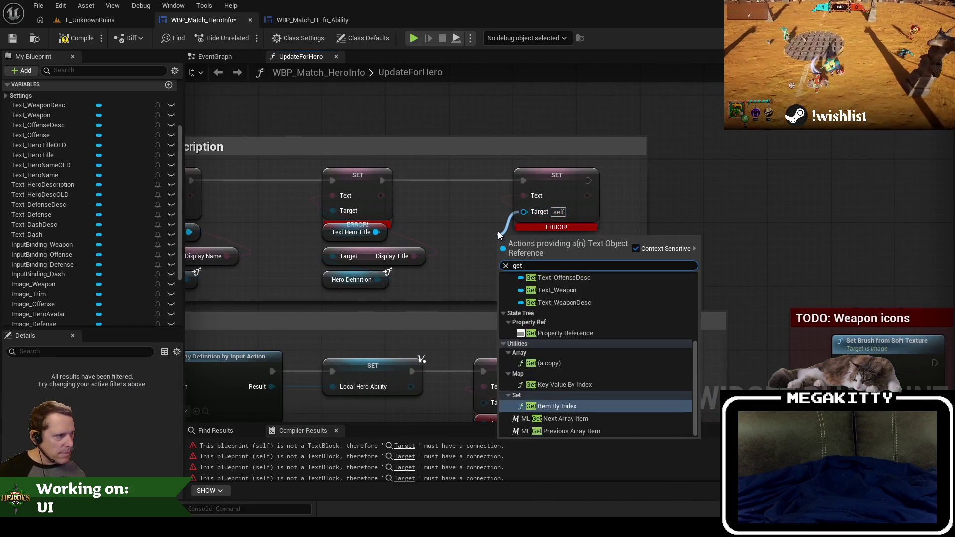
type("get hero desc")
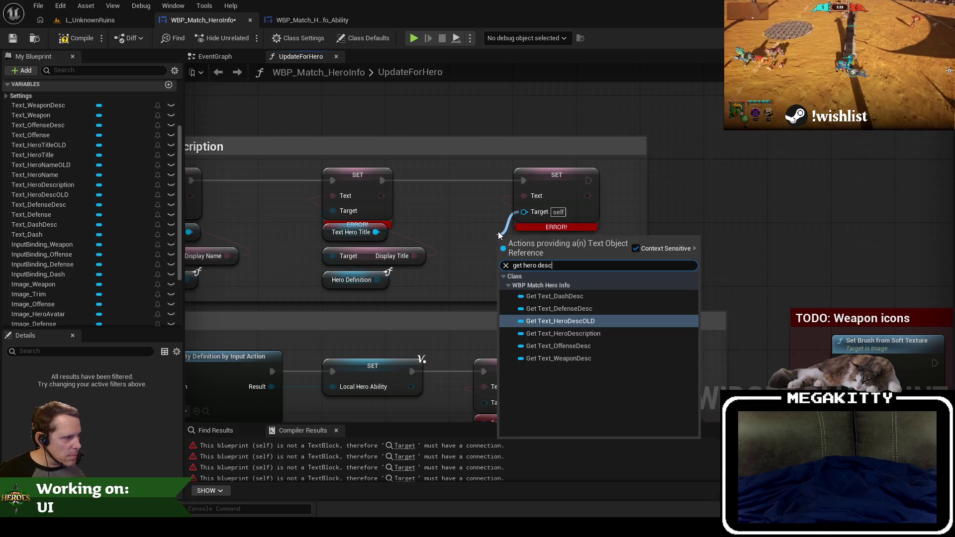
key("Down")
key("Return")
left_click_drag(503, 237, 526, 236)
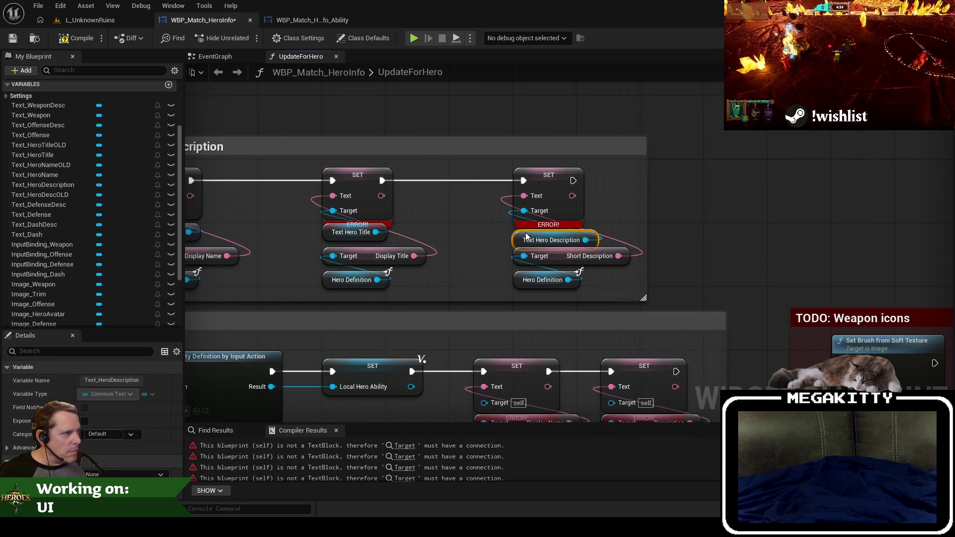
mouse_move(597, 287)
left_mouse_down()
mouse_move(554, 252)
mouse_move(559, 264)
left_mouse_up()
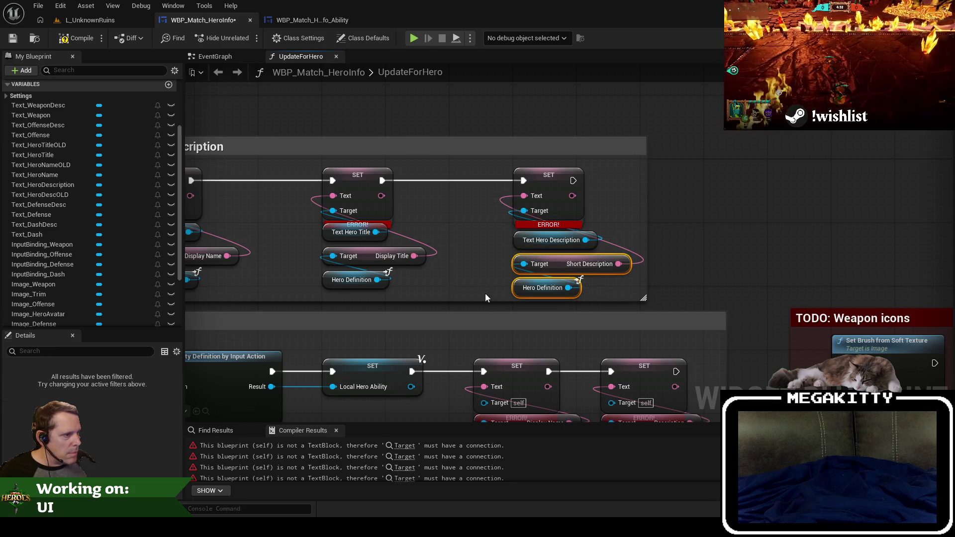
scroll(461, 257, "down", 2)
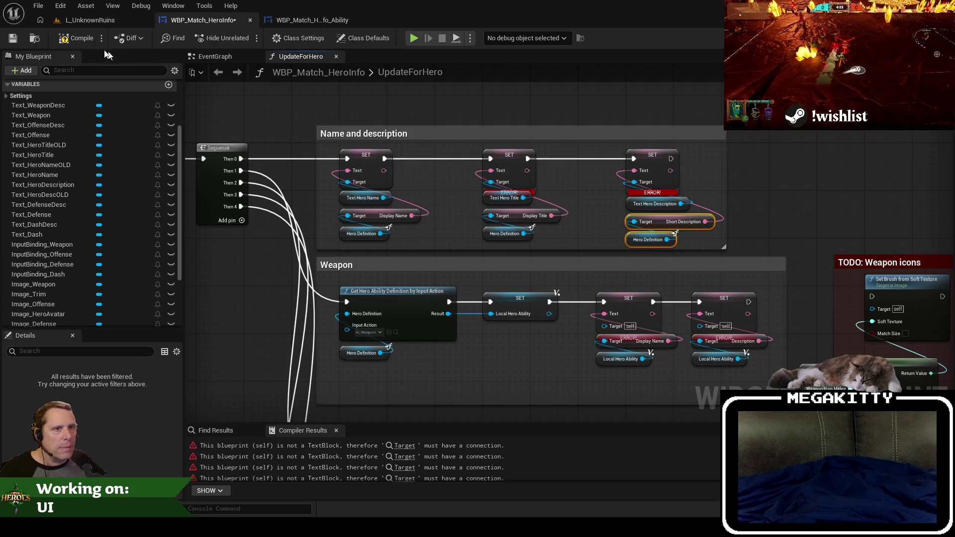
Drag the TODO: Weapon icons comment group further right in the HeroInfo graph.
scroll(354, 259, "up", 2)
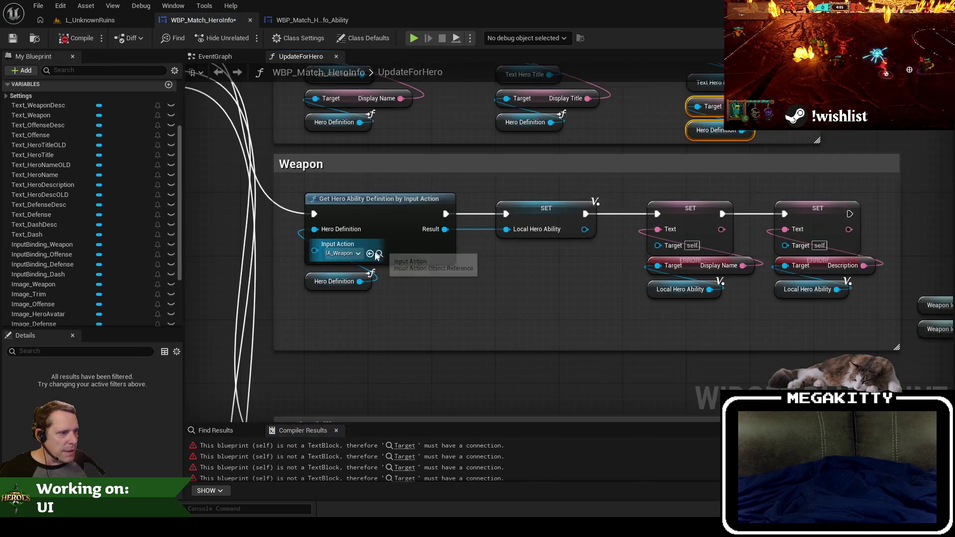
left_click_drag(494, 289, 391, 282)
scroll(625, 326, "down", 3)
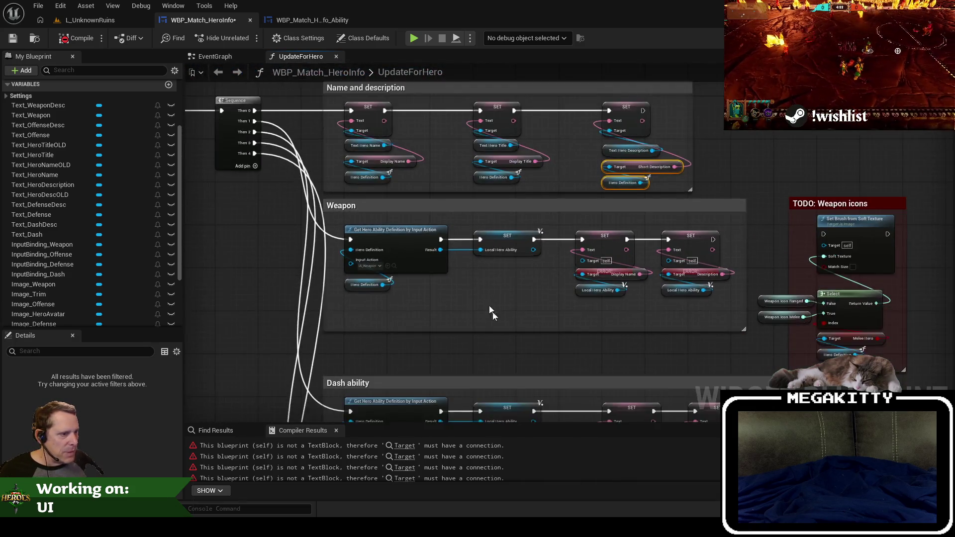
left_click_drag(497, 335, 497, 207)
scroll(497, 210, "down", 4)
scroll(476, 299, "up", 5)
left_click_drag(443, 154, 417, 258)
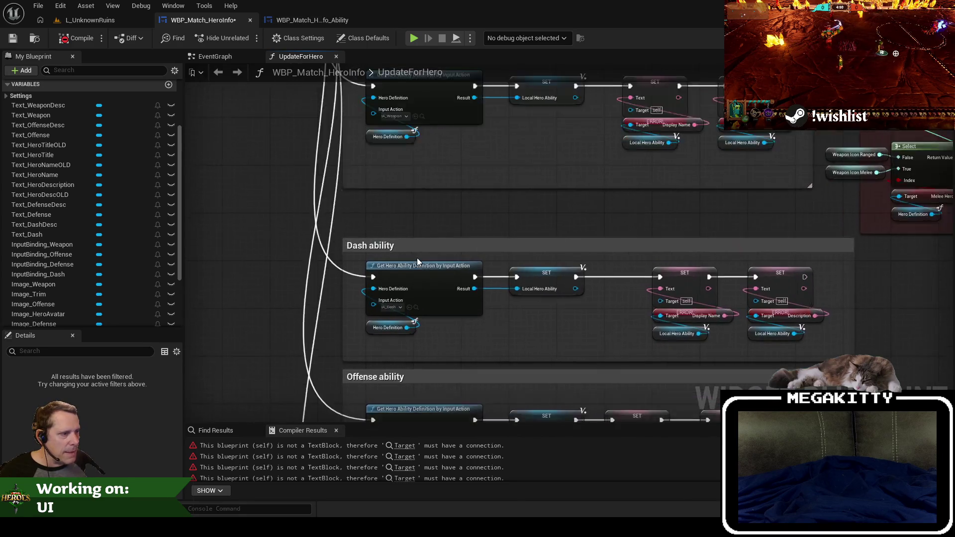
scroll(422, 220, "up", 1)
mouse_move(411, 215)
left_mouse_down()
mouse_move(386, 295)
mouse_move(385, 377)
mouse_move(348, 313)
left_mouse_up()
scroll(348, 314, "down", 5)
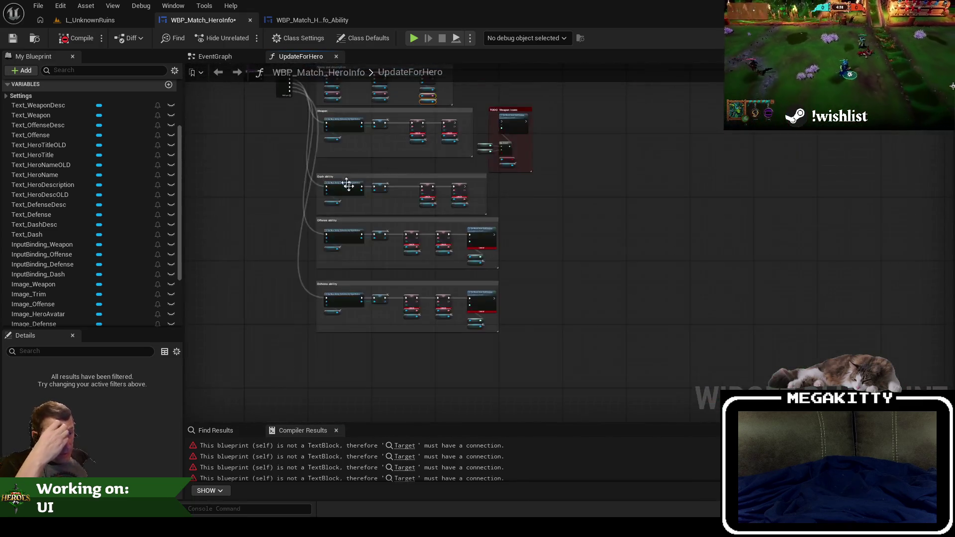
scroll(346, 281, "up", 3)
left_click_drag(568, 280, 509, 212)
left_click(595, 171)
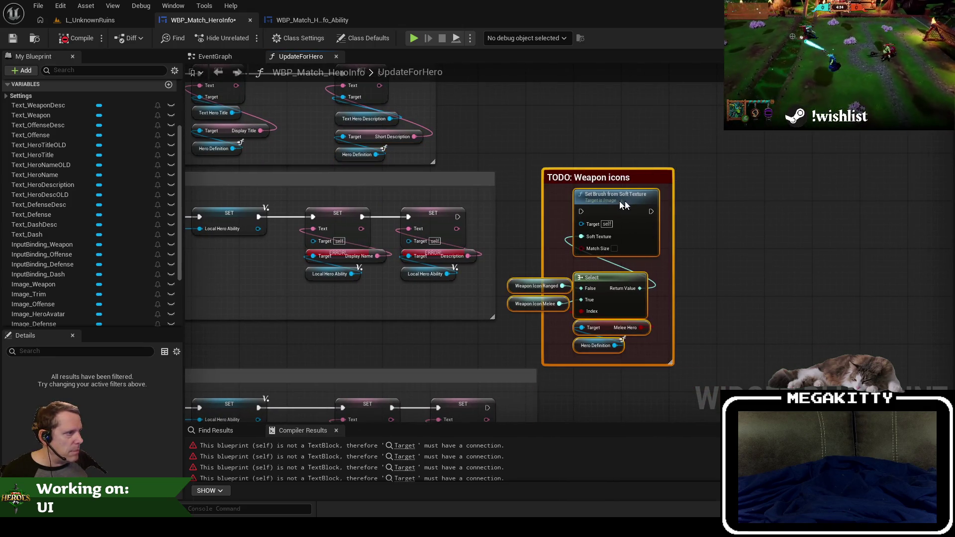
left_click_drag(613, 206, 775, 204)
Open WBP_Match_HeroInfo_Ability's event graph.
scroll(633, 377, "down", 3)
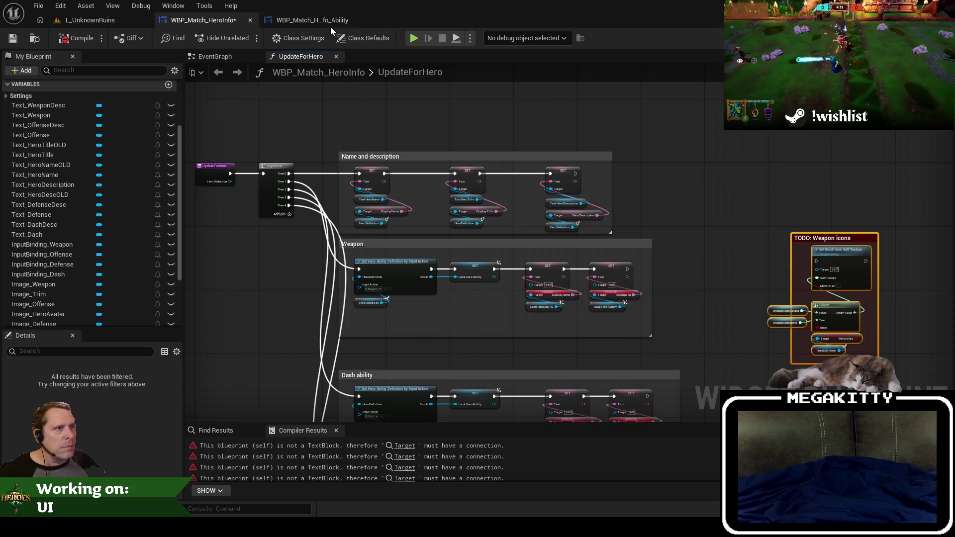
scroll(240, 145, "up", 3)
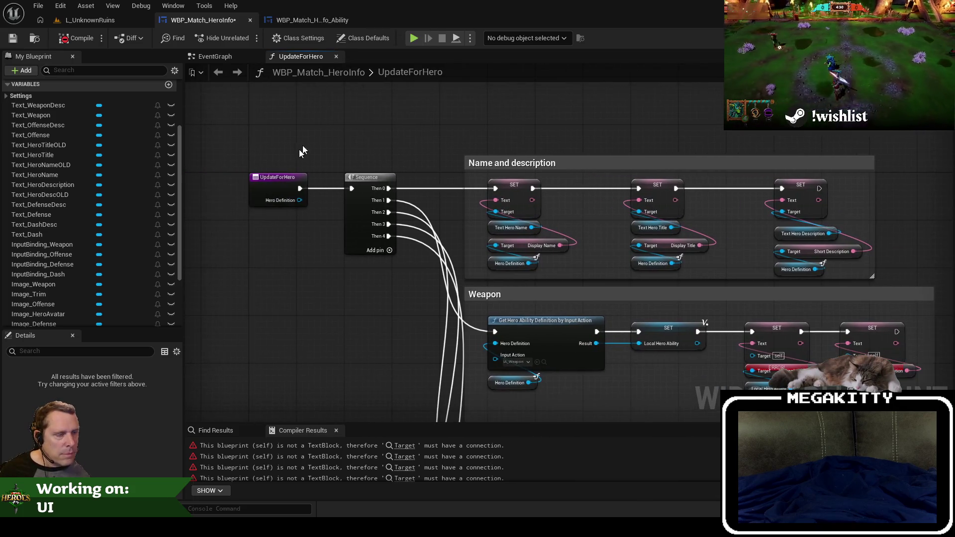
left_click(321, 21)
left_click(934, 37)
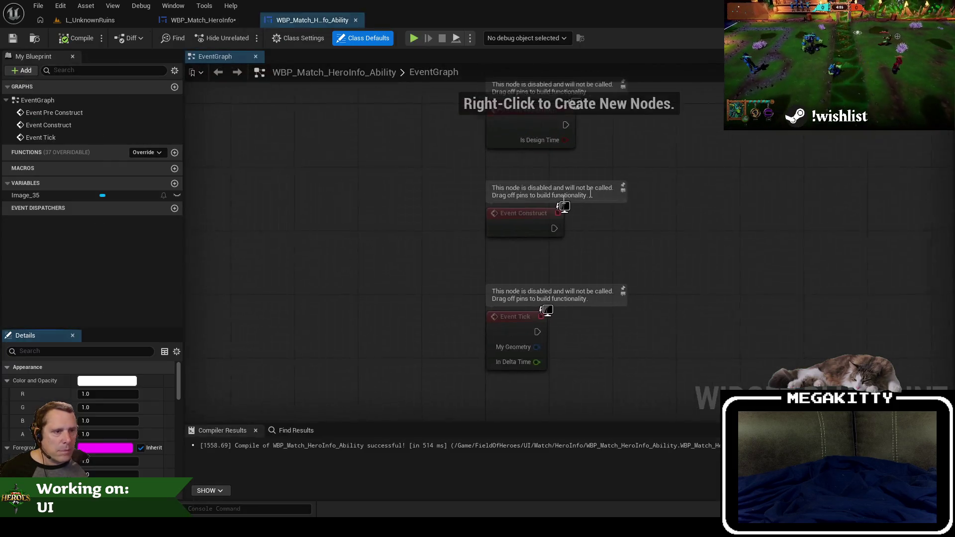
Add an UpdateForHero function, checking the HeroInfo widget's UpdateForHero entry node for reference.
left_click(174, 152)
type("Update")
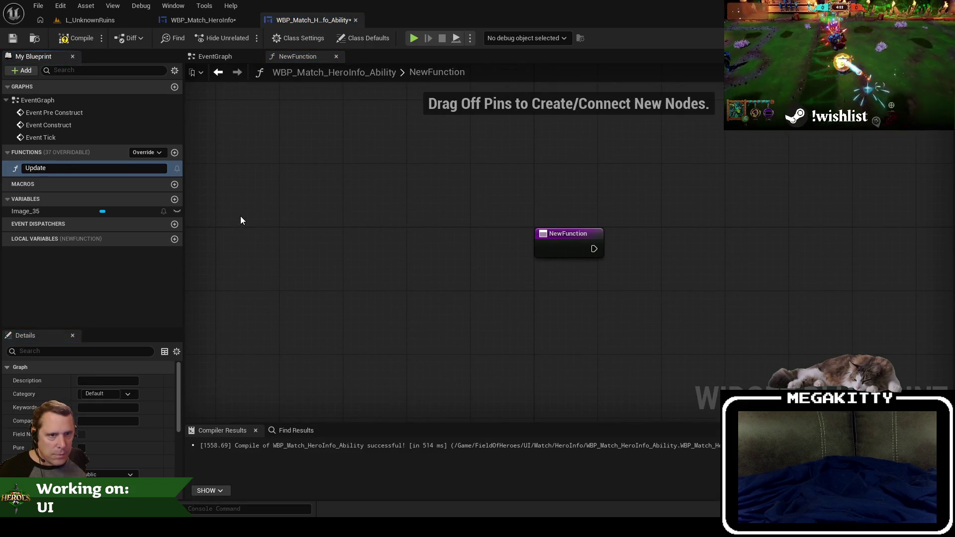
type("ForHero")
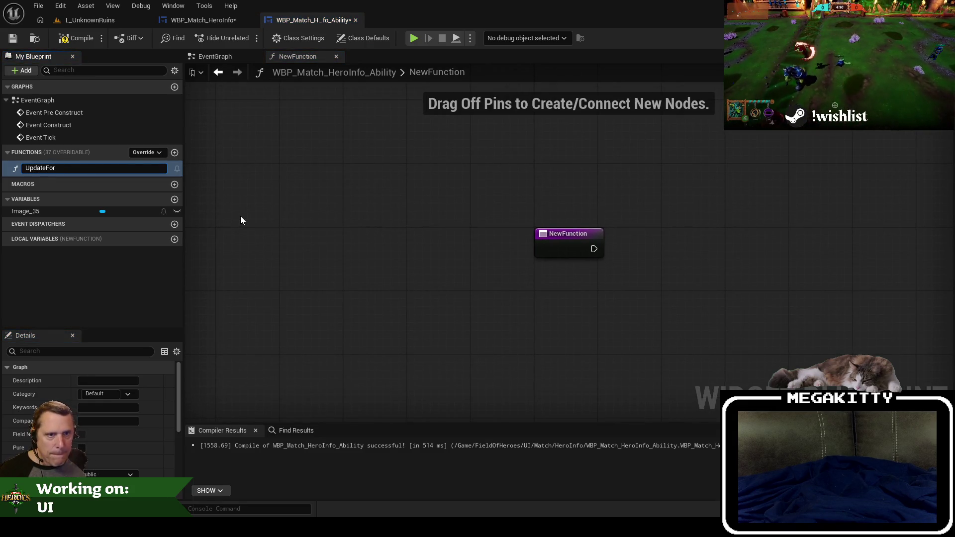
key("Return")
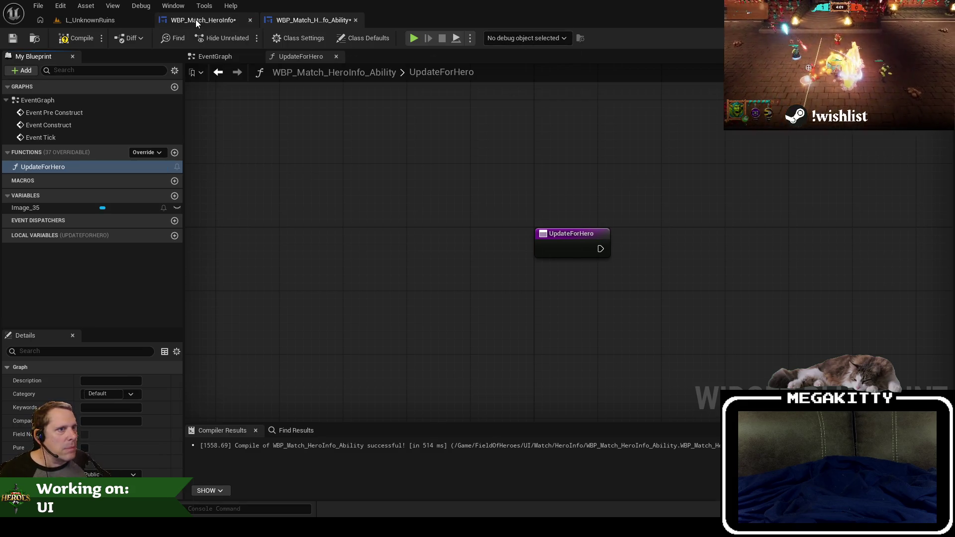
left_click(196, 19)
scroll(554, 254, "down", 5)
scroll(504, 337, "up", 2)
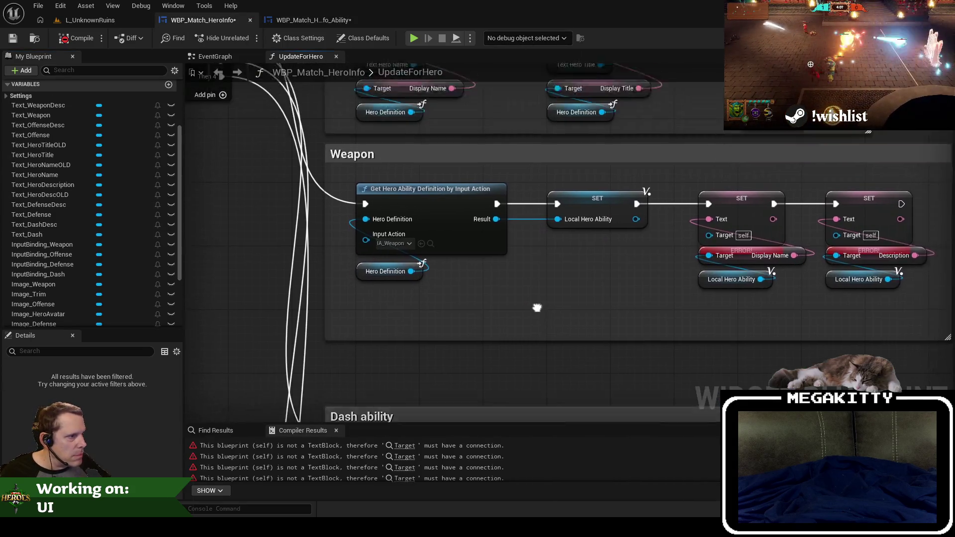
mouse_move(501, 323)
left_mouse_down()
mouse_move(571, 363)
mouse_move(651, 381)
mouse_move(639, 382)
left_mouse_up()
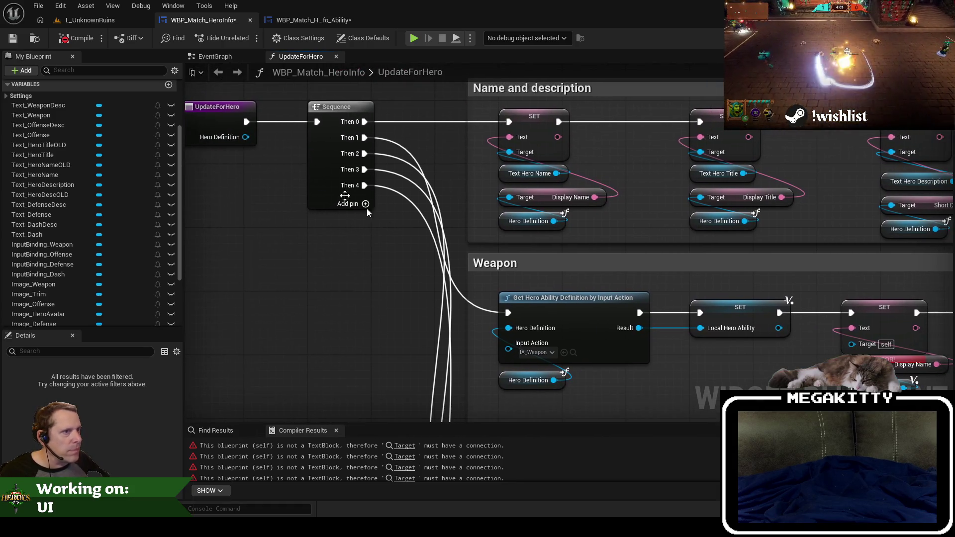
left_click(213, 128)
scroll(107, 472, "down", 3)
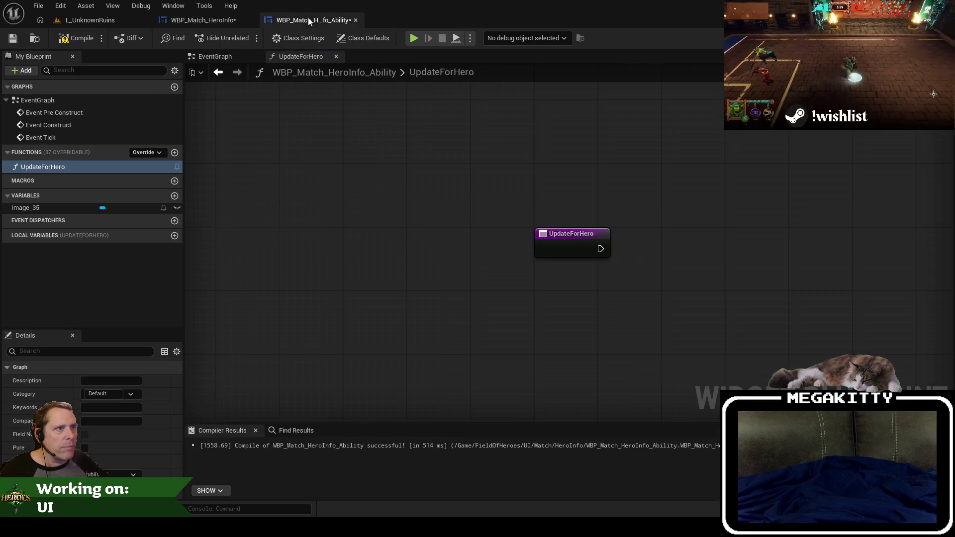
left_click(311, 20)
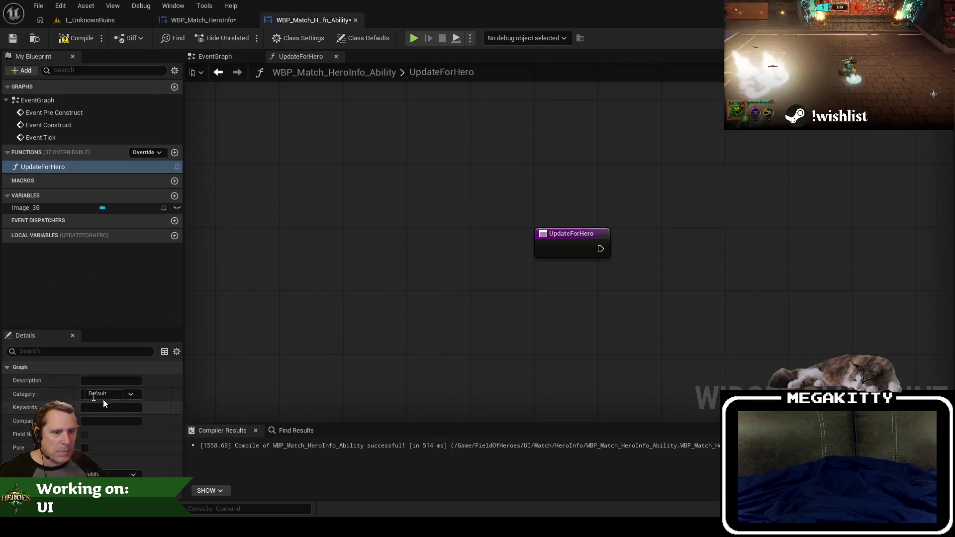
Give UpdateForHero a Hero Definition input typed as a Hero Definition Object Reference.
left_click(556, 245)
scroll(100, 451, "down", 3)
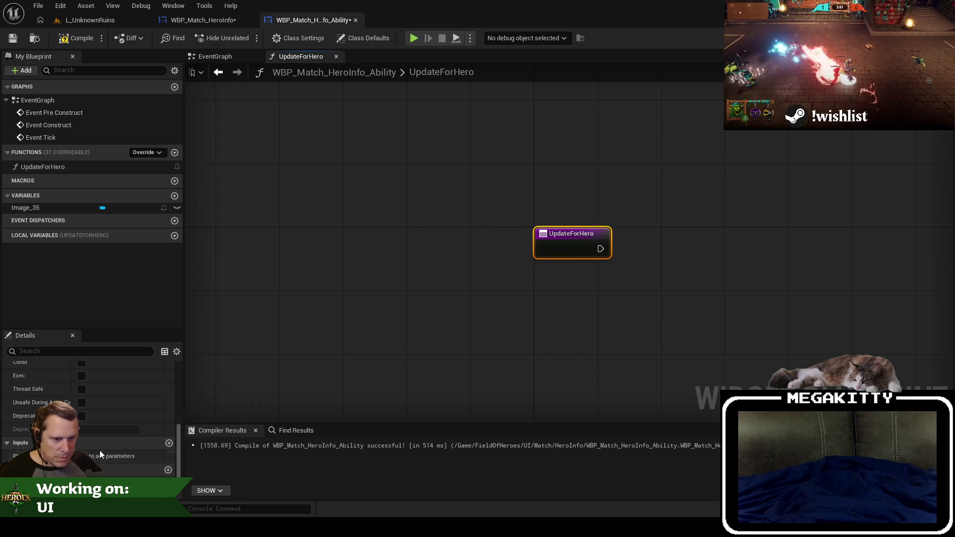
left_click(169, 442)
left_click(95, 455)
type("herodefin")
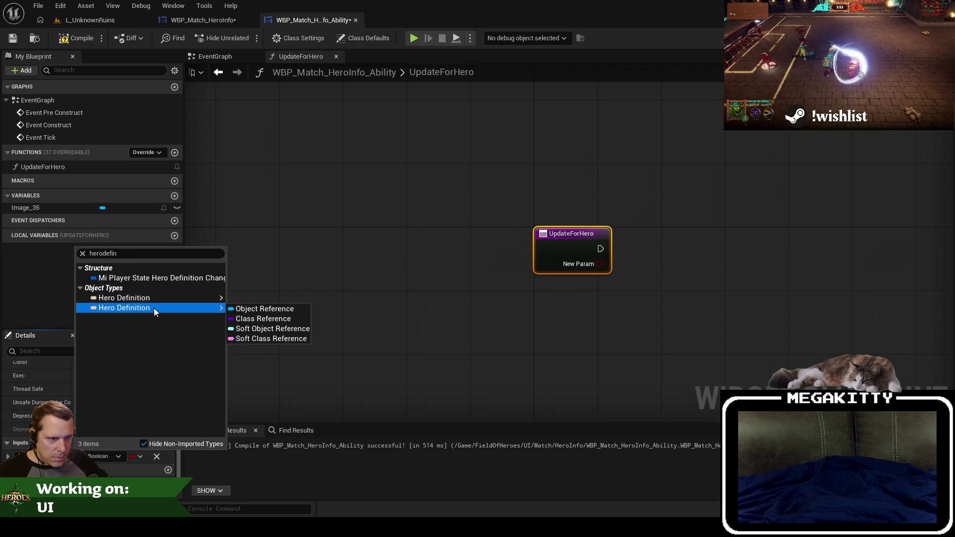
left_click(259, 309)
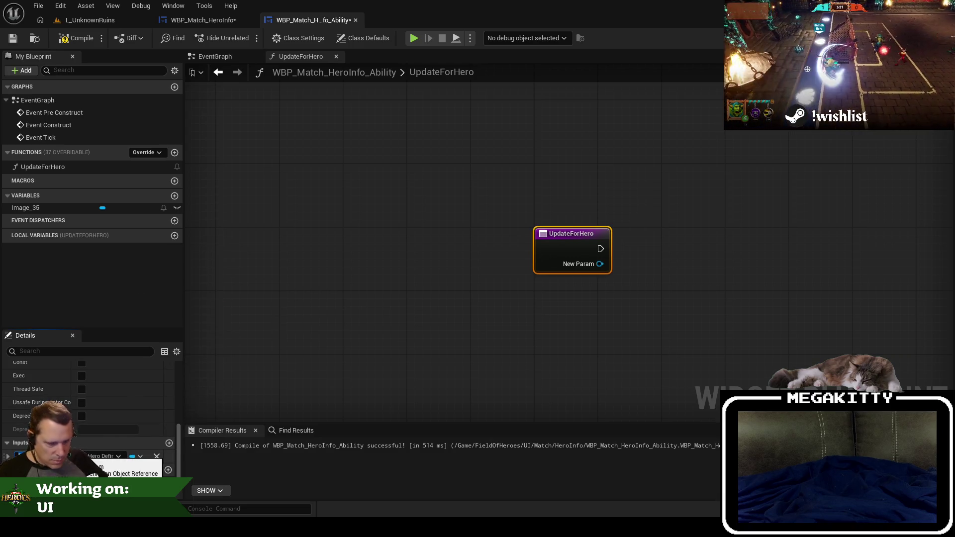
type("HeroDefinition")
key("Return")
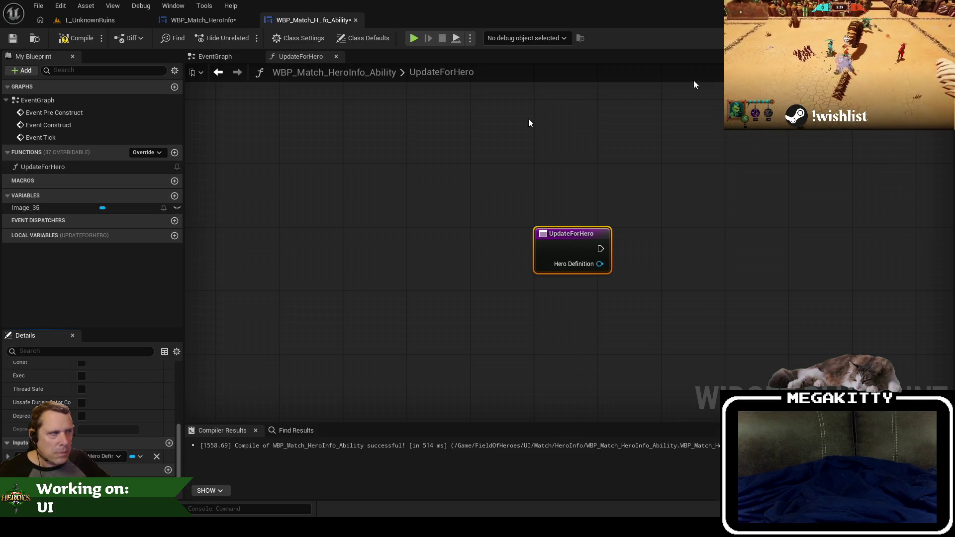
left_click(924, 38)
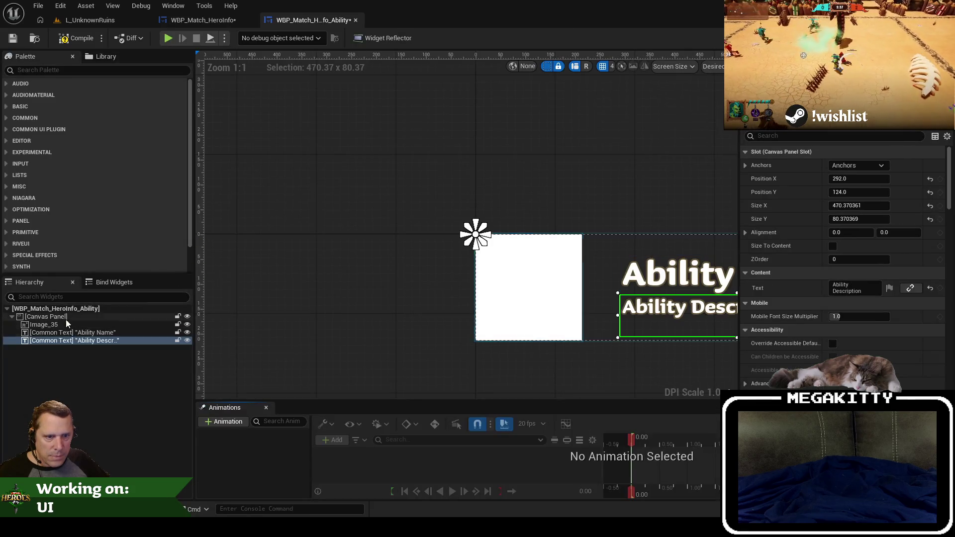
Rename the Image_35 icon element to Image_AbilityIcon.
double_click(48, 326)
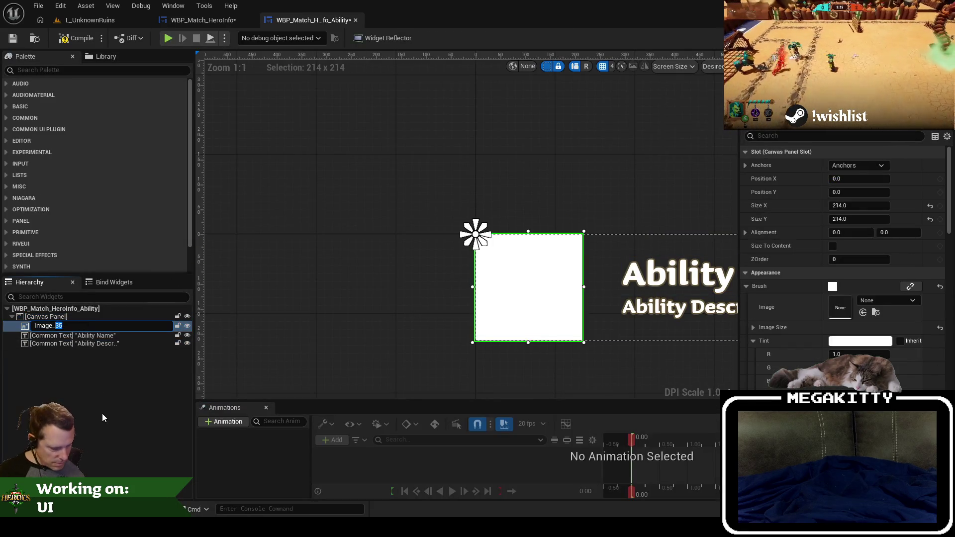
type("AbilityIcon")
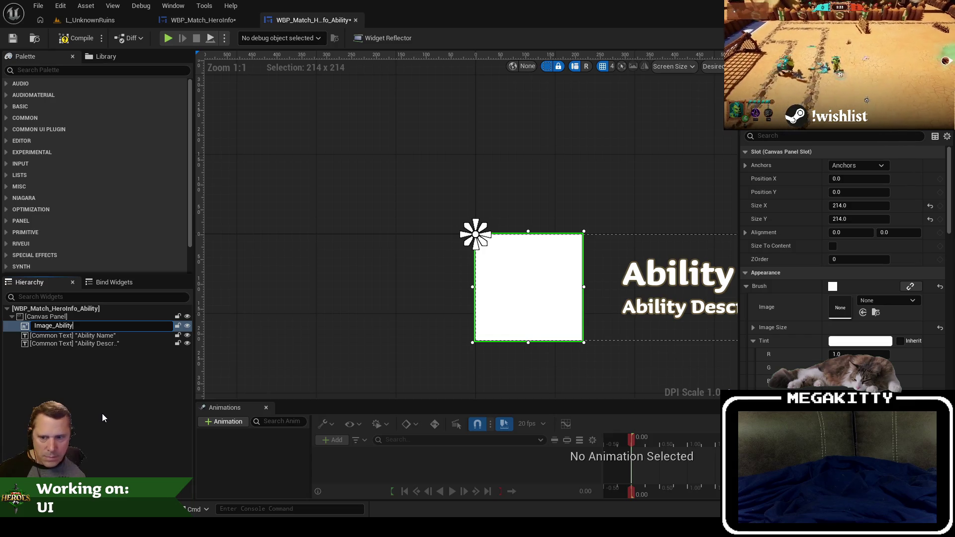
key("Return")
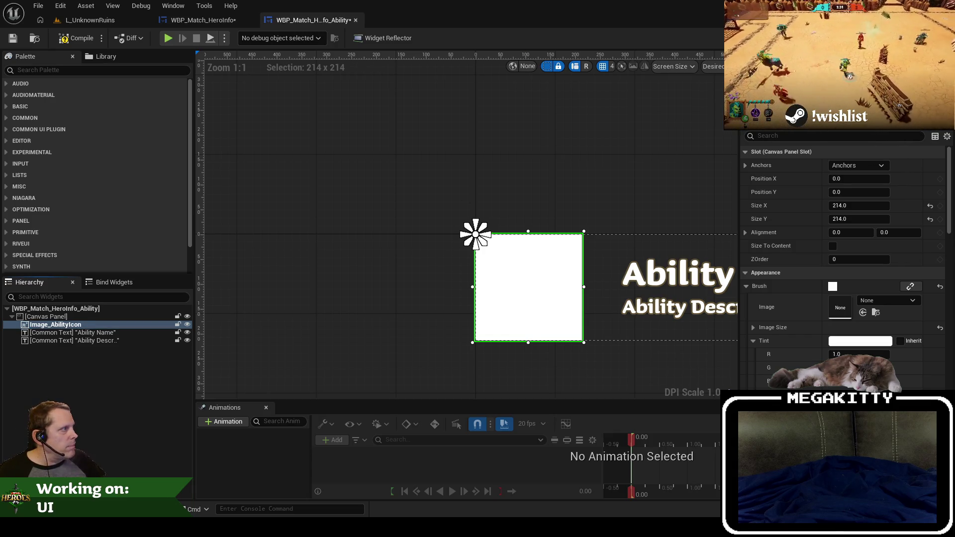
double_click(241, 324)
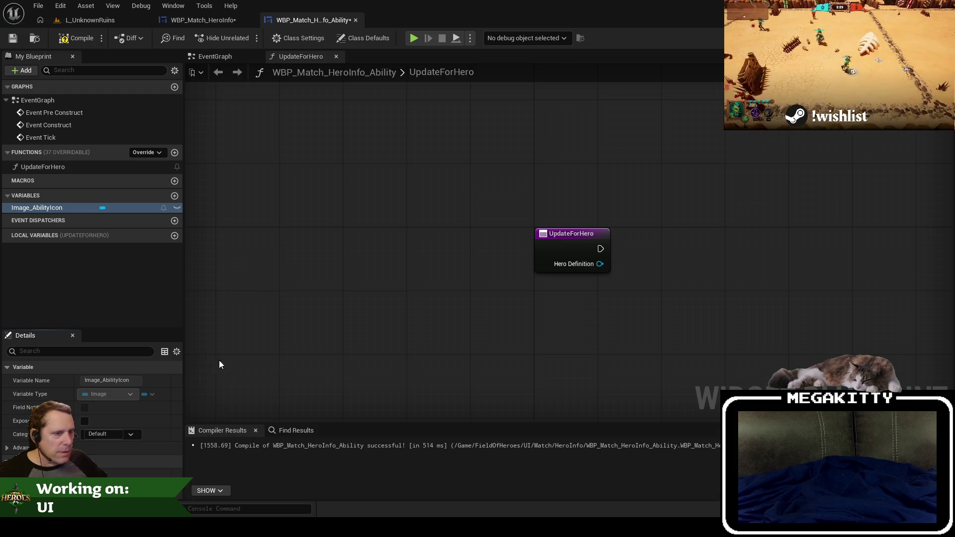
key("alt+Left")
Rename the ability name text element to Text_AbilityName.
left_click(76, 332)
key("F2")
type("Text_AbilityName")
key("Return")
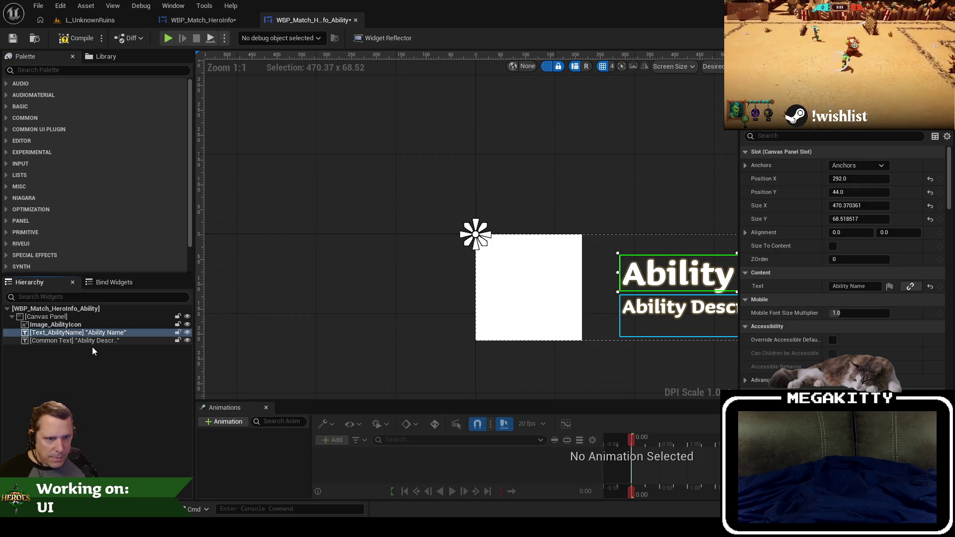
Rename the ability description text element to Text_AbilityDescription, correcting a typo.
left_click(91, 347)
key("F2")
type("Text)Abu")
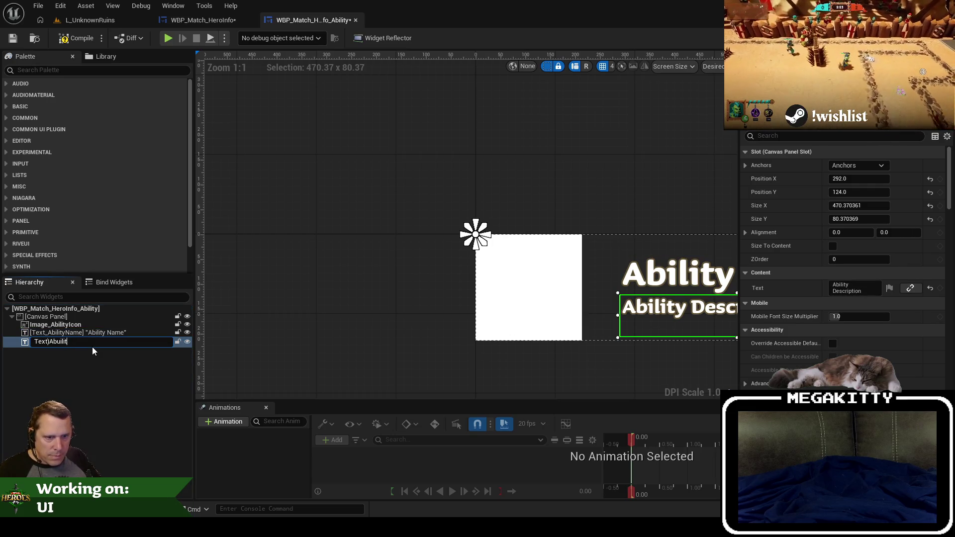
key("BackSpace")
type("ilityDescription")
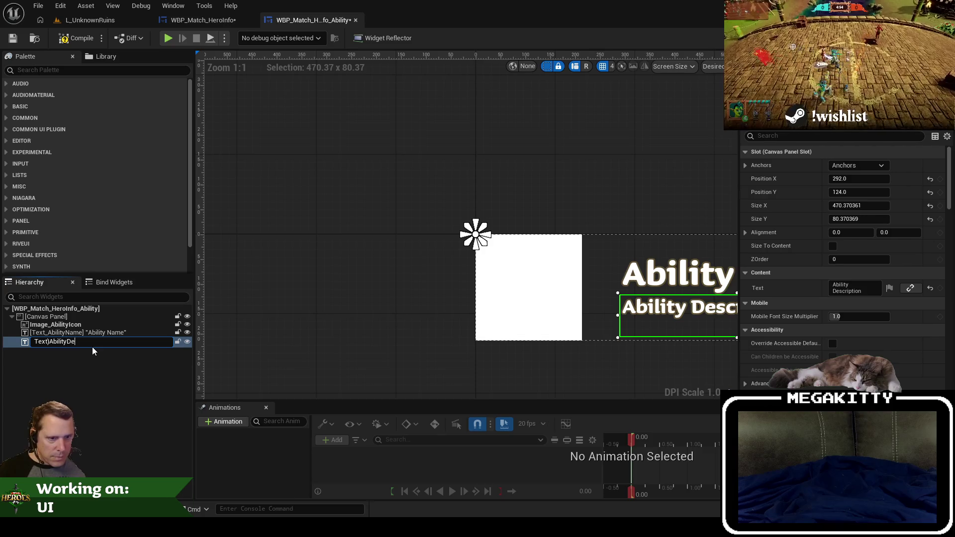
key("Return")
double_click(49, 342)
left_click(49, 342)
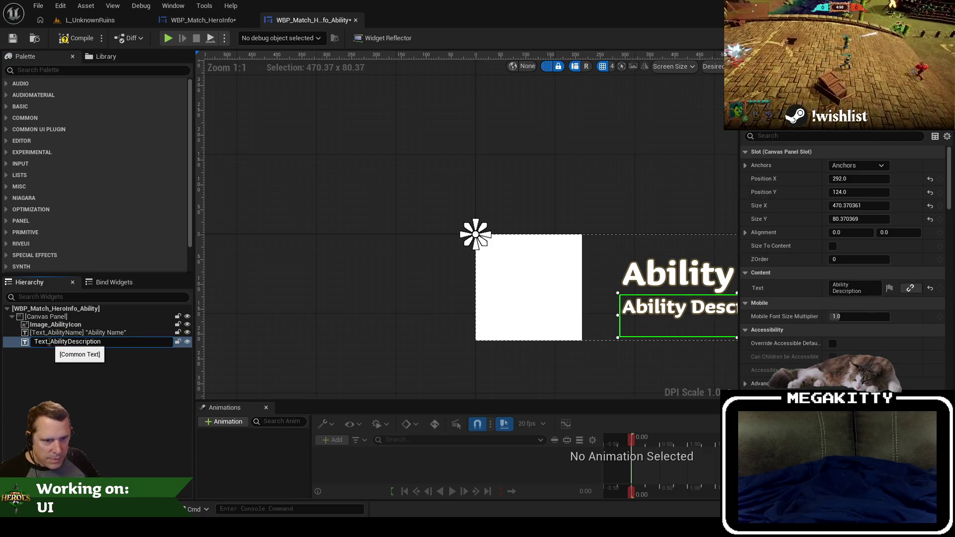
key("Return")
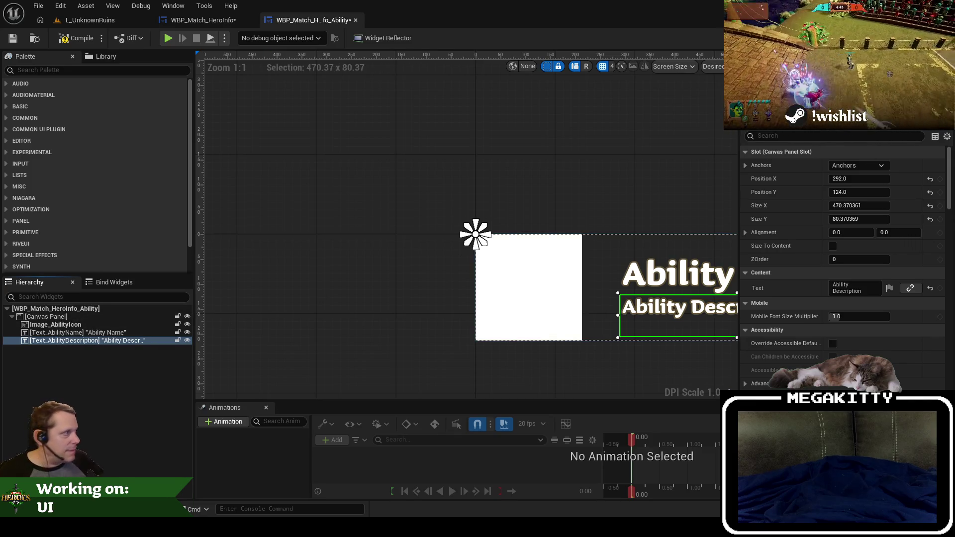
key("Up")
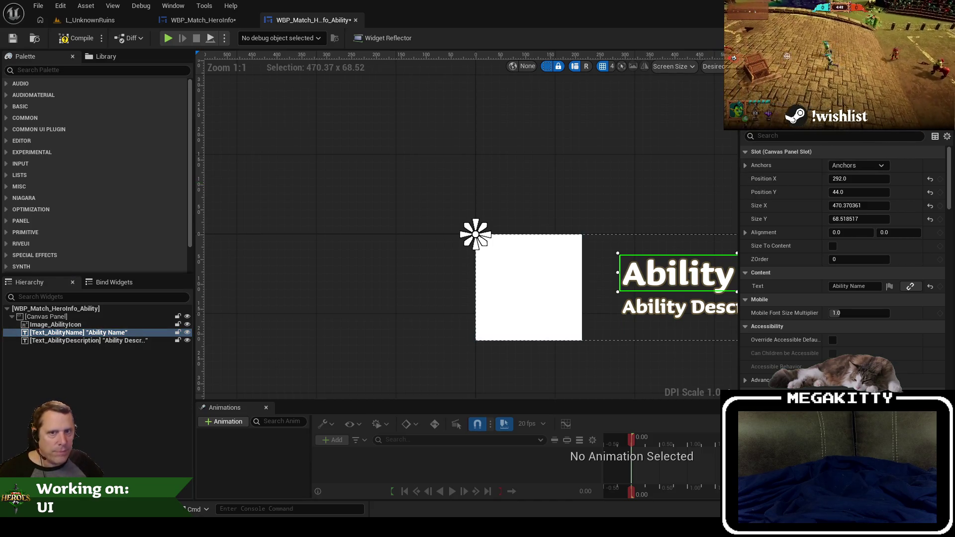
left_click(935, 38)
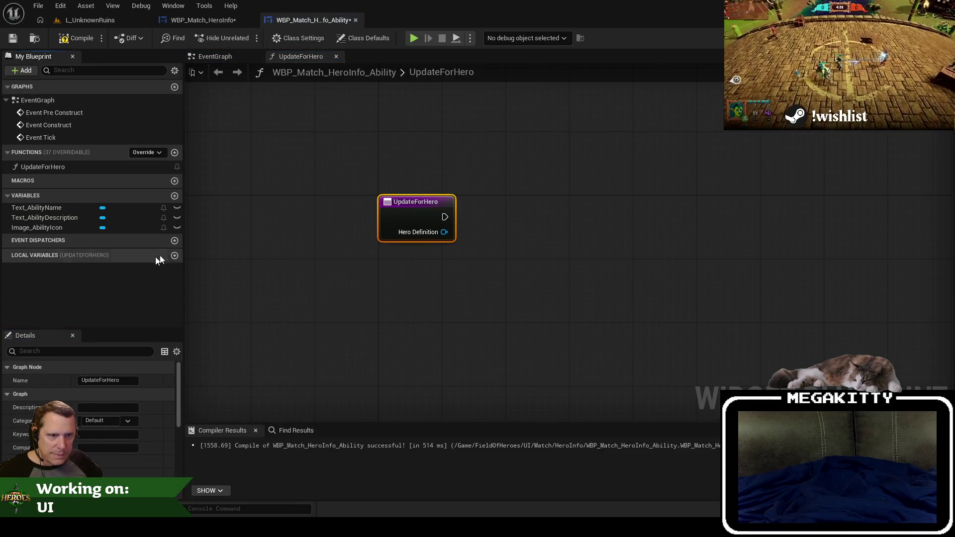
Add a variable named InputAction under the Settings category.
left_click(174, 195)
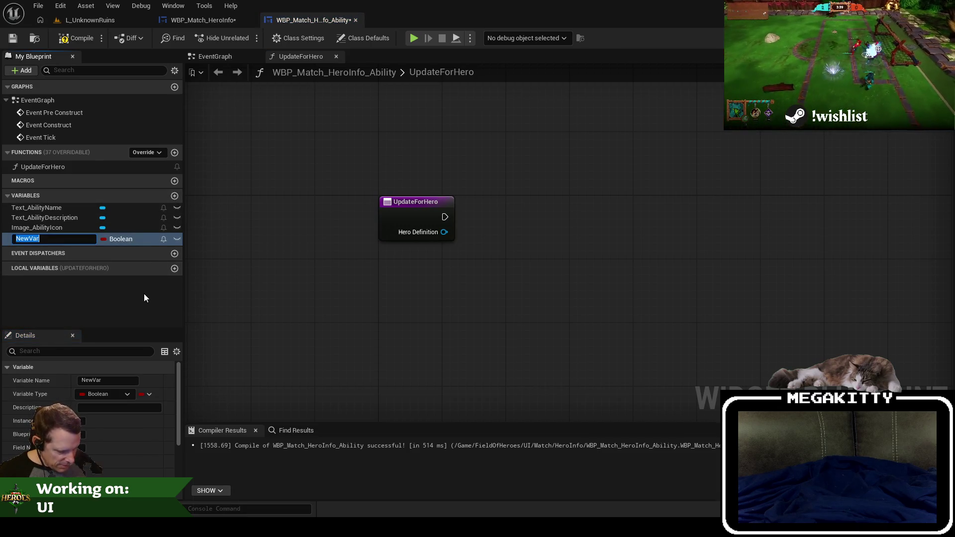
type("InputAction")
key("Return")
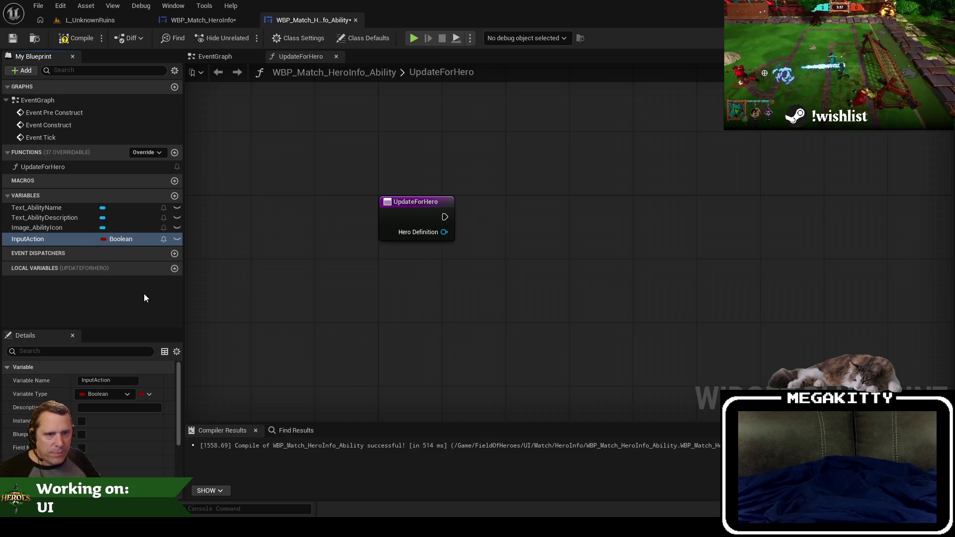
scroll(115, 450, "down", 3)
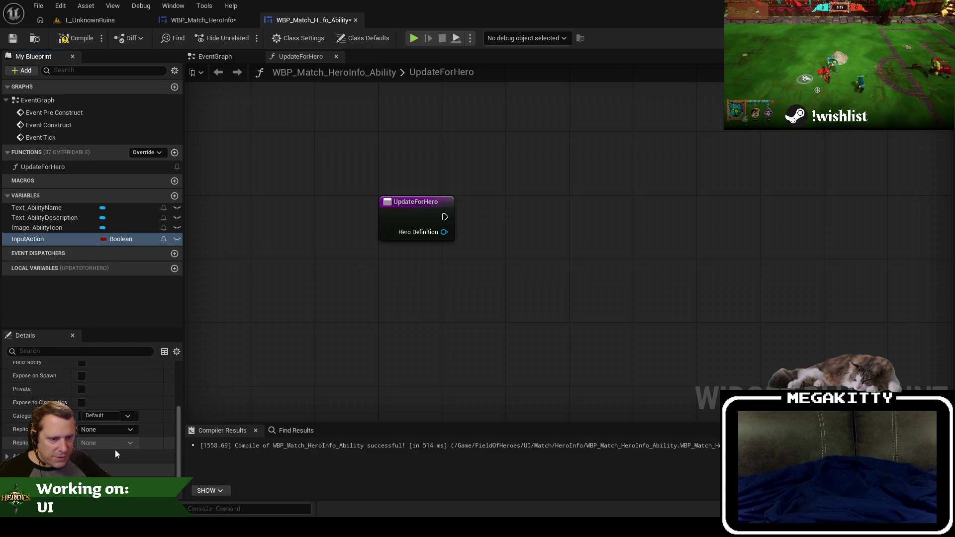
left_click(104, 415)
type("Setting")
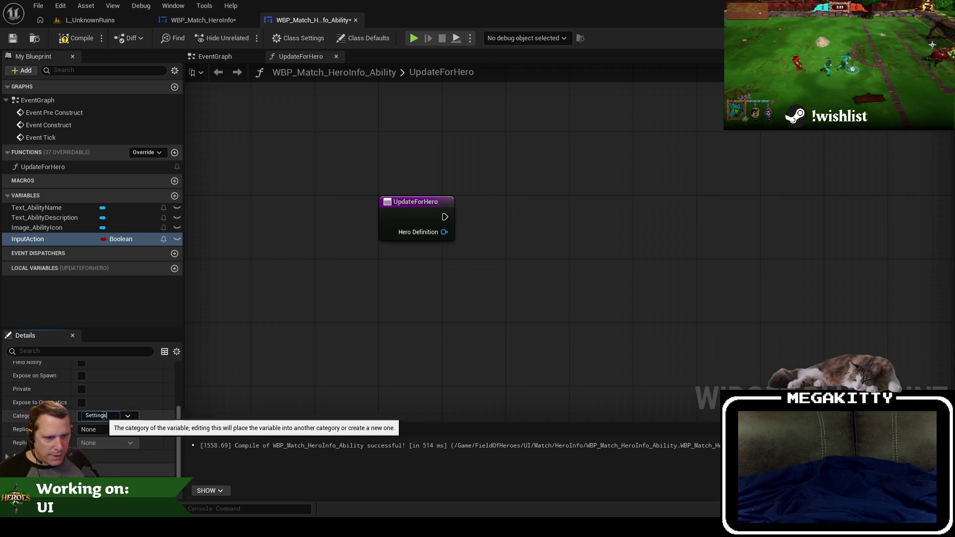
type("s")
key("Return")
Set InputAction's type to Input Action Object Reference and compile the widget.
left_click(106, 219)
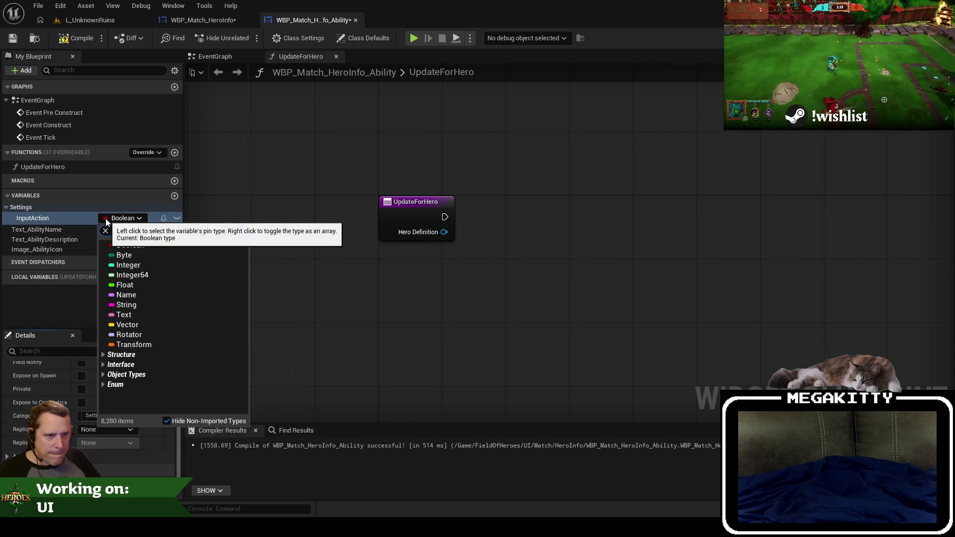
type("inputaction")
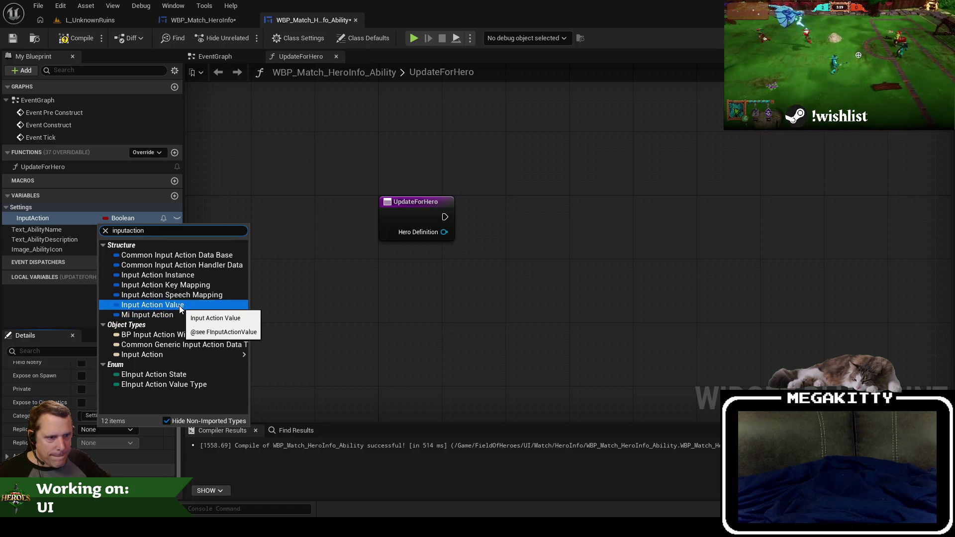
left_click(172, 315)
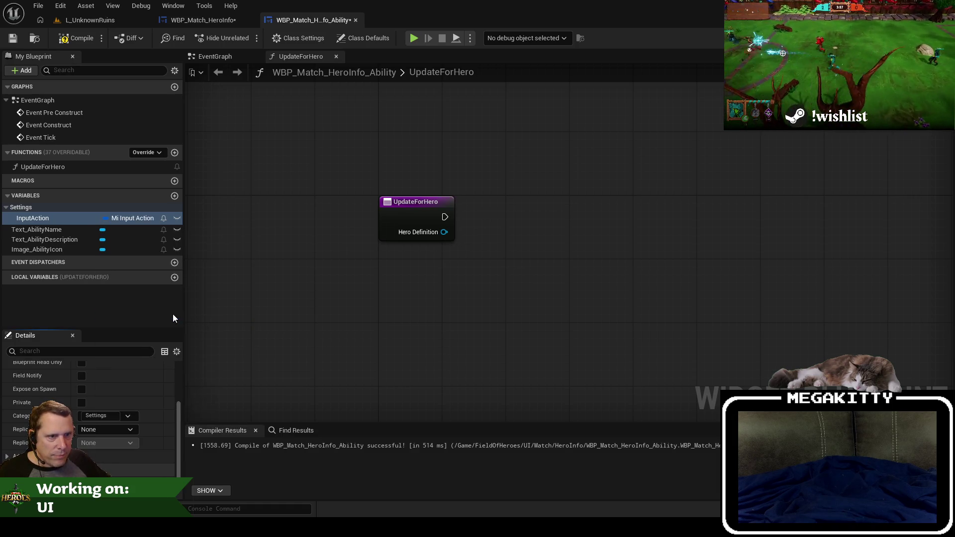
left_click(139, 219)
type("inpu")
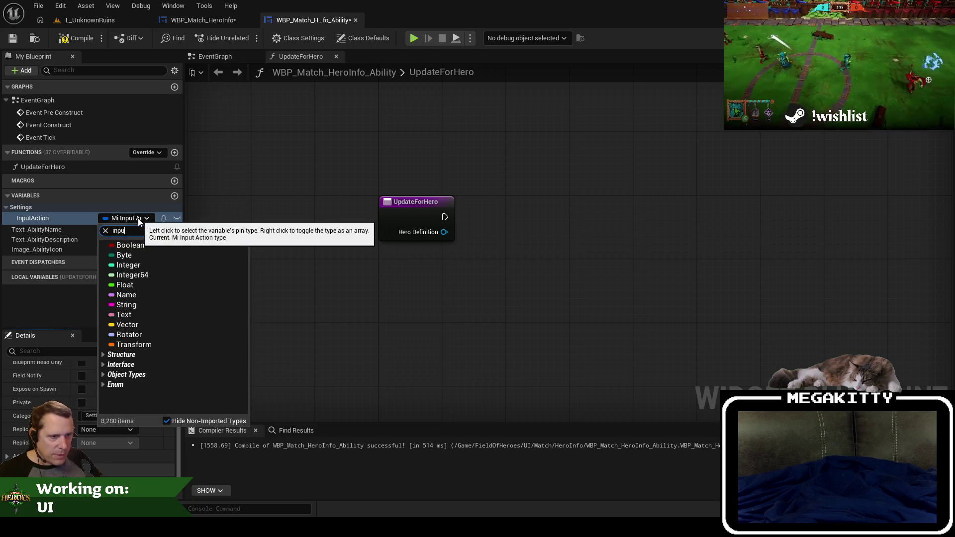
mouse_move(159, 356)
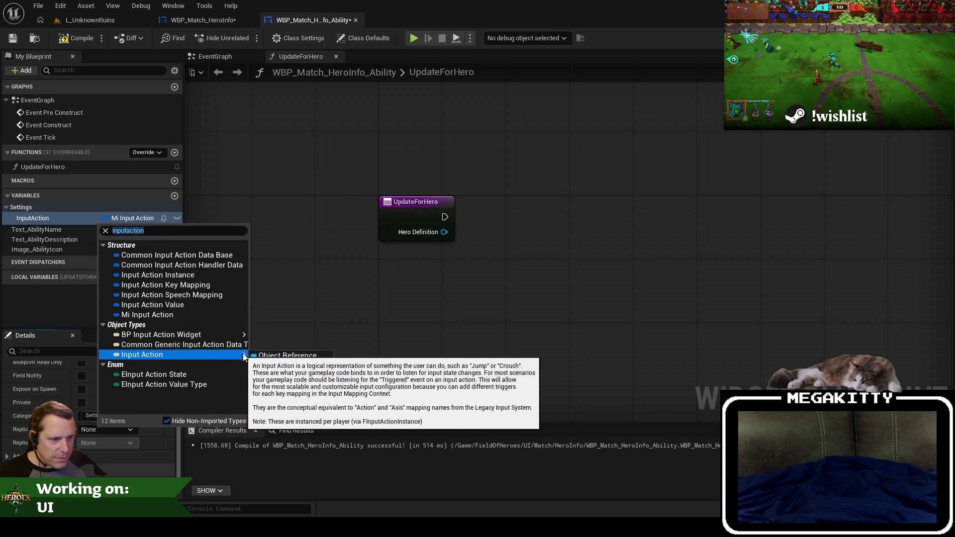
left_click(284, 355)
left_click_drag(283, 232, 246, 255)
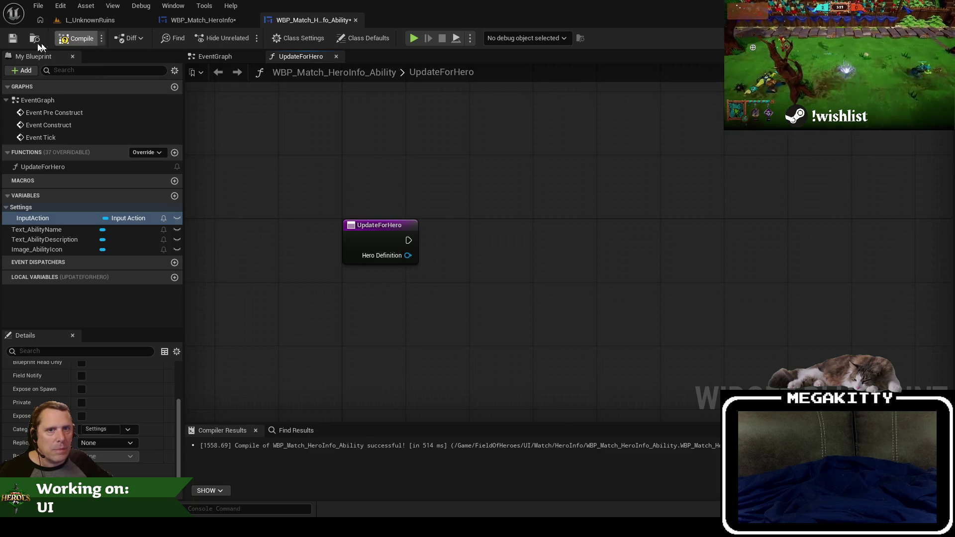
left_click(7, 38)
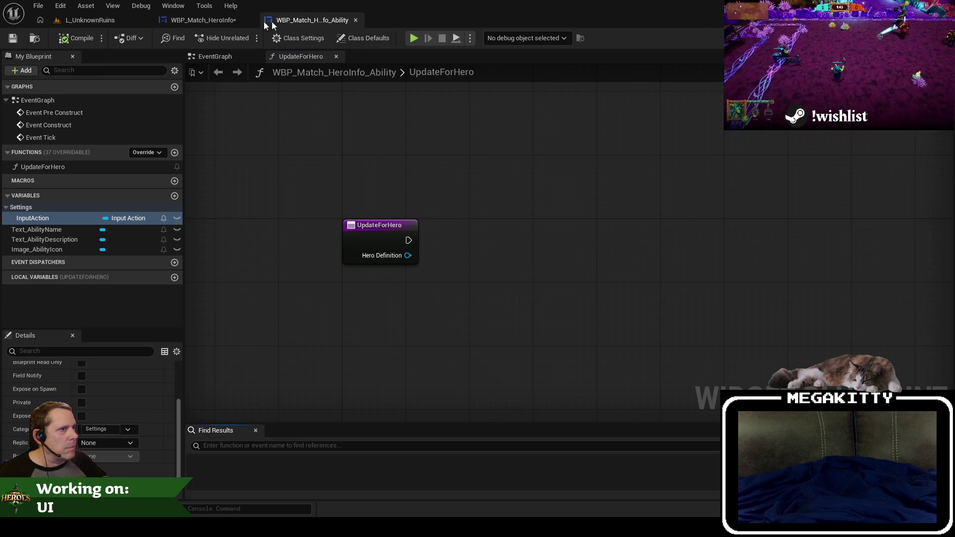
Inspect the Ability_Attack row's details in the HeroInfo widget designer.
left_click(223, 20)
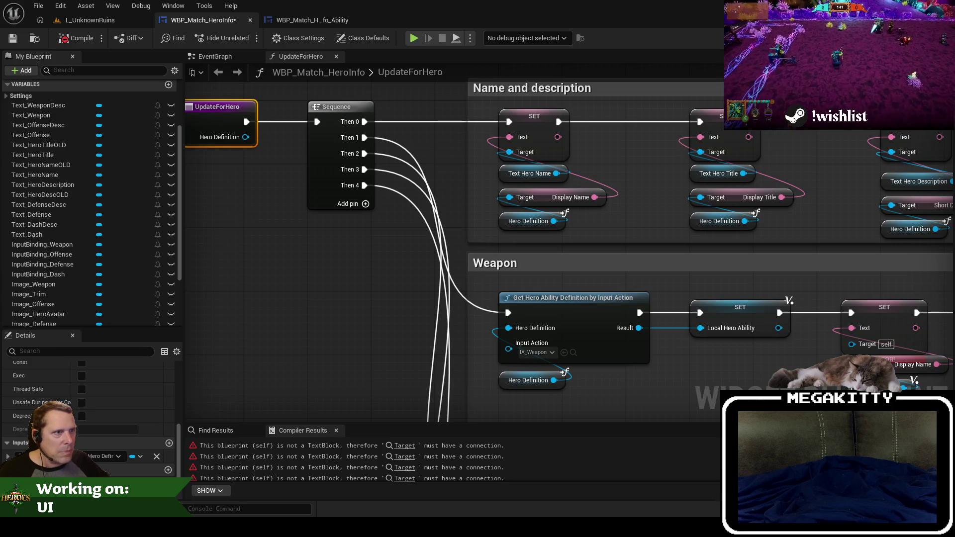
key("ctrl+shift+alt+d")
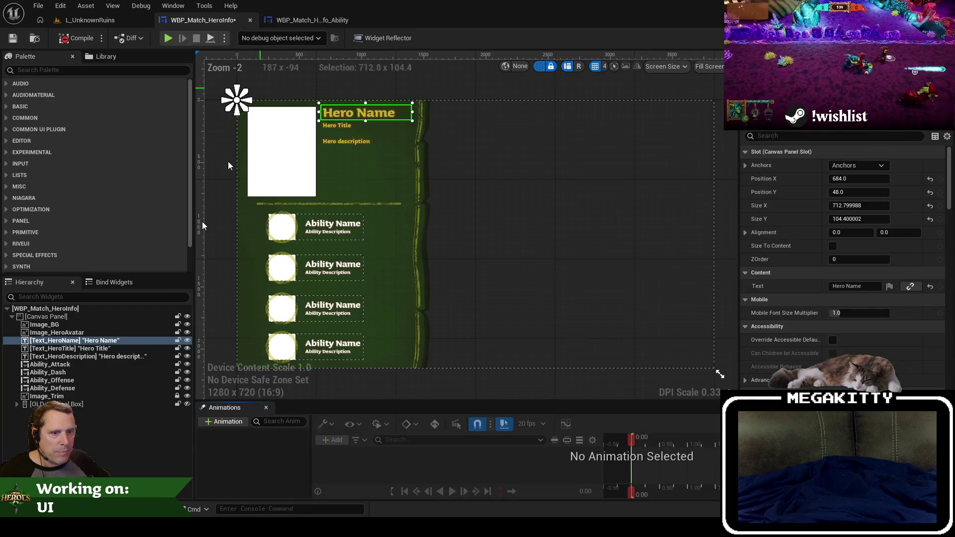
left_click(77, 365)
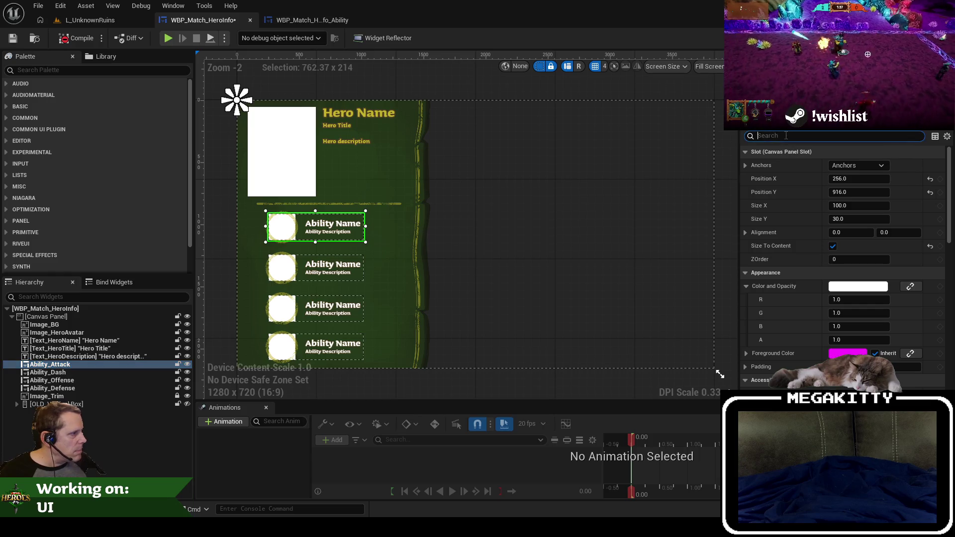
type("input")
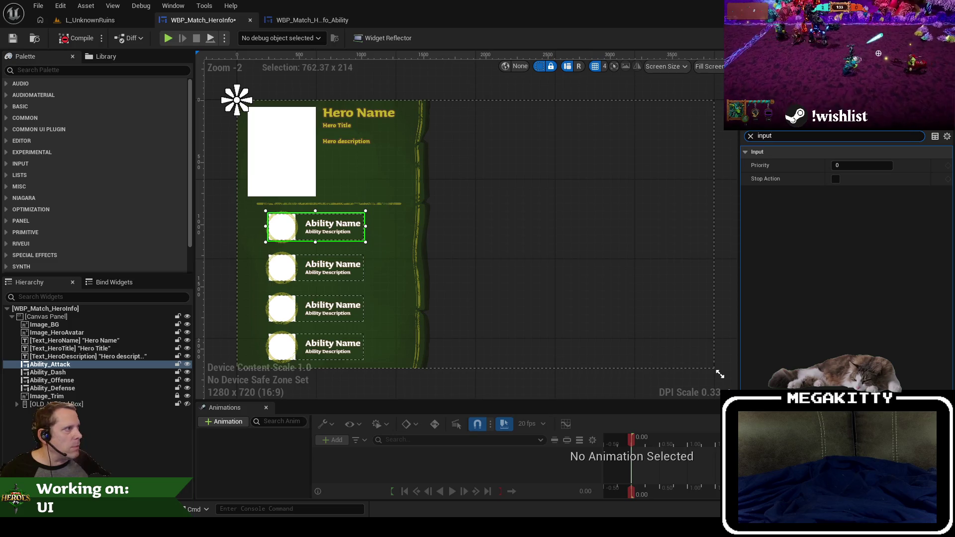
key("ctrl+shift+alt+g")
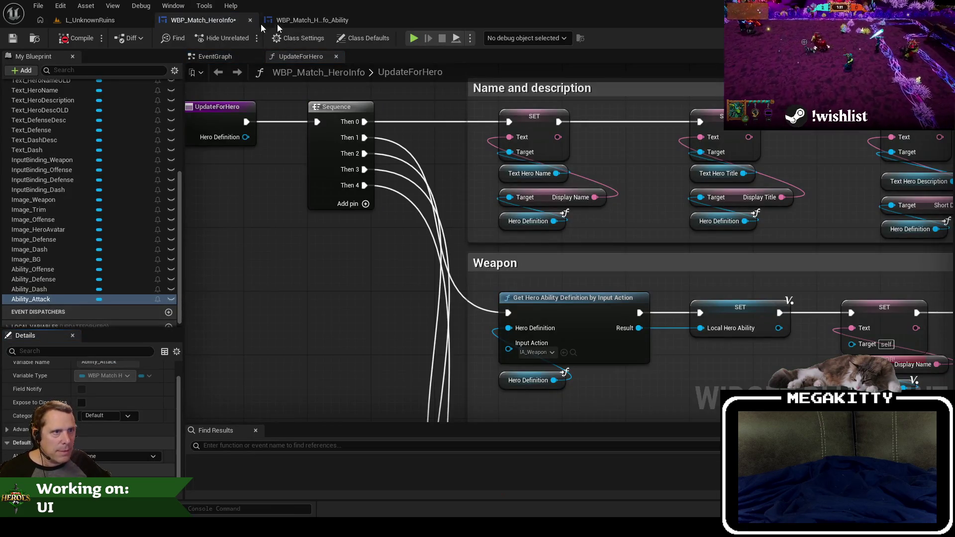
Make InputAction instance editable, then save and compile the ability widget.
left_click(297, 18)
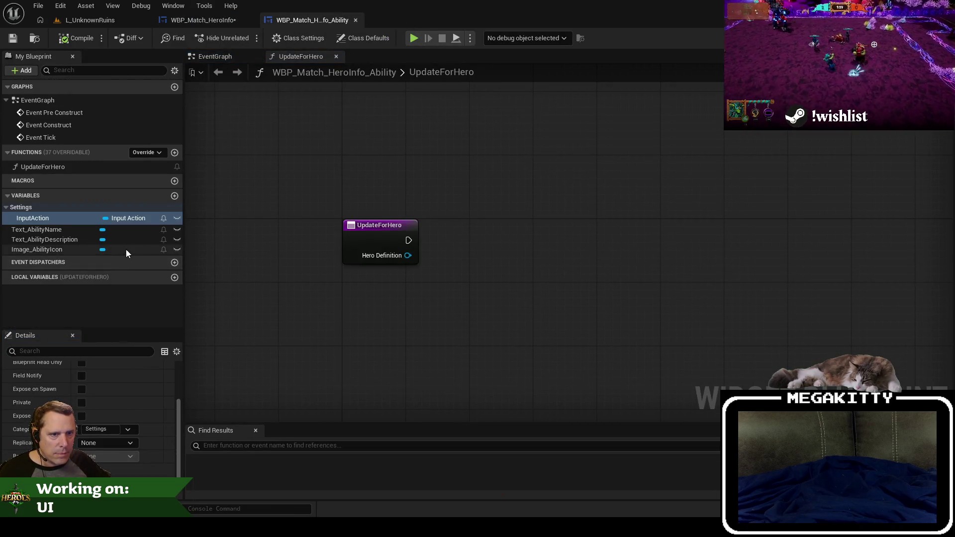
left_click(12, 37)
left_click(83, 39)
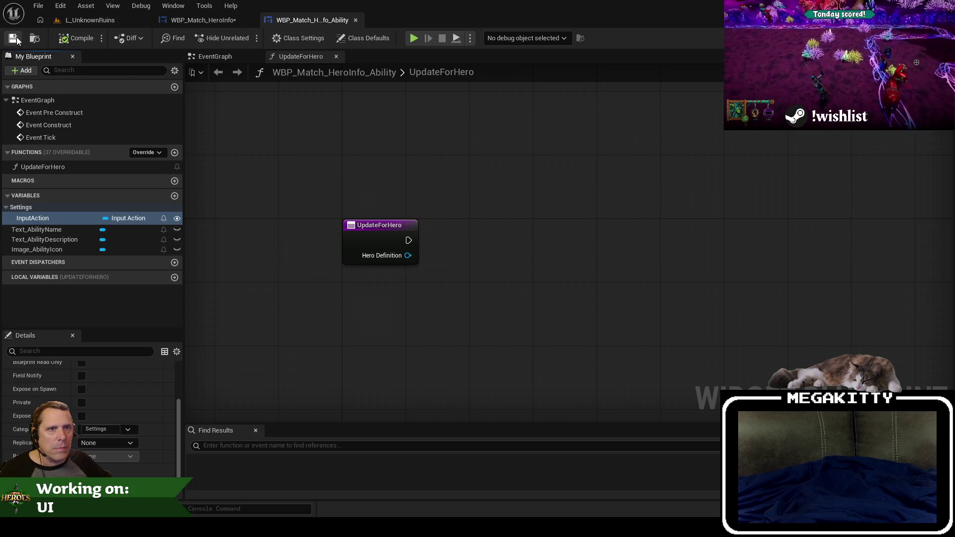
left_click(17, 36)
left_click(233, 20)
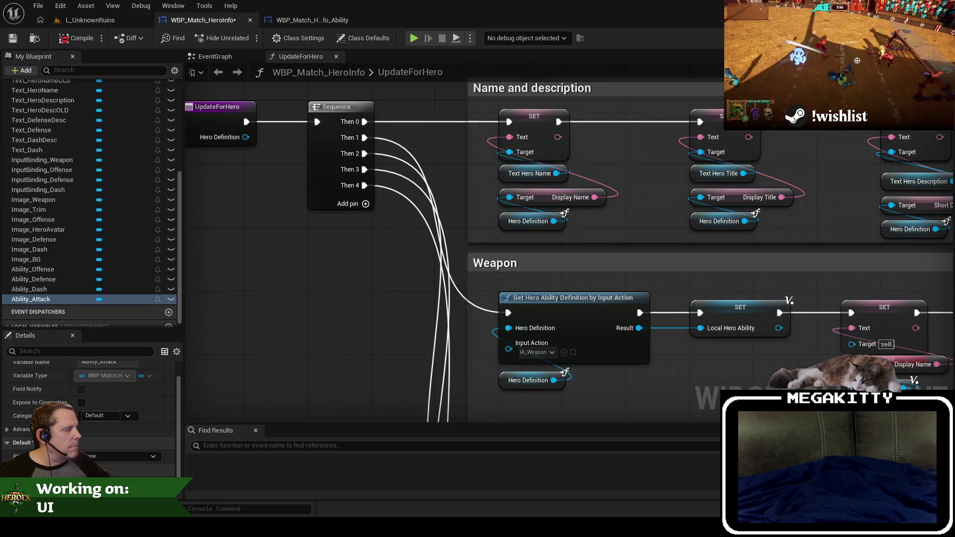
Assign IA_Weapon to the Ability_Attack row and IA_Dash to the Ability_Dash row.
left_click(925, 37)
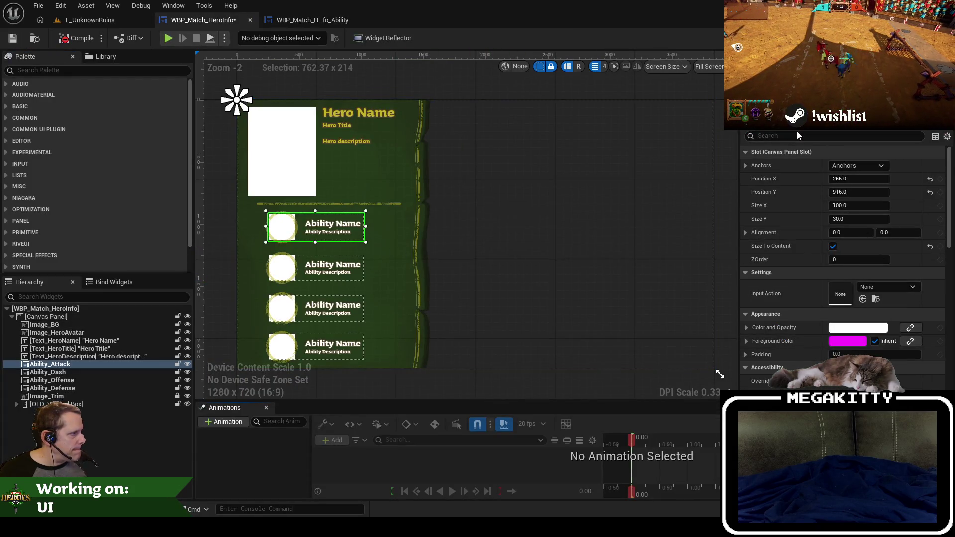
left_click(872, 288)
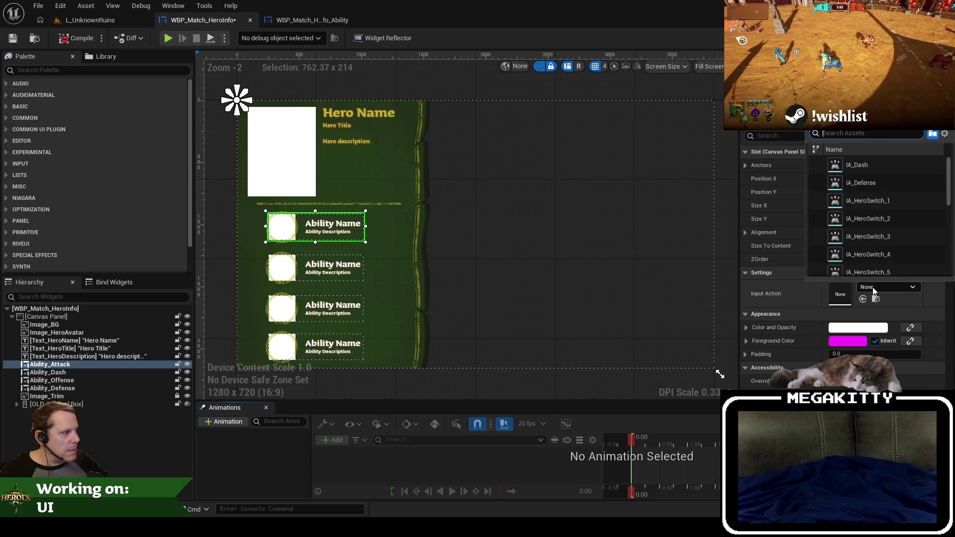
type("ia_")
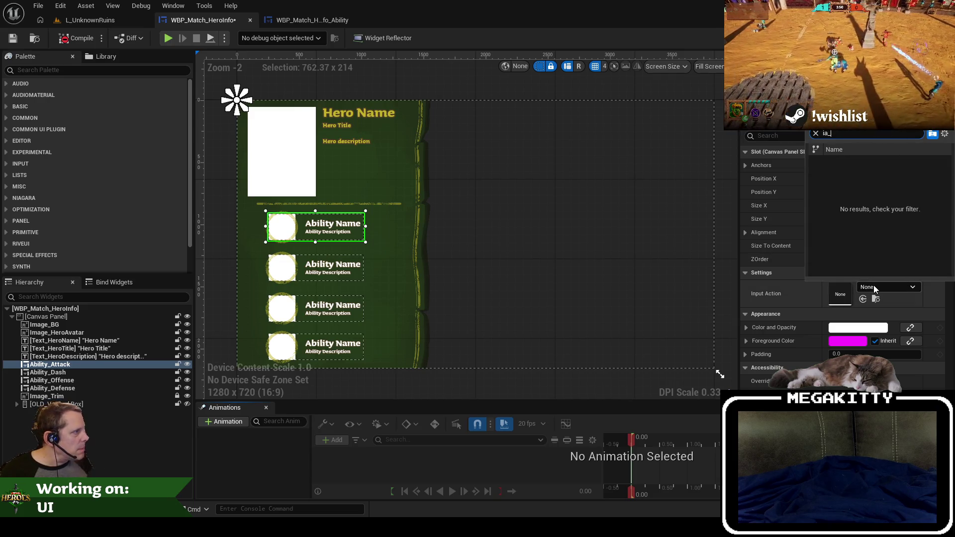
type("wea")
left_click(877, 164)
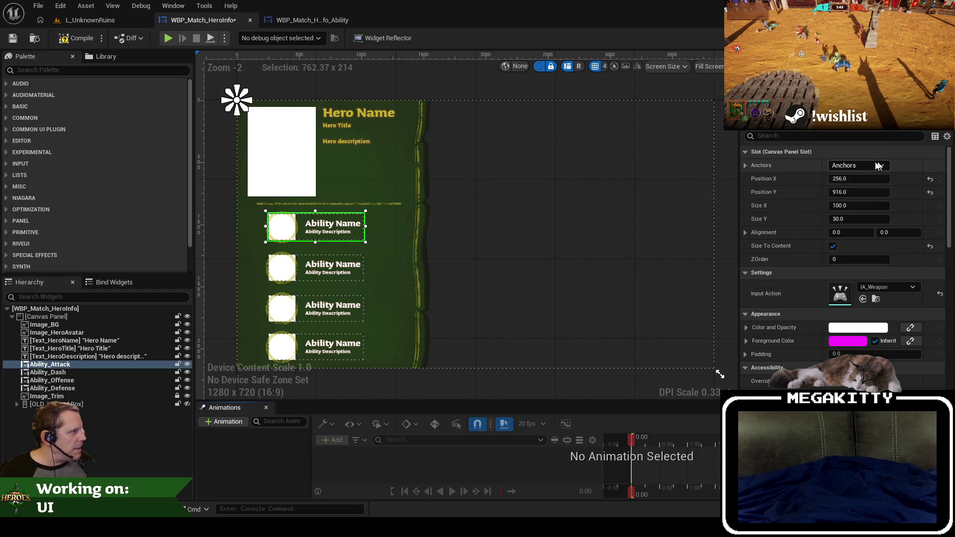
left_click(343, 268)
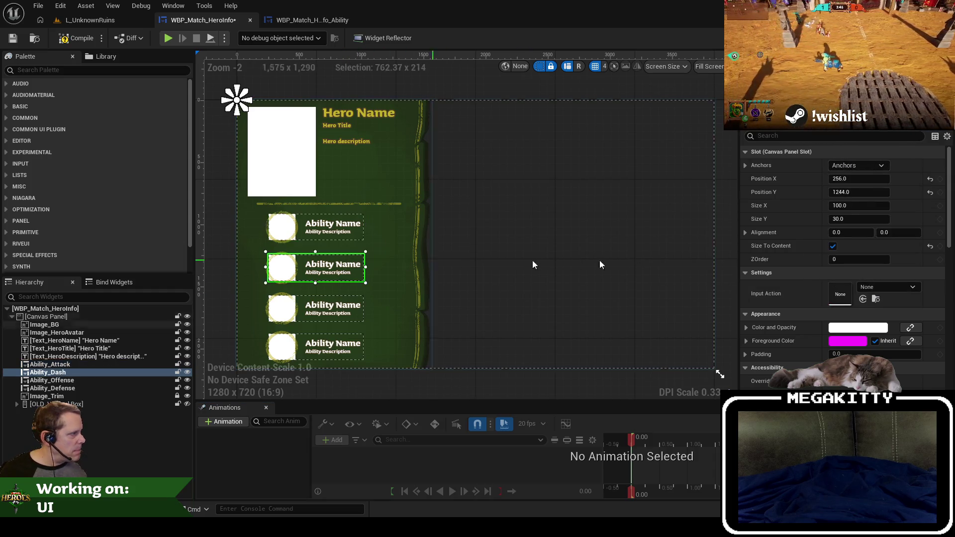
left_click(888, 286)
type("ia_")
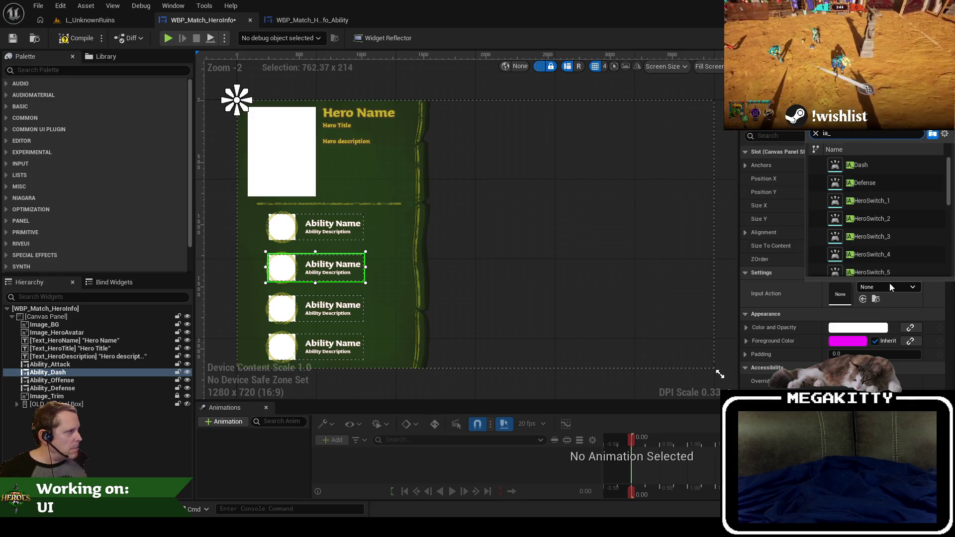
type("dash")
left_click(870, 165)
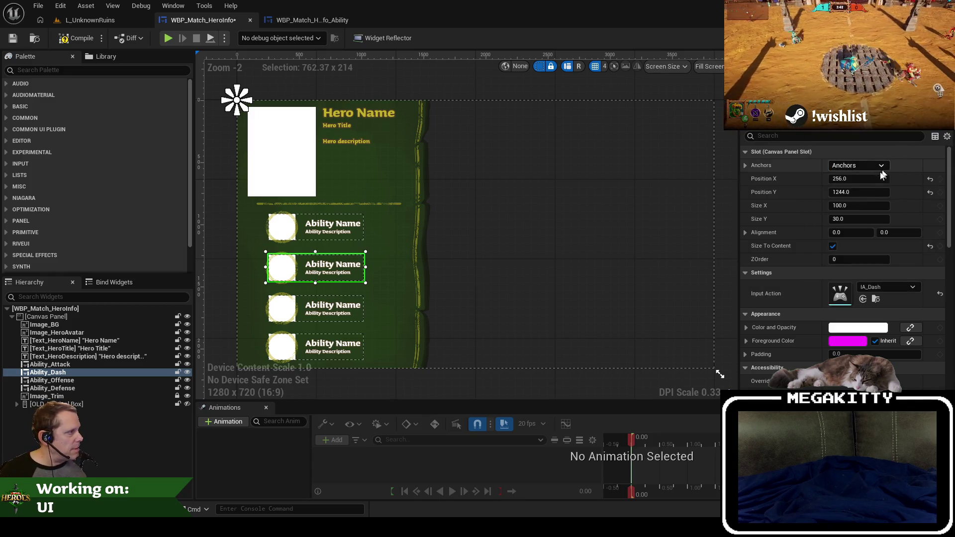
Assign IA_Offense to Ability_Offense and IA_Defense to Ability_Defense, then save the HeroInfo widget.
left_click(333, 318)
left_click(894, 287)
type("ia_off")
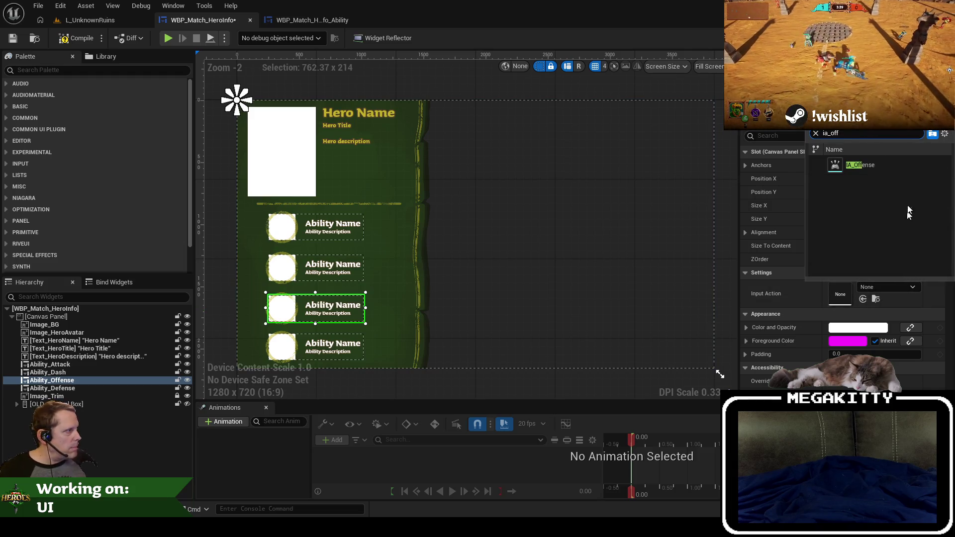
left_click(860, 164)
left_click(332, 348)
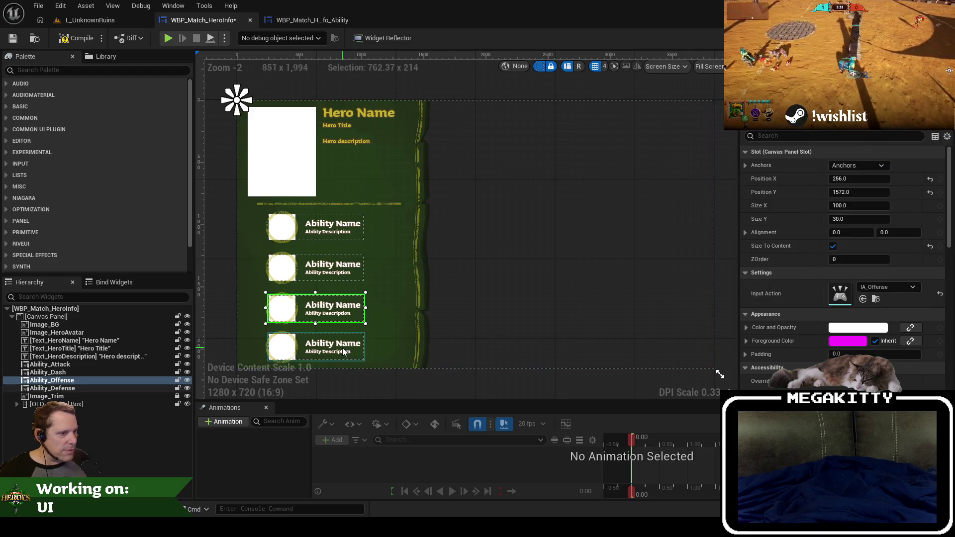
left_click(870, 287)
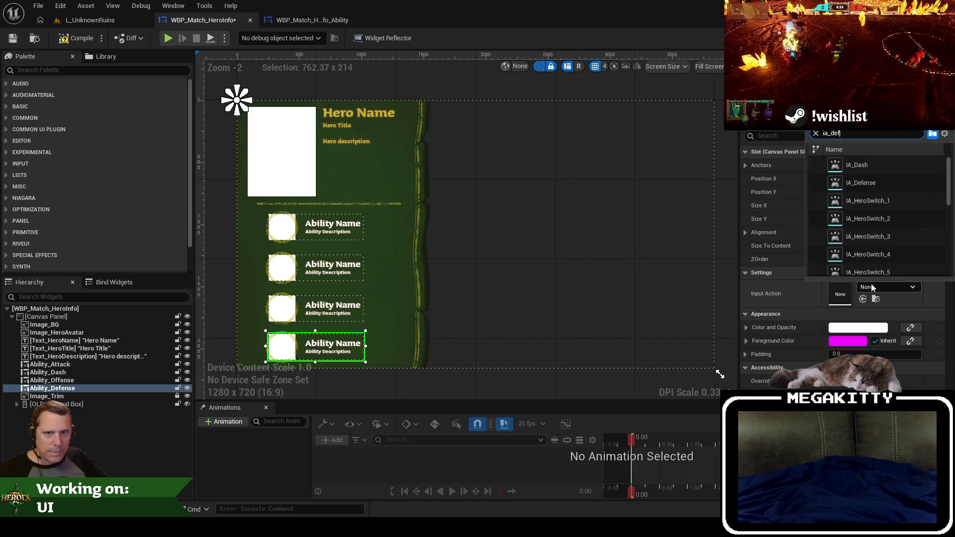
type("ia_def")
left_click(860, 165)
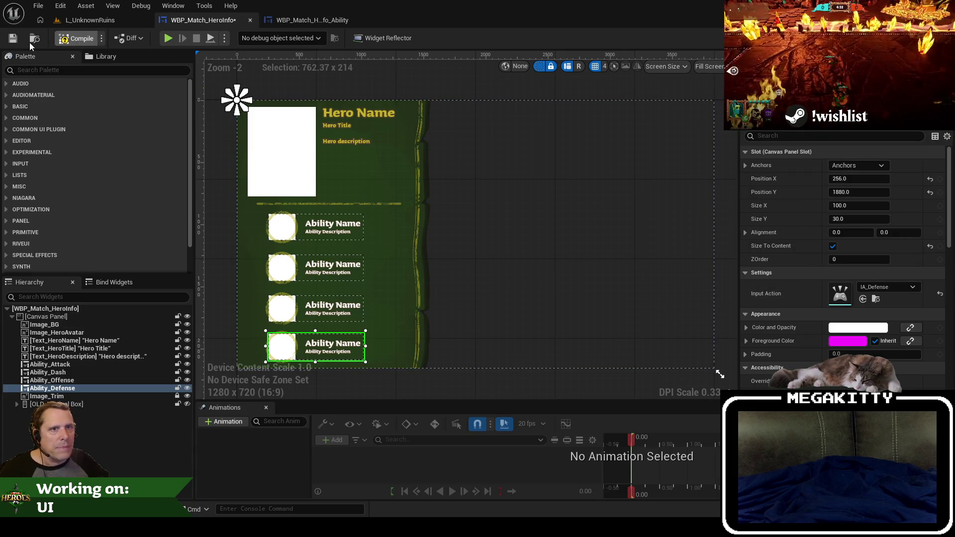
key("ctrl+s")
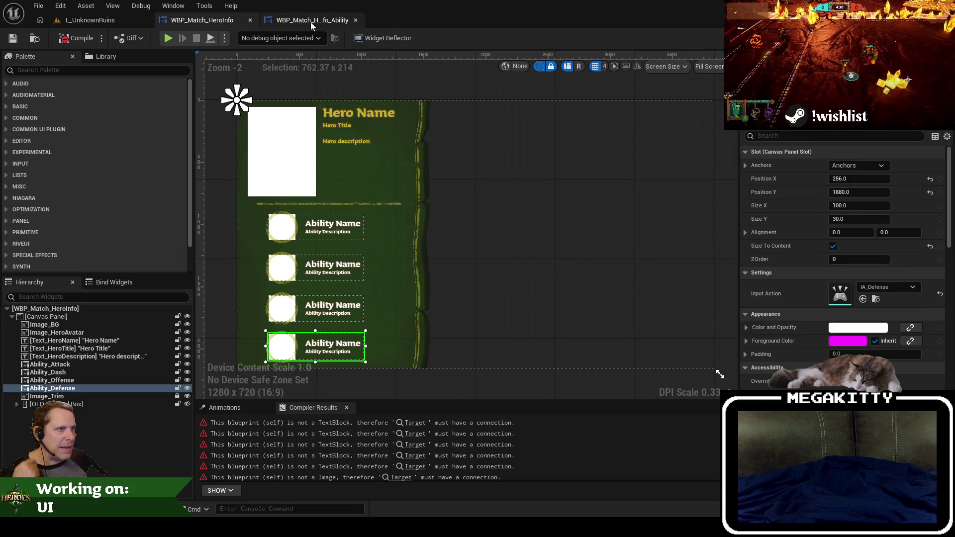
Box-select the Weapon section's Get Hero Ability Definition and Hero Definition nodes in the HeroInfo graph.
left_click(330, 225)
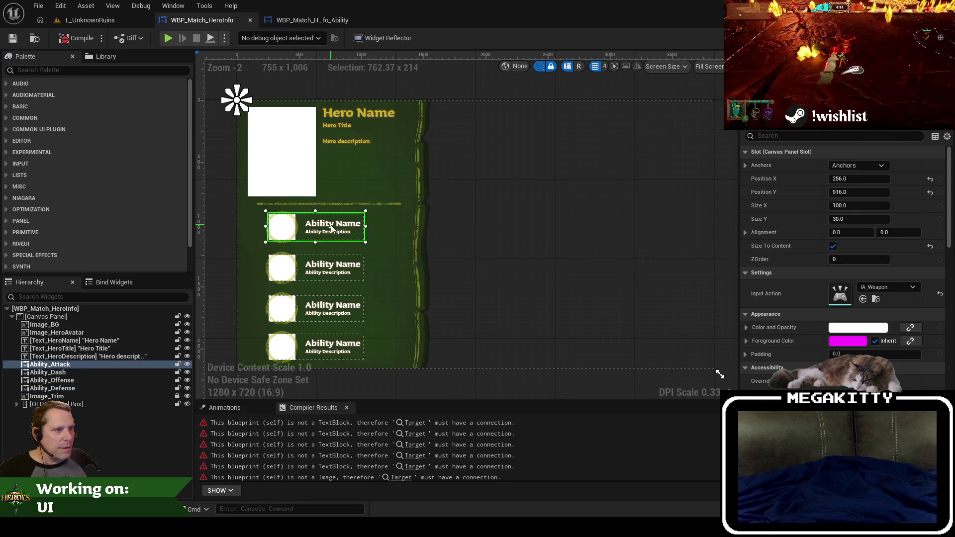
left_click(325, 20)
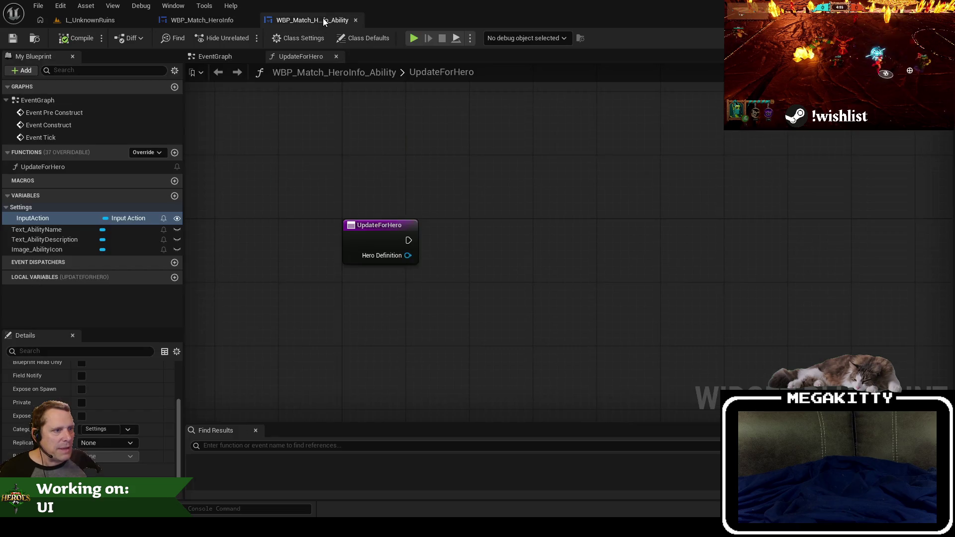
left_click(202, 20)
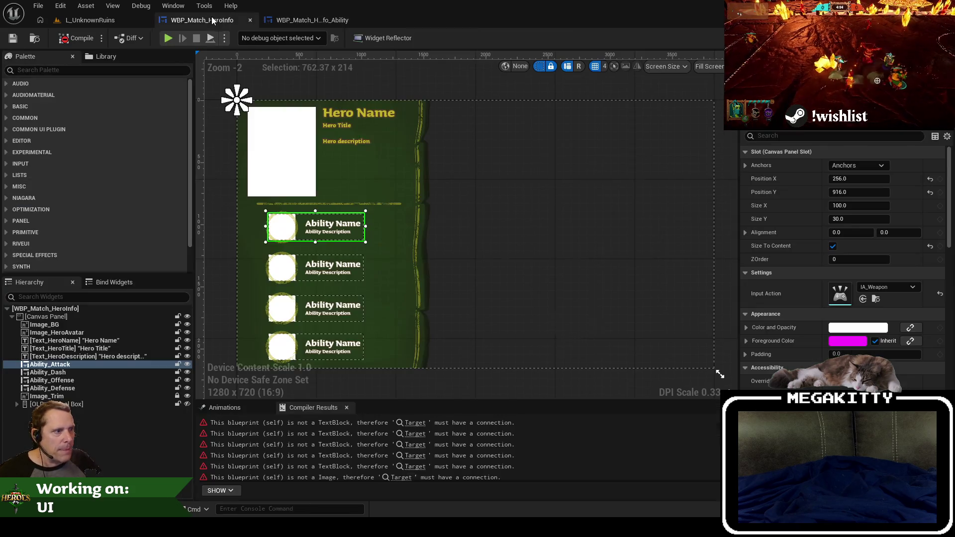
key("ctrl+shift+g")
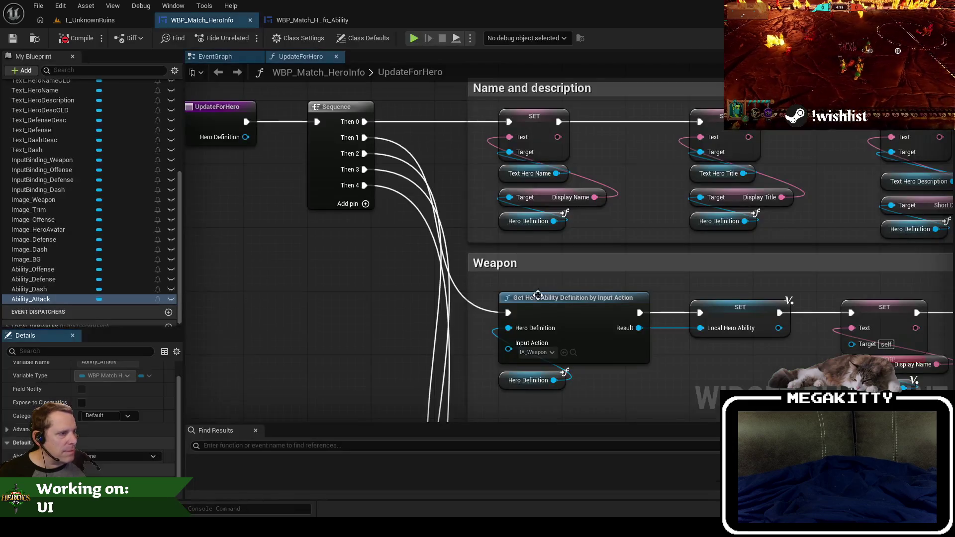
left_click_drag(542, 354, 455, 314)
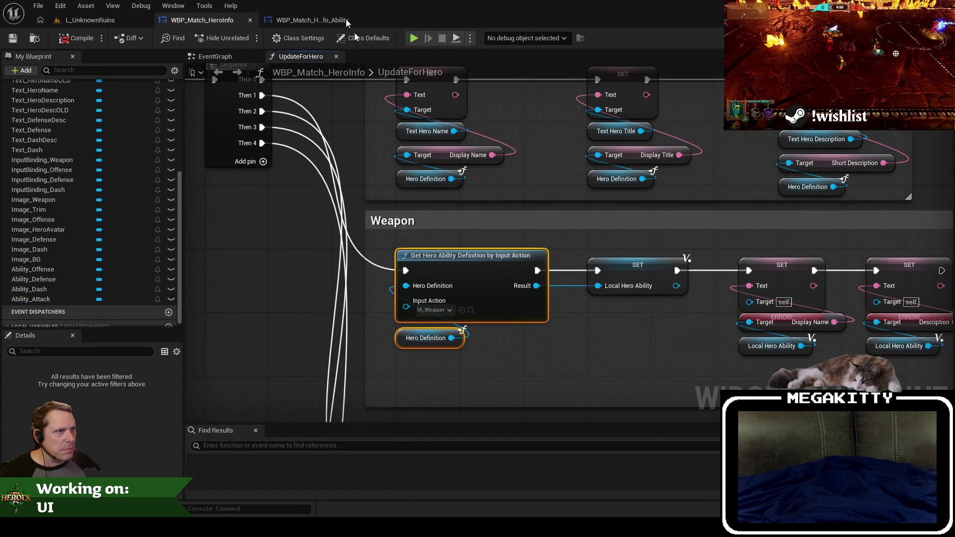
Paste the lookup nodes into the Ability widget and feed them its own Hero Definition getter.
left_click(322, 23)
key("ctrl+v")
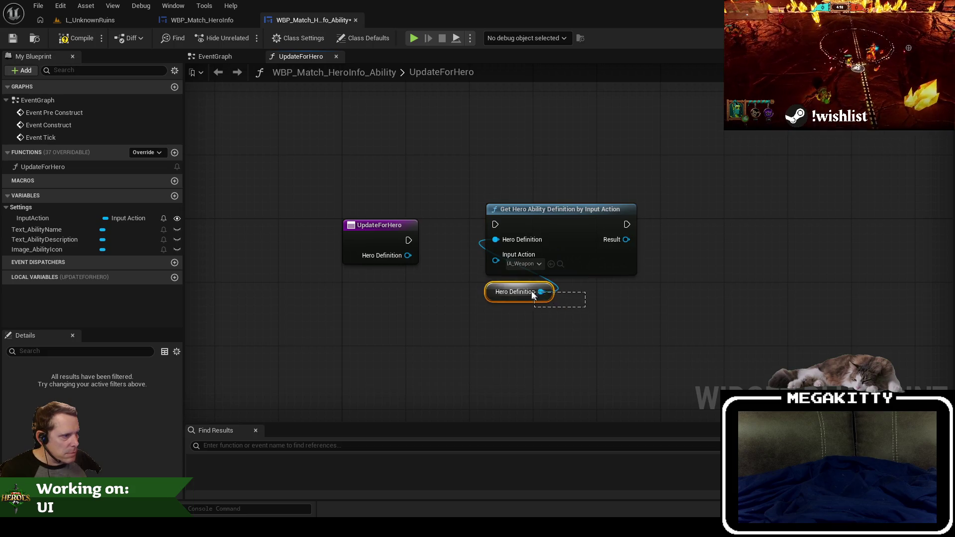
key("Delete")
left_click_drag(495, 245, 476, 274)
type("get hero def")
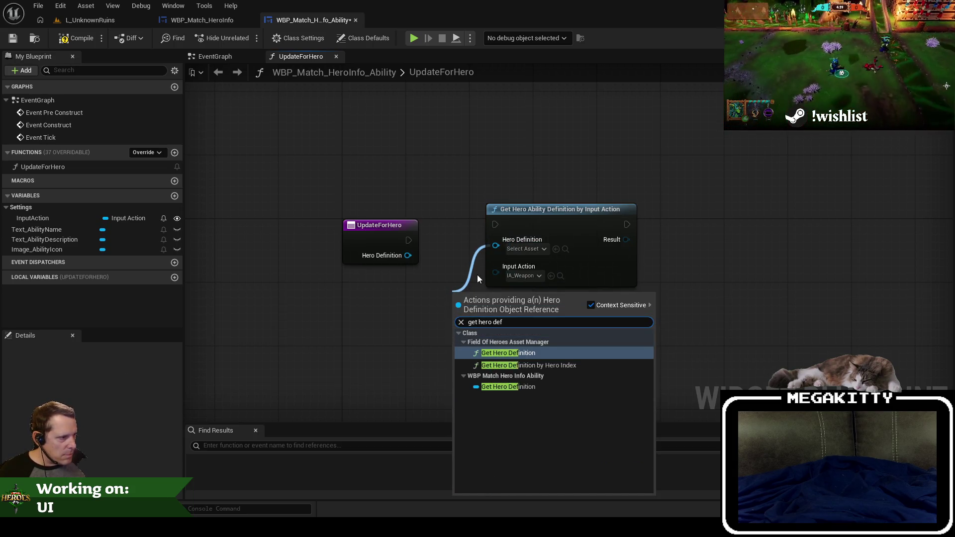
key("Down")
key("Down")
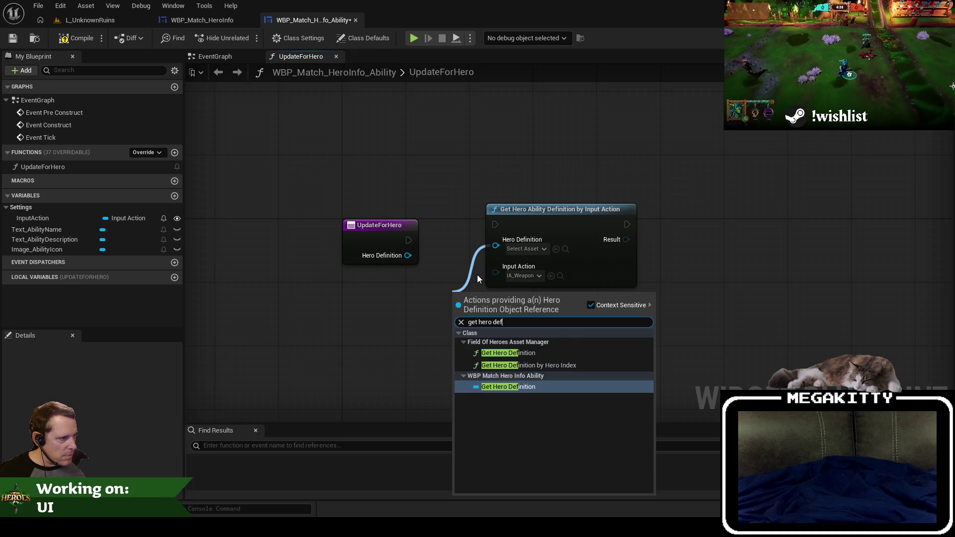
key("Return")
left_click_drag(477, 293, 496, 283)
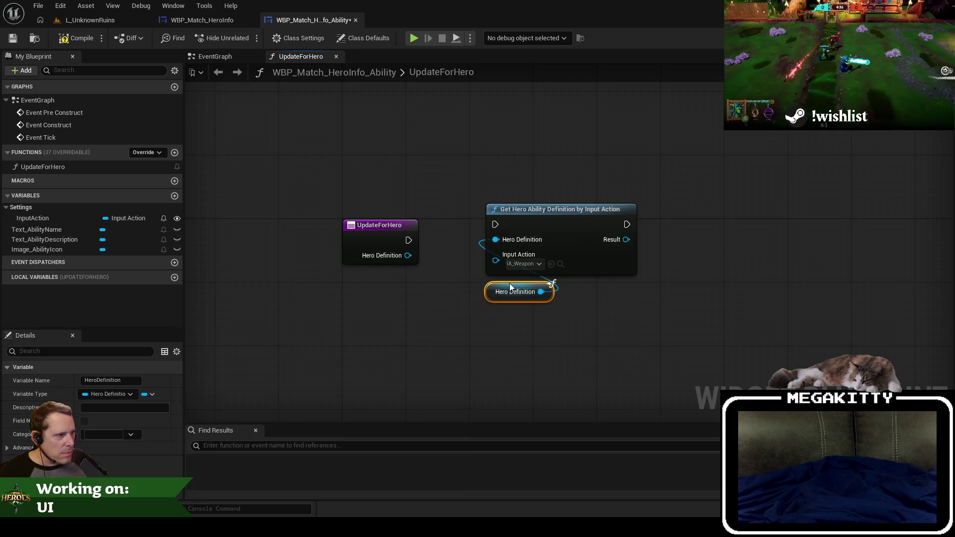
Connect an InputAction getter to the Get Hero Ability Definition node and tidy the wiring.
mouse_move(30, 218)
left_mouse_down()
mouse_move(482, 298)
mouse_move(492, 314)
mouse_move(527, 272)
mouse_move(543, 321)
mouse_move(527, 286)
mouse_move(496, 260)
mouse_move(508, 292)
left_mouse_up()
left_click(529, 332)
left_click_drag(509, 292, 506, 278)
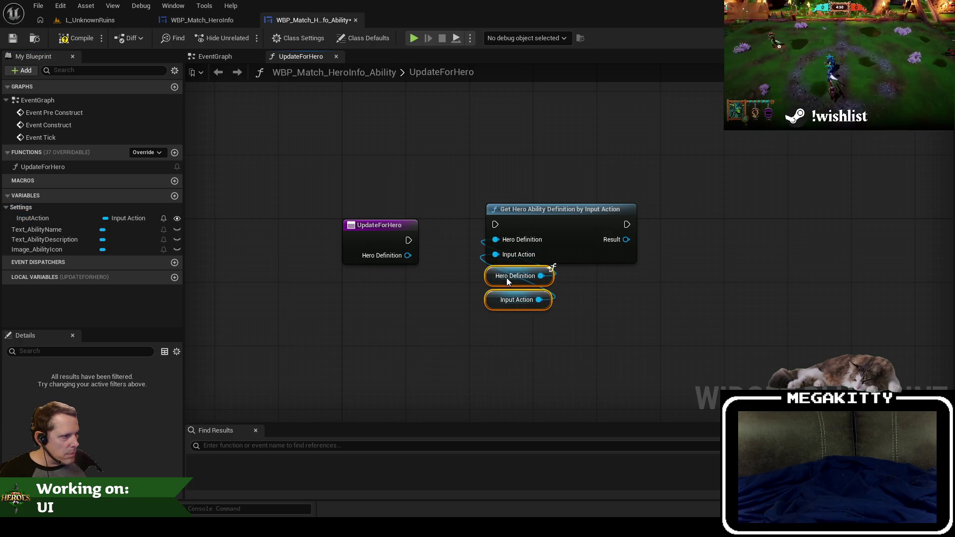
left_click_drag(408, 241, 496, 226)
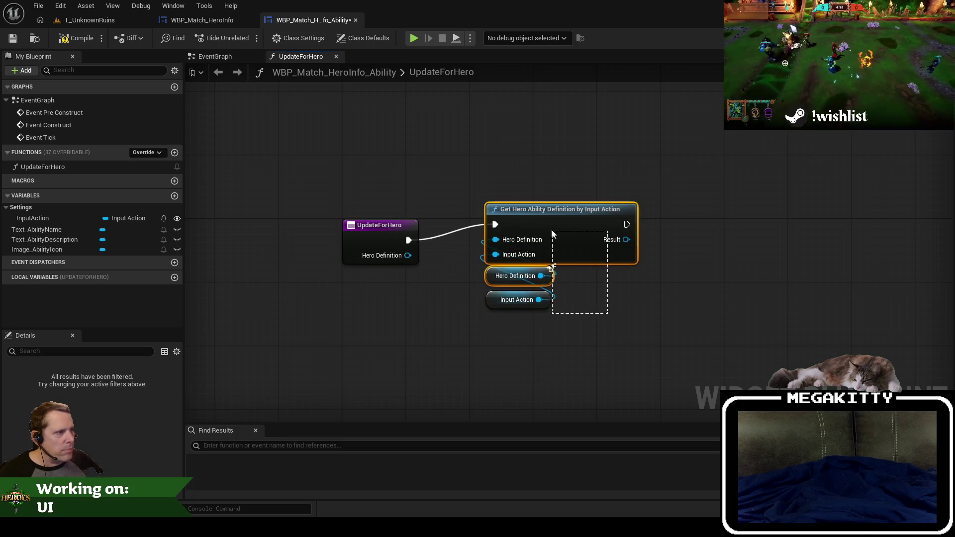
key("q")
left_click_drag(708, 259, 553, 279)
left_click(431, 258)
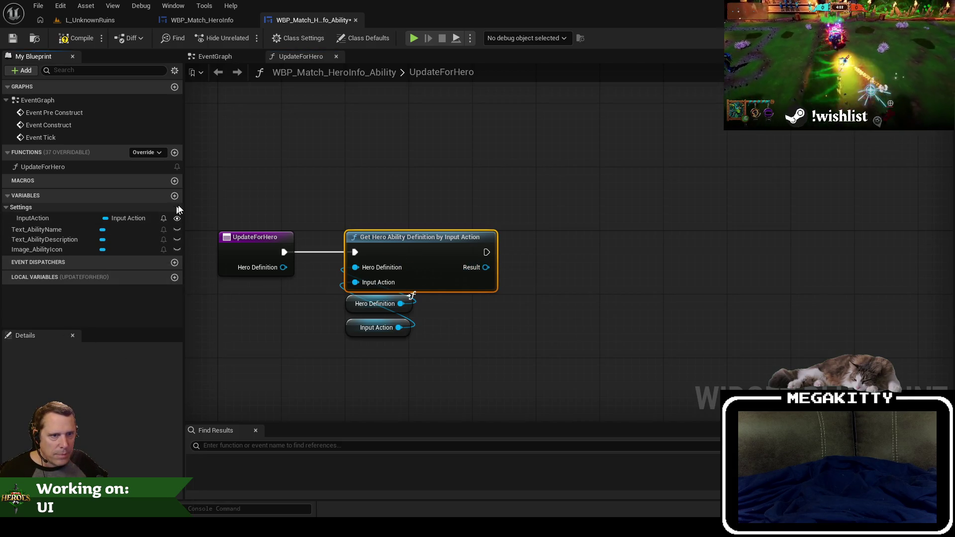
Create a local variable LocalAbilityDefinition of type Hero Ability Definition Object Reference.
left_click(174, 277)
type("LocalAbilityDefini")
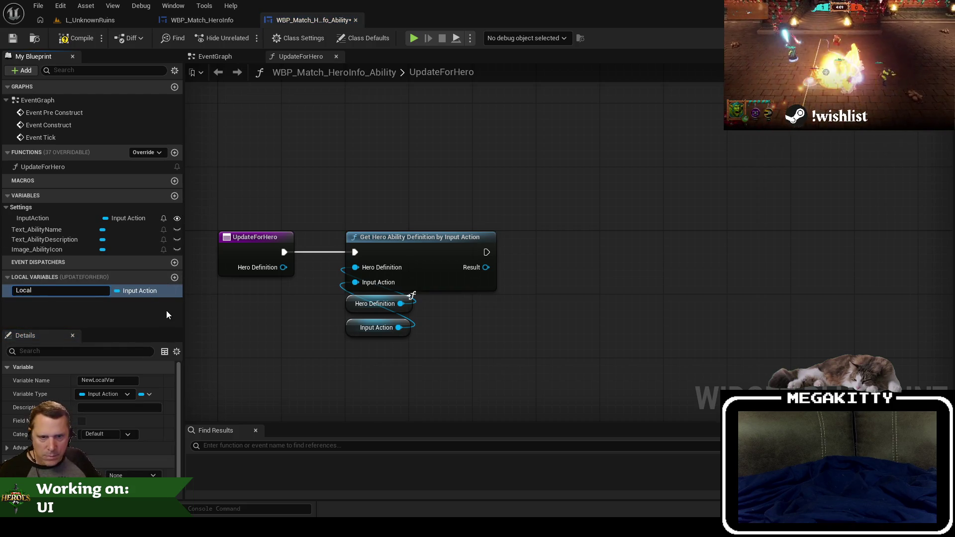
type("tion")
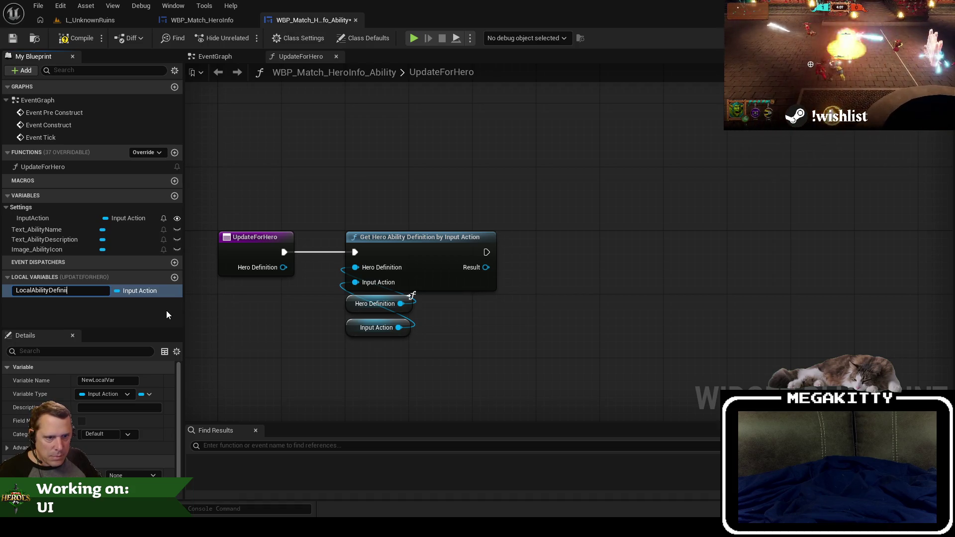
key("Return")
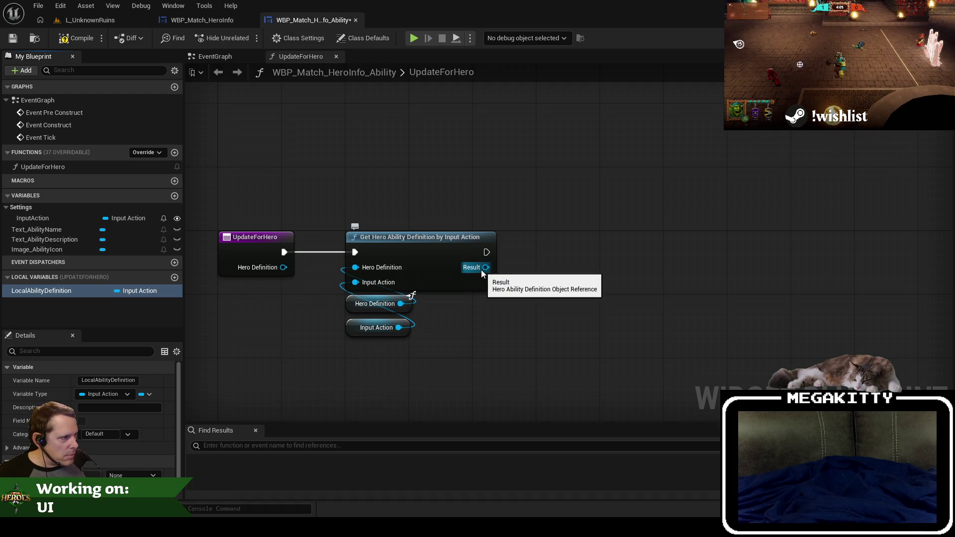
left_click(148, 292)
left_click(151, 298)
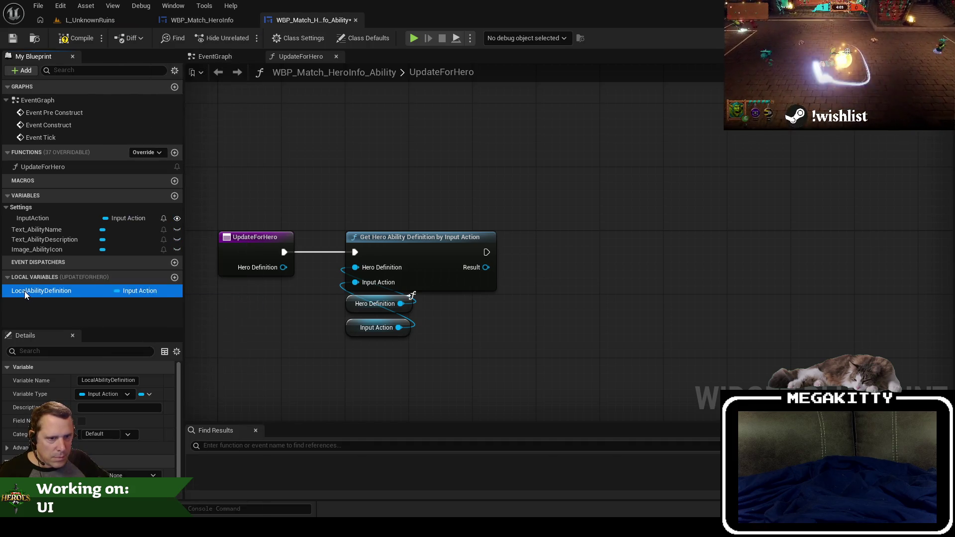
left_click(149, 290)
type("miheroabi")
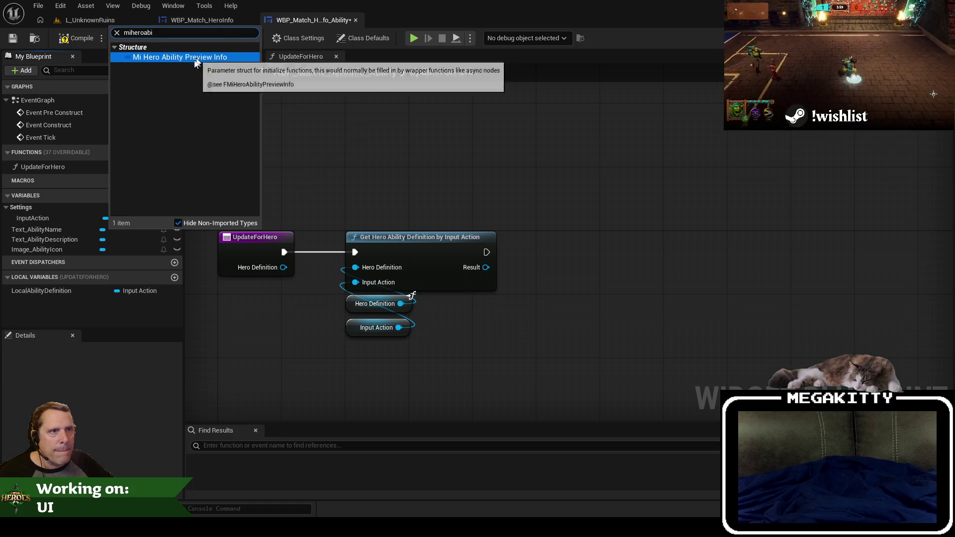
key("ctrl+a")
type("hero ability def")
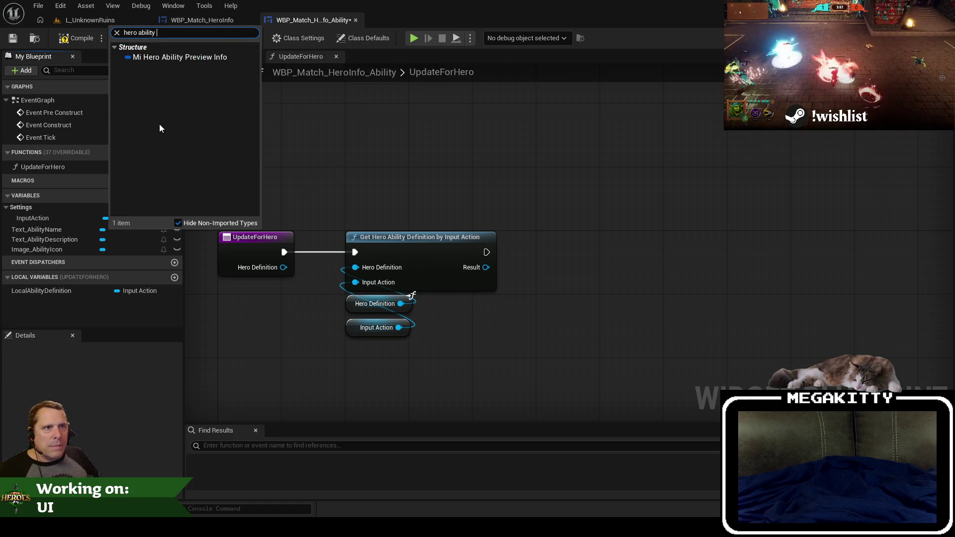
mouse_move(239, 57)
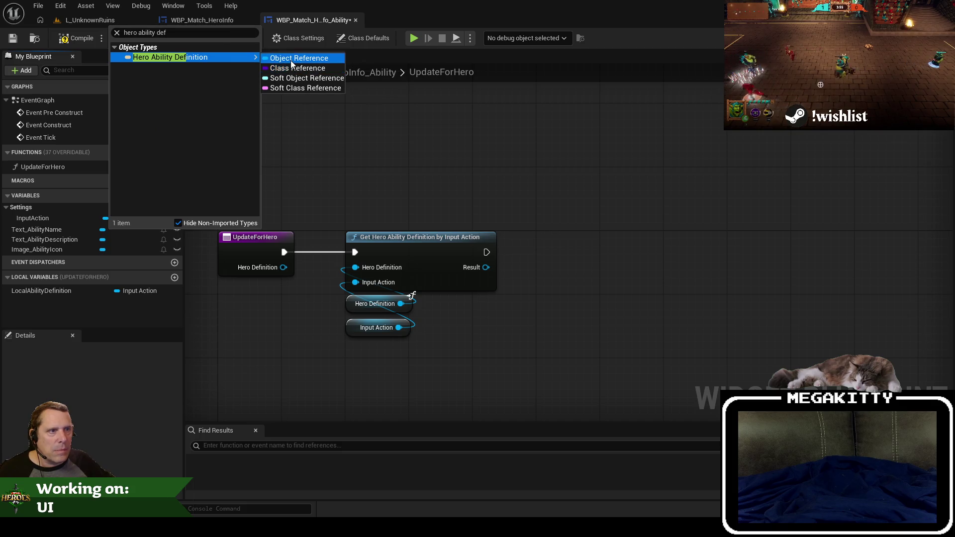
left_click(291, 59)
Add a SET LocalAbilityDefinition node to the graph to store the lookup Result.
mouse_move(585, 255)
left_mouse_down()
mouse_move(540, 243)
mouse_move(478, 253)
mouse_move(547, 273)
left_mouse_up()
left_click(557, 271)
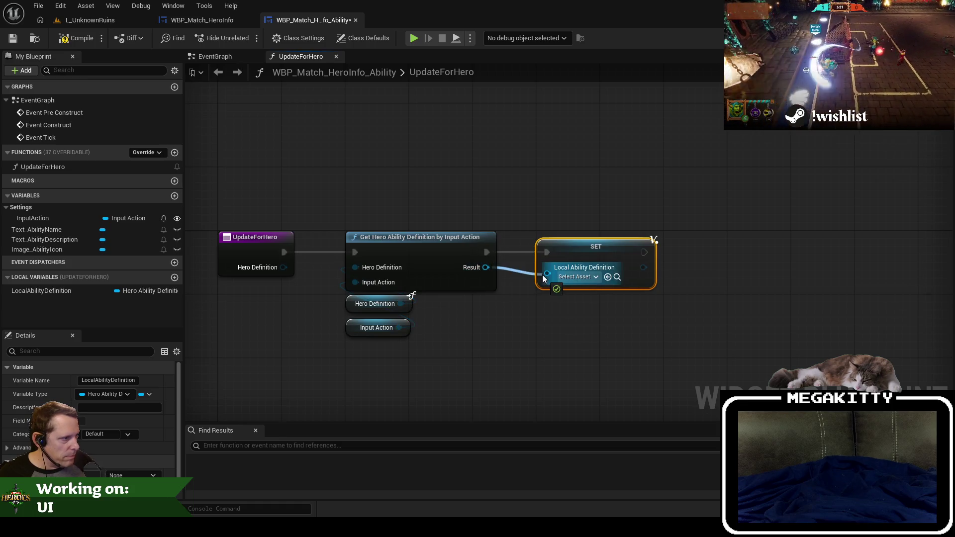
scroll(470, 265, "down", 2)
left_click_drag(470, 266, 422, 270)
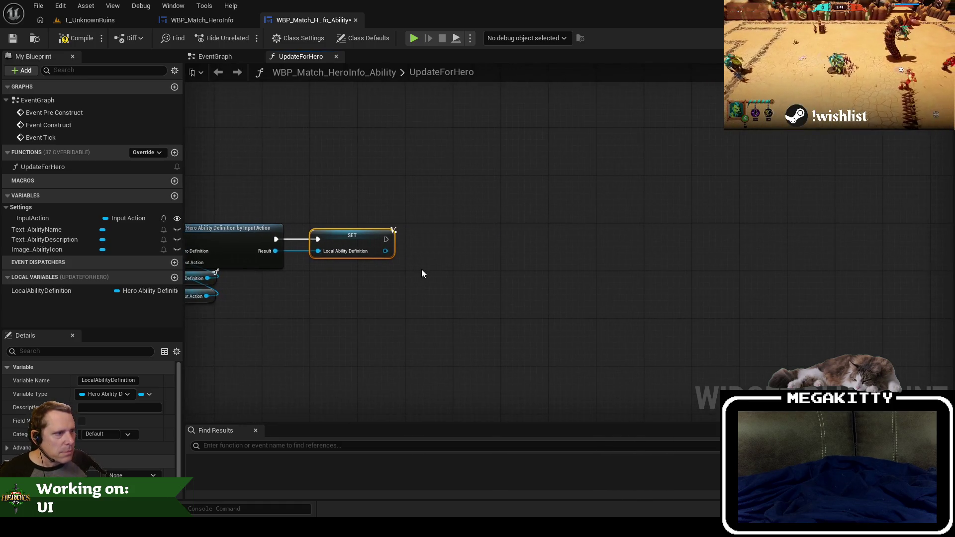
Add an Is Valid check on LocalAbilityDefinition, chained after the SET node.
mouse_move(49, 290)
left_mouse_down()
mouse_move(461, 329)
mouse_move(447, 221)
mouse_move(442, 232)
left_mouse_up()
left_click(483, 330)
type("is valid")
key("Return")
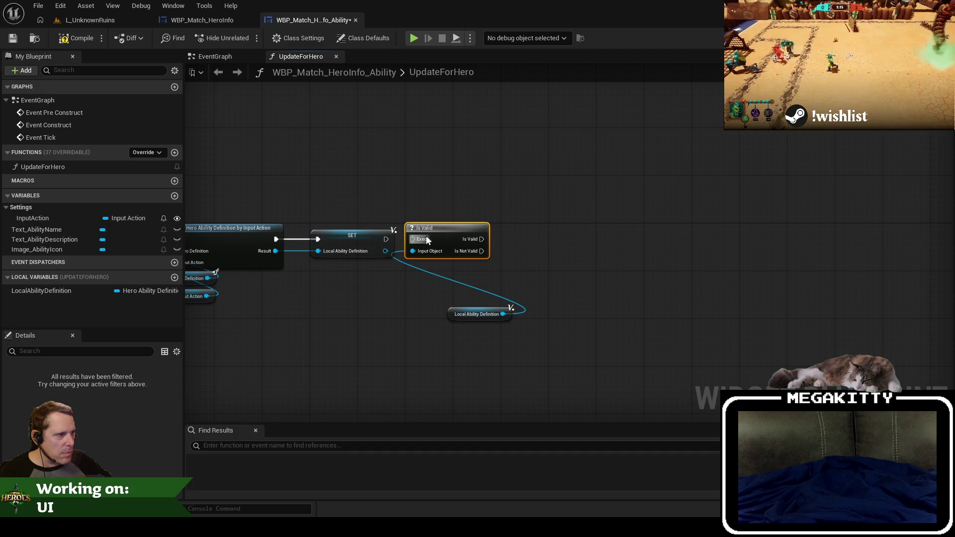
left_click_drag(387, 240, 412, 239)
mouse_move(478, 319)
left_mouse_down()
mouse_move(426, 268)
mouse_move(437, 267)
left_mouse_up()
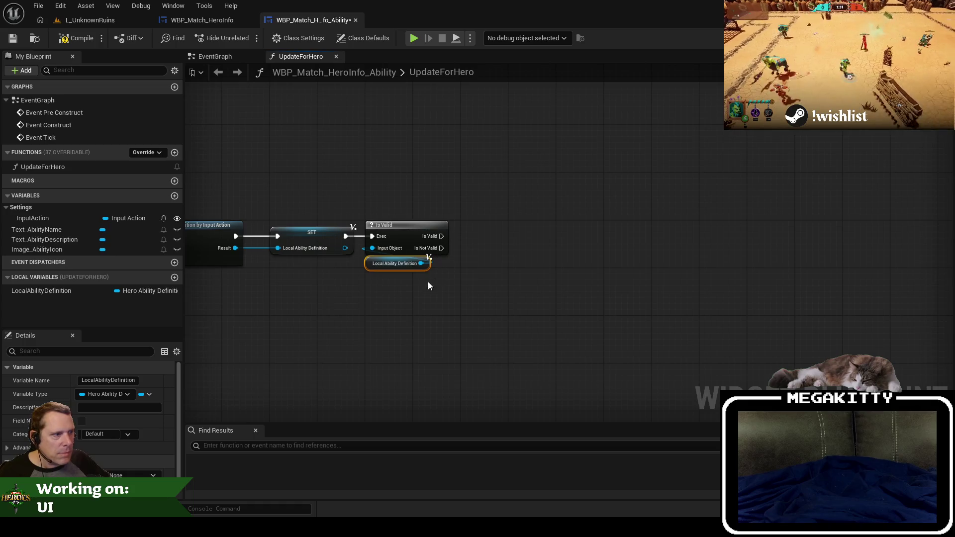
scroll(437, 269, "up", 2)
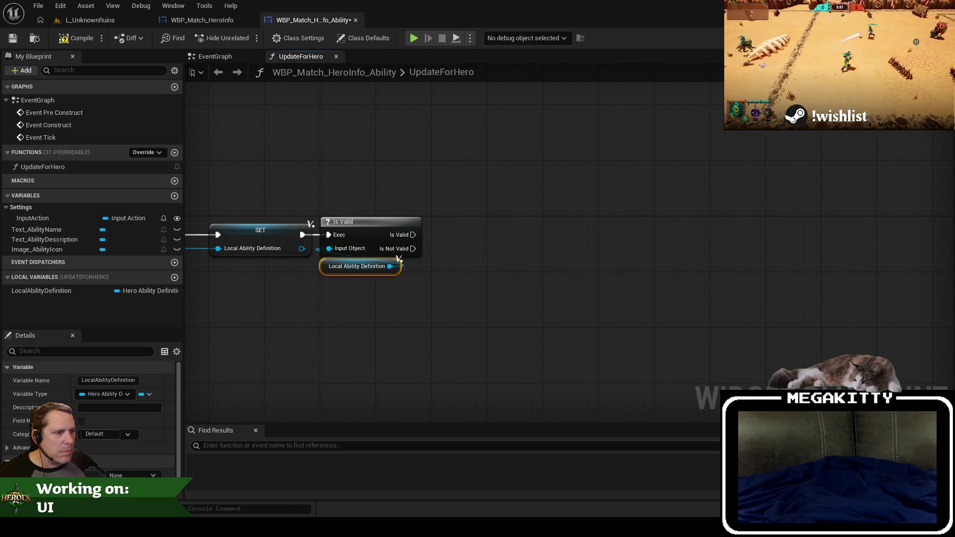
Wire the Is Not Valid branch to a Set Visibility node set to Hidden.
left_click(920, 38)
left_click(920, 38)
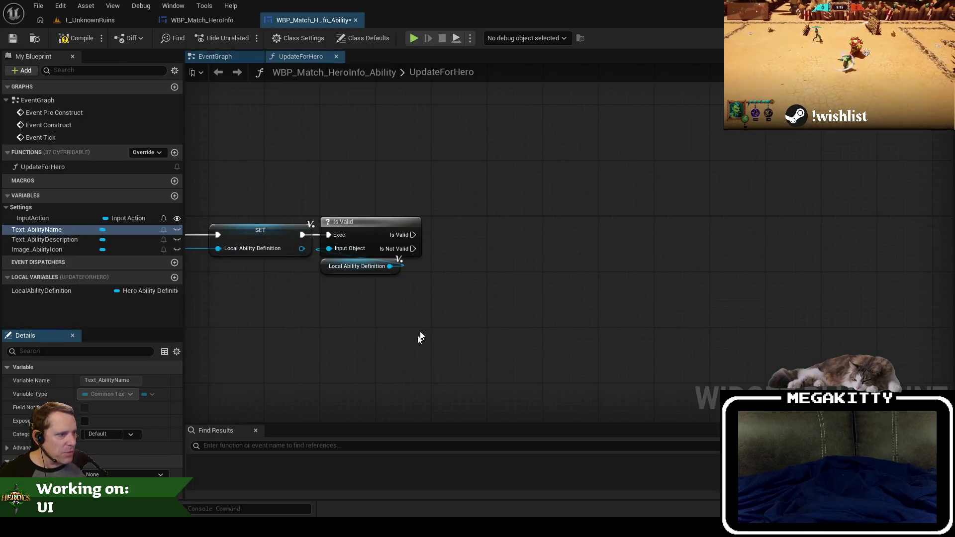
left_click_drag(413, 248, 427, 308)
type("set visibility")
key("Return")
left_click(480, 379)
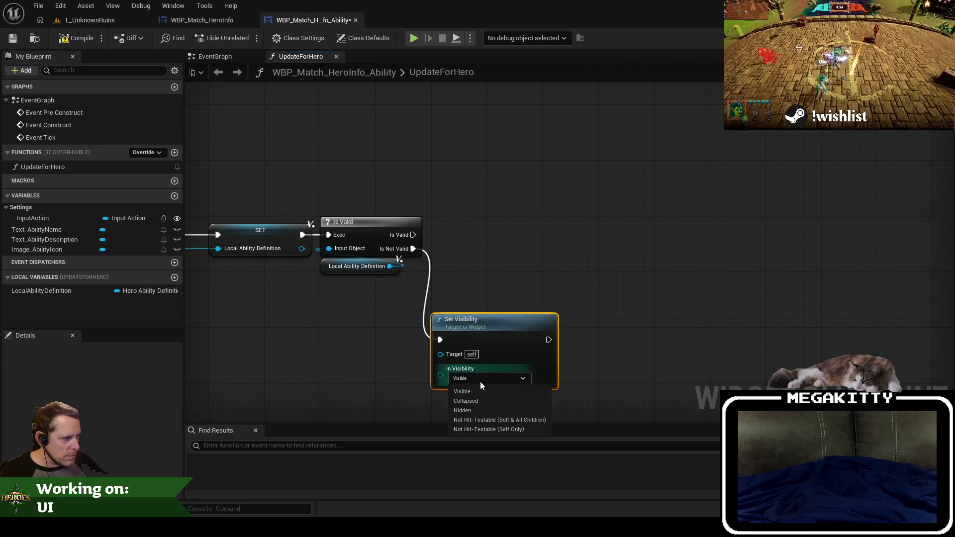
left_click(485, 402)
mouse_move(500, 338)
left_mouse_down()
mouse_move(537, 371)
mouse_move(554, 346)
left_mouse_up()
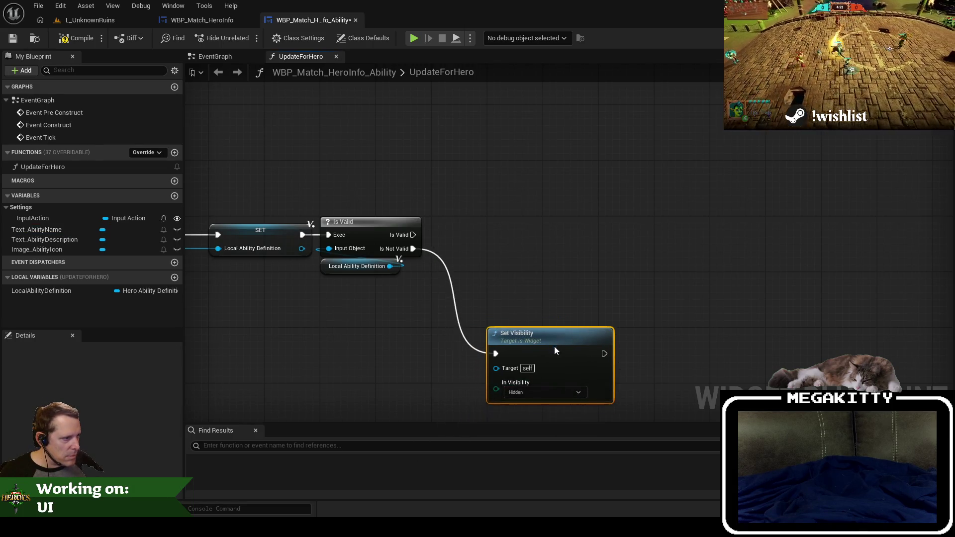
Duplicate Set Visibility for the valid branch with Not Hit-Testable (Self Only), then compile and save.
key("ctrl+c")
key("ctrl+v")
left_click_drag(537, 236, 557, 220)
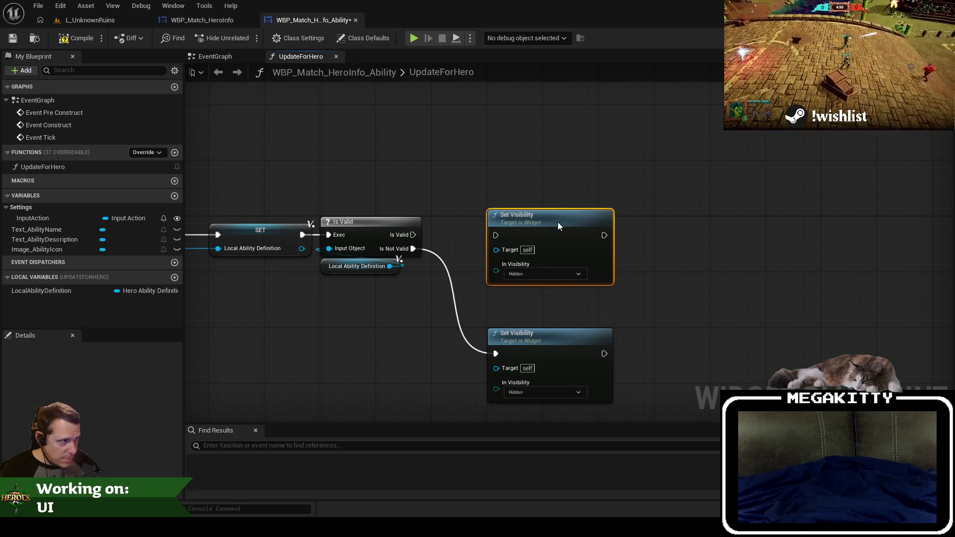
left_click_drag(495, 235, 413, 235)
left_click(542, 278)
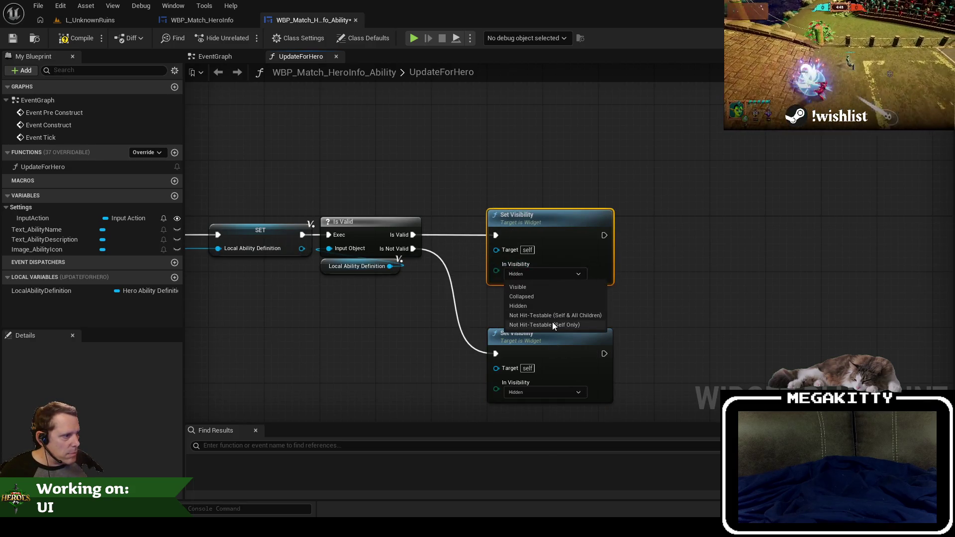
left_click(556, 323)
left_click_drag(567, 309, 505, 307)
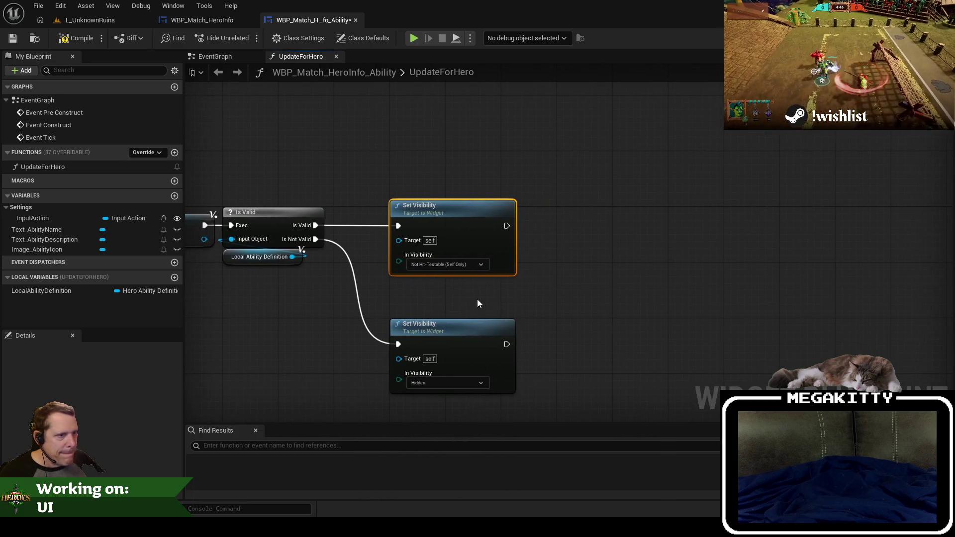
scroll(368, 178, "down", 1)
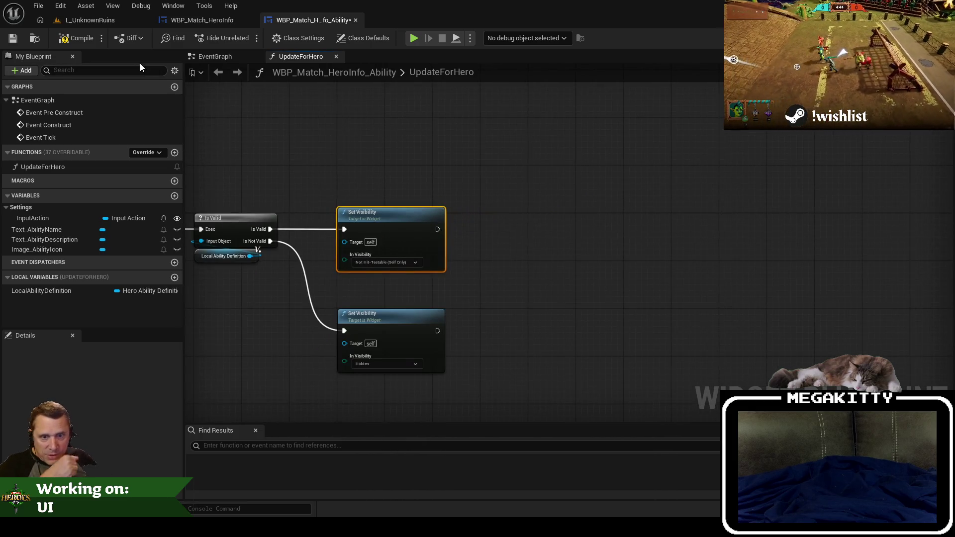
left_click(14, 39)
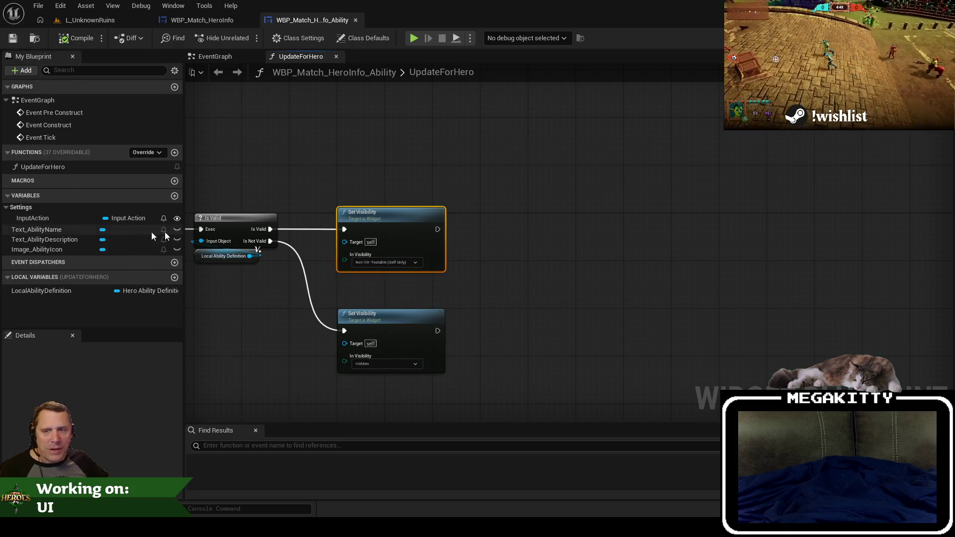
left_click(305, 141)
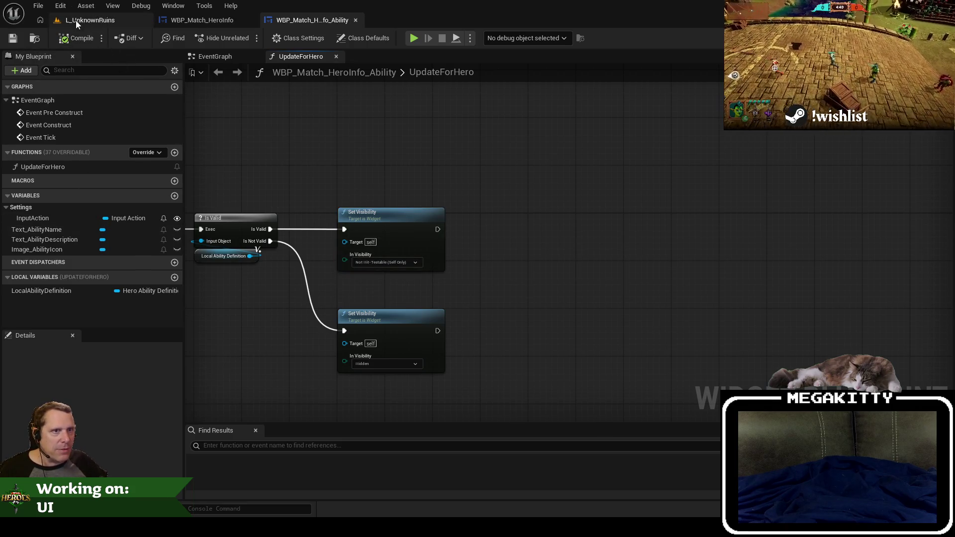
Force-delete the Dodger2_214x214 and Brute_Blue_550x720 textures in the Content Browser.
left_click(80, 20)
left_click(348, 398)
left_click(291, 397, "ctrl")
key("Delete")
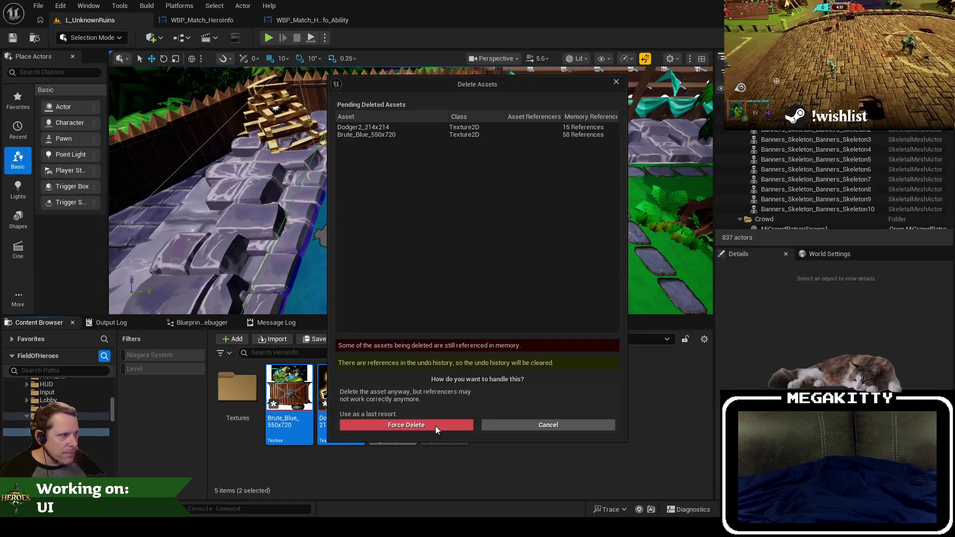
left_click(435, 426)
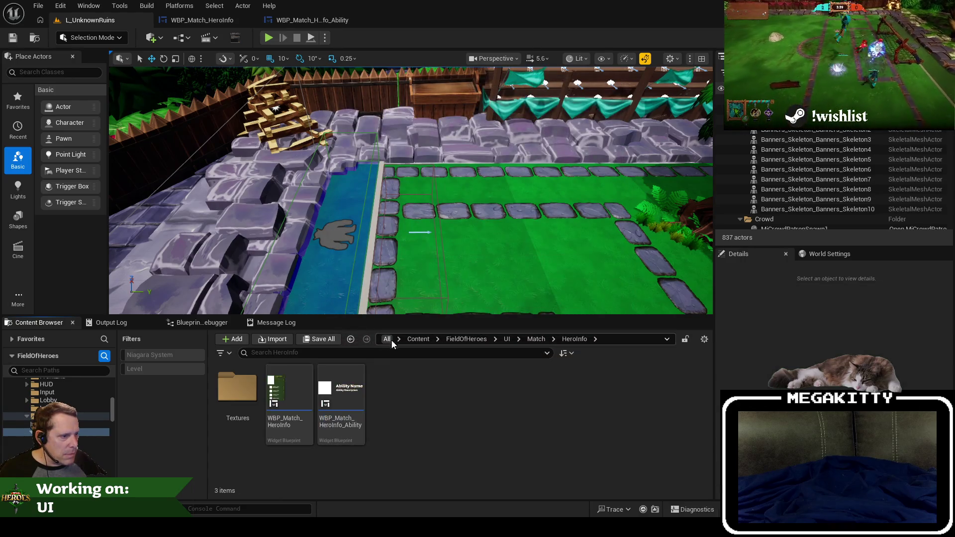
Search all content for ability definitions and open ID_Dodger_SpearTurret.
left_click(388, 339)
left_click(400, 353)
type("abilitydefin")
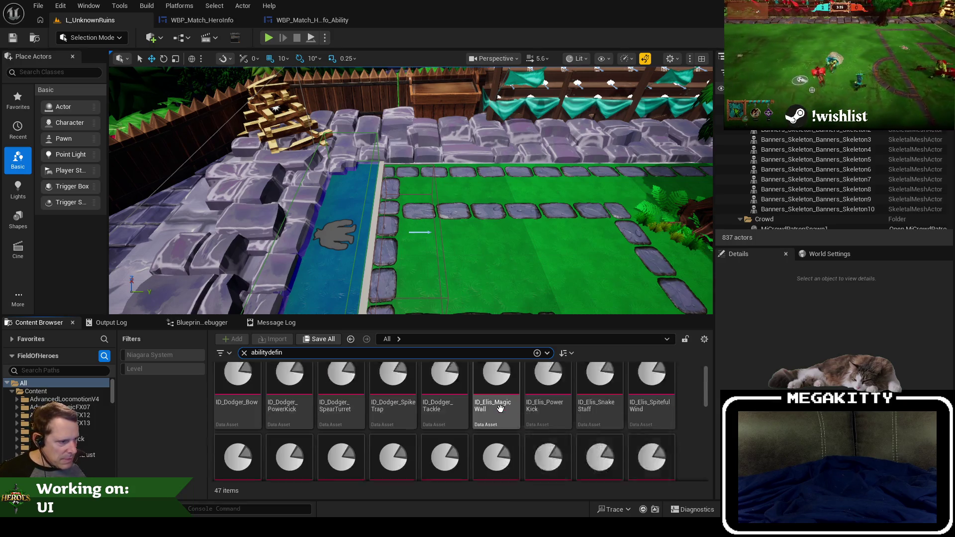
double_click(335, 404)
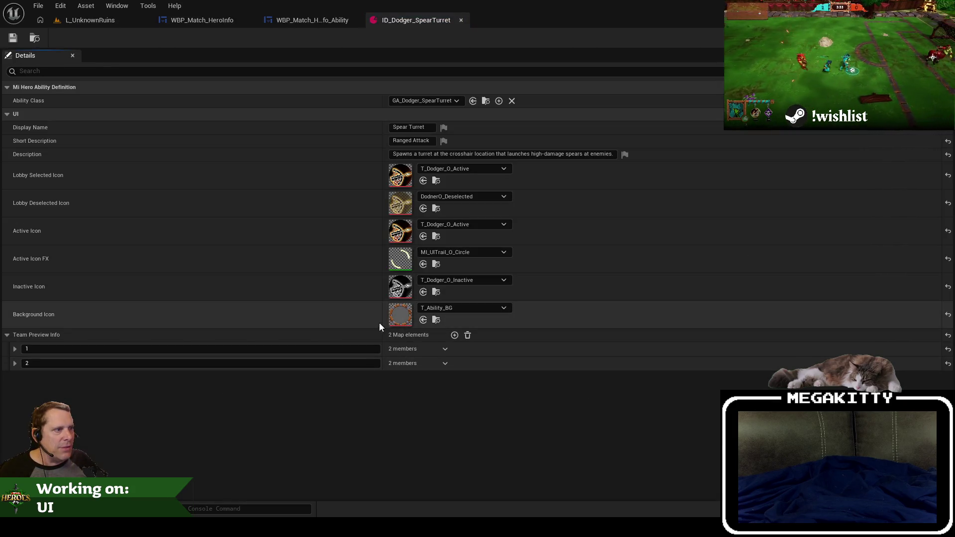
Read the Spear Turret texts in a widened details column, then close it for WBP_Match_HeroInfo.
left_click_drag(382, 99, 157, 100)
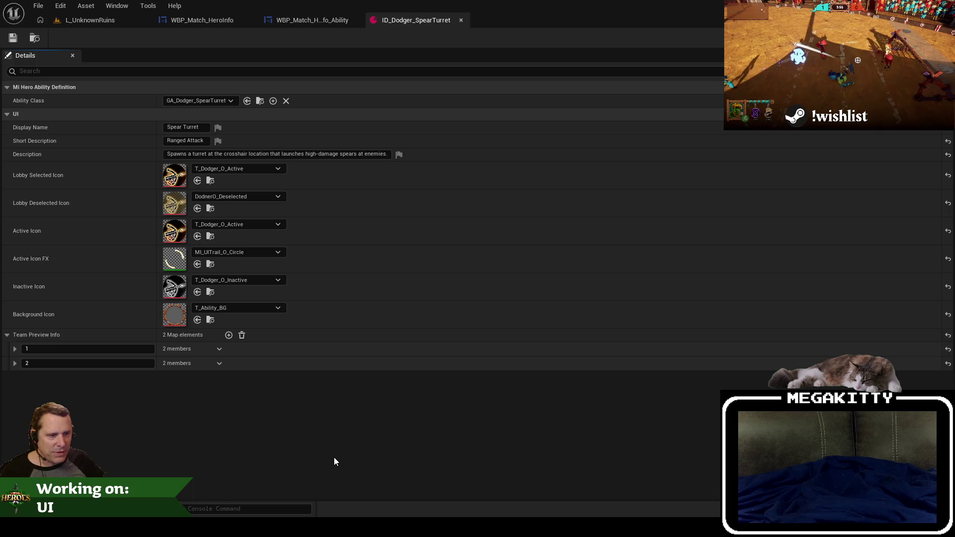
left_click(460, 20)
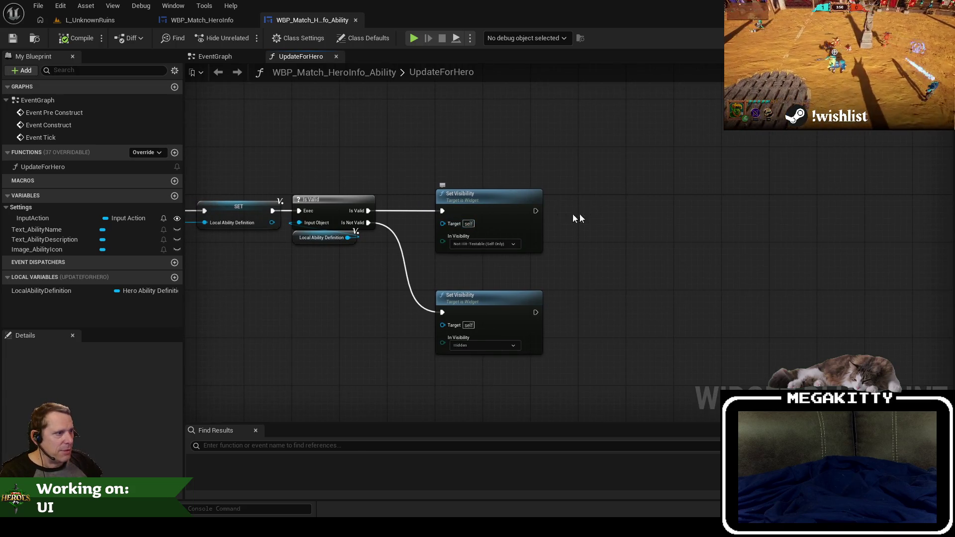
left_click(222, 23)
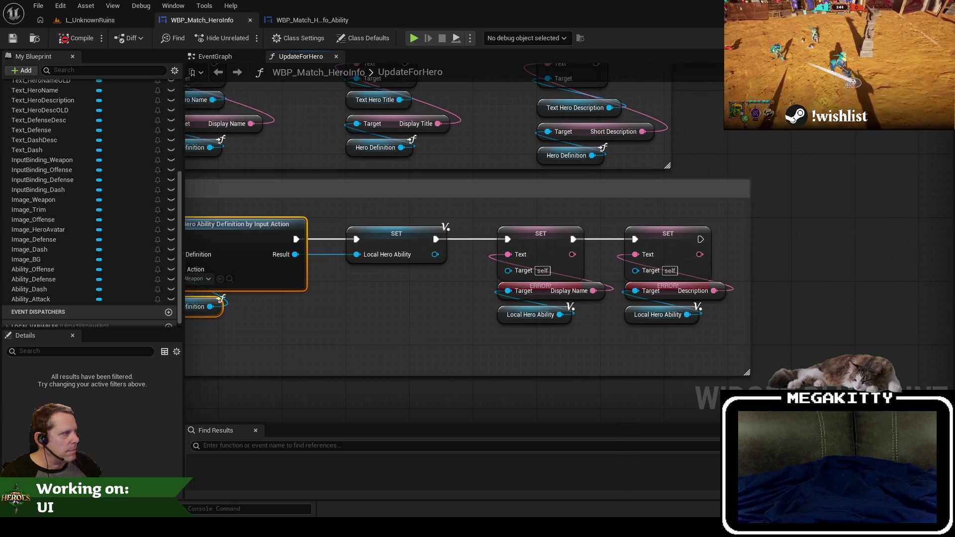
In WBP_Match_HeroInfo_Ability, add a Text_AbilityName getter with a SetText node.
left_click(304, 20)
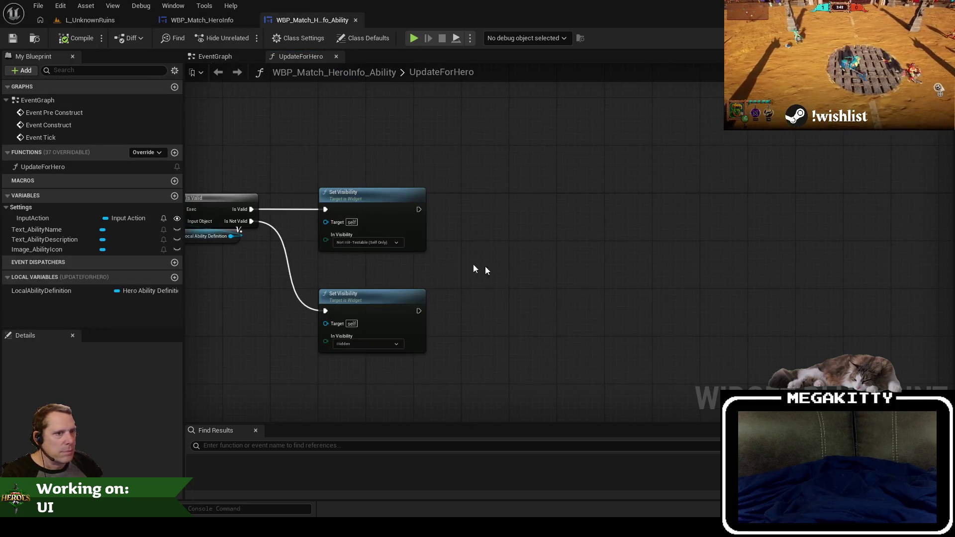
mouse_move(50, 229)
left_mouse_down()
mouse_move(485, 260)
mouse_move(505, 213)
left_mouse_up()
left_click(517, 279)
type("set text")
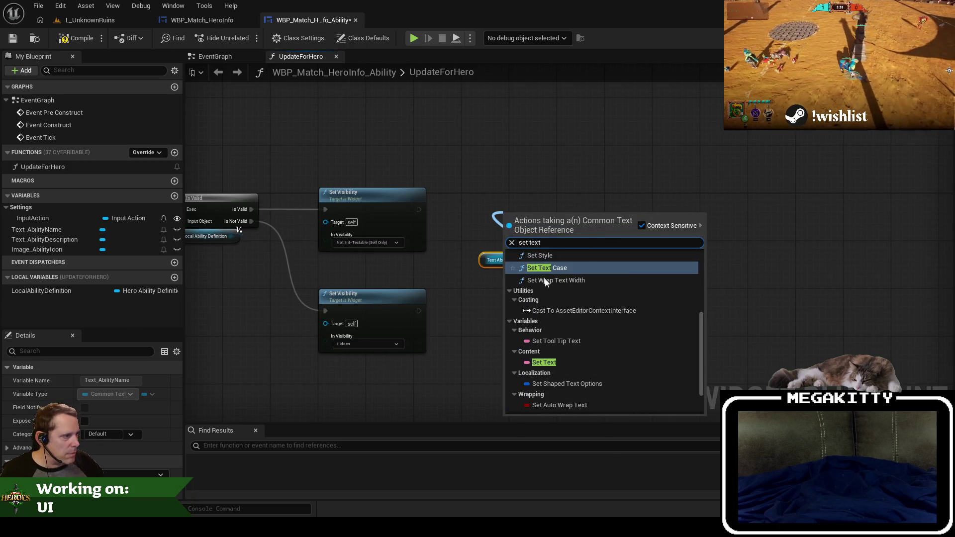
scroll(566, 363, "down", 2)
left_click(559, 319)
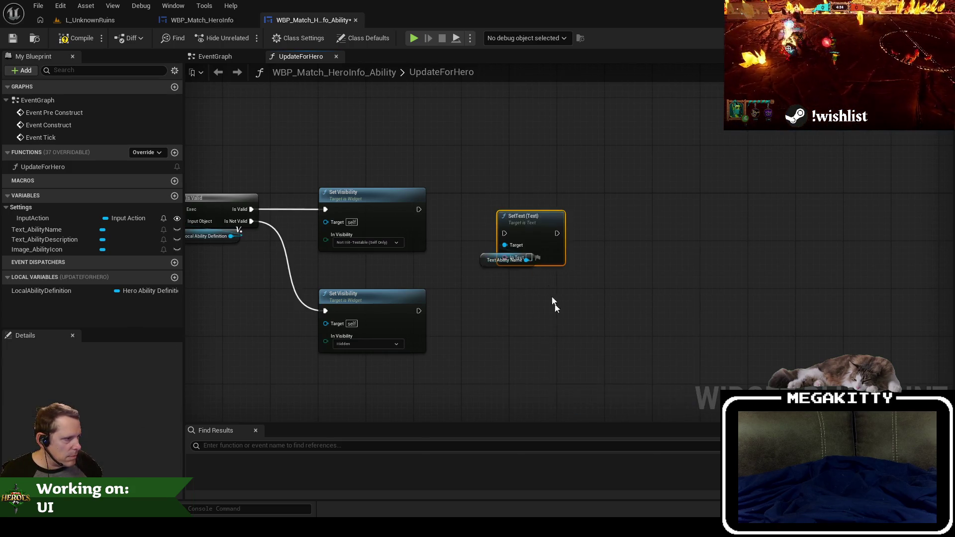
scroll(540, 266, "up", 2)
mouse_move(530, 213)
left_mouse_down()
mouse_move(544, 182)
mouse_move(369, 193)
mouse_move(507, 192)
left_mouse_up()
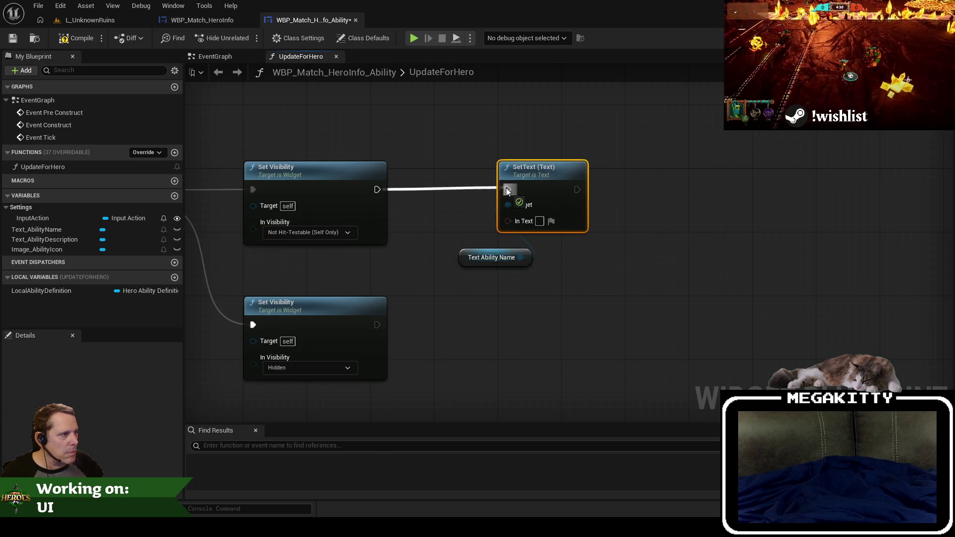
left_click_drag(485, 257, 525, 241)
Place a LocalAbilityDefinition getter beside the name SetText, removing a stray SET node.
mouse_move(386, 276)
left_mouse_down()
mouse_move(622, 265)
mouse_move(572, 264)
left_mouse_up()
left_click_drag(62, 295, 588, 307)
left_click(632, 334)
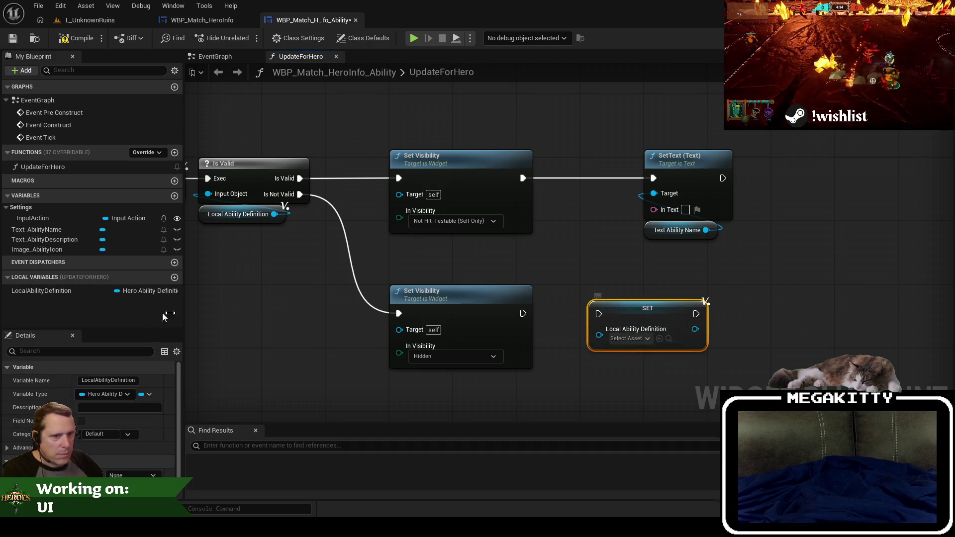
key("Delete")
left_click_drag(40, 291, 649, 333)
left_click(687, 347)
Feed the definition's Display Name into the ability name SetText's In Text.
left_click_drag(717, 337, 687, 272)
type("get display n")
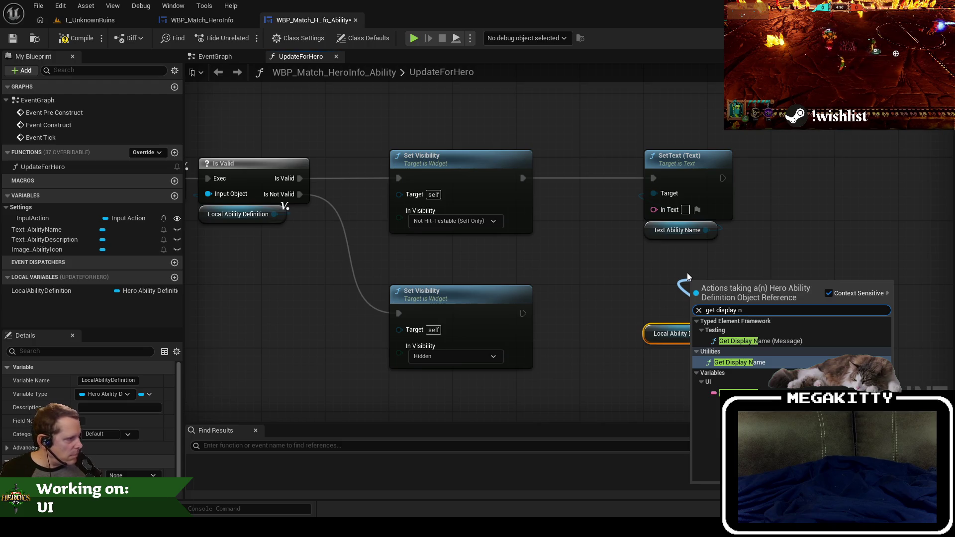
key("Return")
key("Delete")
left_click_drag(718, 338, 685, 284)
type("get displa")
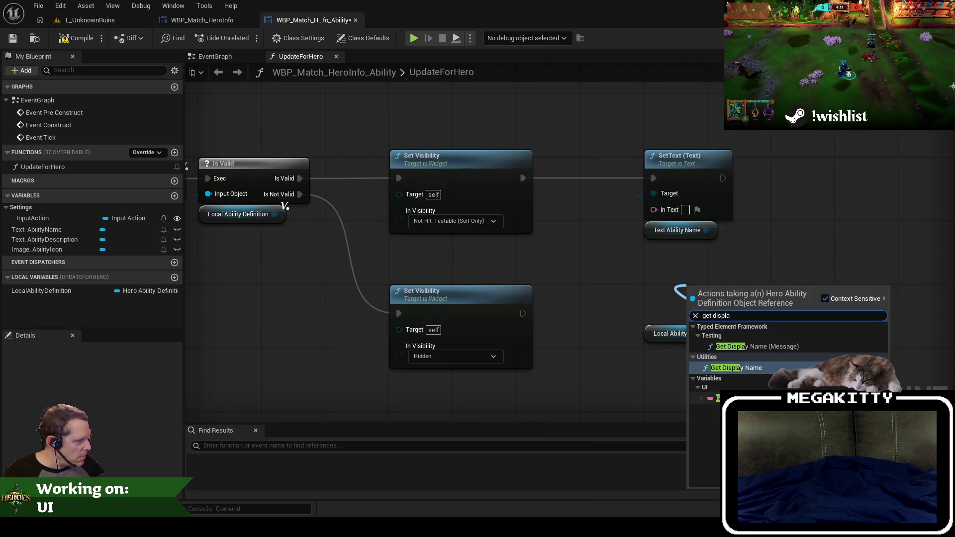
left_click(718, 398)
left_click_drag(779, 294, 668, 210)
left_click_drag(711, 294, 680, 253)
left_click_drag(677, 340, 676, 284)
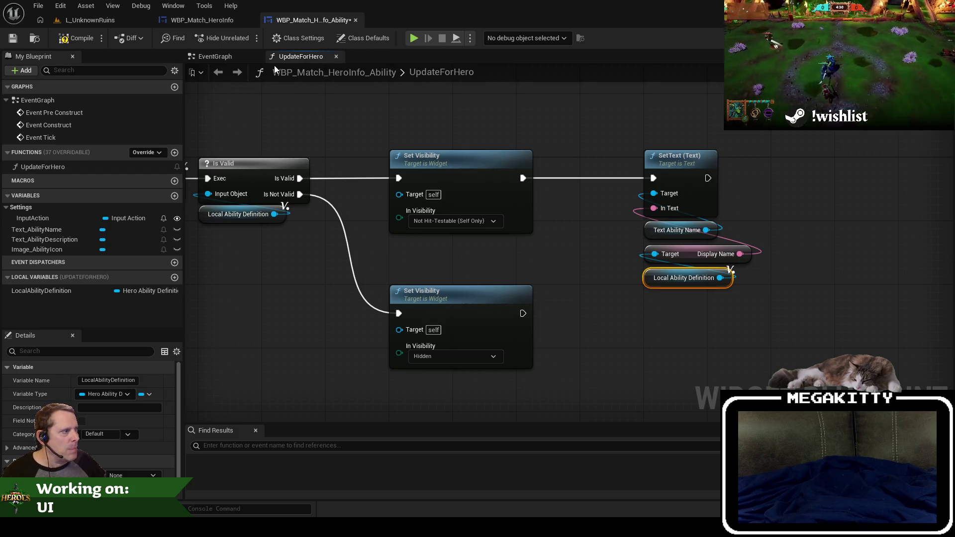
Add a Text_AbilityDescription getter with its own SetText node.
left_click(202, 20)
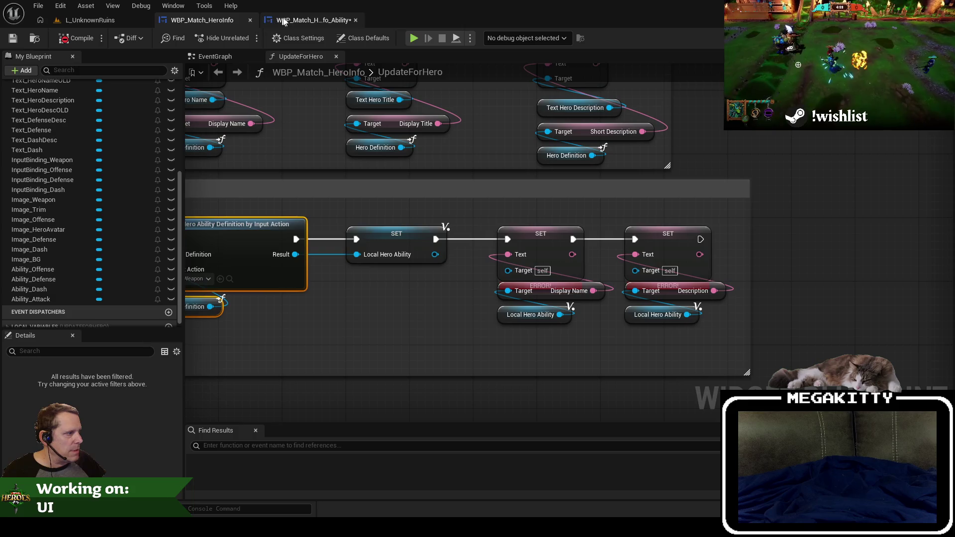
left_click(281, 21)
left_click_drag(52, 240, 672, 263)
left_click(706, 279)
mouse_move(748, 261)
left_mouse_down()
mouse_move(706, 196)
mouse_move(708, 163)
mouse_move(654, 191)
mouse_move(538, 184)
left_mouse_up()
type("set text")
key("Return")
Chain the description SetText after the name one and feed it Short Description from a copied definition getter.
left_click_drag(685, 266, 685, 242)
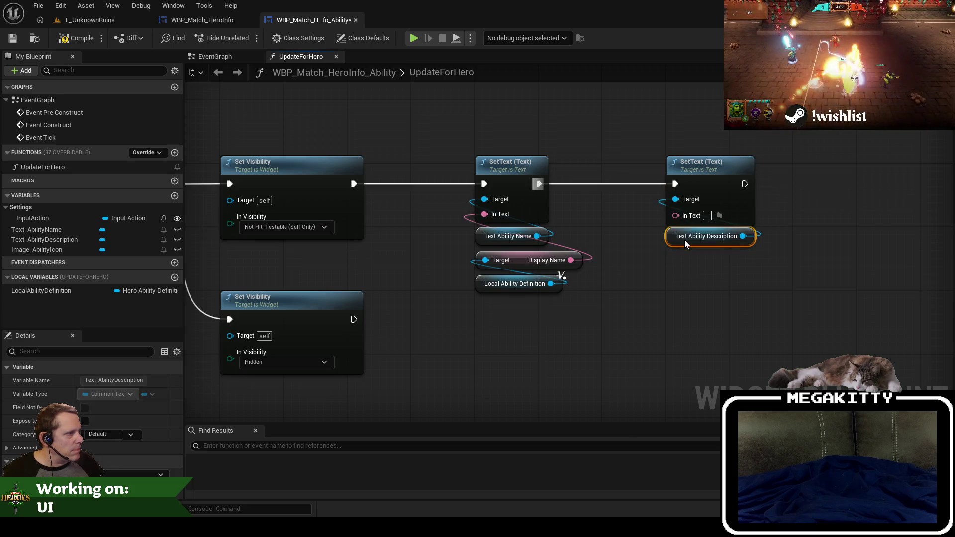
left_click(514, 285)
key("ctrl+c")
key("ctrl+v")
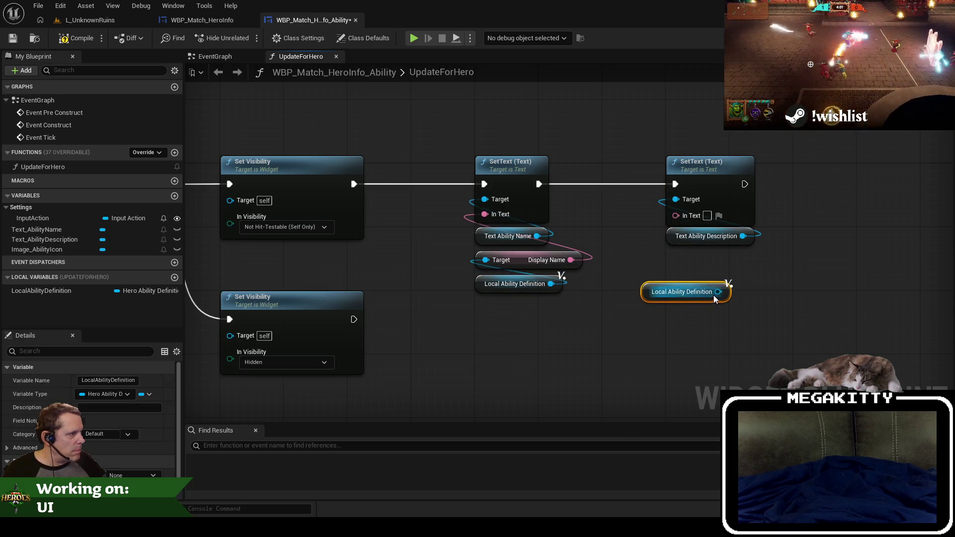
left_click_drag(718, 292, 742, 258)
type("get descript")
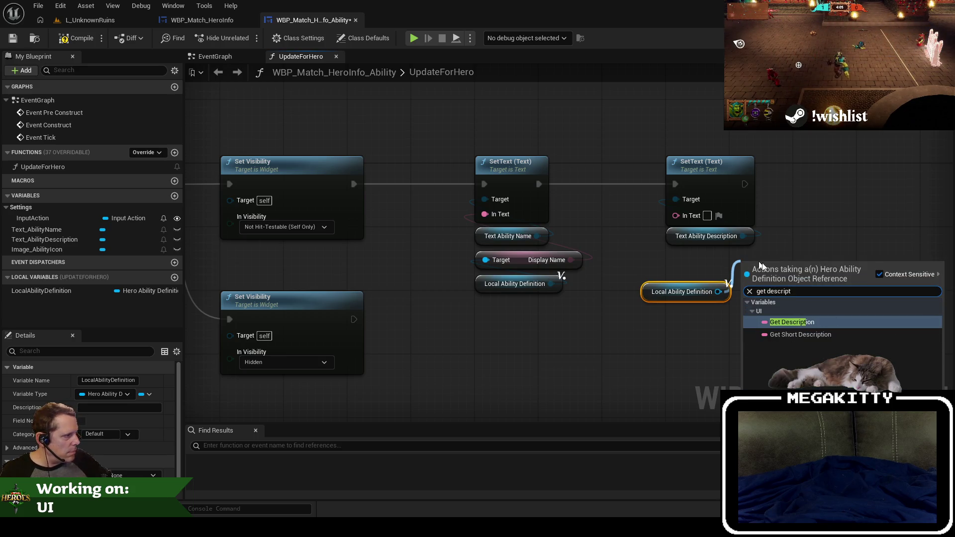
left_click(788, 335)
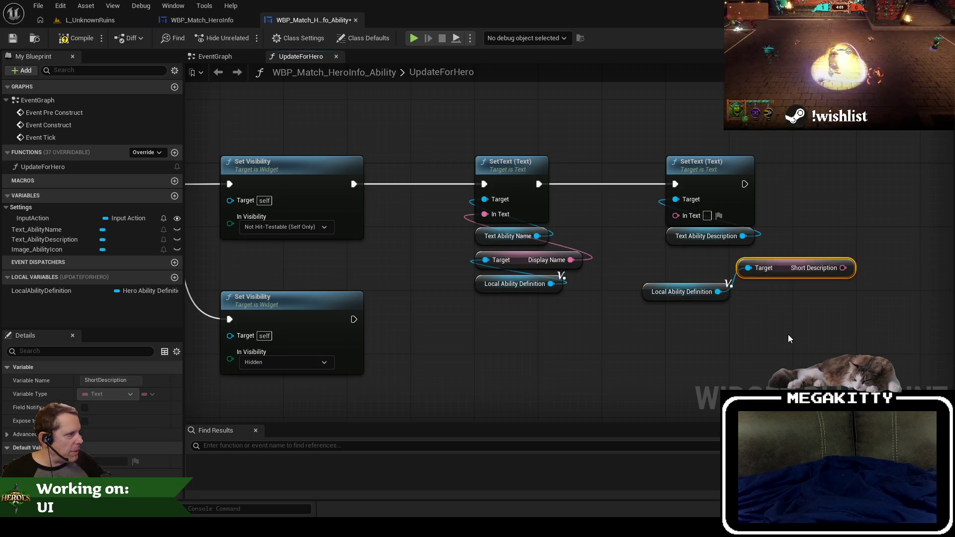
left_click_drag(843, 268, 677, 215)
left_click_drag(780, 269, 708, 261)
left_click_drag(680, 296, 704, 288)
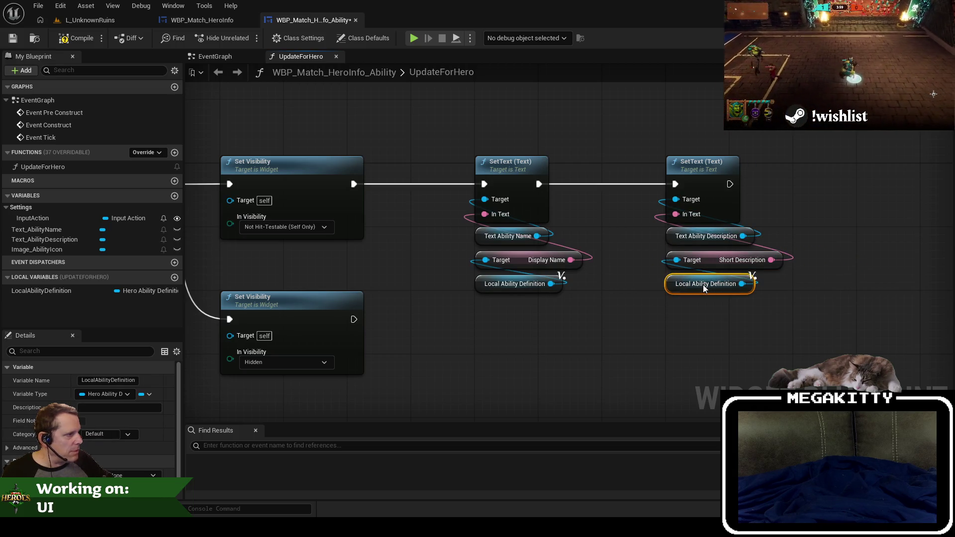
After checking the Spear Turret asset, replace Short Description with Description and save the blueprint.
left_click(111, 20)
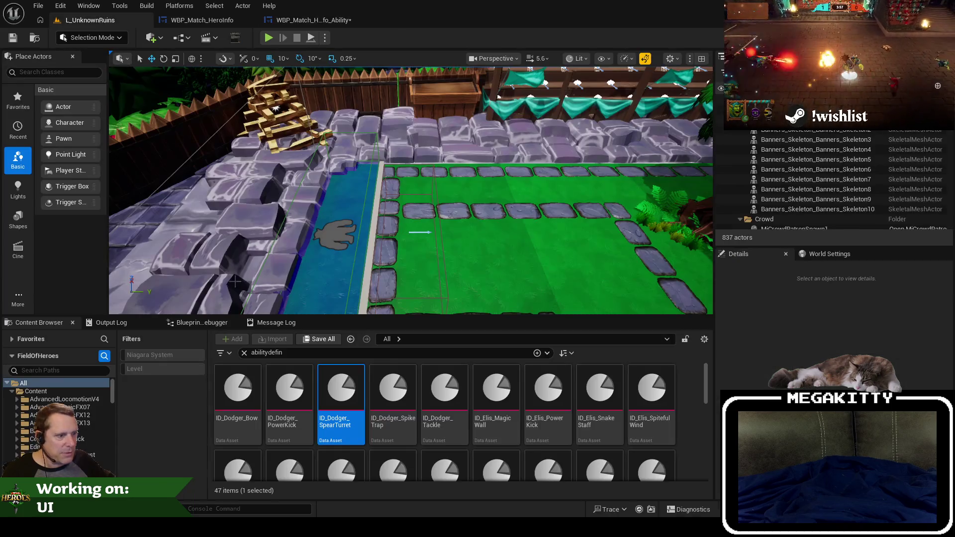
double_click(334, 379)
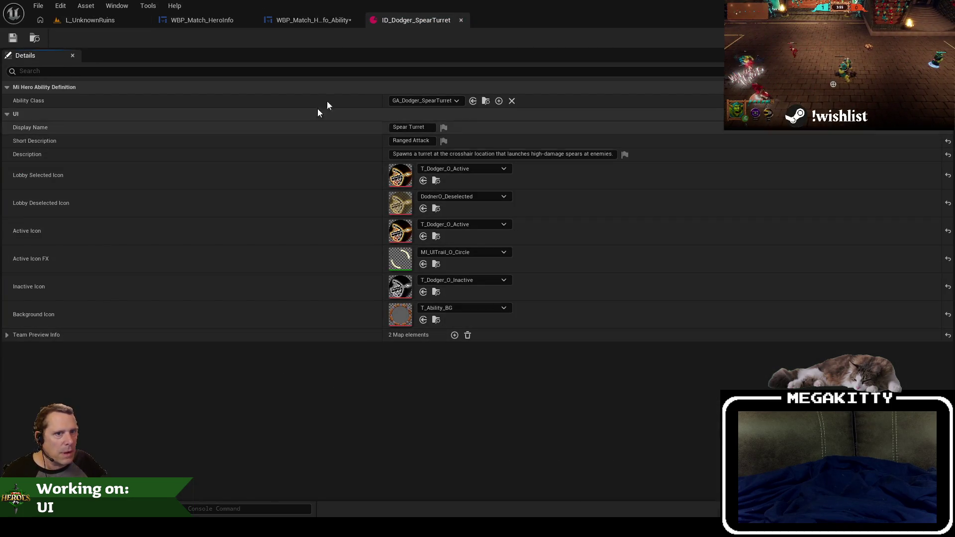
left_click(460, 21)
left_click(725, 259)
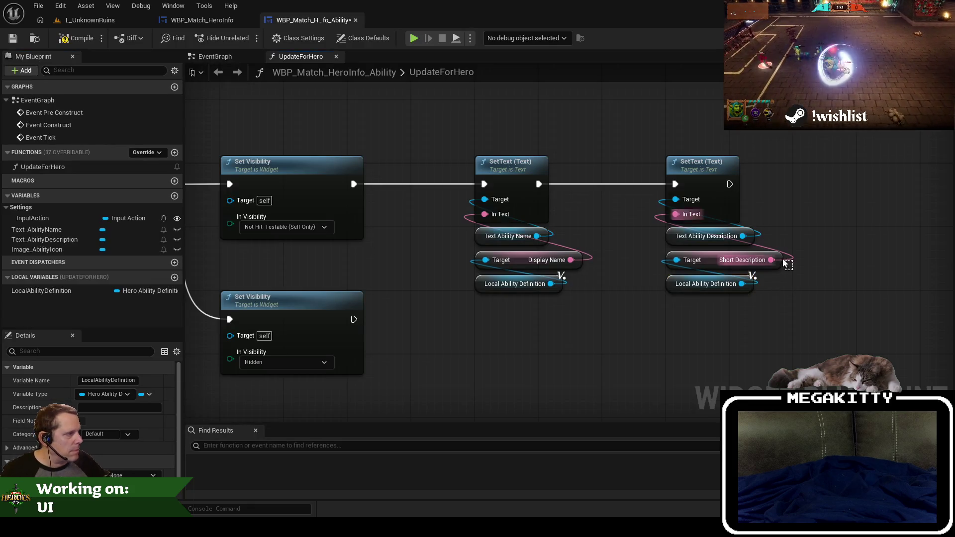
key("Delete")
mouse_move(742, 283)
left_mouse_down()
mouse_move(765, 278)
mouse_move(754, 269)
left_mouse_up()
type("get descript")
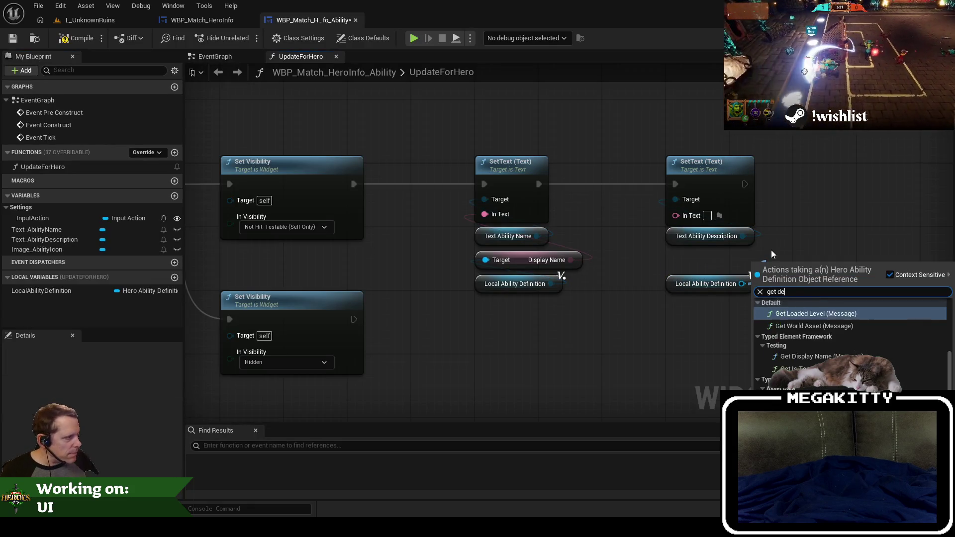
left_click(796, 322)
mouse_move(848, 268)
left_mouse_down()
mouse_move(751, 262)
mouse_move(688, 215)
left_mouse_up()
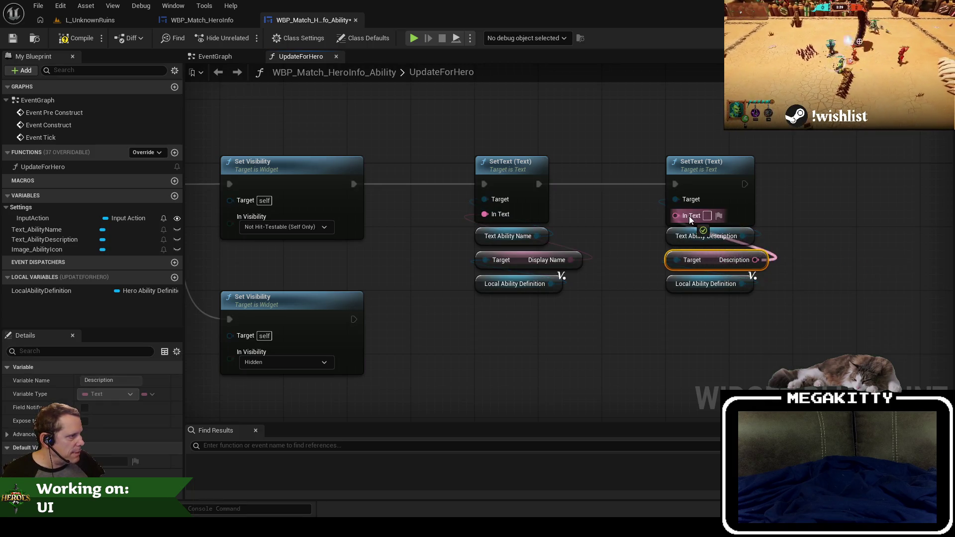
scroll(524, 297, "down", 5)
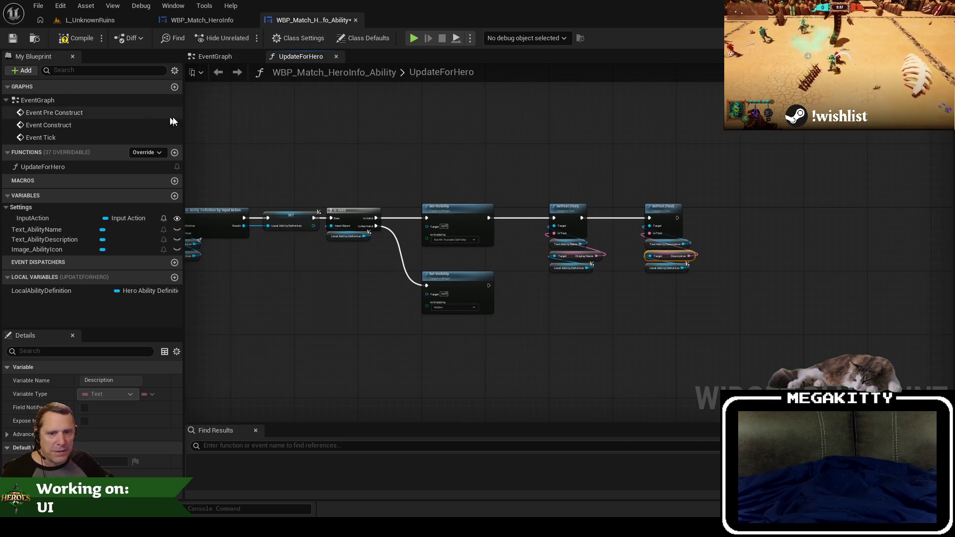
left_click(13, 38)
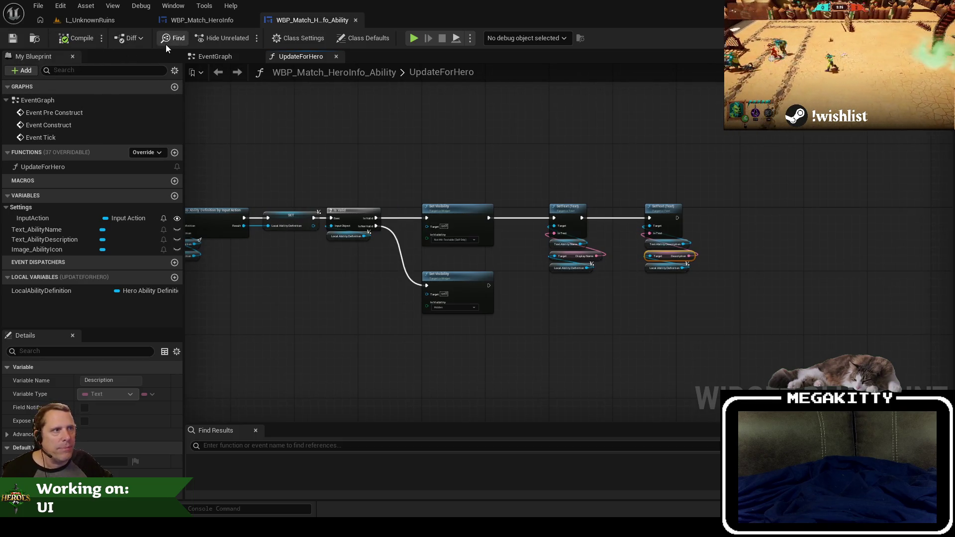
Delete the Weapon, Dash, Offense and Defense sections from HeroInfo's UpdateForHero graph.
left_click(194, 21)
scroll(300, 197, "down", 6)
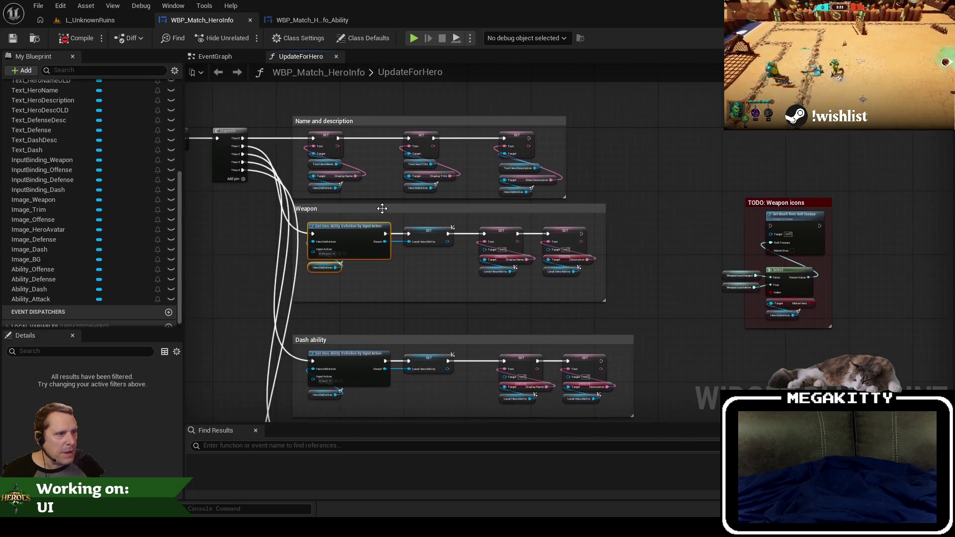
scroll(299, 195, "up", 5)
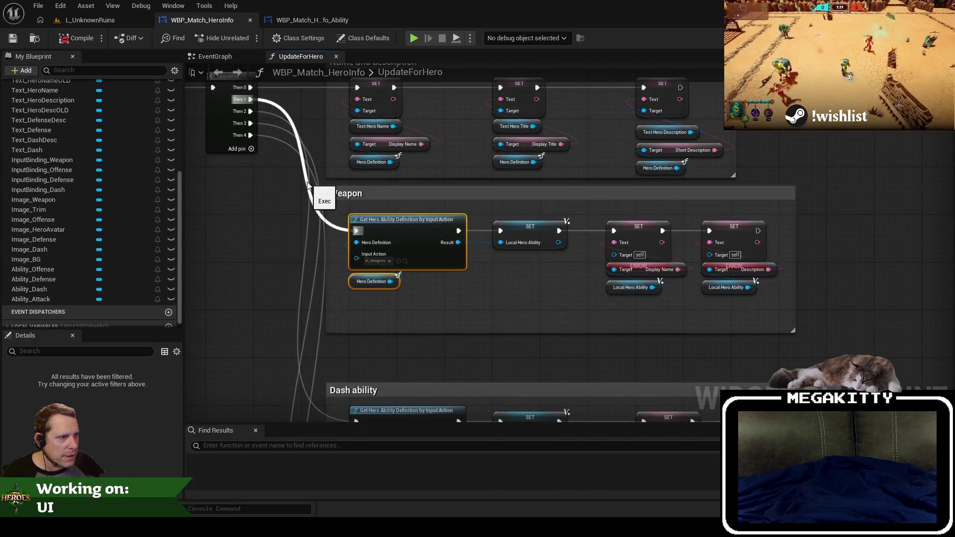
scroll(304, 182, "down", 5)
mouse_move(503, 372)
left_mouse_down()
mouse_move(499, 335)
mouse_move(423, 285)
mouse_move(291, 145)
left_mouse_up()
key("Delete")
scroll(297, 136, "up", 5)
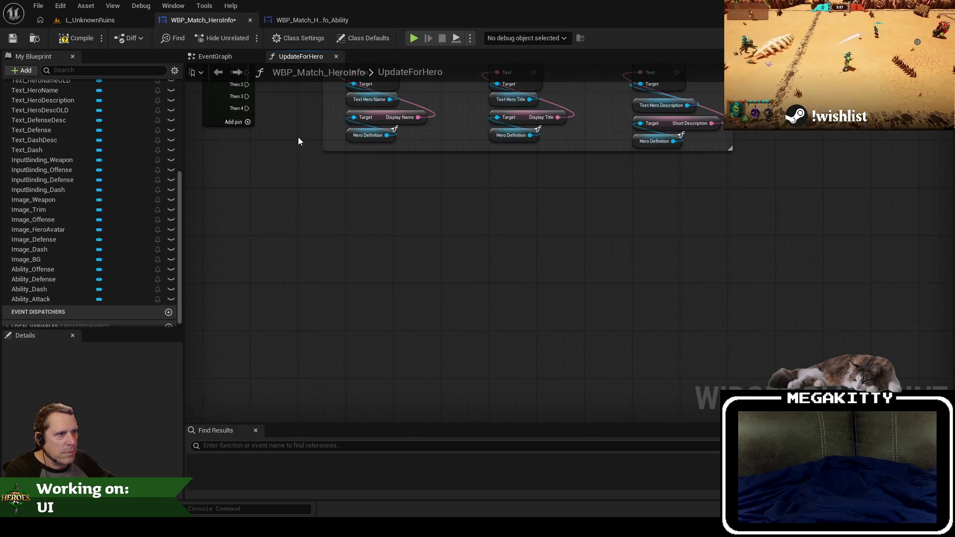
Remove the Sequence node, wire UpdateForHero straight to the first SET, and shift the name section left.
right_click(254, 209)
left_click(288, 252)
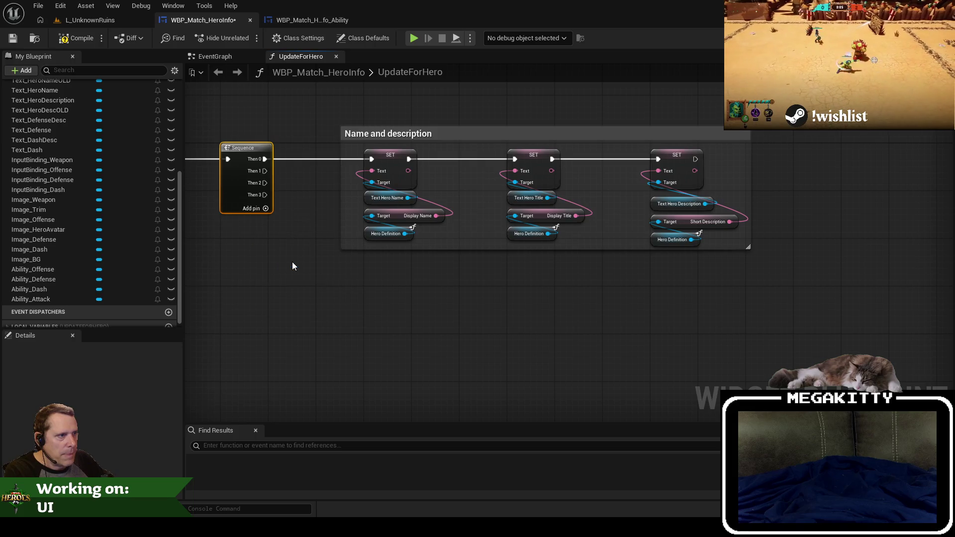
left_click_drag(290, 241, 348, 270)
key("Delete")
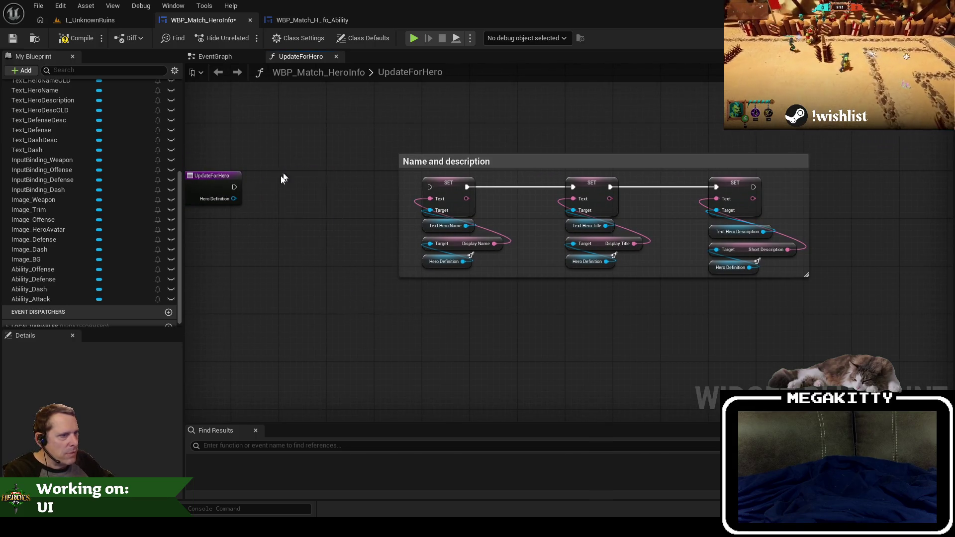
left_click_drag(234, 187, 430, 187)
mouse_move(792, 336)
left_mouse_down()
mouse_move(459, 176)
mouse_move(443, 188)
mouse_move(307, 188)
left_mouse_up()
left_click(250, 234)
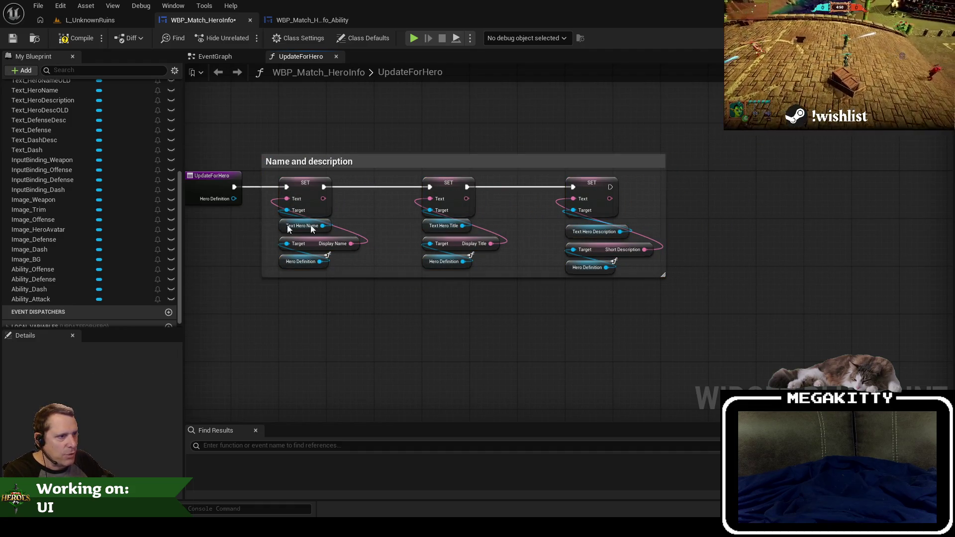
Cut the TODO: Weapon icons comment together with its nodes.
scroll(439, 204, "down", 5)
left_click_drag(510, 202, 599, 273)
scroll(599, 267, "up", 5)
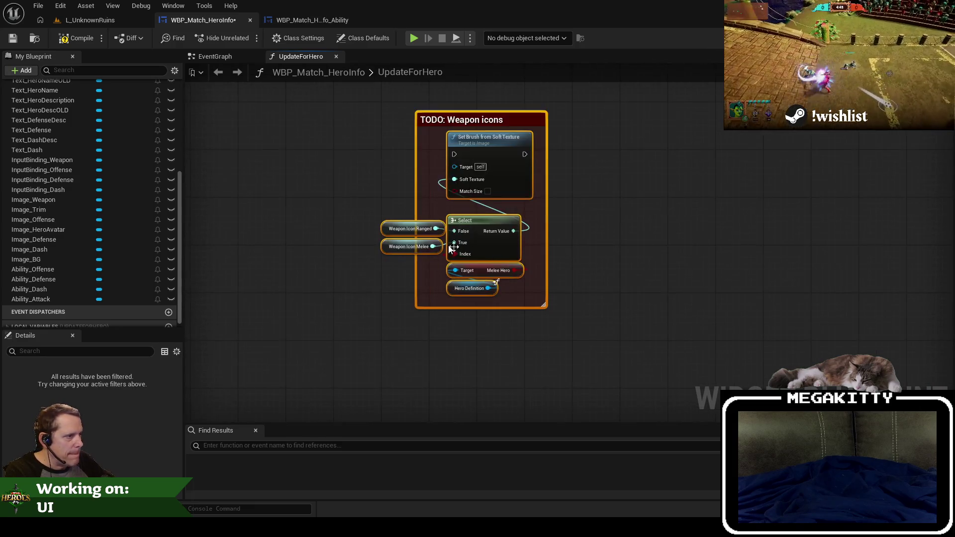
mouse_move(294, 187)
left_mouse_down()
mouse_move(498, 254)
mouse_move(292, 124)
left_mouse_up()
scroll(549, 272, "down", 3)
scroll(575, 258, "up", 3)
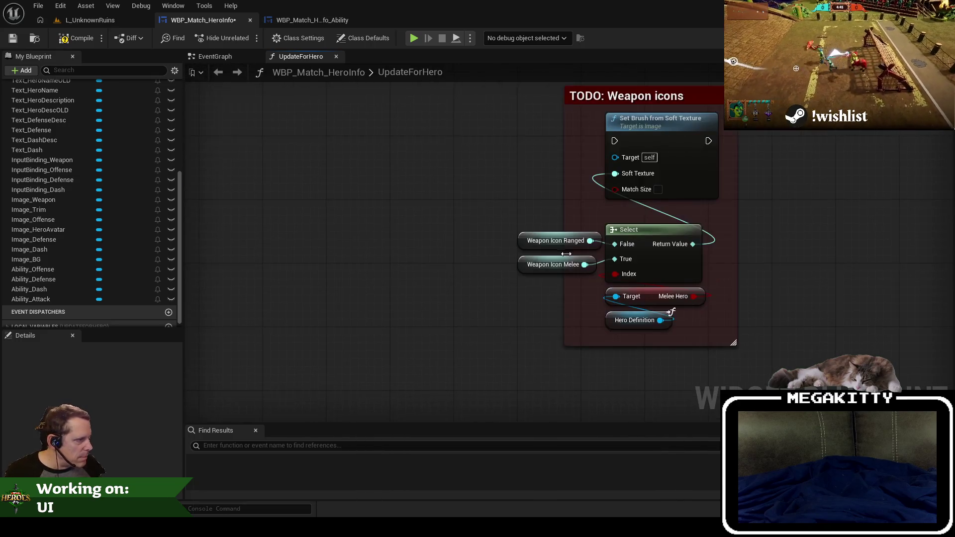
left_click_drag(513, 193, 484, 235)
scroll(484, 240, "down", 2)
mouse_move(438, 117)
left_mouse_down()
mouse_move(601, 243)
mouse_move(714, 379)
left_mouse_up()
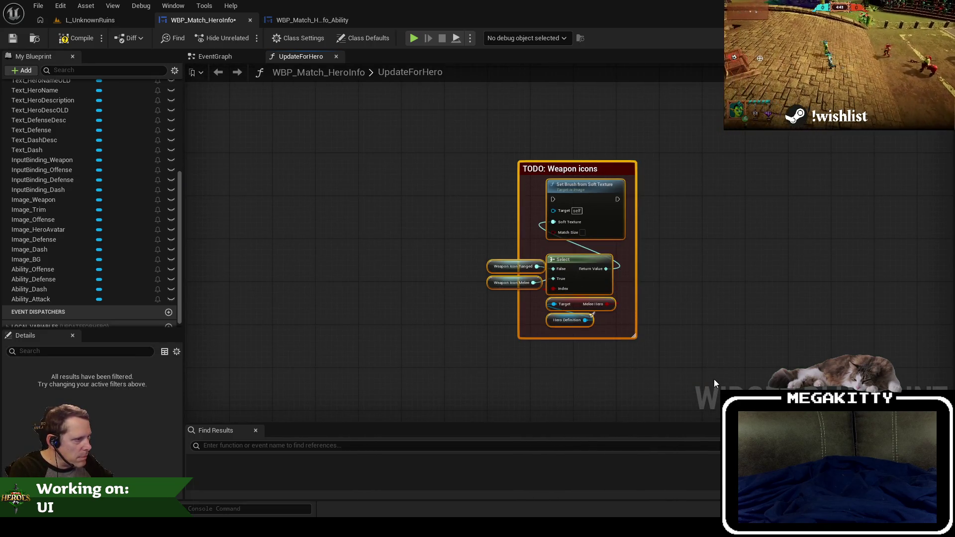
key("Delete")
Paste the weapon-icons comment beneath the Name and description section and enlarge that box.
left_click_drag(356, 223, 667, 326)
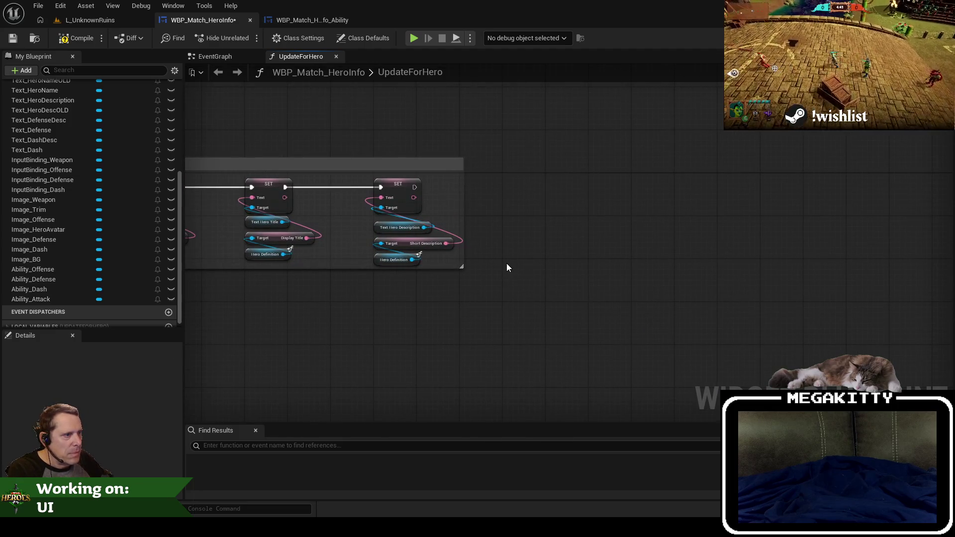
key("ctrl+v")
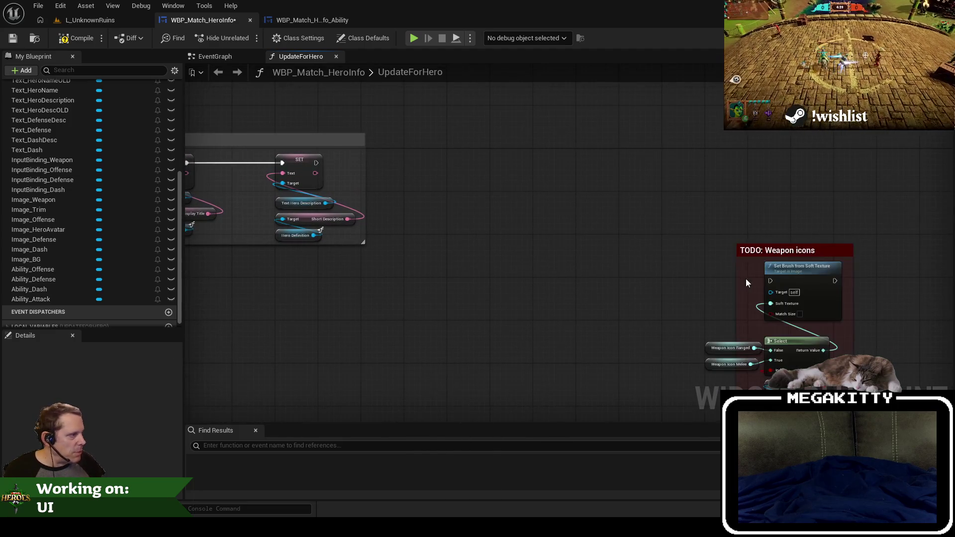
scroll(736, 283, "down", 3)
mouse_move(661, 205)
left_mouse_down()
mouse_move(449, 244)
mouse_move(306, 249)
left_mouse_up()
scroll(452, 202, "up", 3)
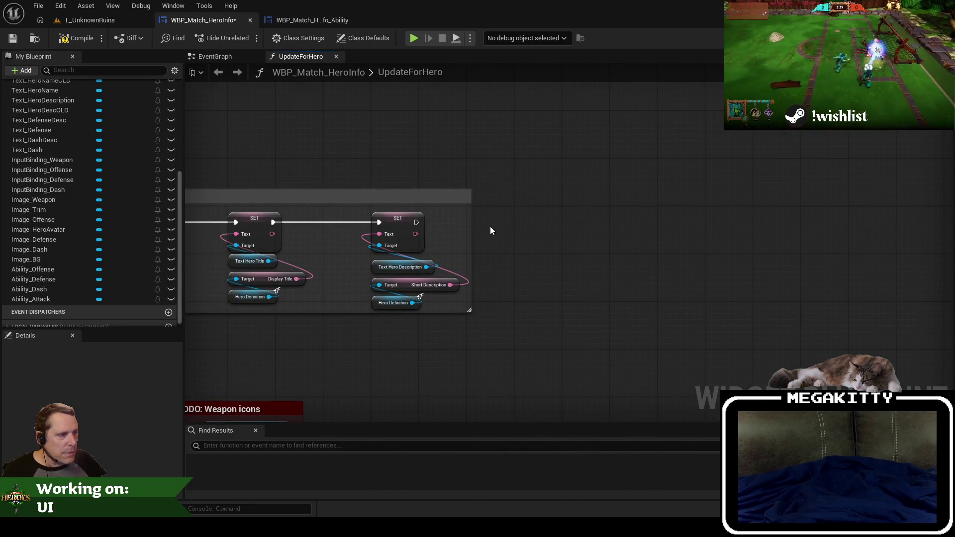
left_click_drag(468, 310, 468, 324)
mouse_move(383, 318)
left_mouse_down()
mouse_move(617, 300)
mouse_move(620, 316)
mouse_move(623, 271)
mouse_move(527, 253)
left_mouse_up()
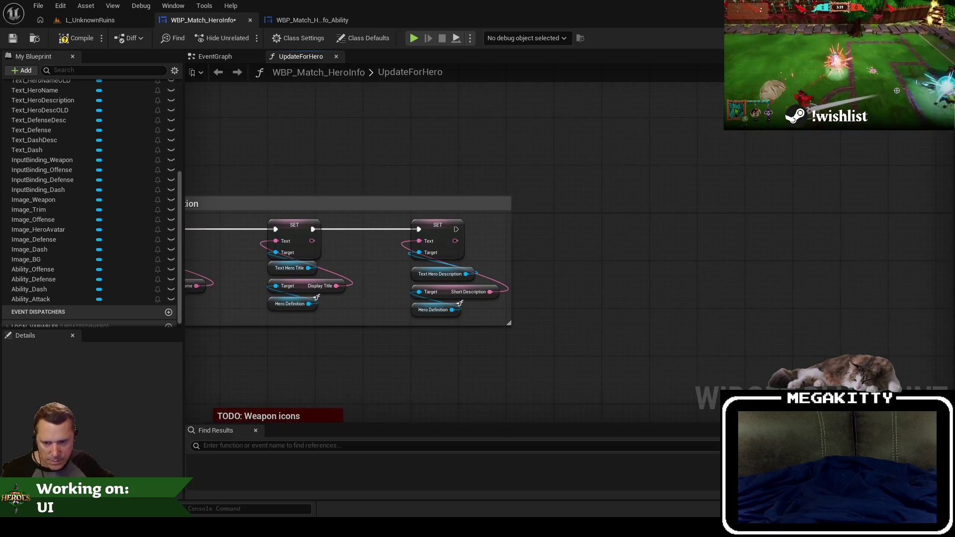
scroll(650, 238, "down", 1)
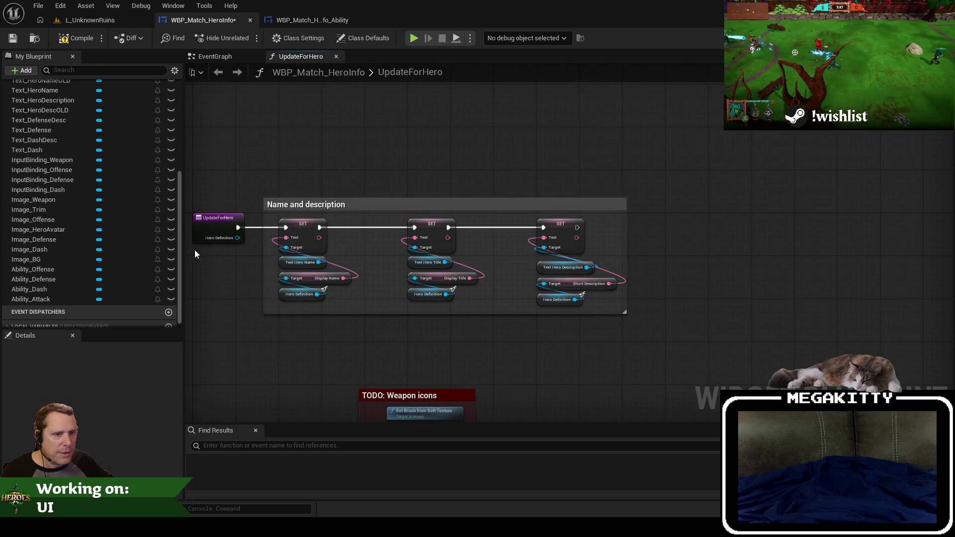
left_click(912, 38)
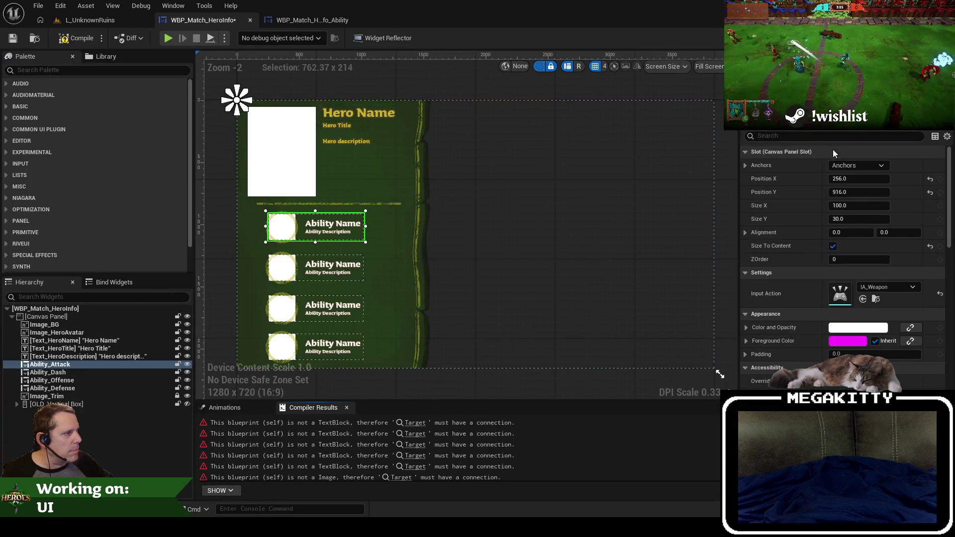
Add an Update for Hero call on Ability Attack, chained after the last SET node.
left_click(940, 38)
right_click(557, 294)
type("get ability st")
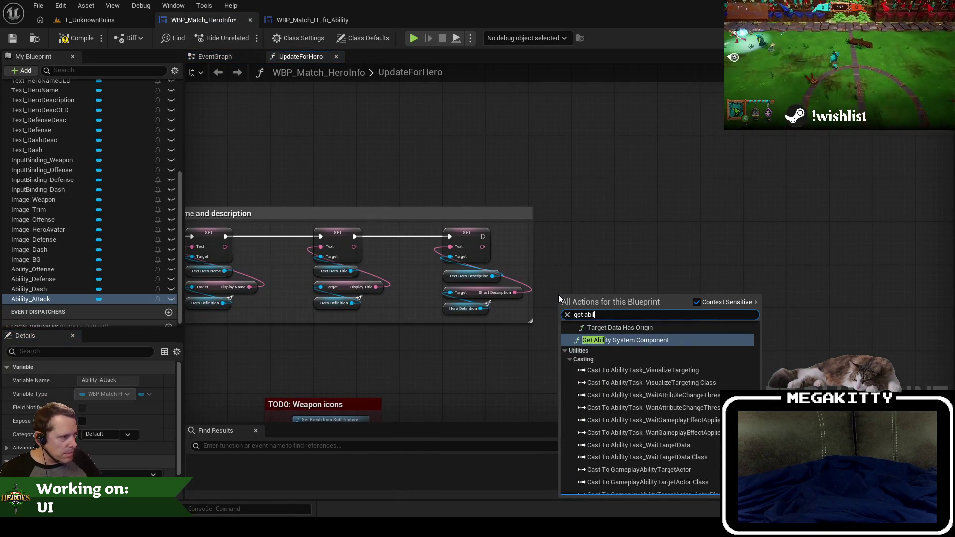
key("Escape")
scroll(548, 282, "up", 2)
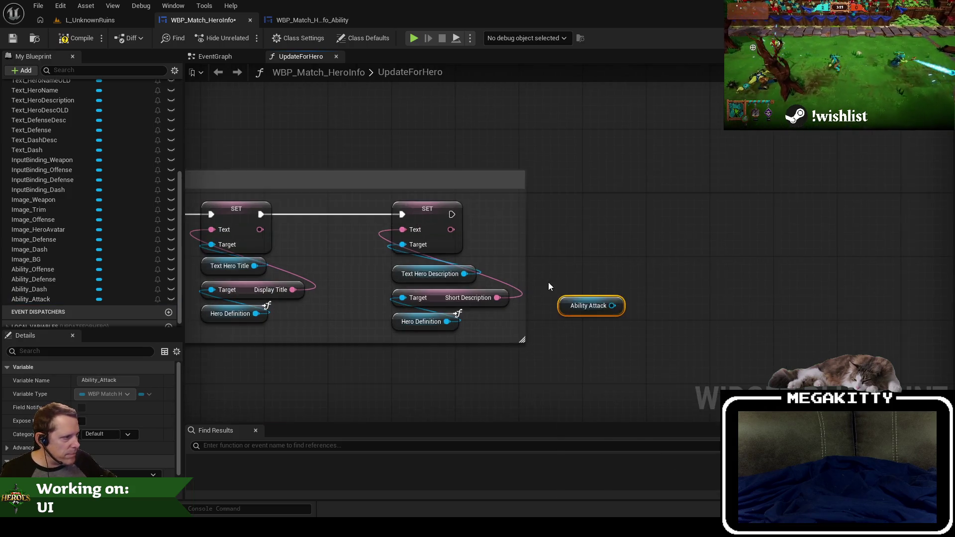
left_click_drag(616, 305, 575, 216)
type("update f")
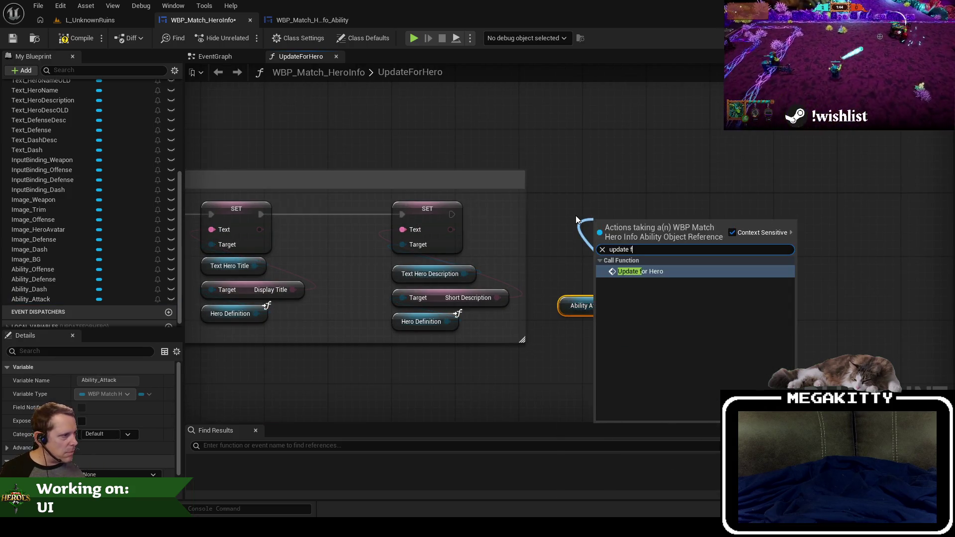
key("Return")
mouse_move(628, 229)
left_mouse_down()
mouse_move(620, 198)
mouse_move(556, 215)
mouse_move(453, 214)
left_mouse_up()
mouse_move(612, 305)
left_mouse_down()
mouse_move(613, 273)
mouse_move(608, 304)
mouse_move(612, 274)
mouse_move(568, 278)
mouse_move(600, 299)
left_mouse_up()
Wire a Hero Definition getter into Update for Hero and add an Ability Dash target.
type("get hero")
key("Return")
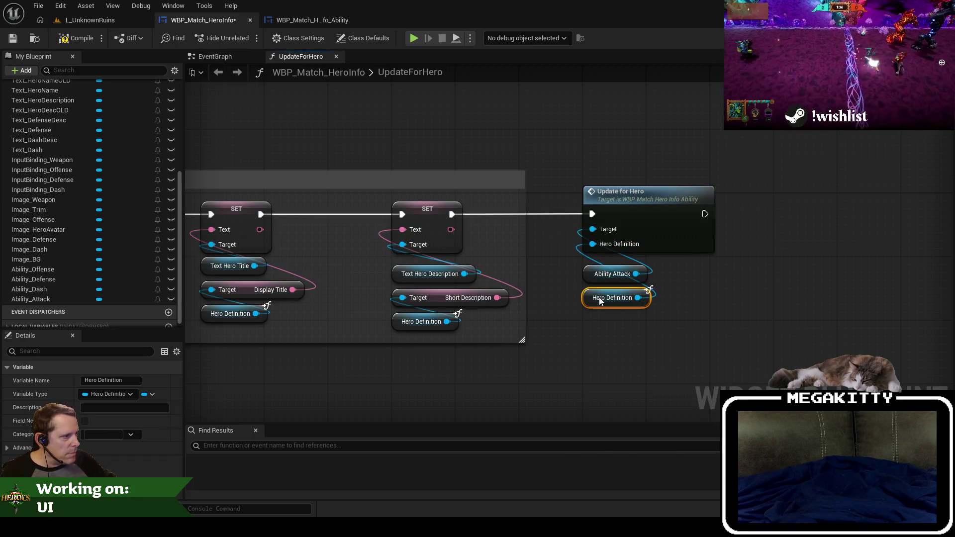
mouse_move(718, 320)
left_mouse_down()
mouse_move(586, 261)
mouse_move(607, 266)
left_mouse_up()
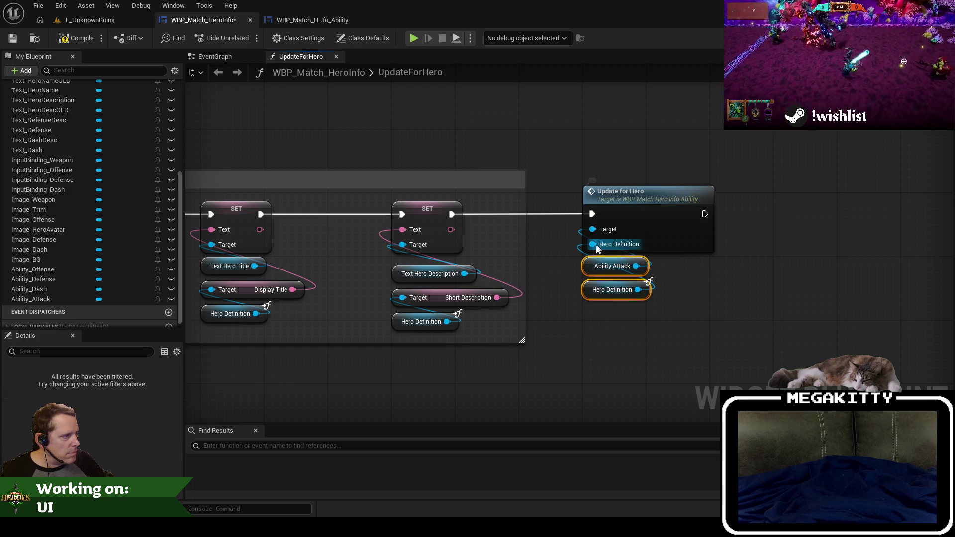
mouse_move(593, 229)
left_mouse_down()
mouse_move(548, 279)
mouse_move(582, 323)
left_mouse_up()
type("get ability")
key("Return")
left_click_drag(605, 290, 604, 377)
left_click_drag(592, 323, 607, 298)
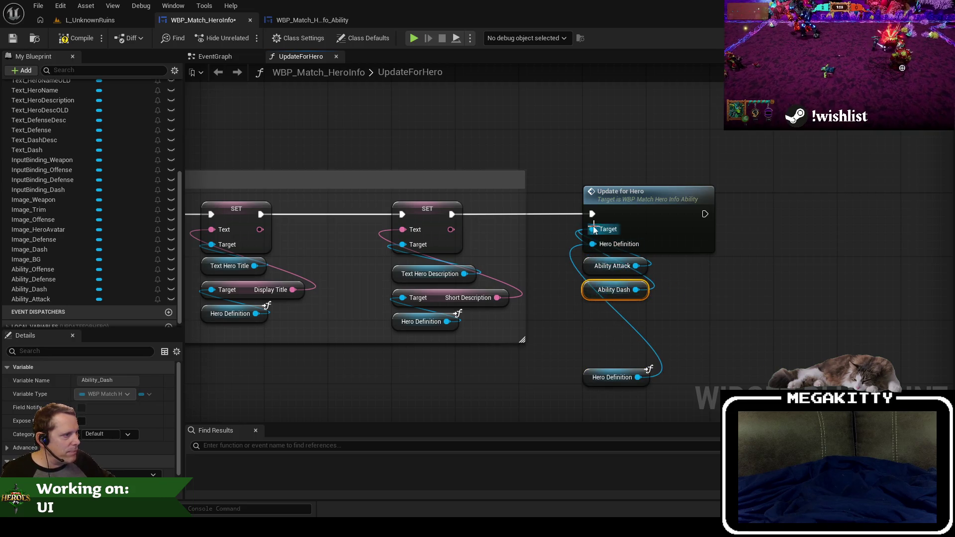
Add Ability Offense and Ability Defense getters as further Update for Hero targets.
mouse_move(593, 228)
left_mouse_down()
mouse_move(522, 288)
mouse_move(594, 316)
left_mouse_up()
type("get ability_o")
key("Return")
mouse_move(593, 229)
left_mouse_down()
mouse_move(547, 309)
mouse_move(590, 339)
left_mouse_up()
type("get")
key("Up")
key("Return")
left_click_drag(593, 377, 594, 361)
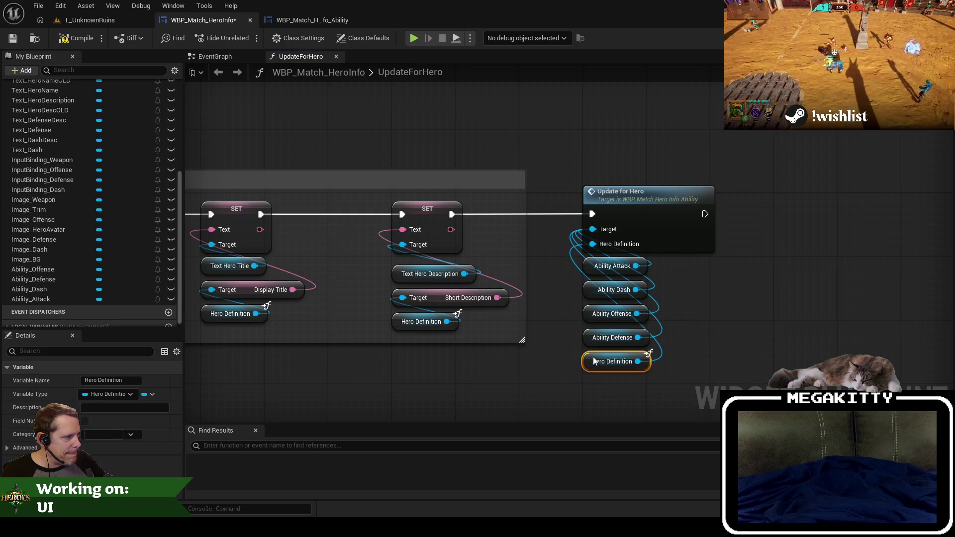
left_click(573, 359)
Rename the Name and description comment to 'Hero name and description'.
scroll(560, 363, "down", 4)
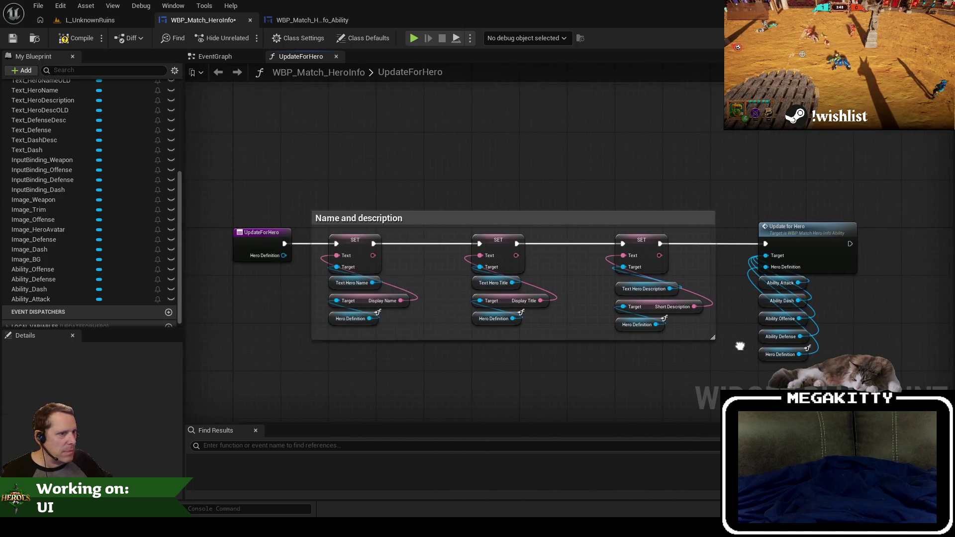
scroll(496, 343, "up", 2)
left_click_drag(494, 303, 714, 285)
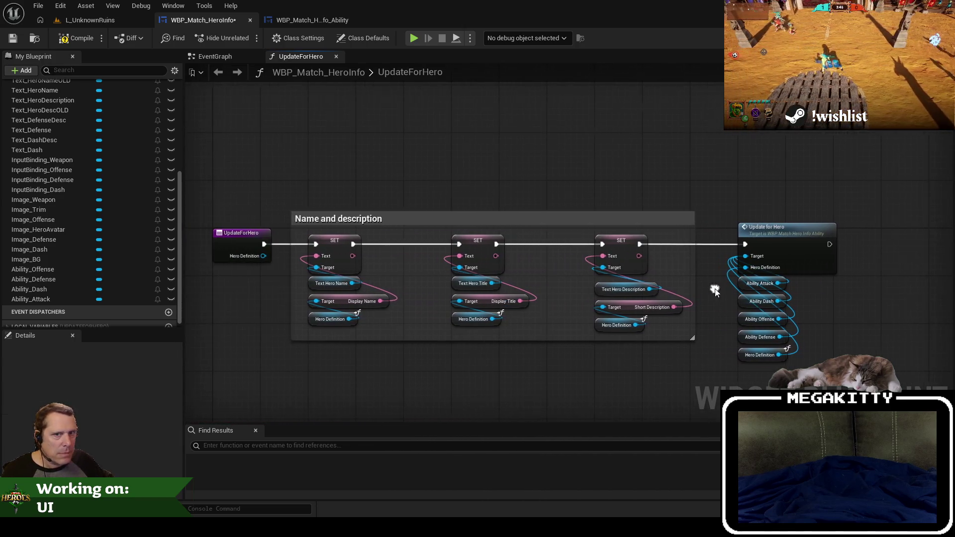
double_click(319, 221)
key("Home")
type("Her")
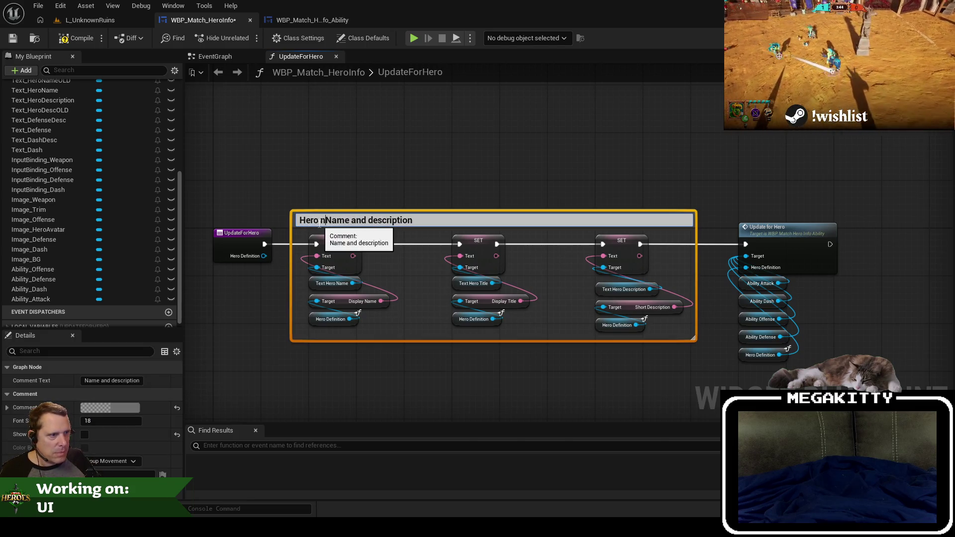
key("Delete")
key("Return")
Wrap the Update for Hero call and its getters in a comment titled 'Hero abilities'.
mouse_move(734, 188)
left_mouse_down()
mouse_move(437, 181)
mouse_move(522, 296)
left_mouse_up()
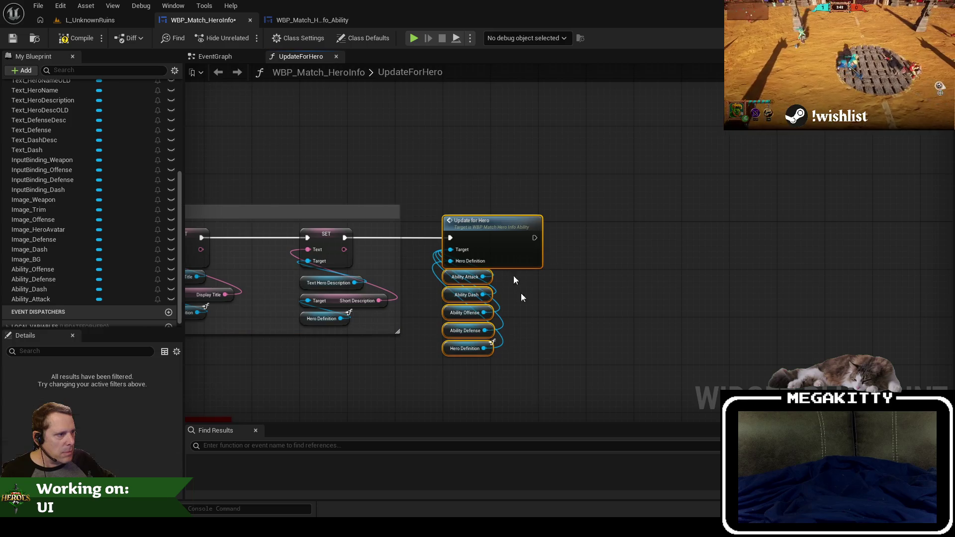
left_click_drag(485, 222, 532, 221)
left_click_drag(441, 188, 652, 358)
type("cAbi")
type("s")
key("Return")
left_click(505, 323)
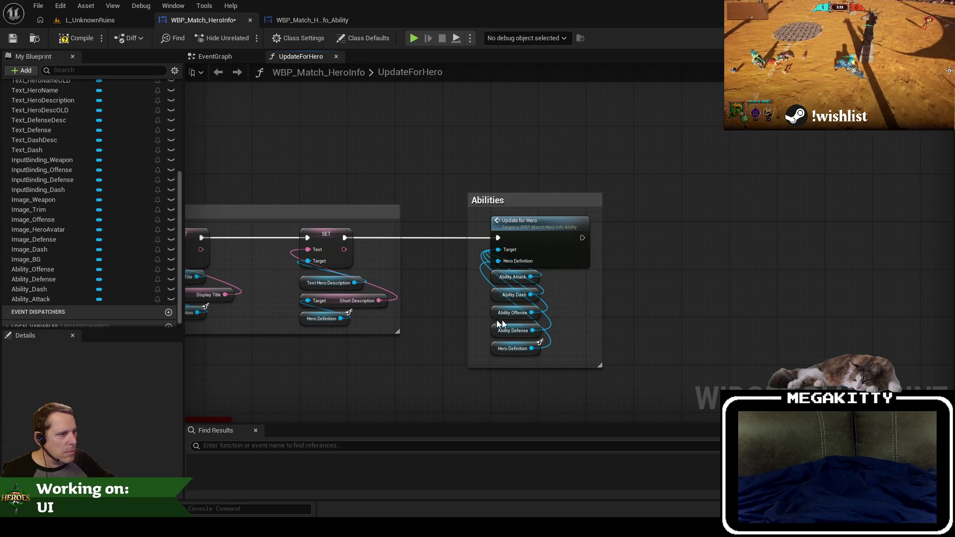
left_click_drag(468, 320, 430, 321)
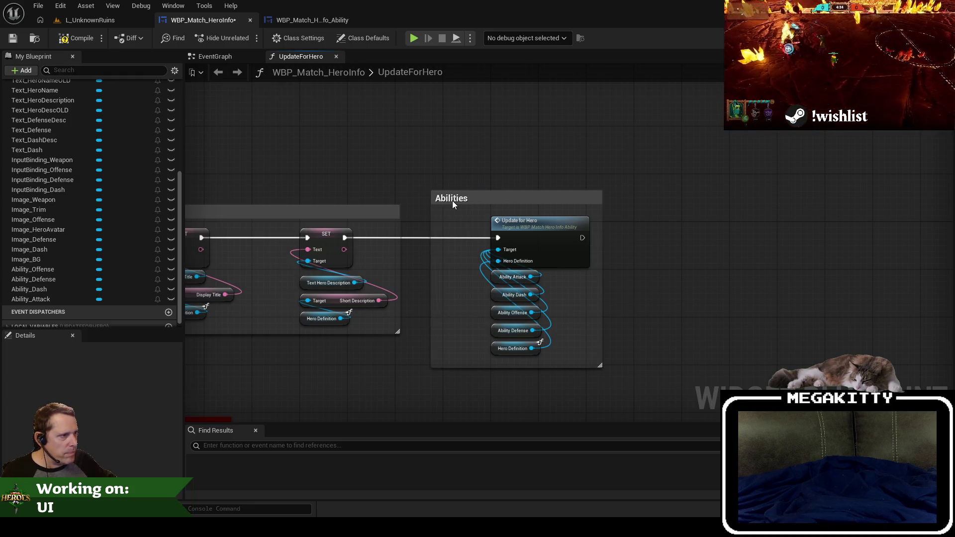
double_click(453, 200)
type("H")
type("s")
key("Return")
Resize the two comment boxes and move the Hero abilities group closer to the others.
mouse_move(219, 198)
left_mouse_down()
mouse_move(401, 191)
mouse_move(412, 181)
left_mouse_up()
left_click_drag(482, 324, 479, 355)
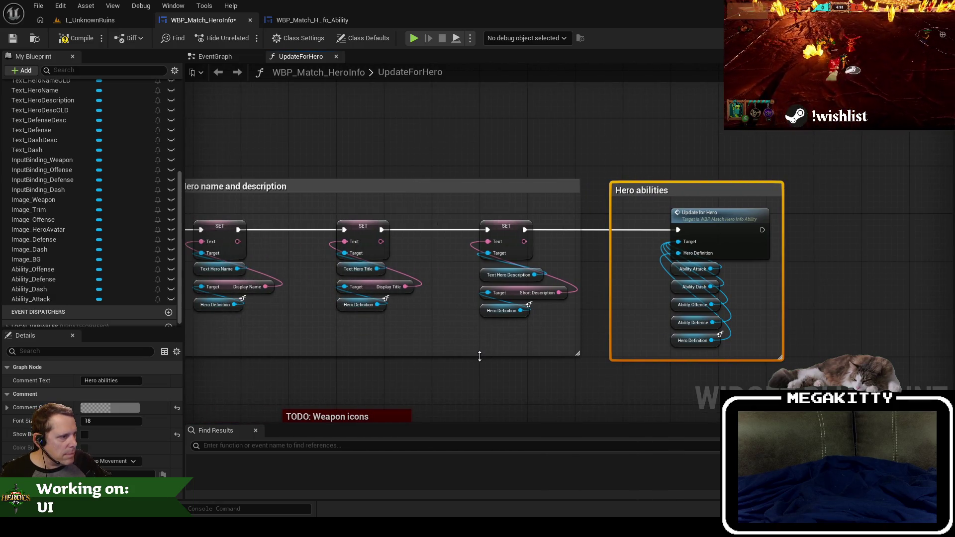
left_click(624, 368)
left_click_drag(626, 360, 628, 355)
scroll(506, 347, "down", 3)
scroll(586, 321, "up", 3)
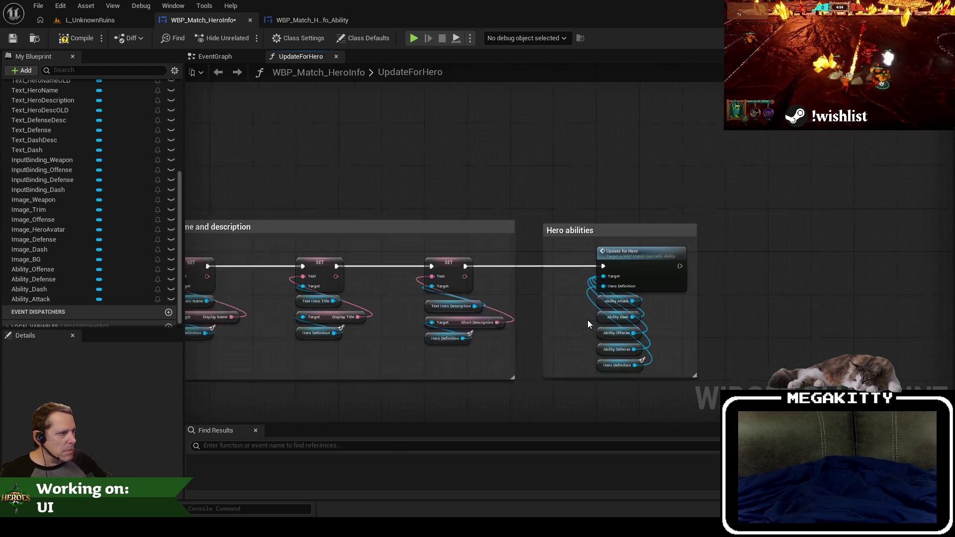
left_click_drag(539, 310, 575, 308)
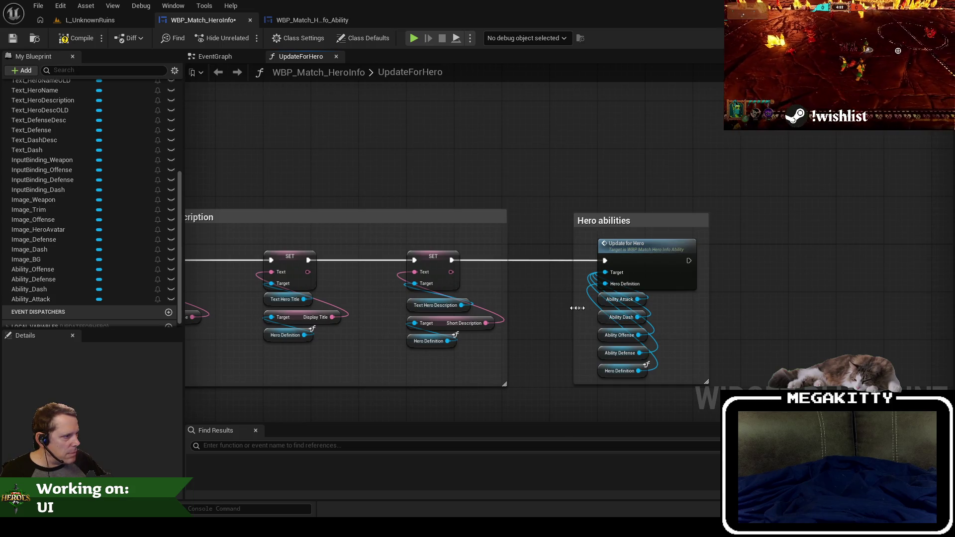
left_click(615, 221)
left_click_drag(637, 247, 589, 246)
left_click(362, 155)
scroll(378, 152, "down", 2)
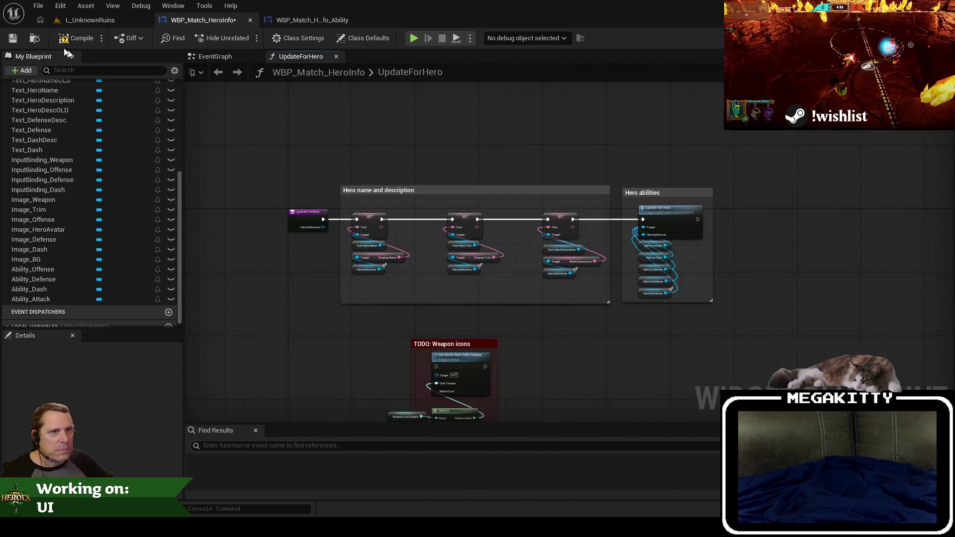
Save the HeroInfo blueprint and show its Designer layout.
left_click(13, 37)
scroll(323, 147, "down", 2)
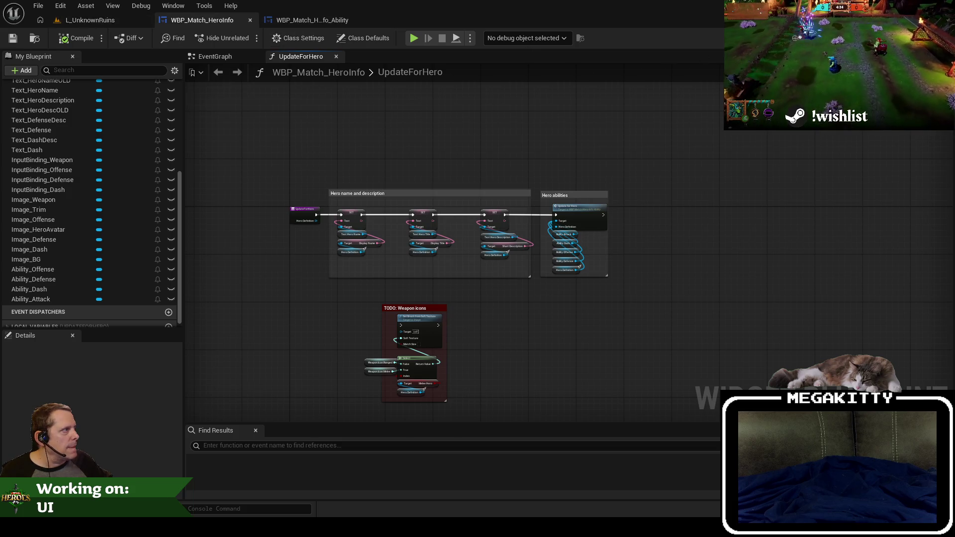
left_click(896, 38)
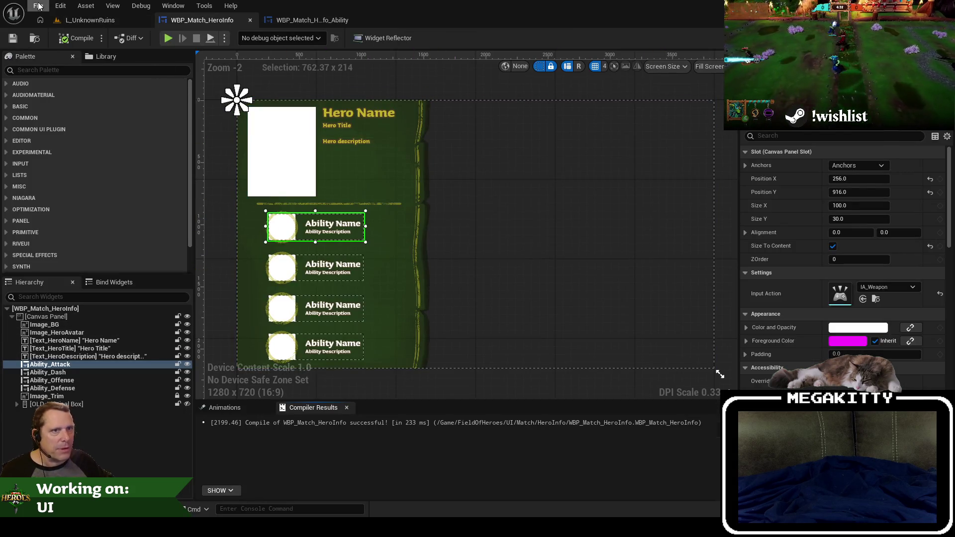
Play L_UnknownRuins in the editor, ready up as Tonday, and show the F1 ability help.
left_click(90, 20)
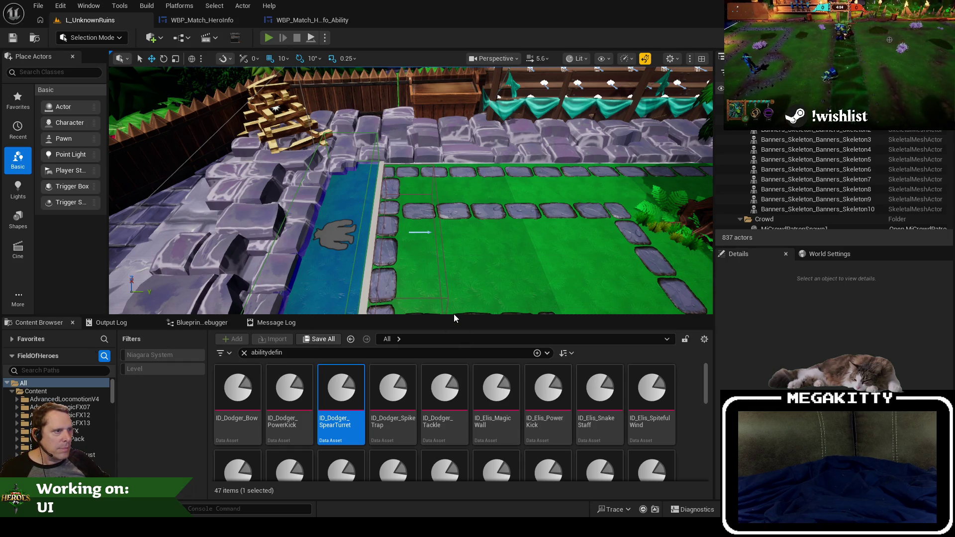
key("alt+p")
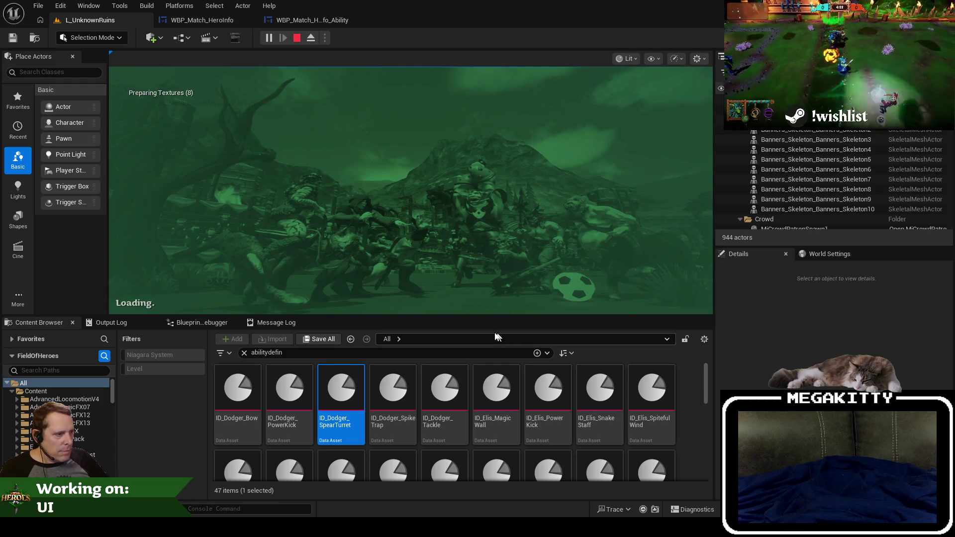
left_click_drag(538, 318, 537, 370)
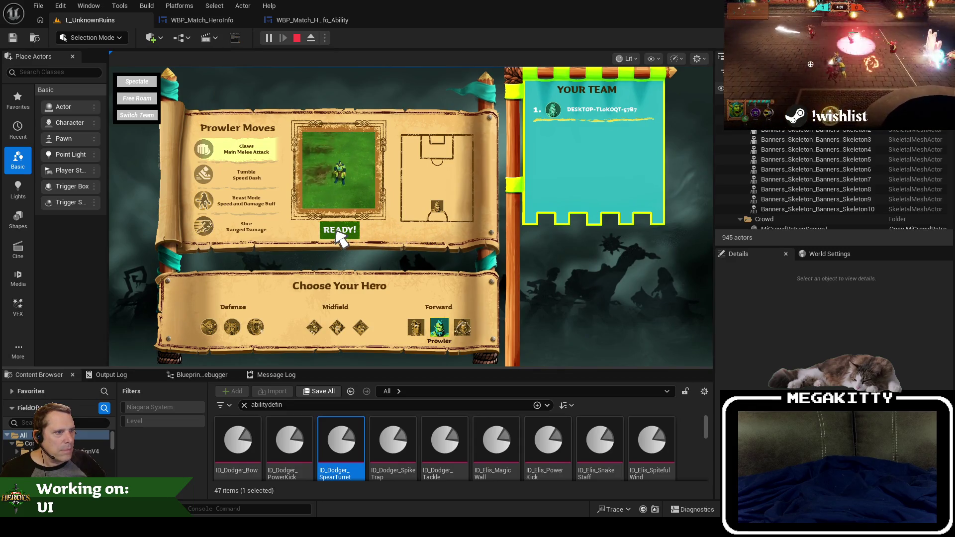
left_click(340, 233)
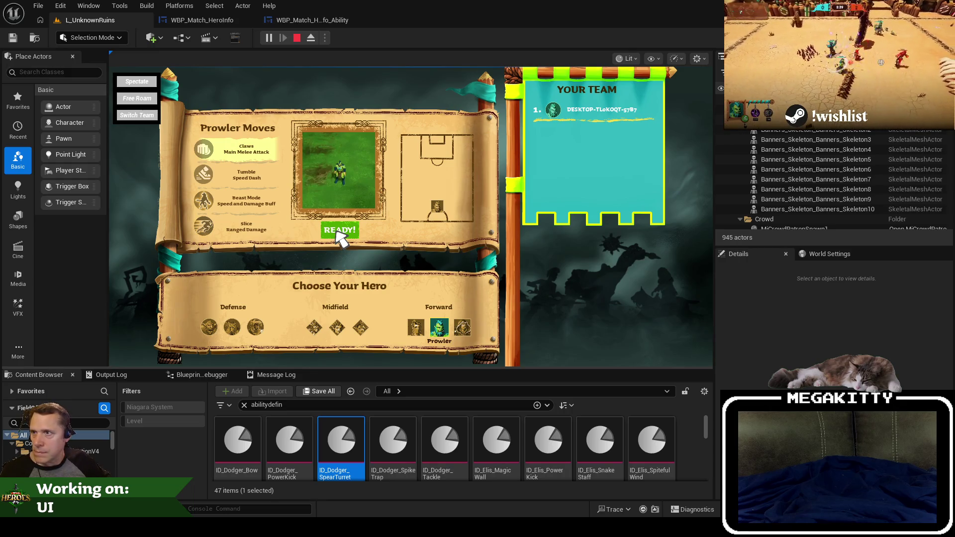
left_click(336, 231)
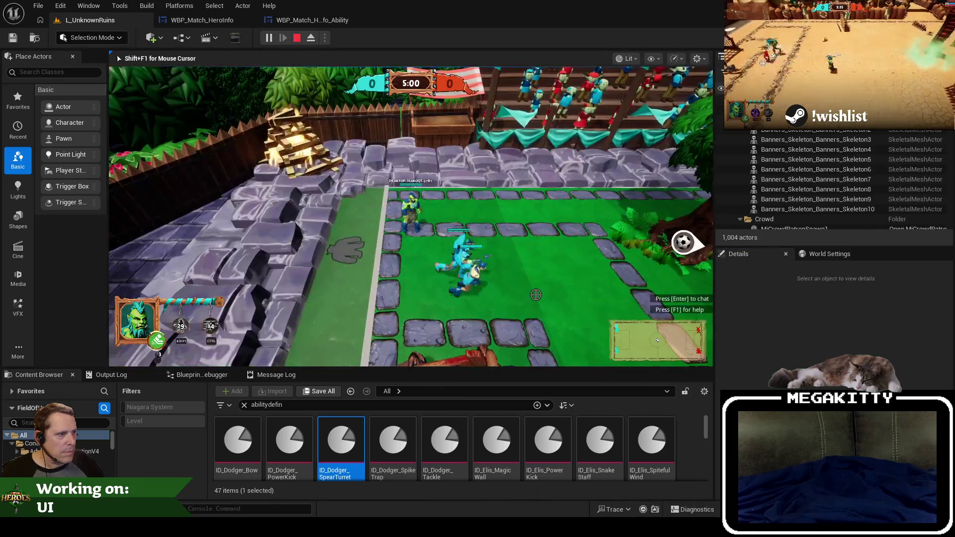
key("F1")
Stop and replay the level, readying up again and opening the F1 help.
key("Escape")
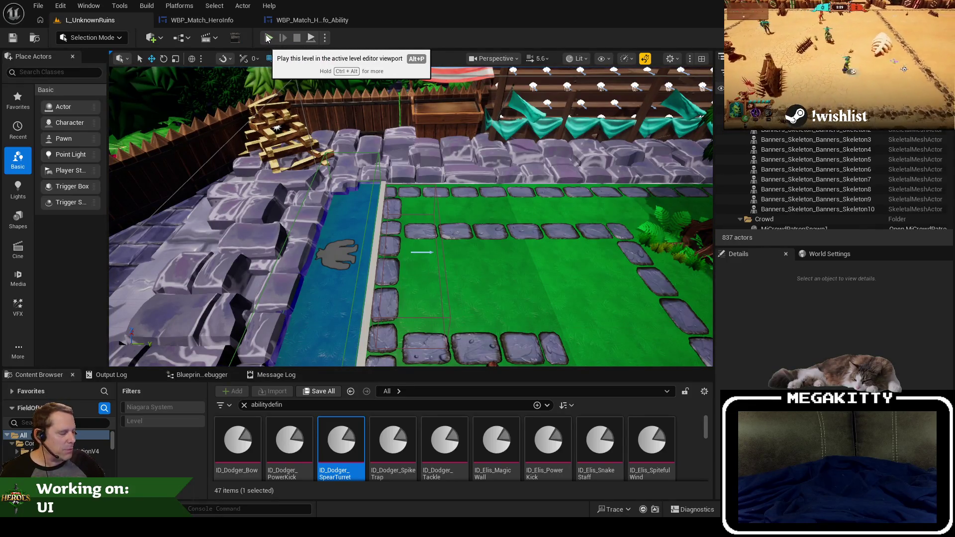
left_click(268, 39)
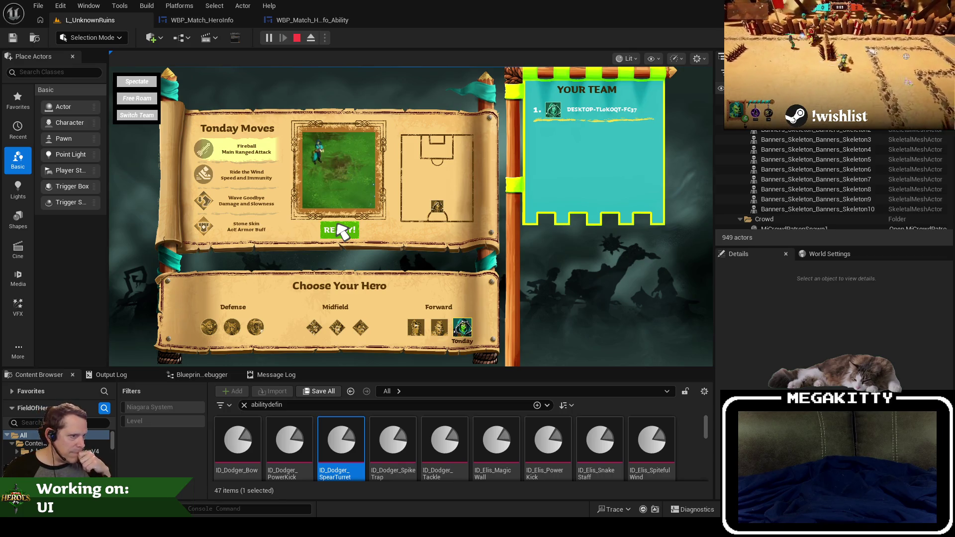
left_click(340, 230)
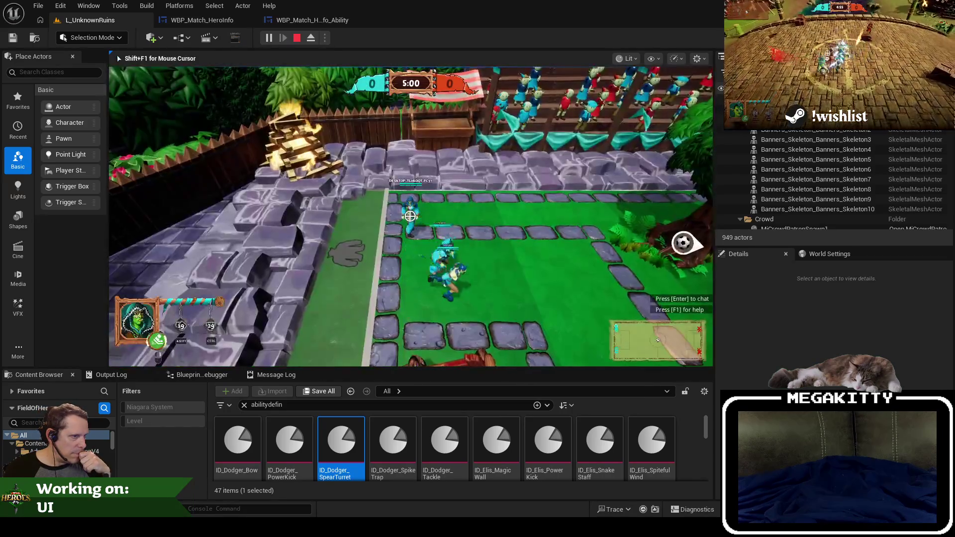
key("F1")
key("F1")
key("F1")
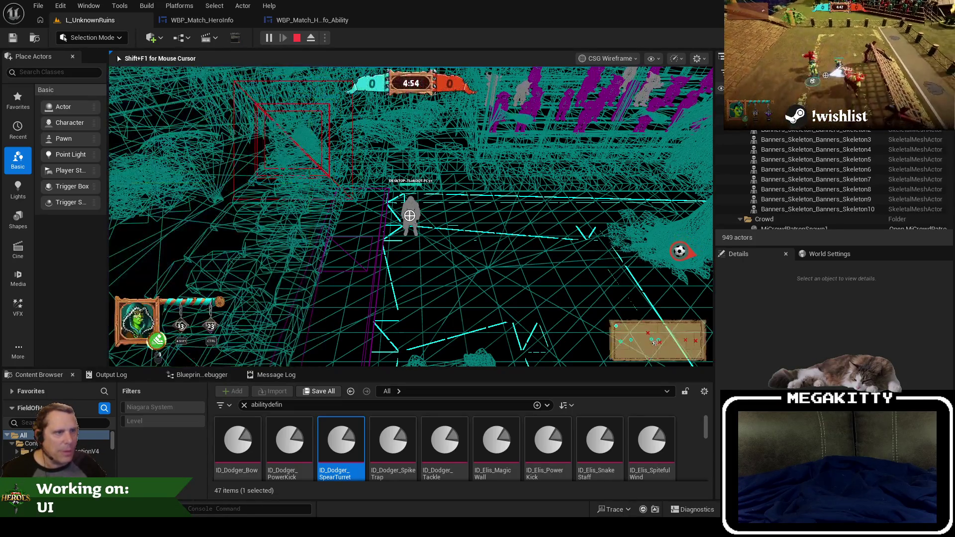
Restart the play session, ready up, and toggle Tonday's F1 ability help panel.
key("Escape")
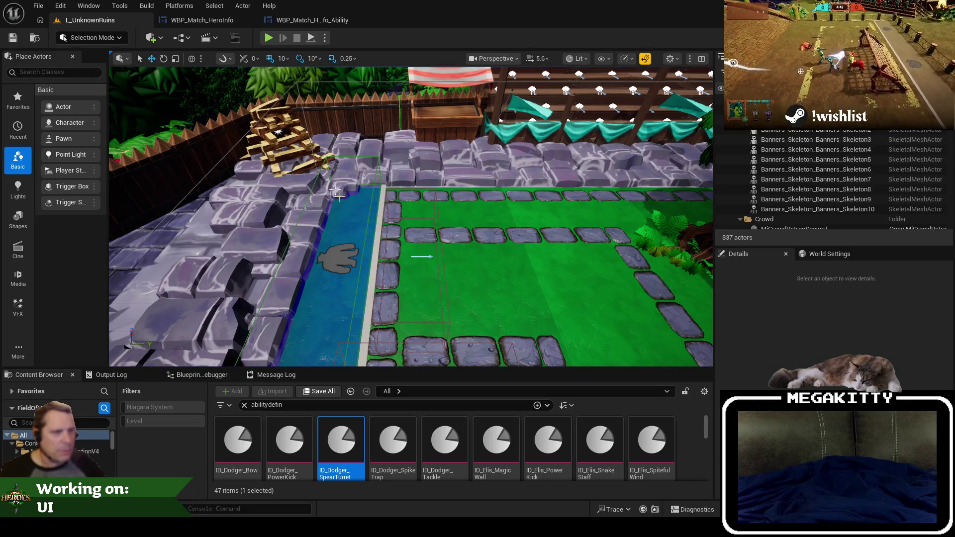
left_click(266, 42)
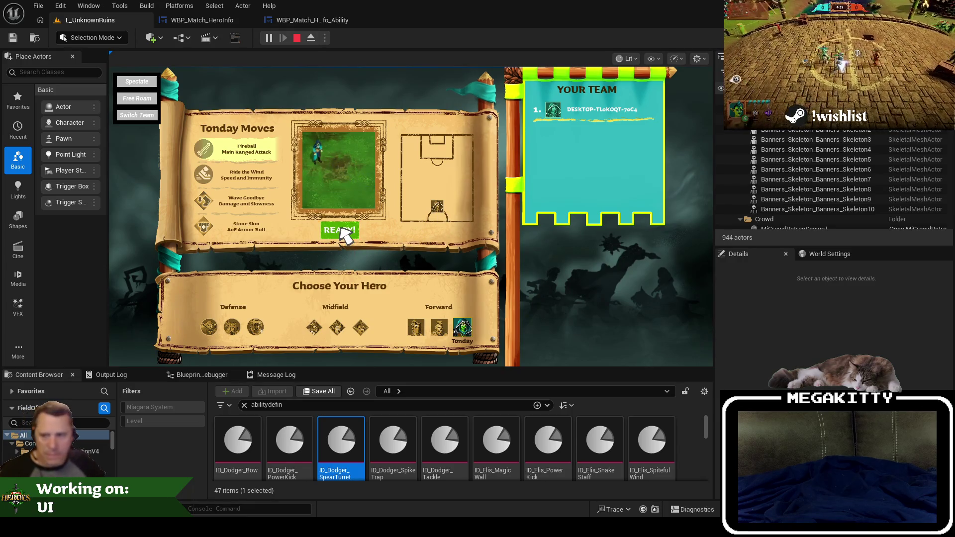
left_click(342, 230)
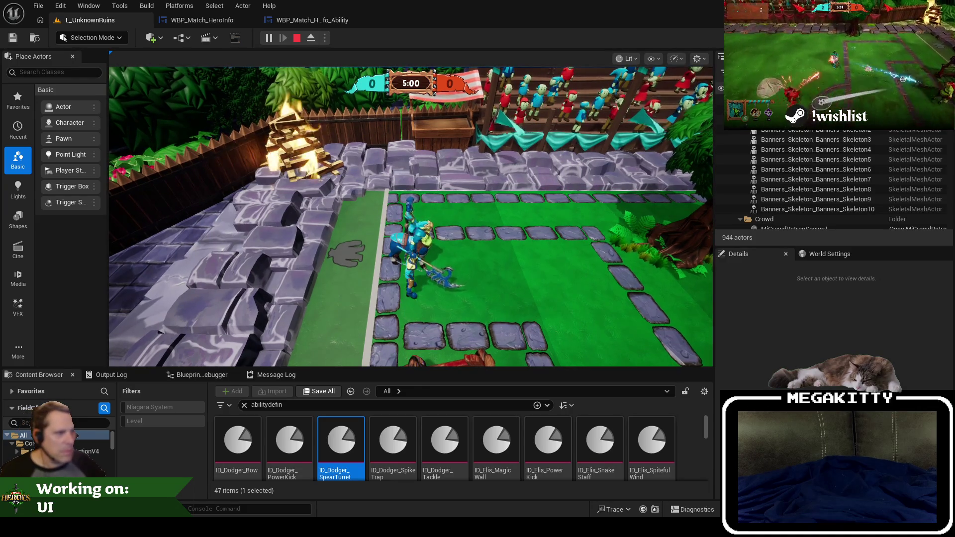
key("F1")
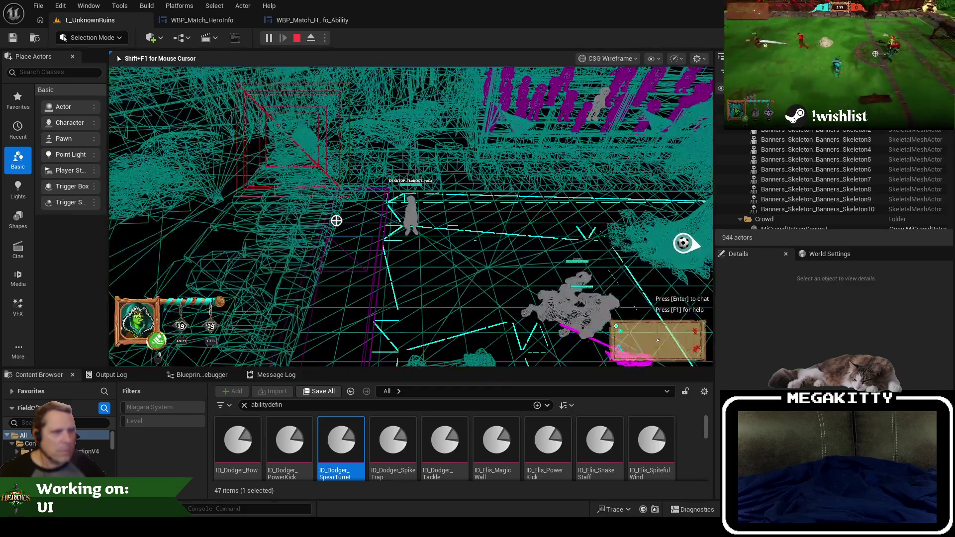
key("F1")
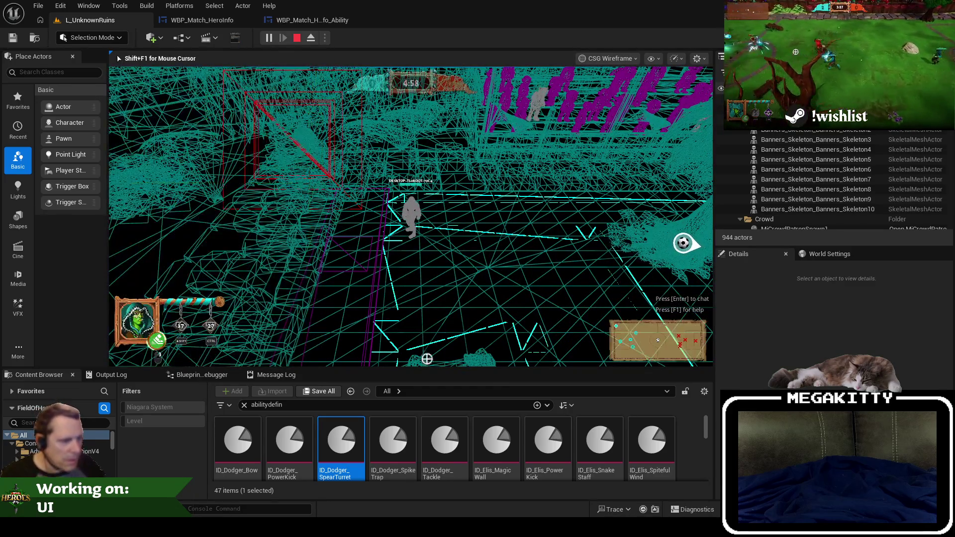
View the help panel fullscreen, then stop play and return to the WBP_Match_HeroInfo designer.
key("F11")
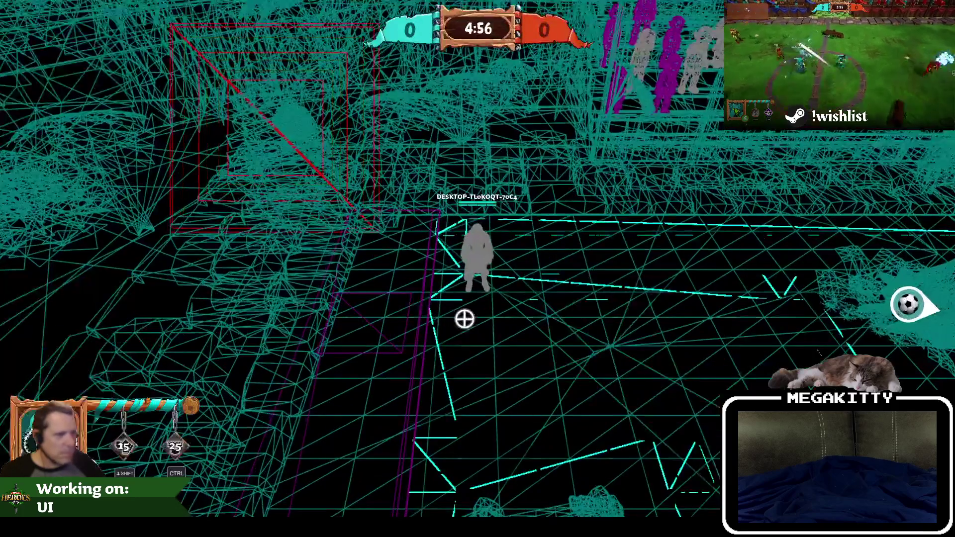
key("F1")
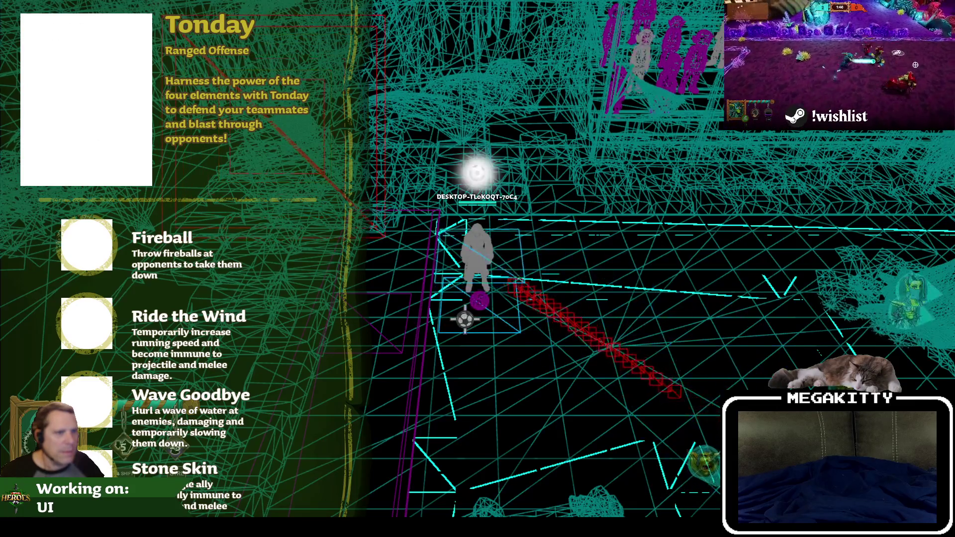
key("Escape")
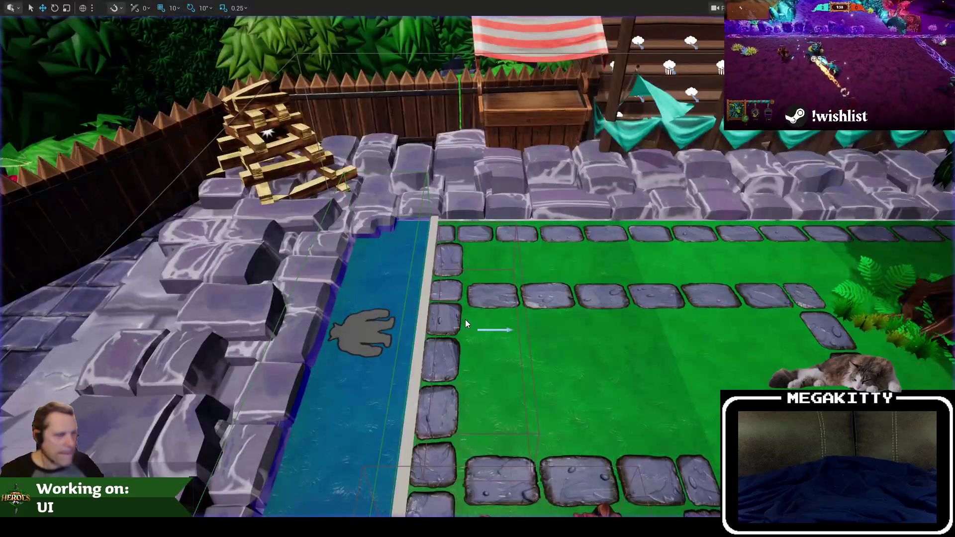
left_click(229, 20)
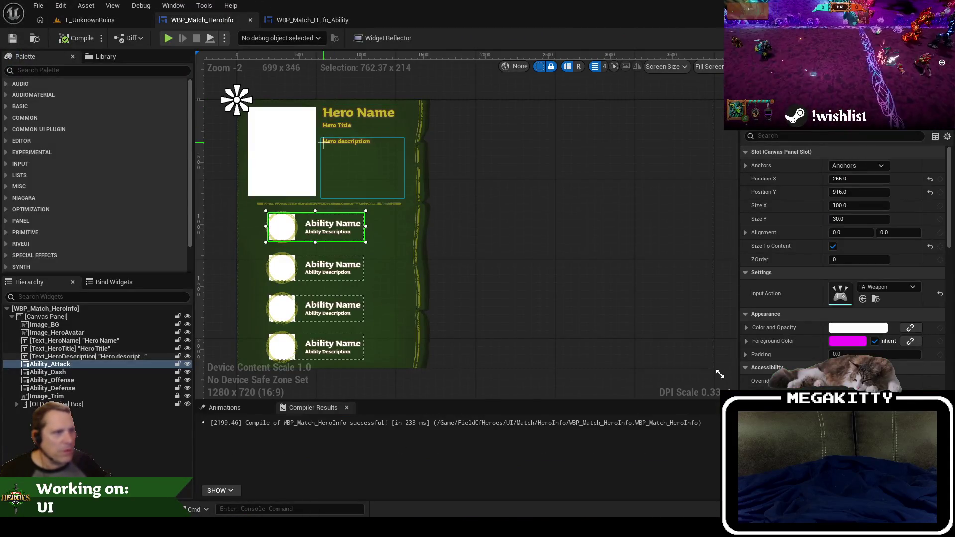
Try font size 36 for the hero description and edit the Hero Title font size.
left_click(358, 164)
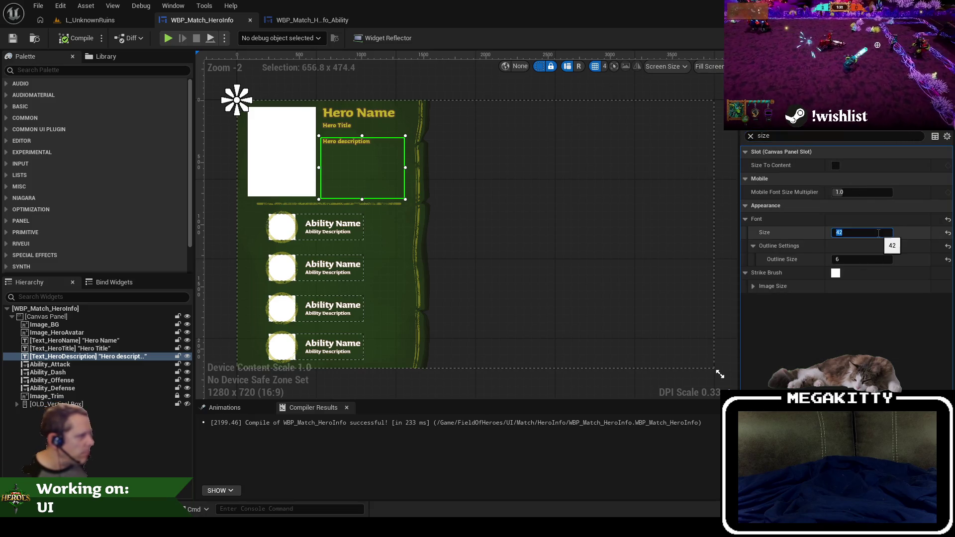
key("Tab")
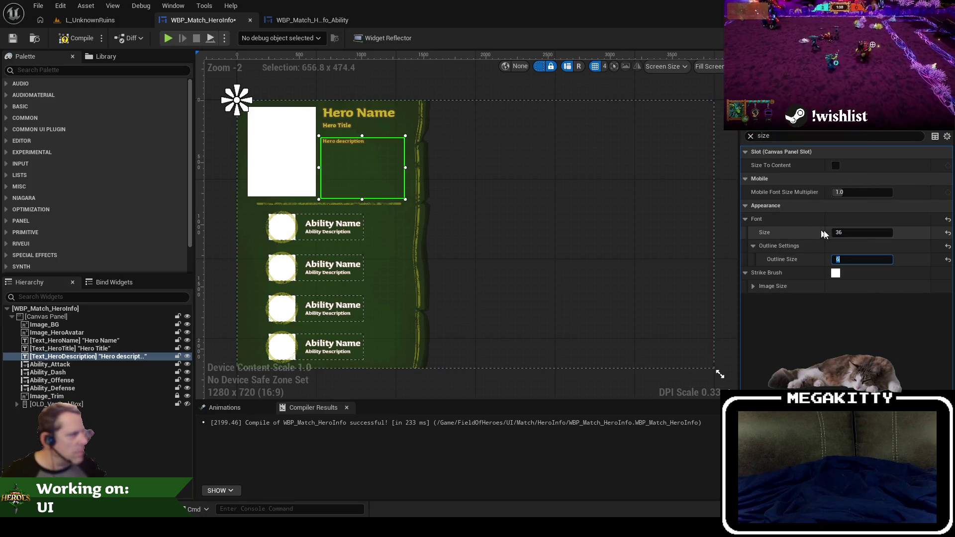
left_click(349, 127)
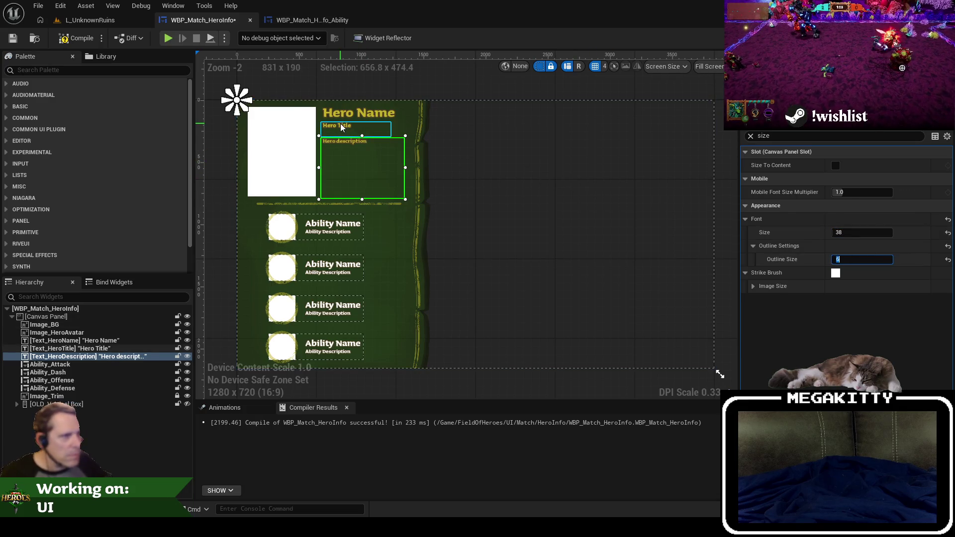
left_click(862, 233)
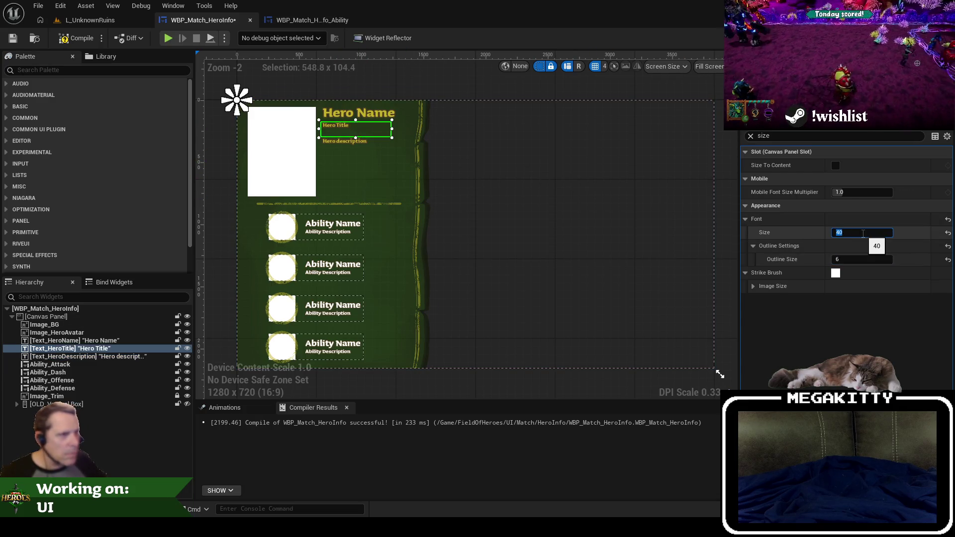
Set the hero description font to 38, then open WBP_Match_HeroInfo_Ability's UpdateForHero graph.
left_click(353, 144)
left_click(865, 233)
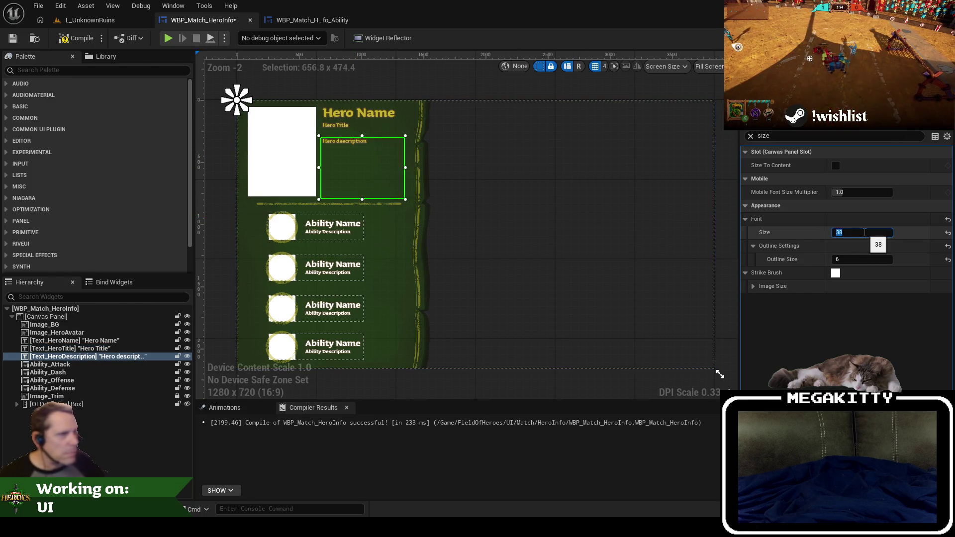
left_click(343, 228)
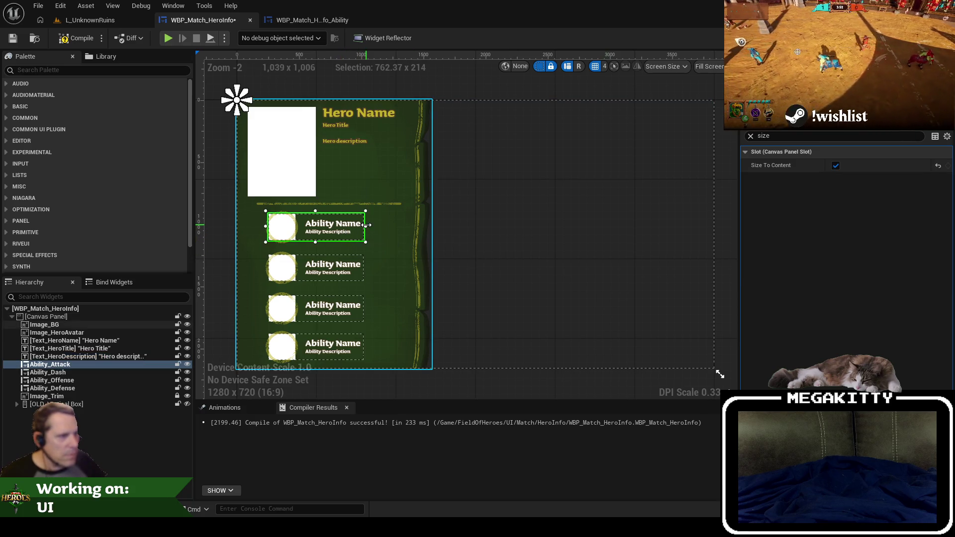
left_click(319, 20)
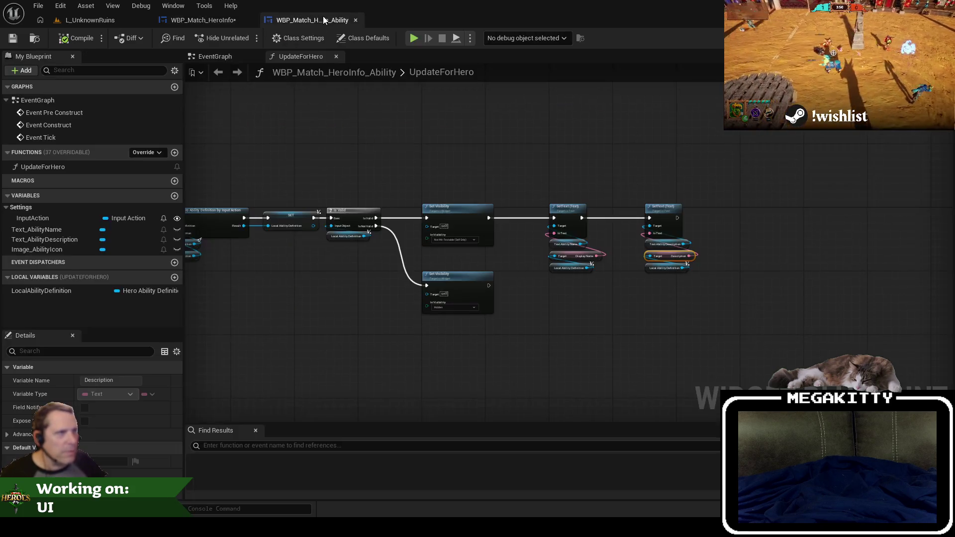
In the HeroInfo Designer, clear the Details filter and select the four ability rows.
left_click(204, 20)
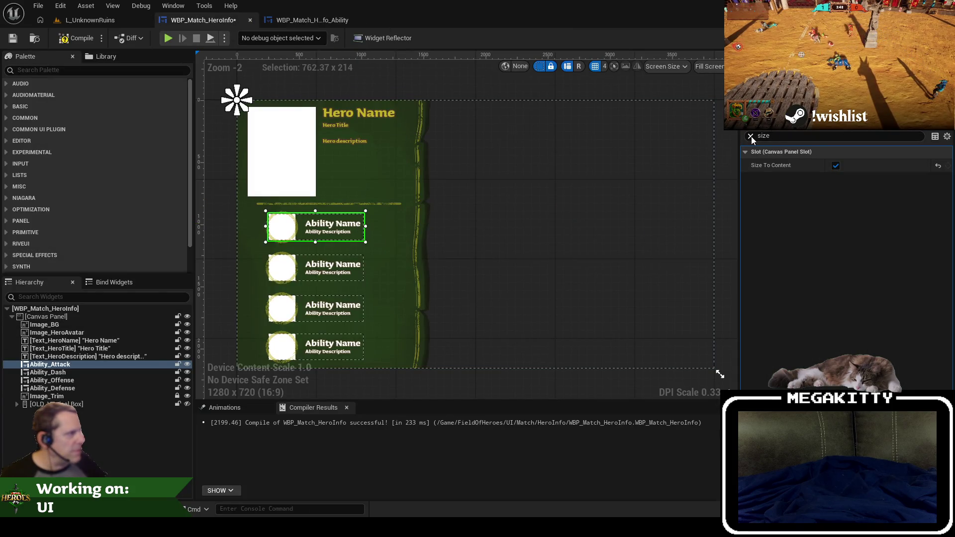
left_click(751, 136)
left_click(350, 247)
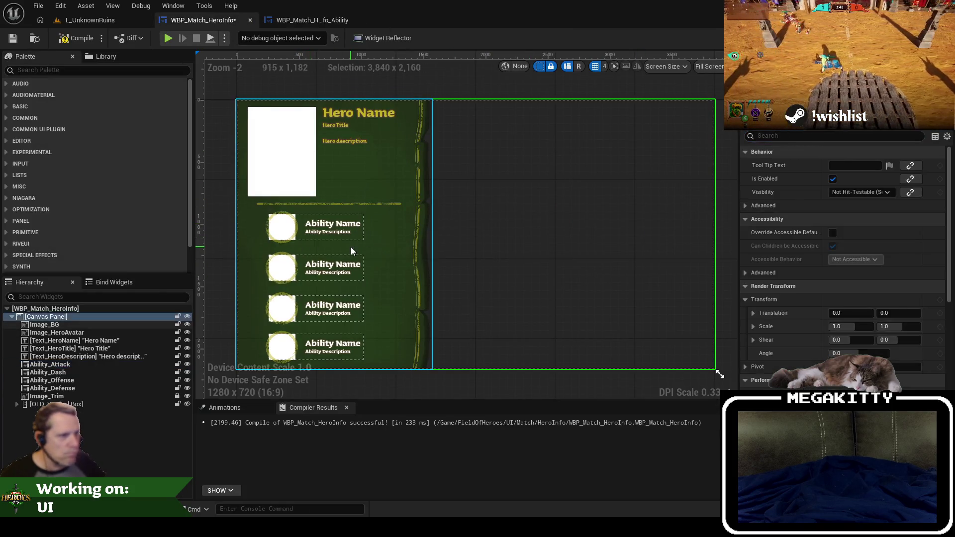
left_click(339, 231)
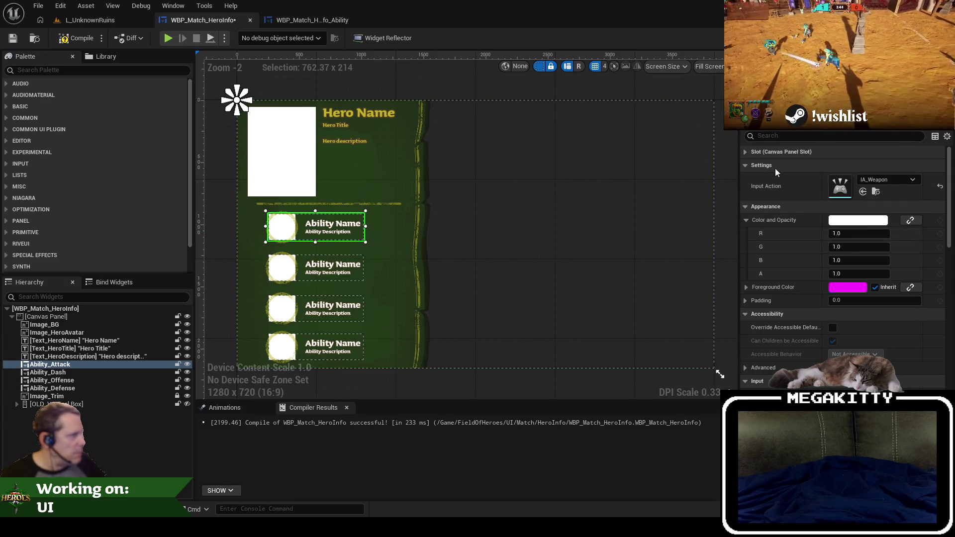
scroll(796, 209, "down", 5)
scroll(845, 280, "up", 2)
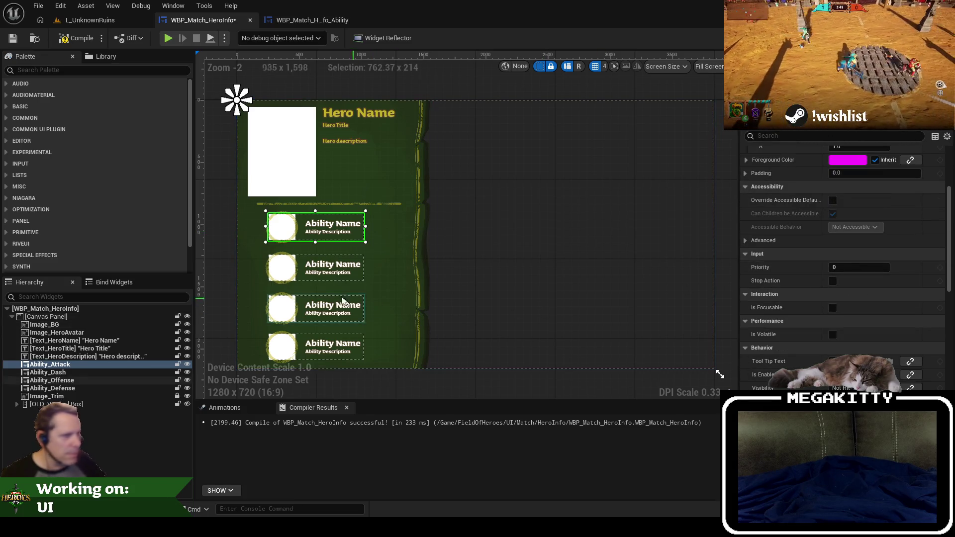
left_click(318, 270, "ctrl")
left_click(329, 314, "ctrl")
left_click(331, 350, "ctrl")
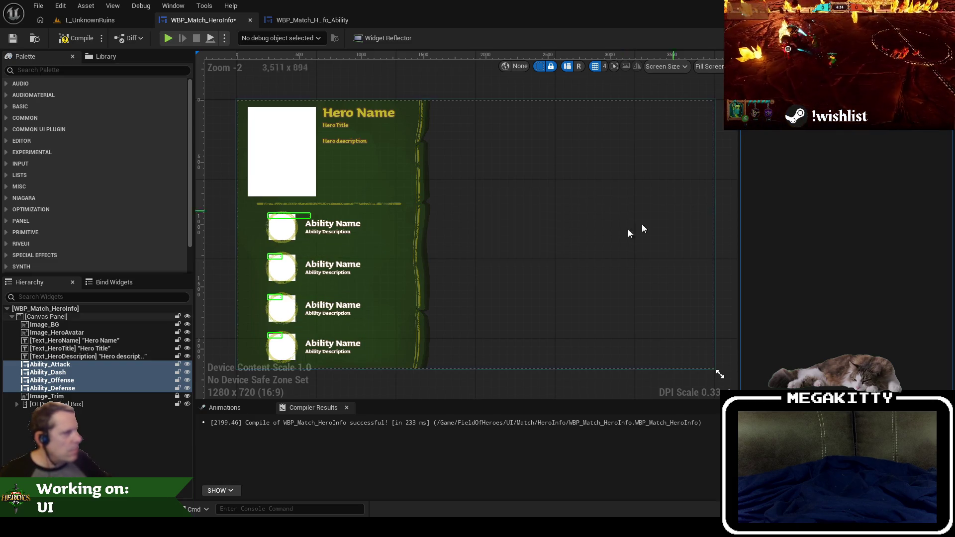
Stretch Ability_Attack to about 1096 wide across the panel.
left_click(299, 222)
scroll(314, 224, "up", 2)
left_click(318, 219)
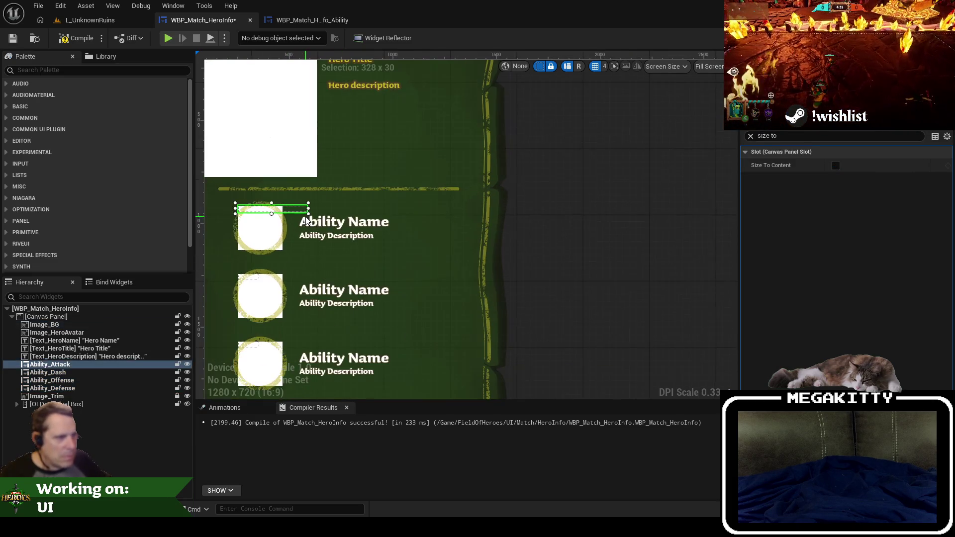
mouse_move(400, 246)
left_mouse_down()
mouse_move(412, 258)
mouse_move(468, 252)
left_mouse_up()
left_click(751, 136)
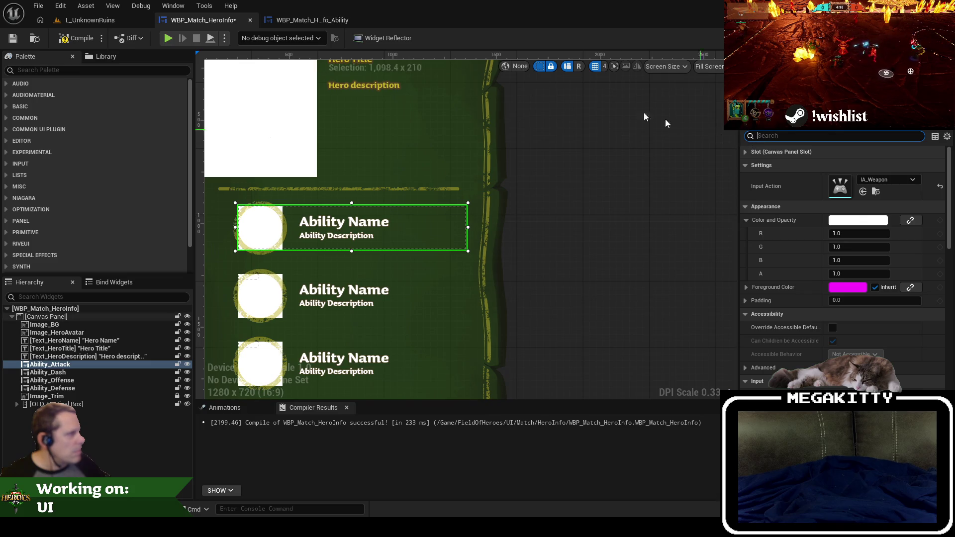
Inspect the 214 x 214 icon in WBP_Match_HeroInfo_Ability, then return to HeroInfo.
left_click(305, 19)
key("F7")
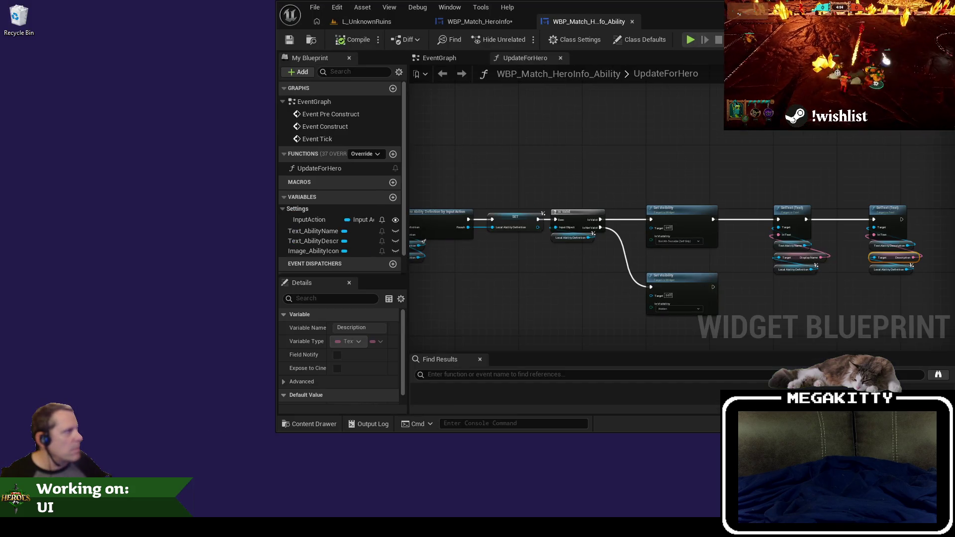
double_click(661, 22)
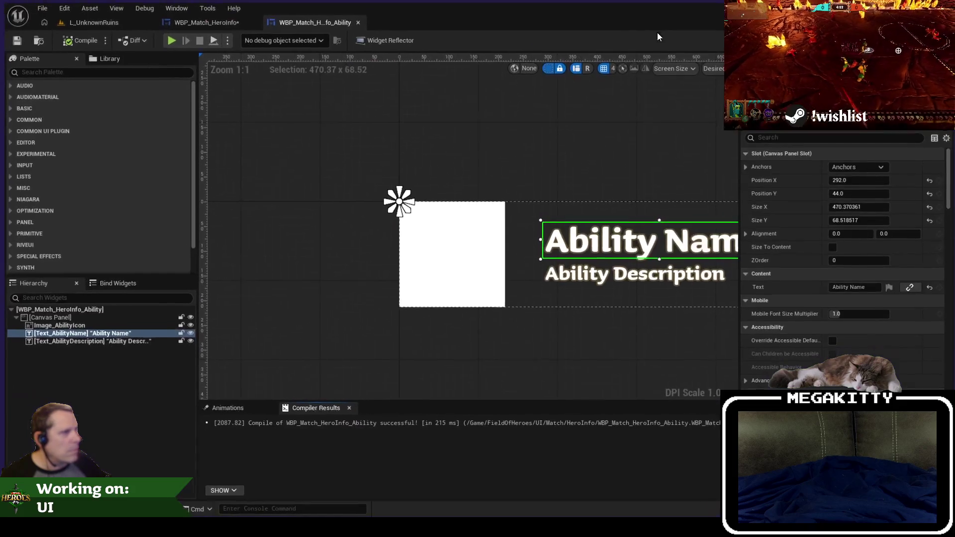
left_click(467, 226)
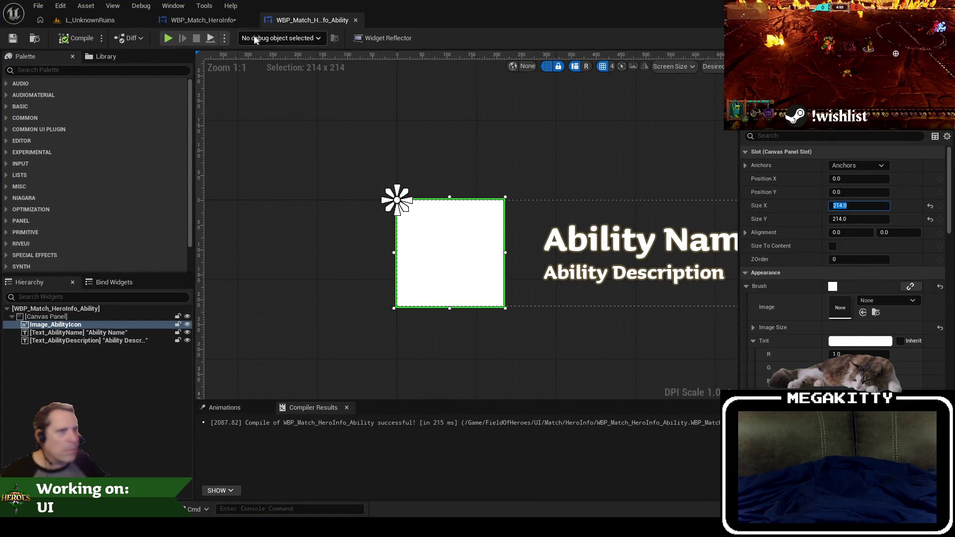
left_click(204, 20)
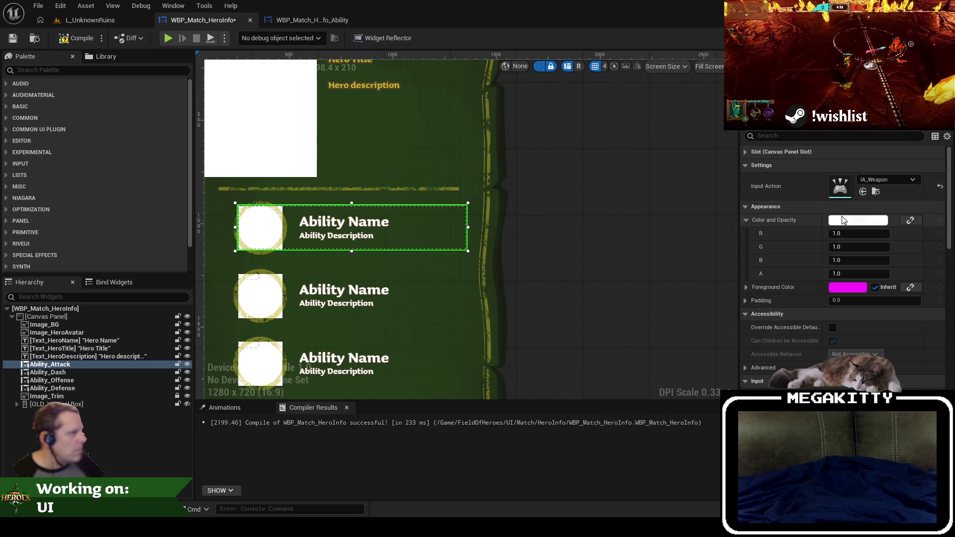
Check the Attack row's size, then make Ability_Offense 214 tall and equally wide.
left_click(745, 153)
left_click(867, 192)
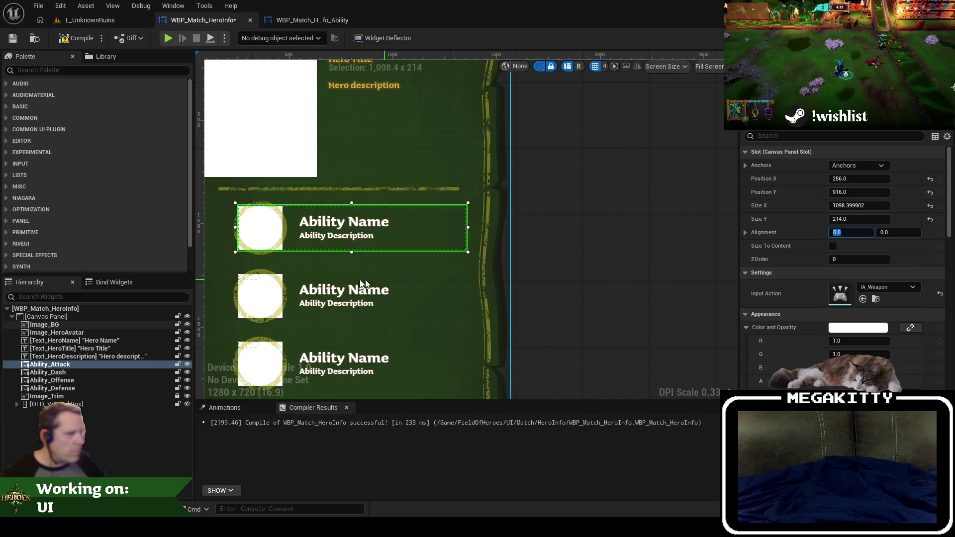
left_click(293, 288)
left_click(75, 373)
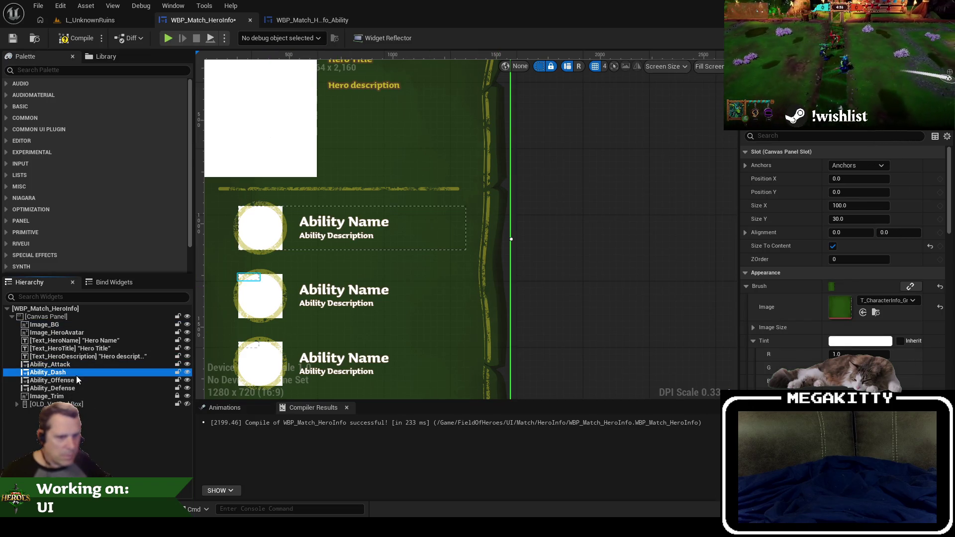
left_click(82, 380)
left_click(84, 396, "shift")
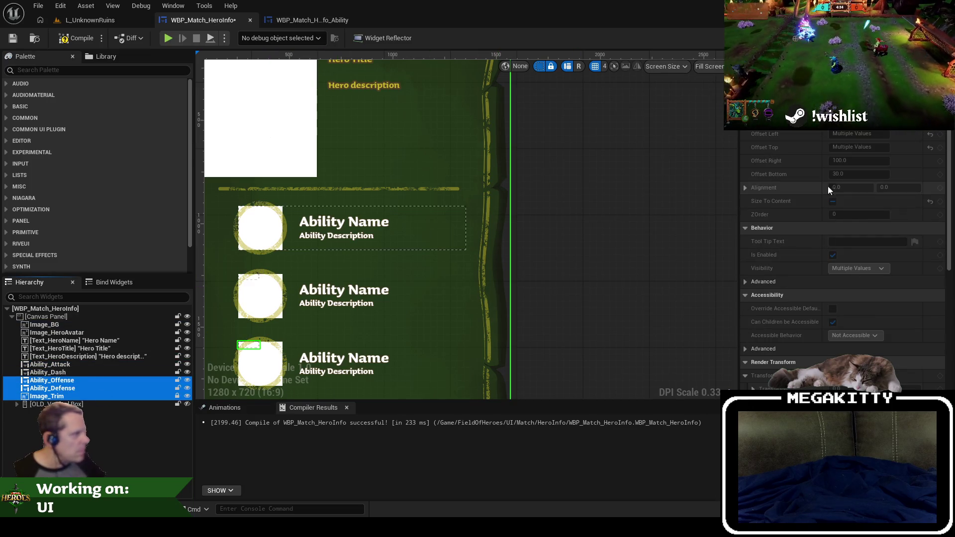
left_click(129, 381)
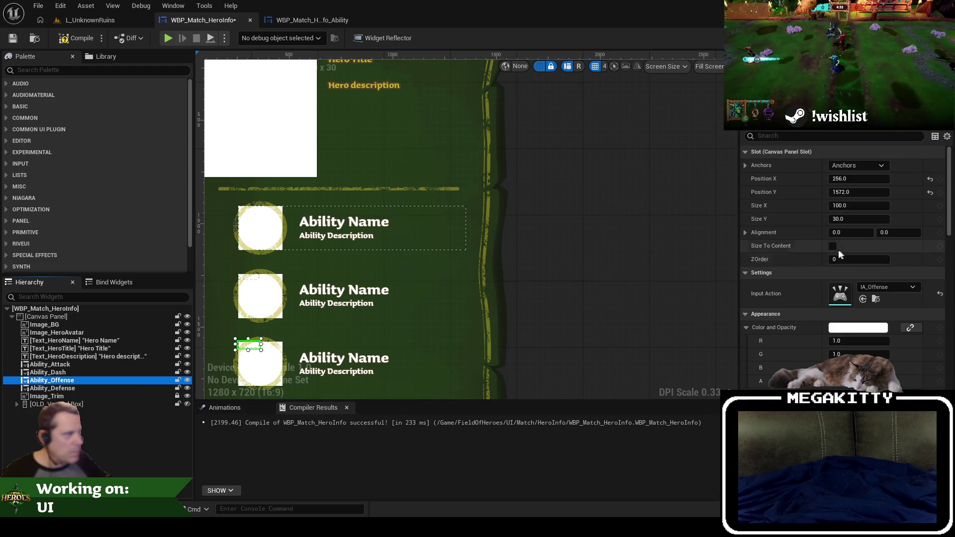
left_click(865, 220)
type("214")
key("Tab")
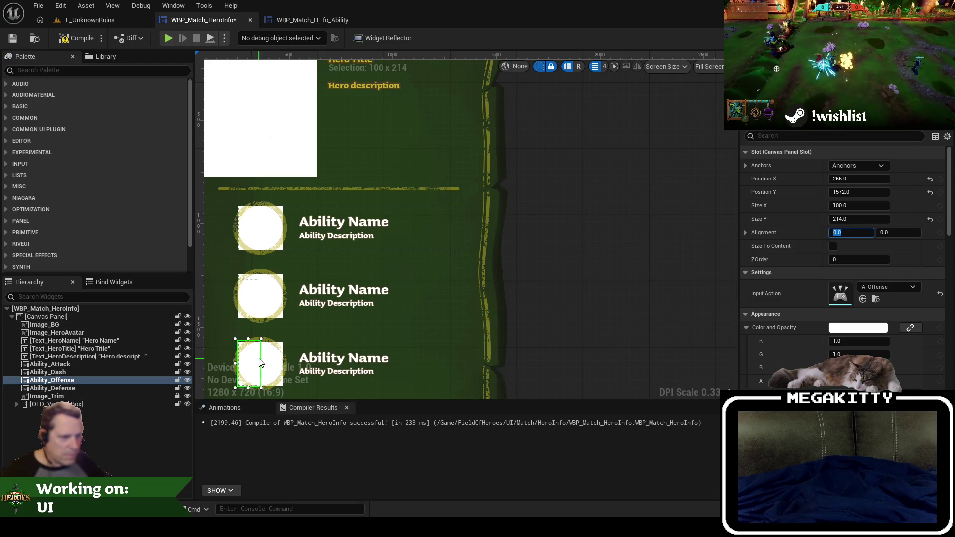
left_click_drag(261, 363, 464, 367)
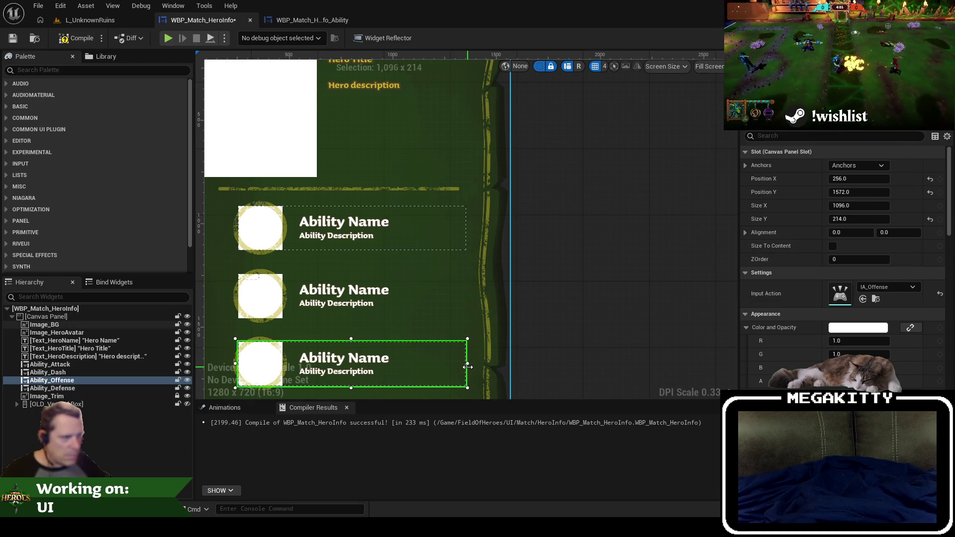
Make Ability_Dash 214 tall and widen it to full width.
left_click(127, 372)
left_click(856, 218)
type("214")
key("Tab")
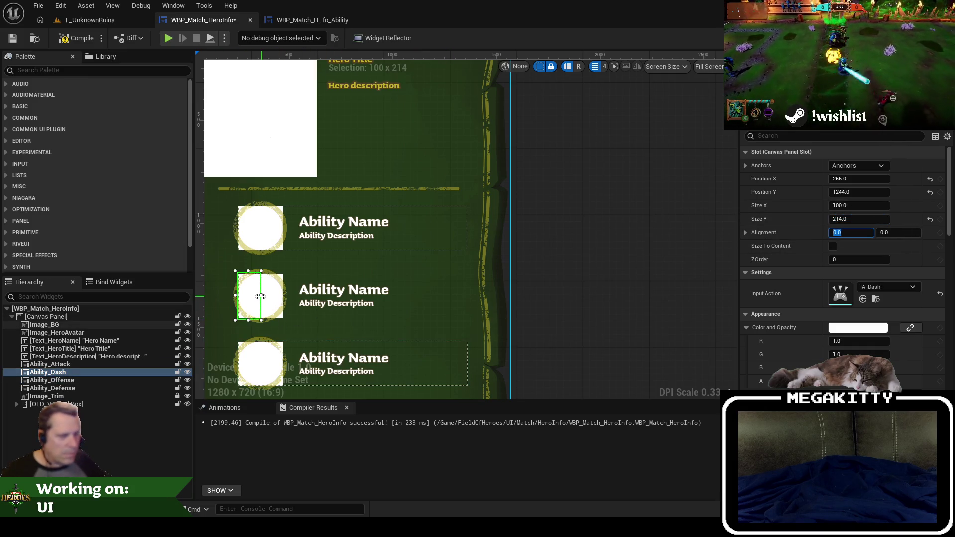
left_click_drag(260, 296, 466, 296)
Make Ability_Defense 214 tall and full width, then save the HeroInfo widget.
left_click_drag(469, 188, 482, 140)
left_click_drag(374, 225, 380, 282)
left_click(408, 346)
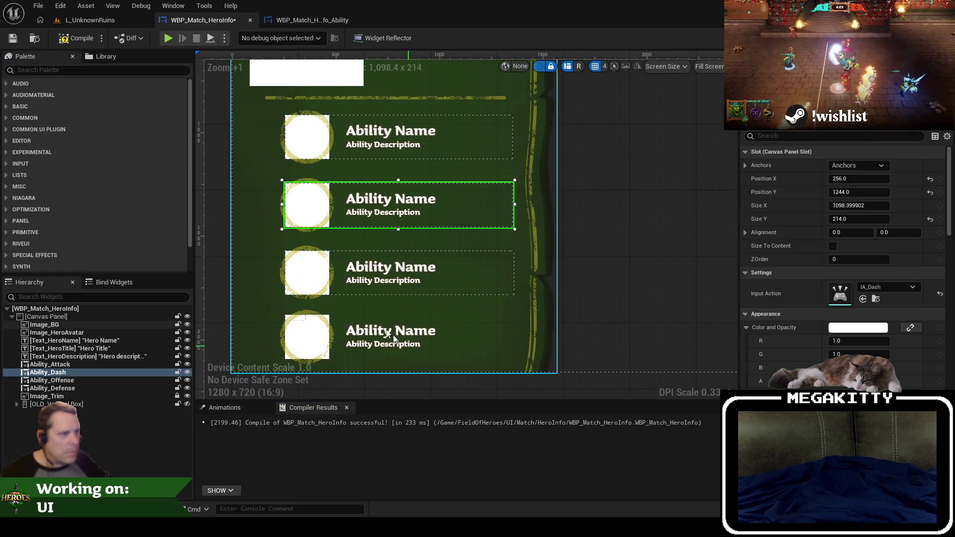
left_click(302, 318)
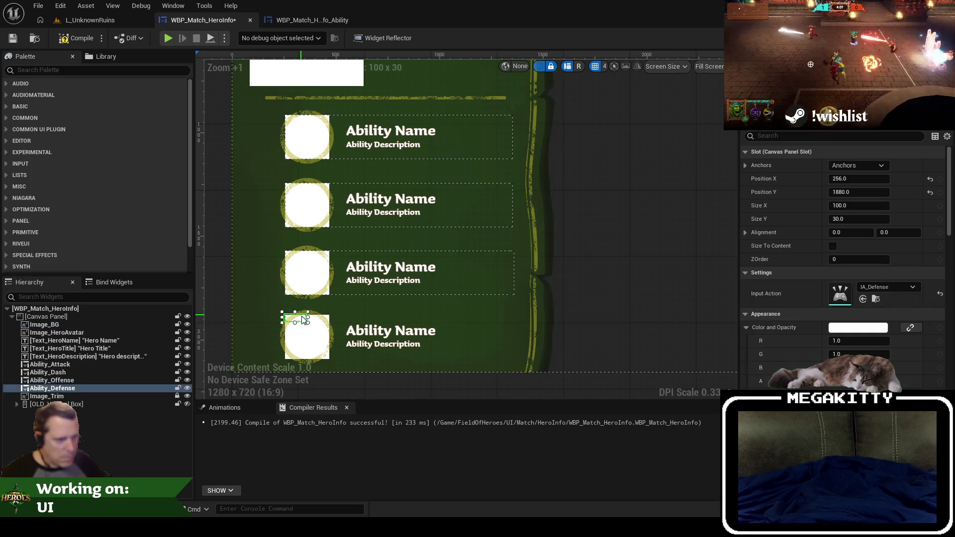
left_click(869, 219)
type("214")
key("Tab")
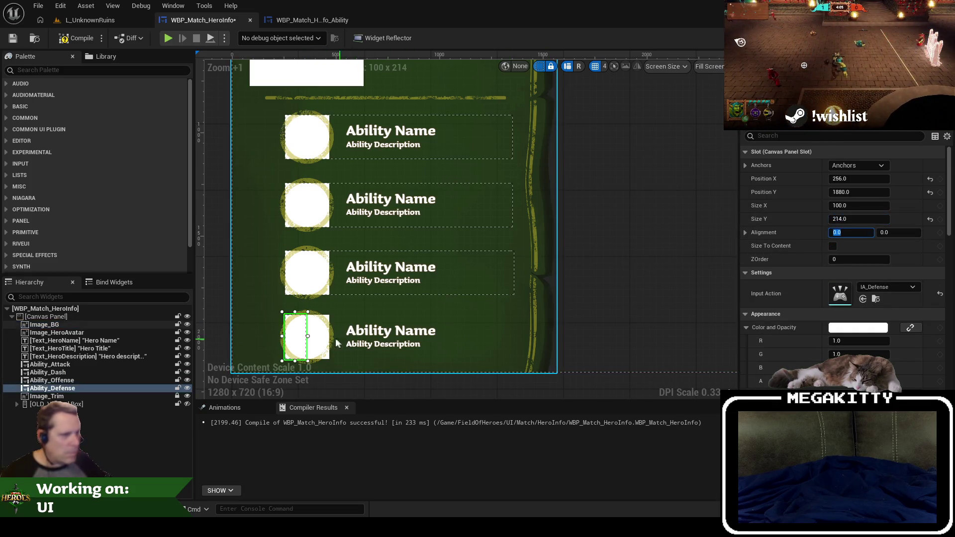
left_click_drag(309, 335, 489, 339)
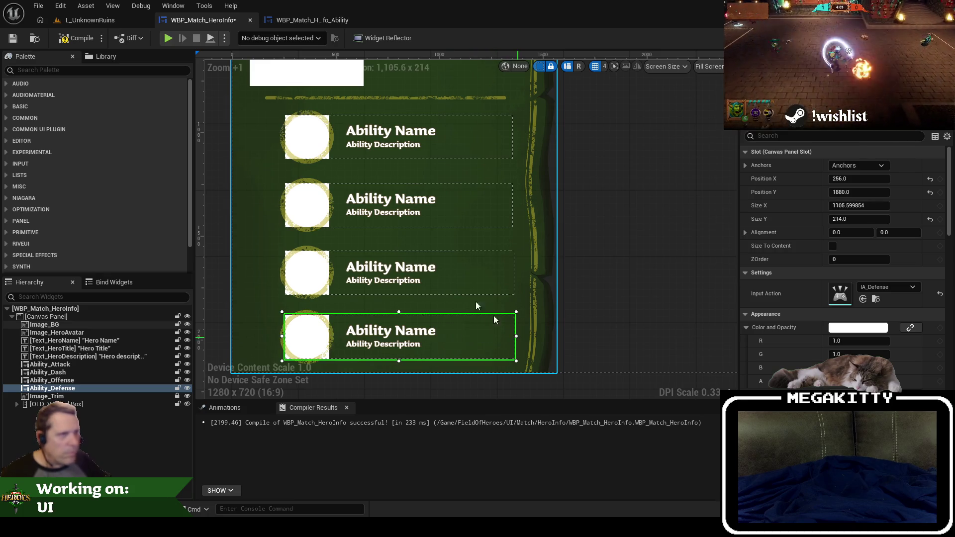
left_click(13, 38)
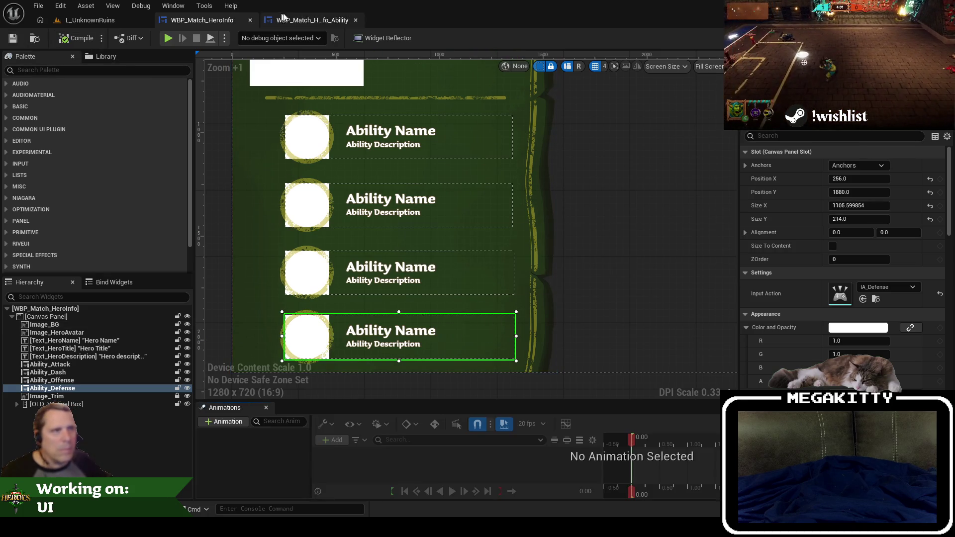
In the ability widget layout, select the Ability Description text and then the root canvas.
left_click(312, 19)
scroll(257, 196, "down", 3)
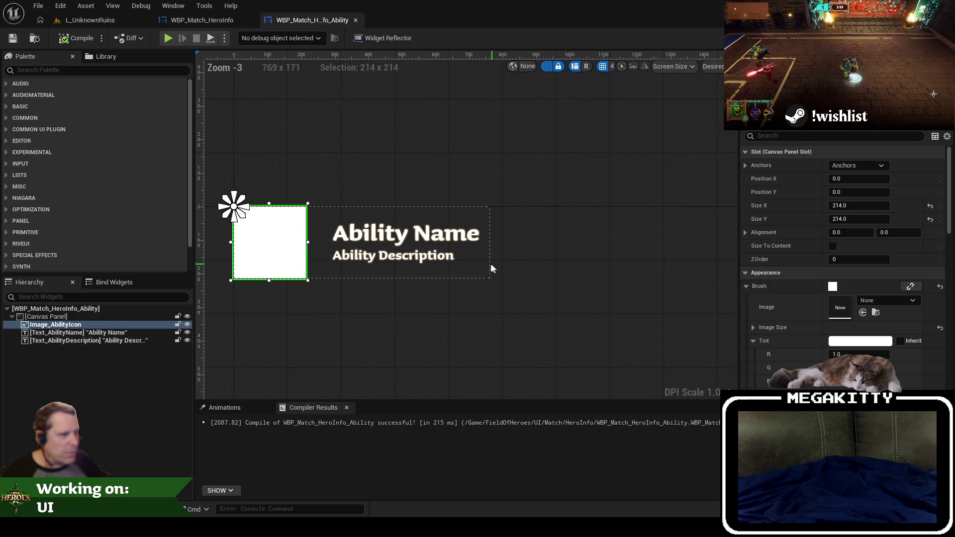
left_click(410, 259)
left_click(458, 213)
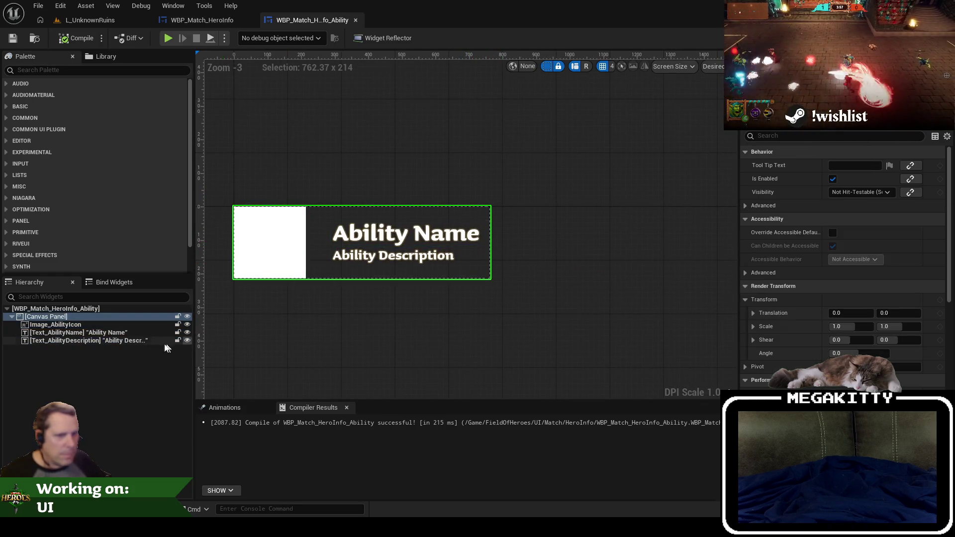
Play-test the L_UnknownRuins level and check the F1 hero ability panel.
left_click(90, 20)
left_click(269, 38)
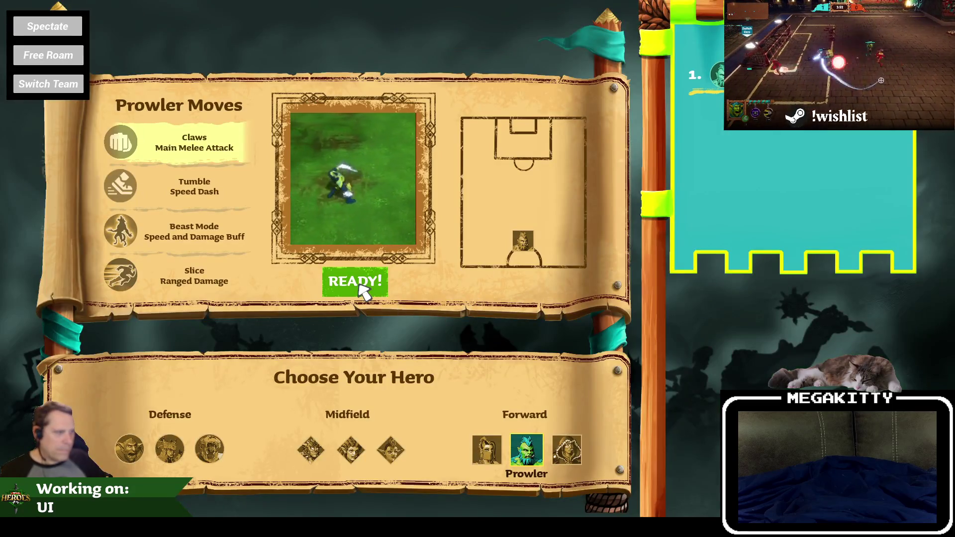
left_click(363, 286)
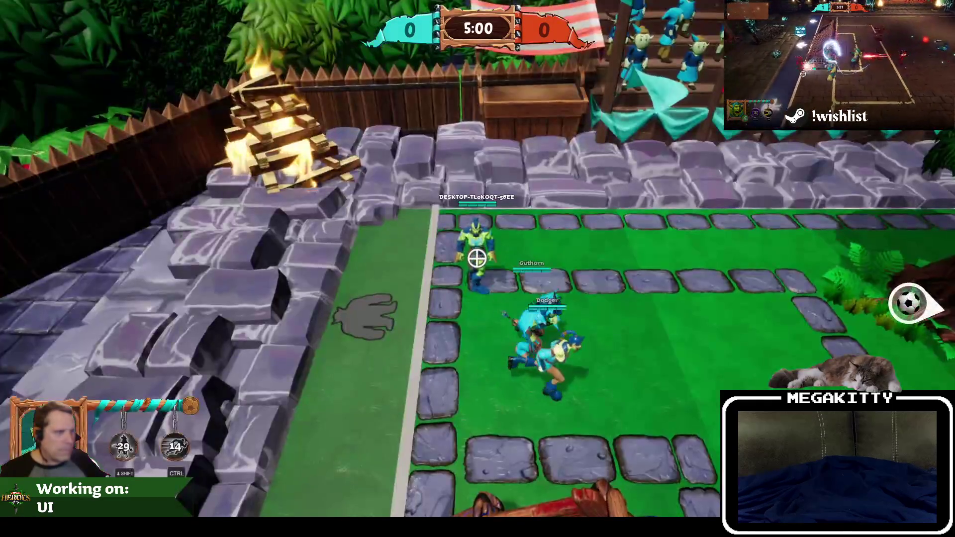
key("F1")
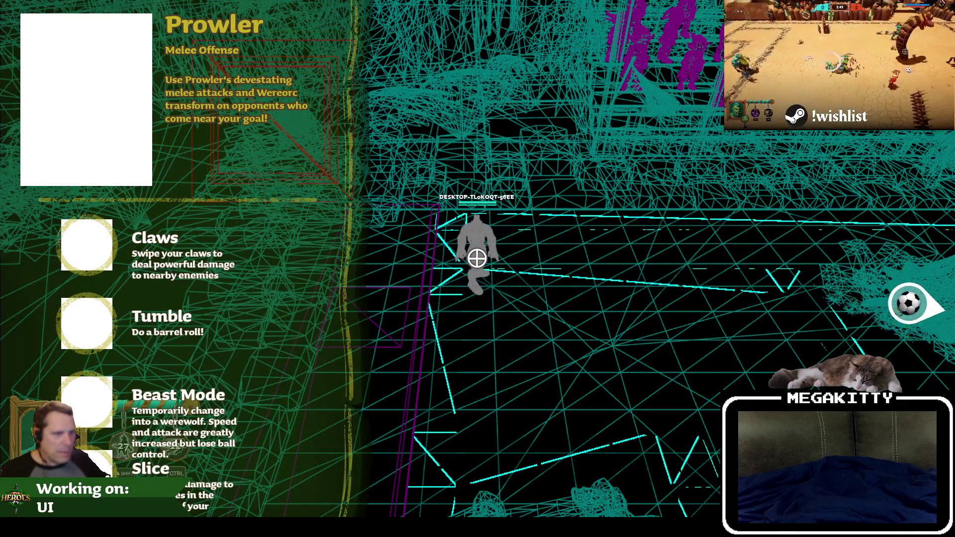
key("Escape")
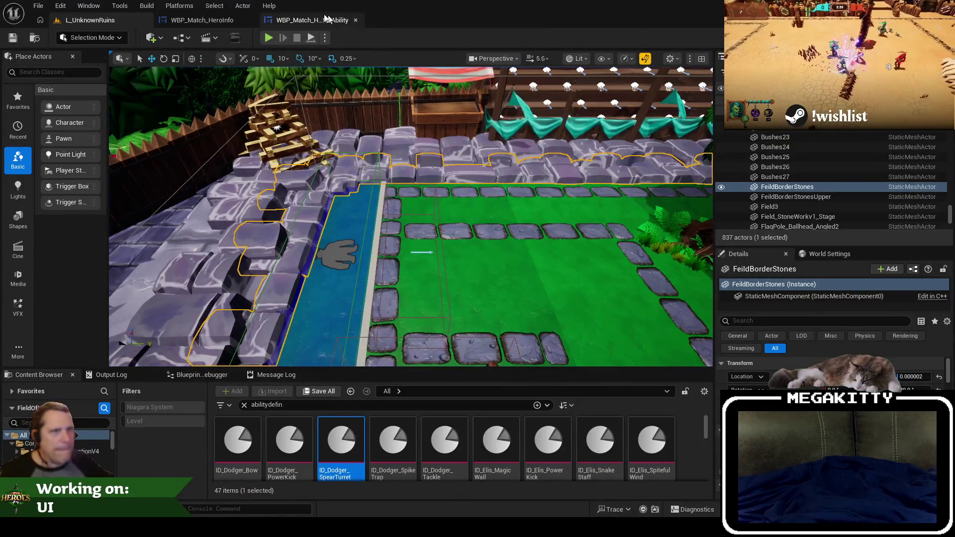
Widen the Ability Description text box to a Size X of about 817.
left_click(336, 22)
left_click(406, 268)
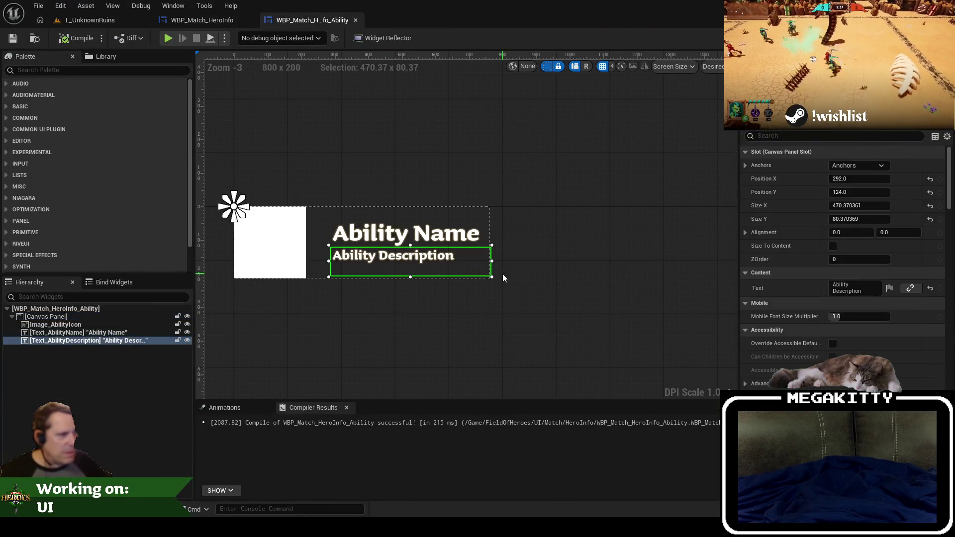
left_click_drag(520, 260, 606, 261)
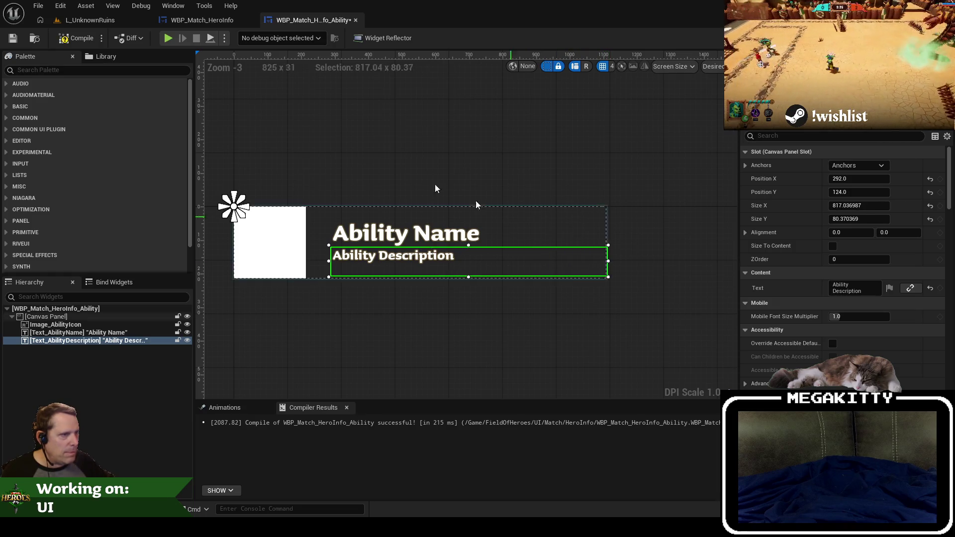
Play-test the level again with the F1 ability panel, then return to the ability widget.
left_click(109, 23)
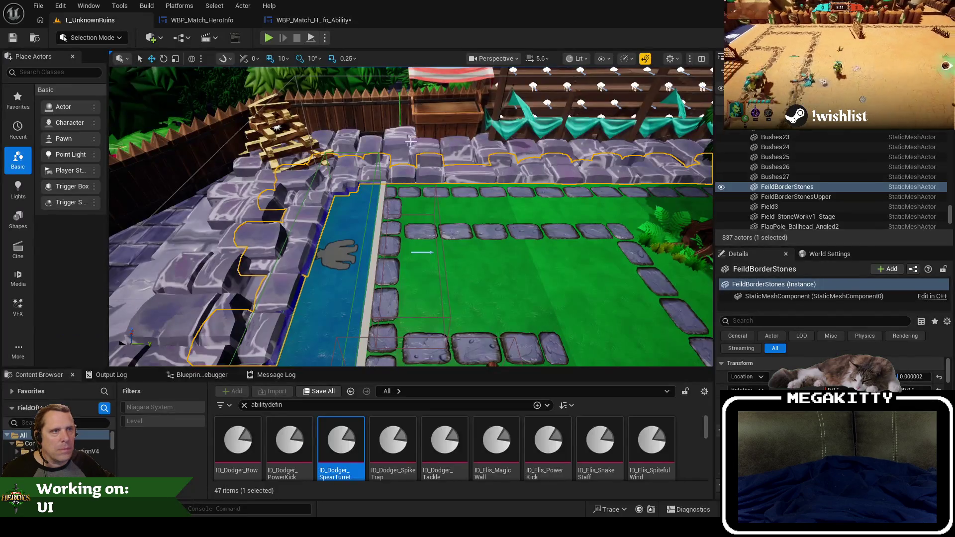
key("F11")
key("alt+p")
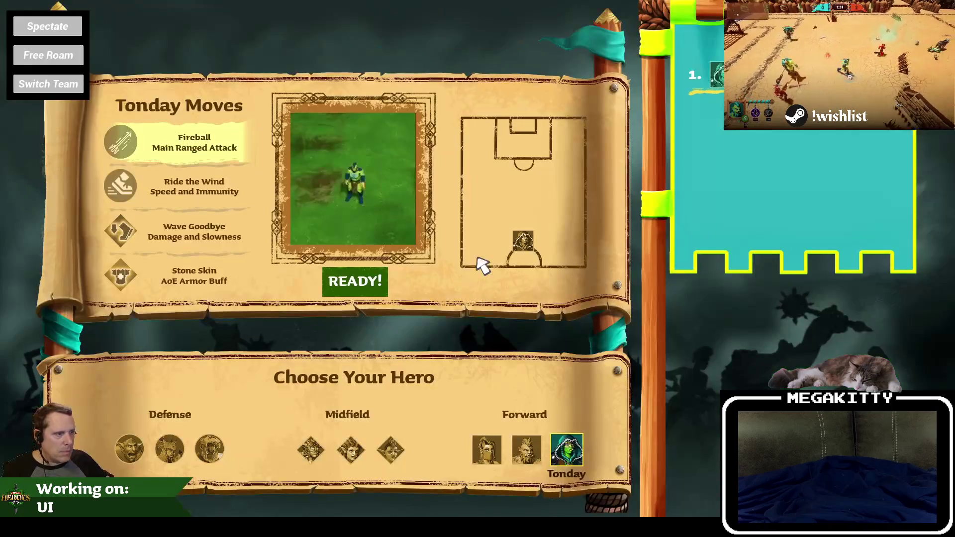
left_click(351, 279)
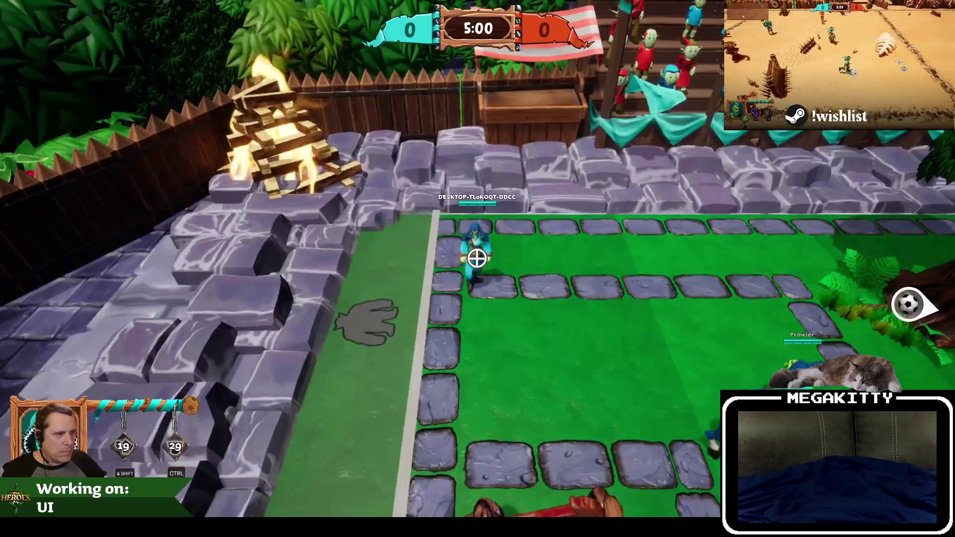
key("F1")
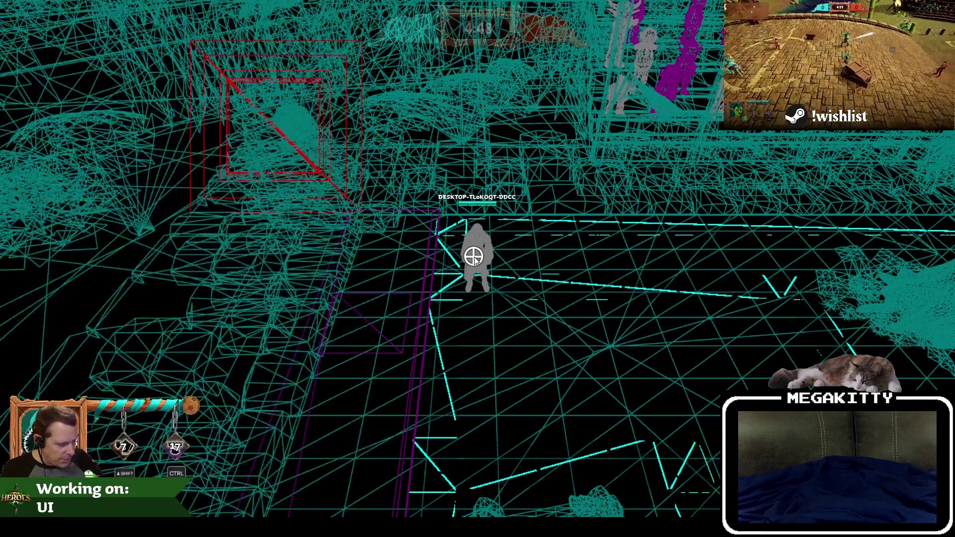
key("Escape")
left_click(310, 21)
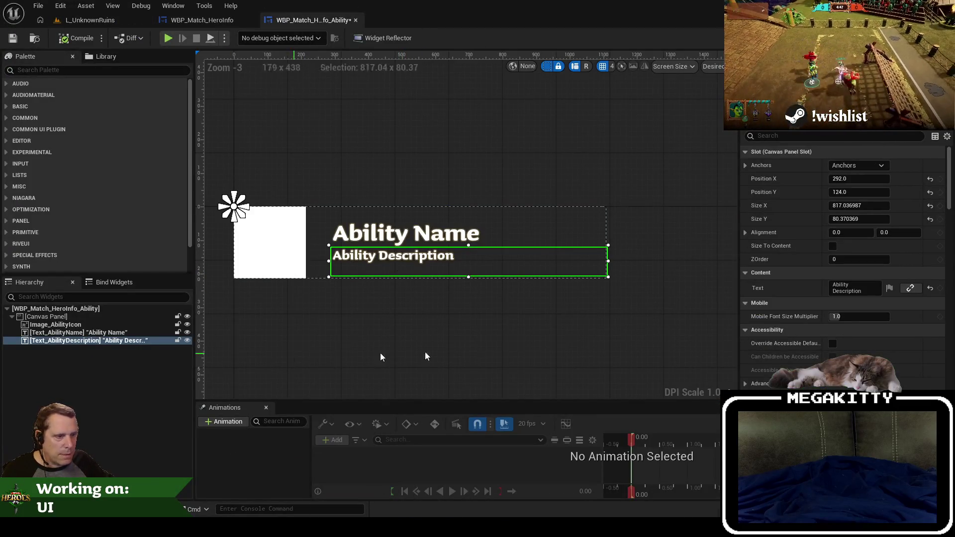
Set the Ability Description font size to 34 and compare it with Ability Name.
type("font")
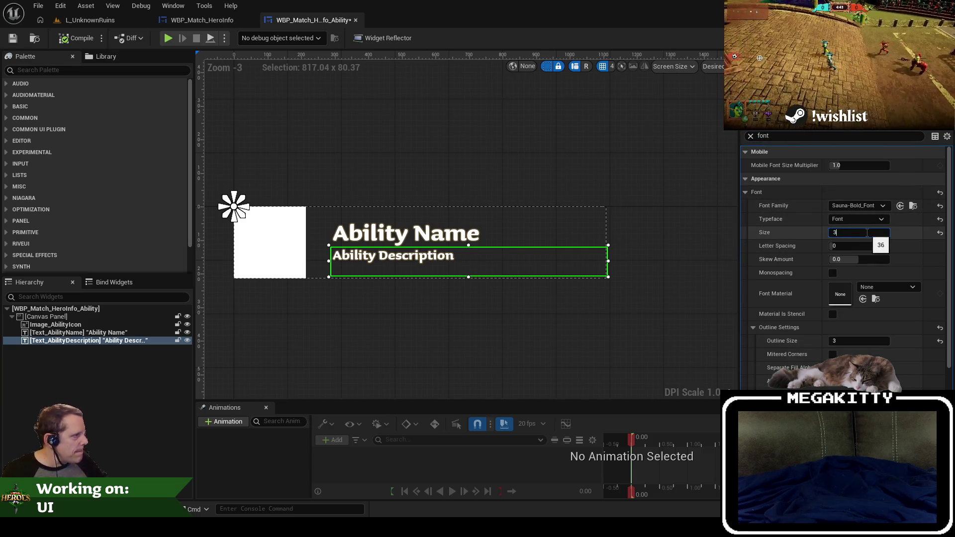
type("0")
key("Return")
left_click(385, 234)
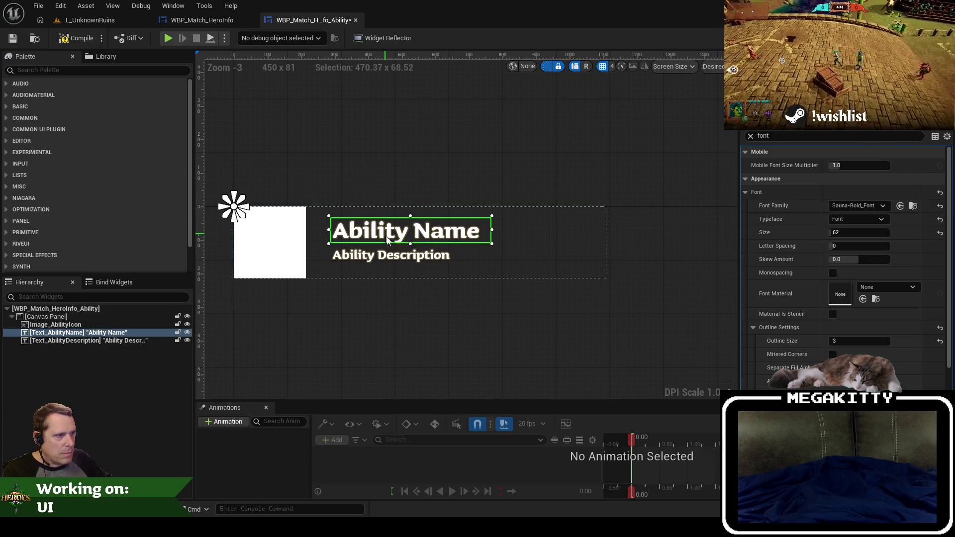
left_click(402, 262)
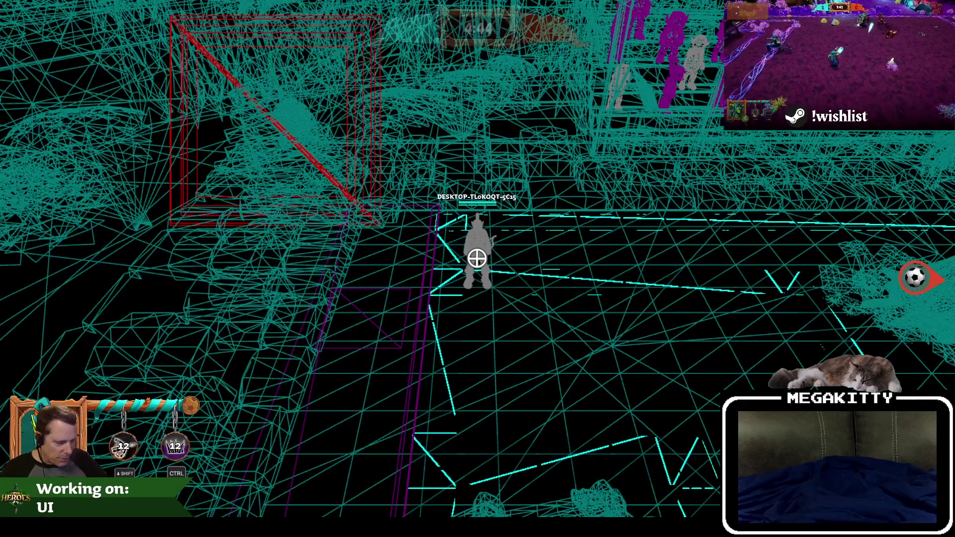
After the playtest, confirm Ability Name stays at 62 and compile the ability widget.
key("Escape")
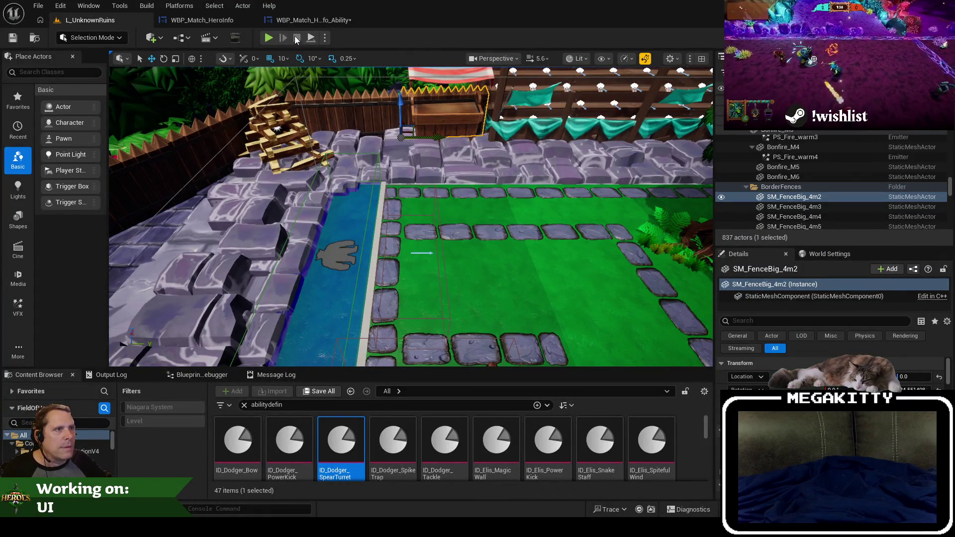
left_click(292, 20)
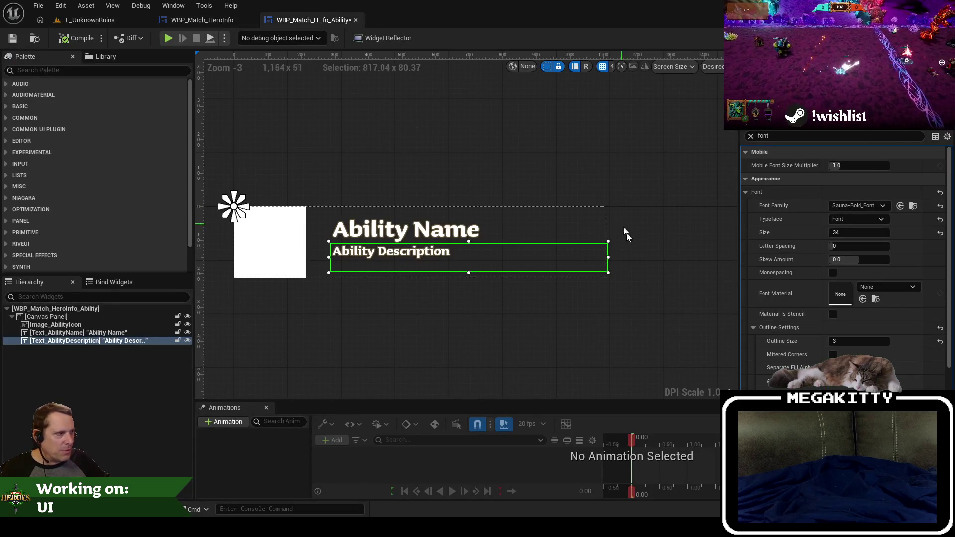
left_click(452, 230)
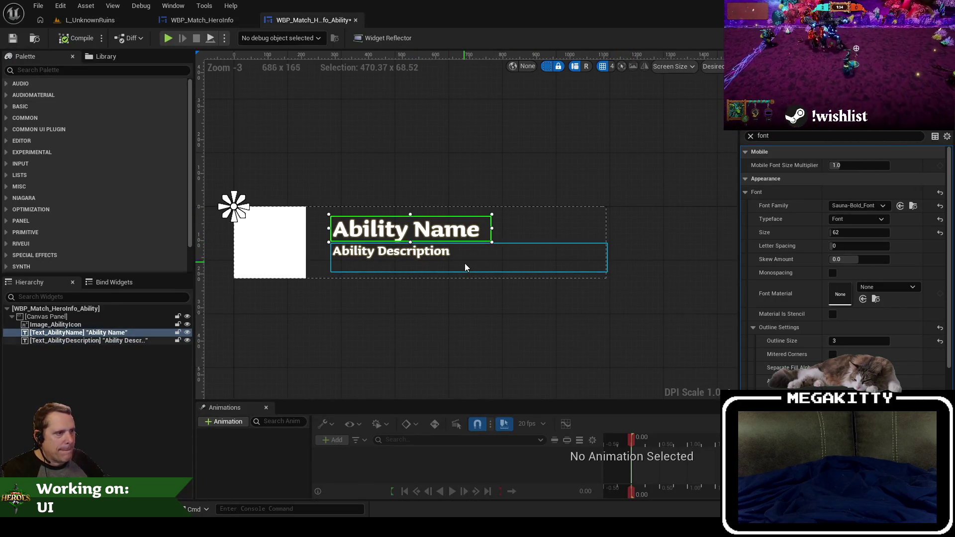
left_click(440, 268)
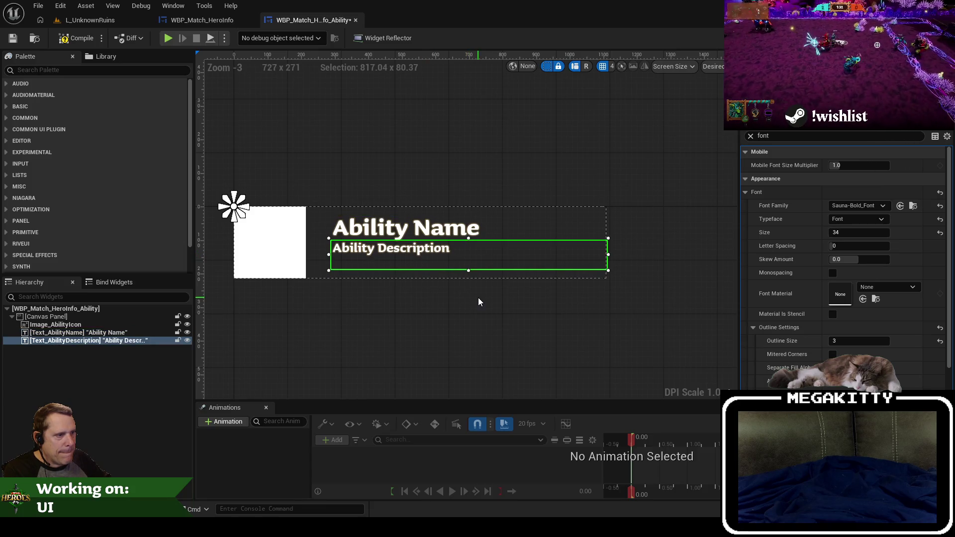
left_click(437, 232)
left_click(460, 275)
left_click(463, 266)
left_click(486, 303)
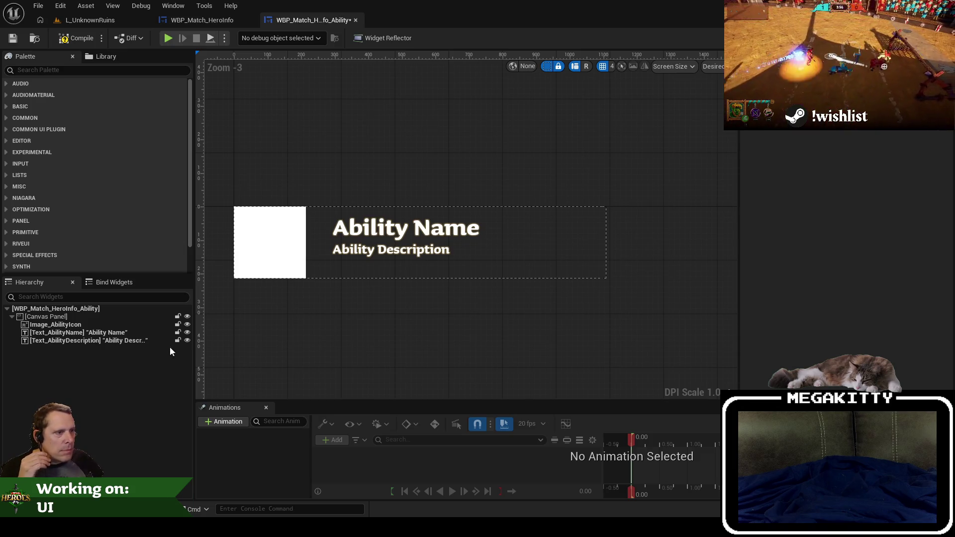
left_click(76, 40)
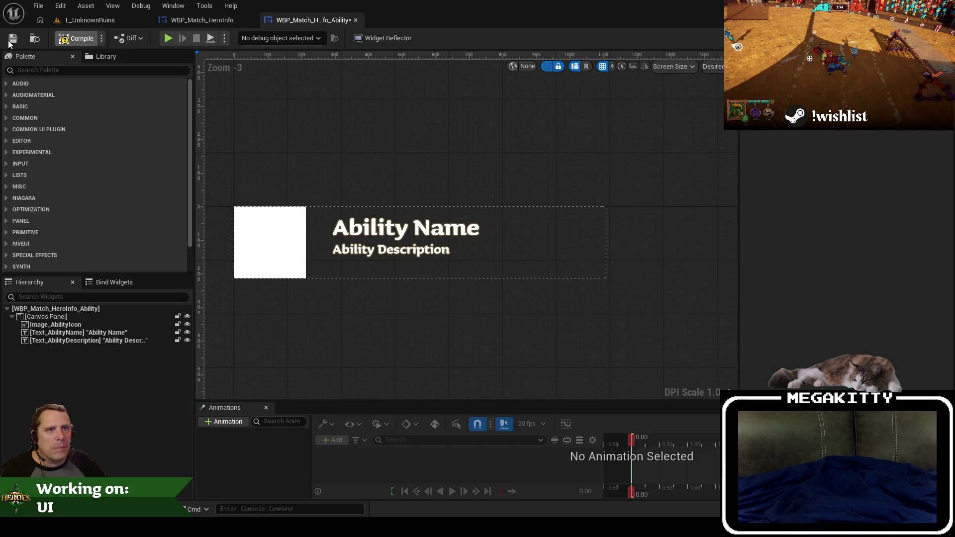
Zoom out on WBP_Match_HeroInfo to review all four ability rows.
left_click(184, 19)
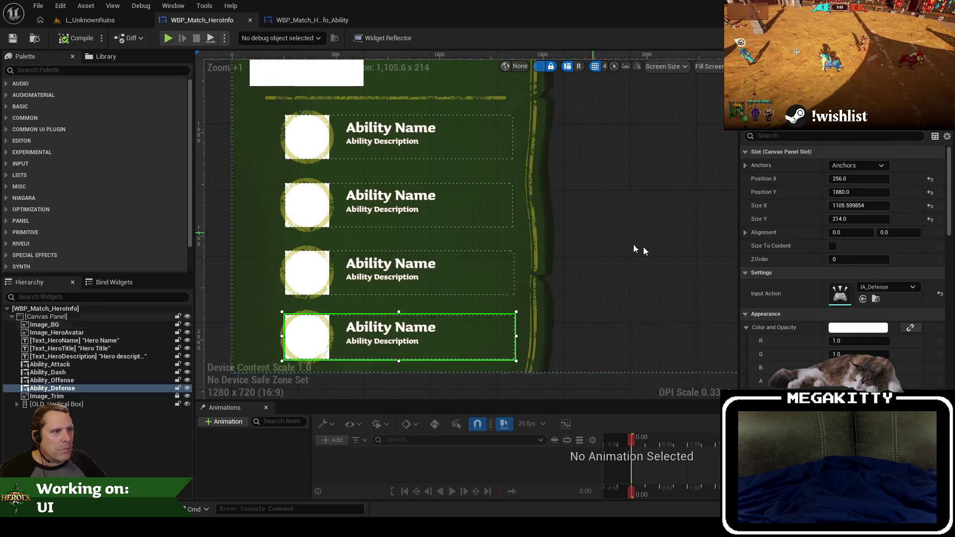
scroll(569, 226, "down", 2)
left_click_drag(569, 226, 482, 288)
scroll(481, 257, "down", 1)
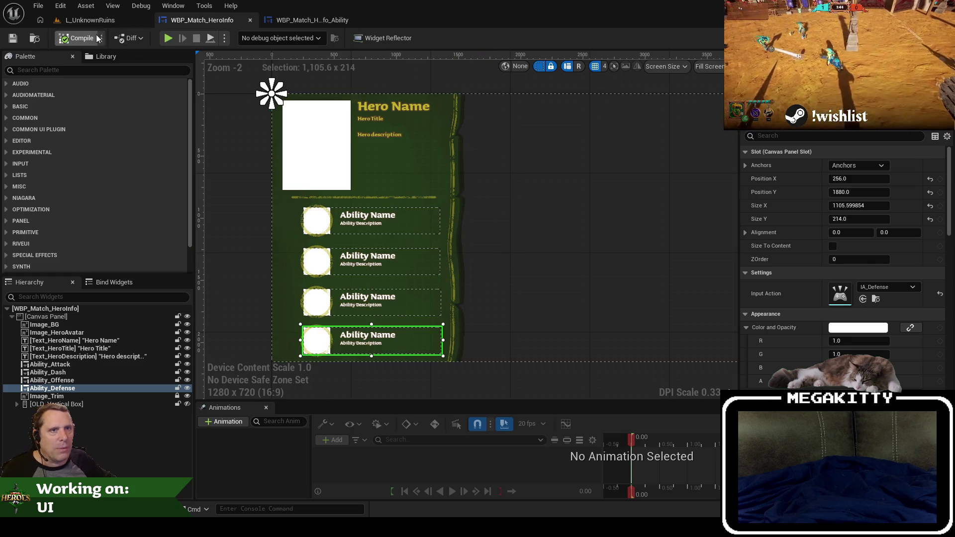
Open Editor Preferences from the level editor's Edit menu to check F1 shortcuts.
left_click(84, 20)
left_click(60, 6)
left_click(116, 158)
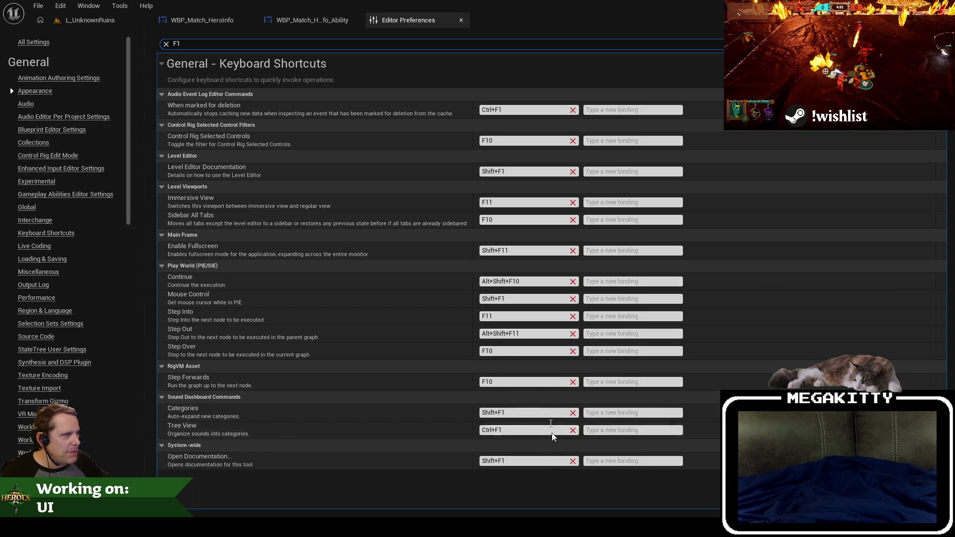
Clear the F1 shortcut search and close Editor Preferences, returning to WBP_Match_HeroInfo_Ability.
left_click(167, 44)
left_click(460, 20)
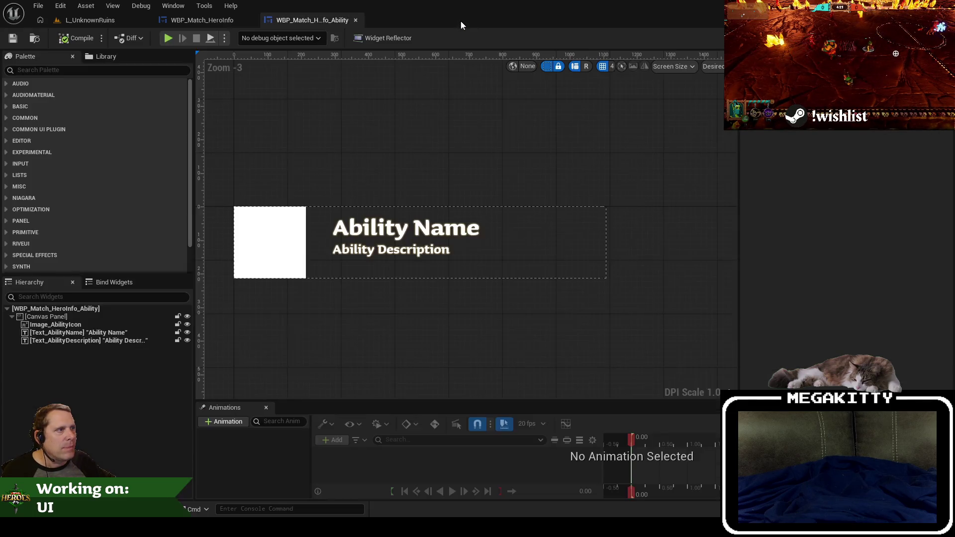
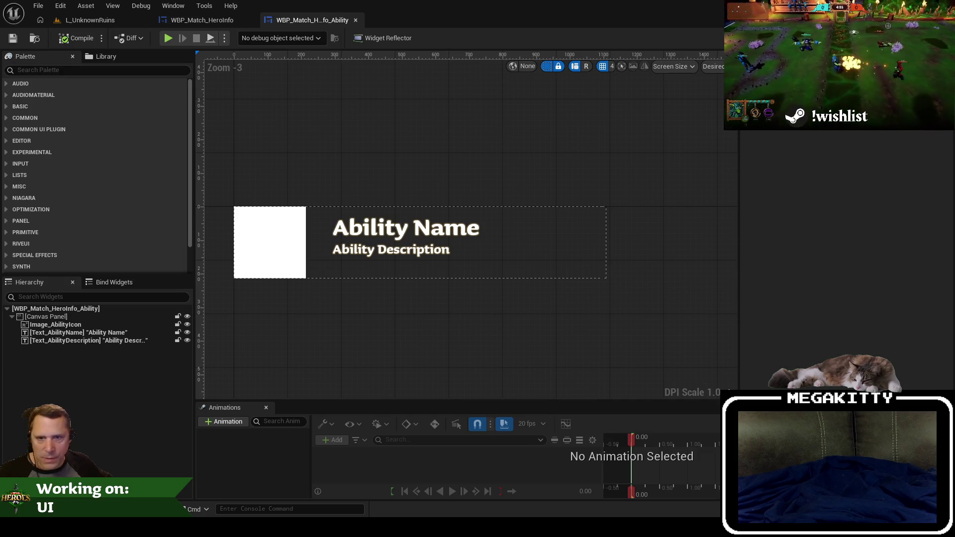
In the level editor's Content Browser, browse to Plugins/CoreHeroes Content/UI/Textures.
left_click(90, 20)
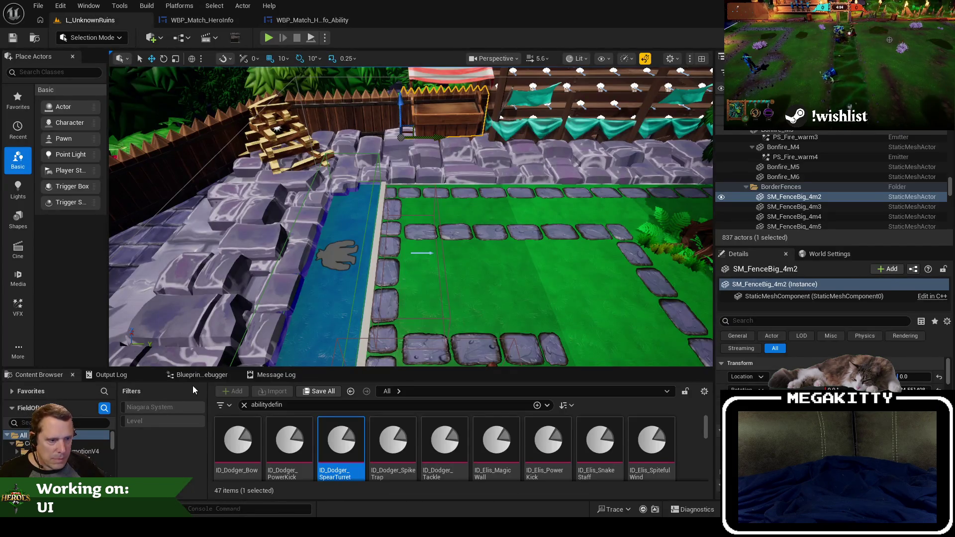
left_click_drag(401, 369, 401, 268)
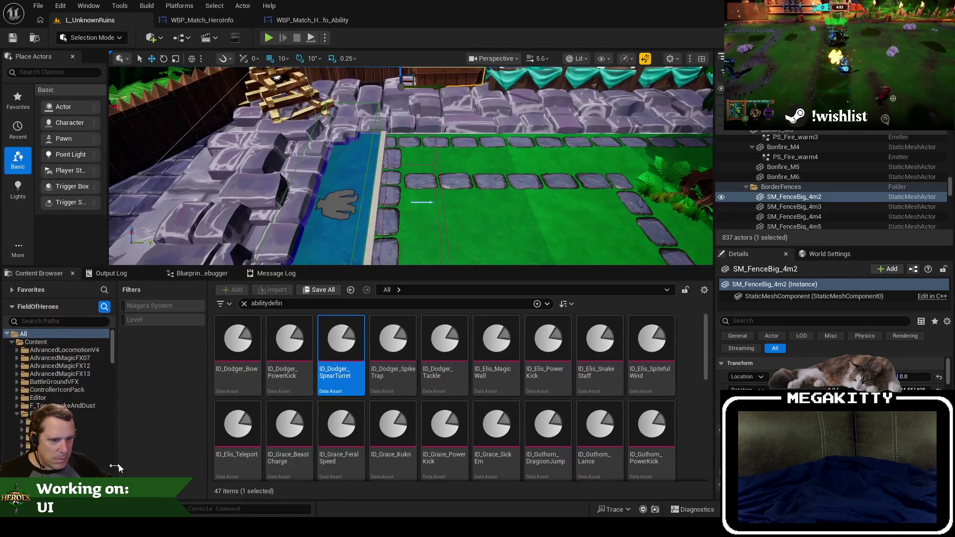
scroll(64, 368, "down", 3)
scroll(60, 368, "up", 4)
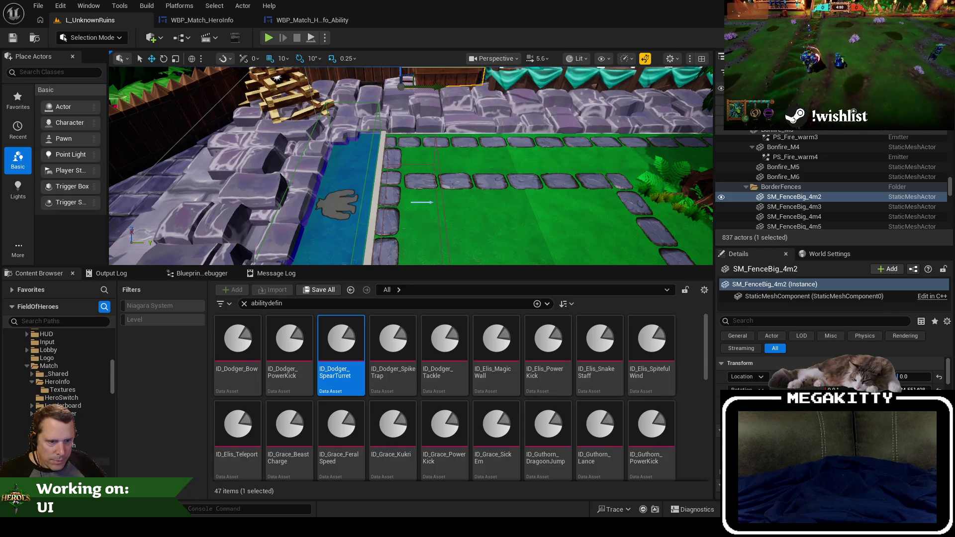
left_click(49, 453)
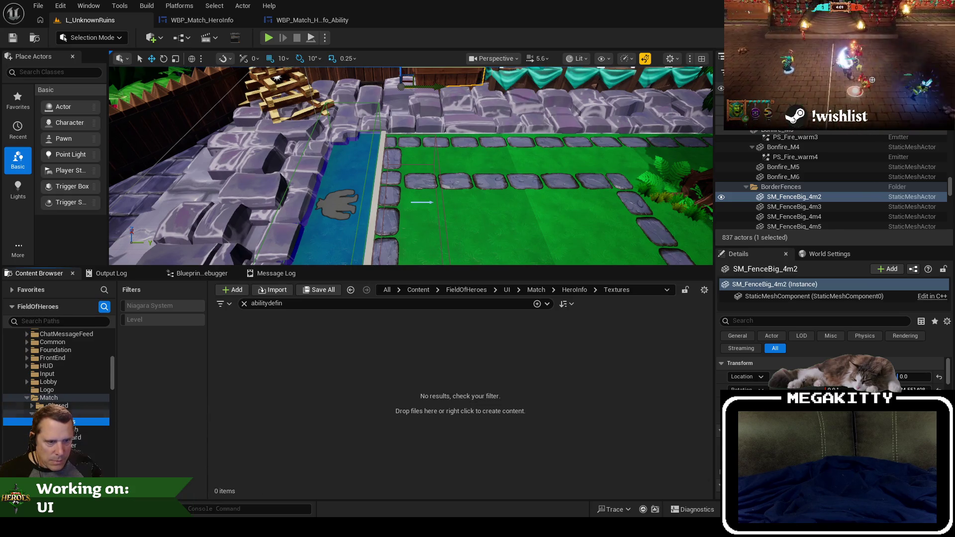
left_click(244, 303)
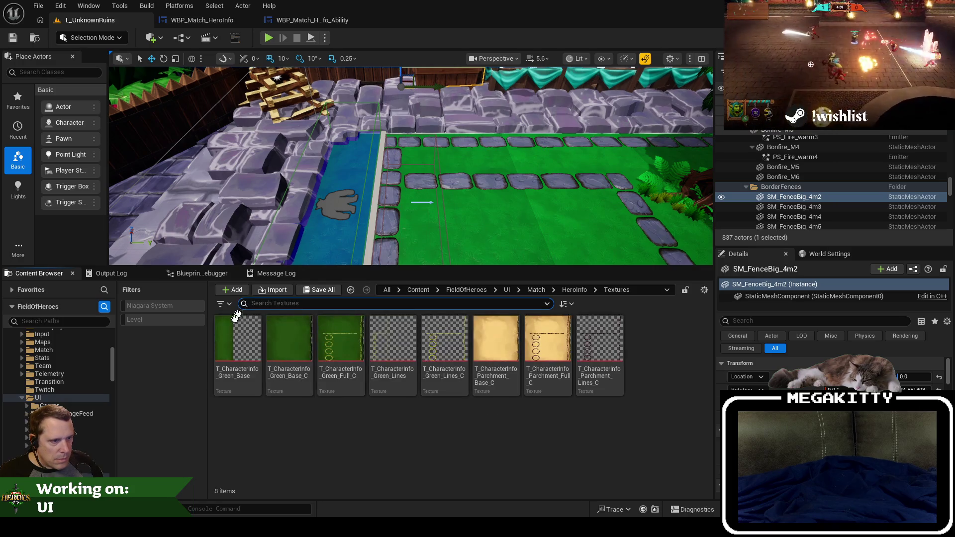
scroll(59, 348, "down", 3)
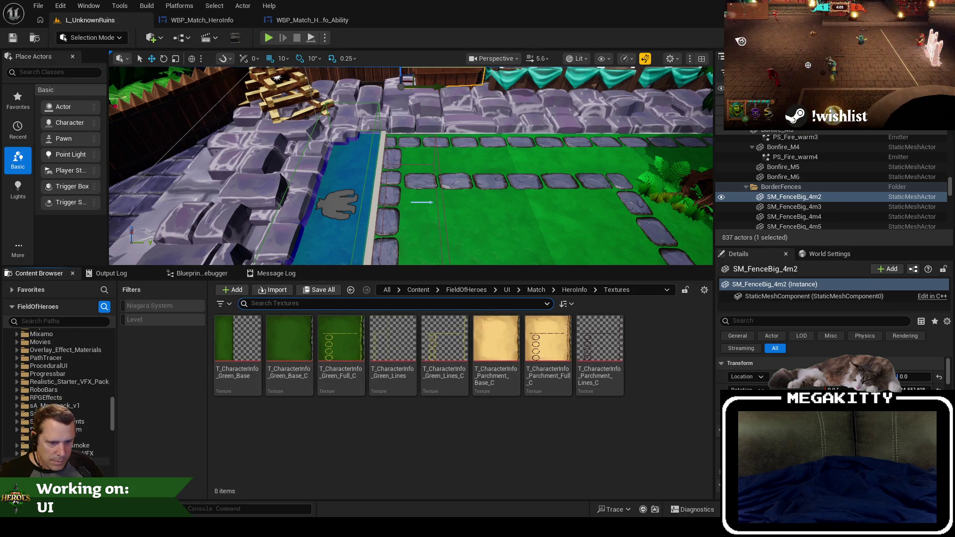
left_click(12, 289)
left_click(49, 313)
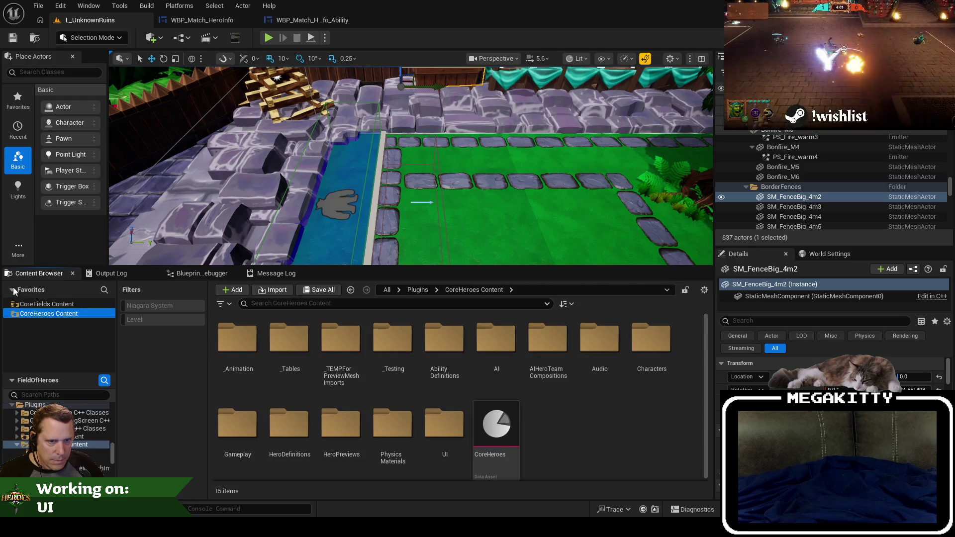
left_click(12, 290)
double_click(445, 424)
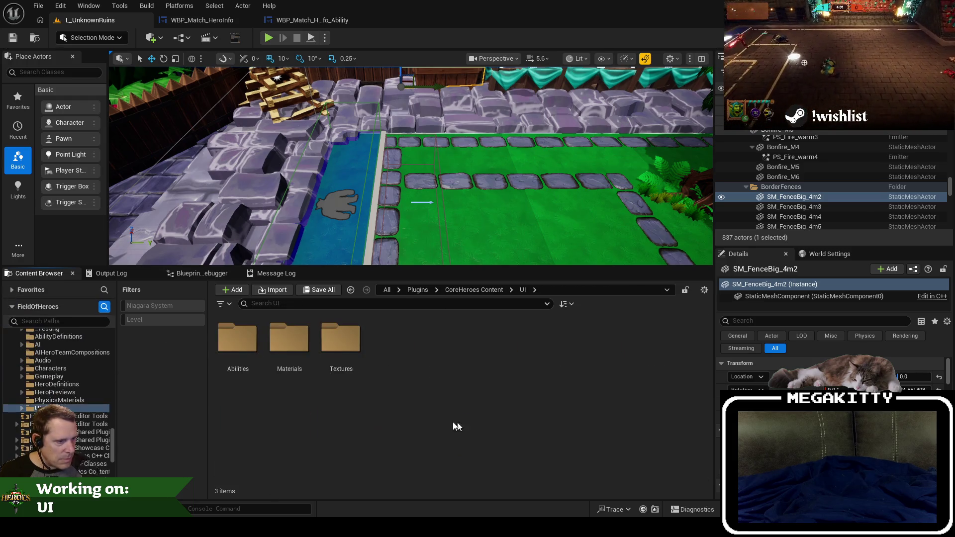
double_click(340, 338)
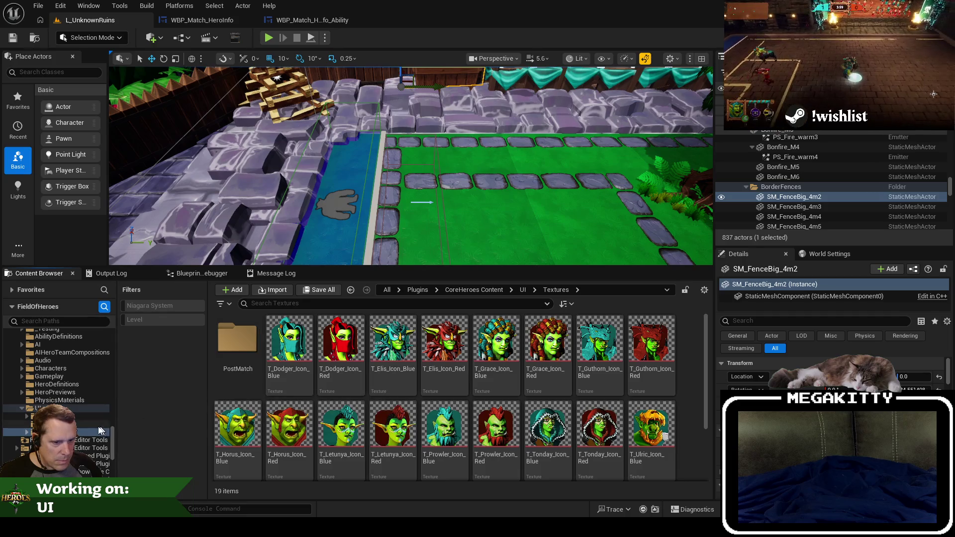
Create a new folder named HeroInfo inside the Textures folder.
right_click(85, 431)
left_click(132, 187)
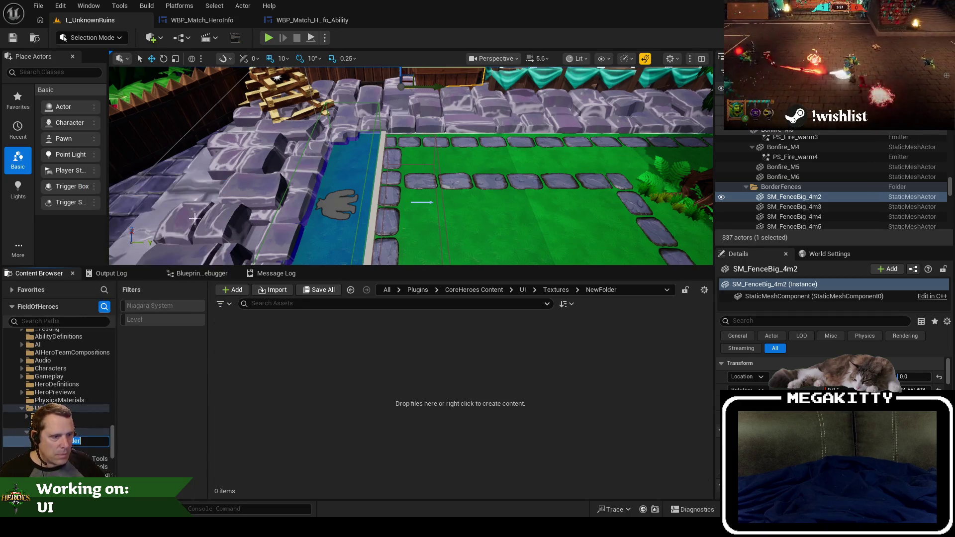
type("HeroInfo")
key("Return")
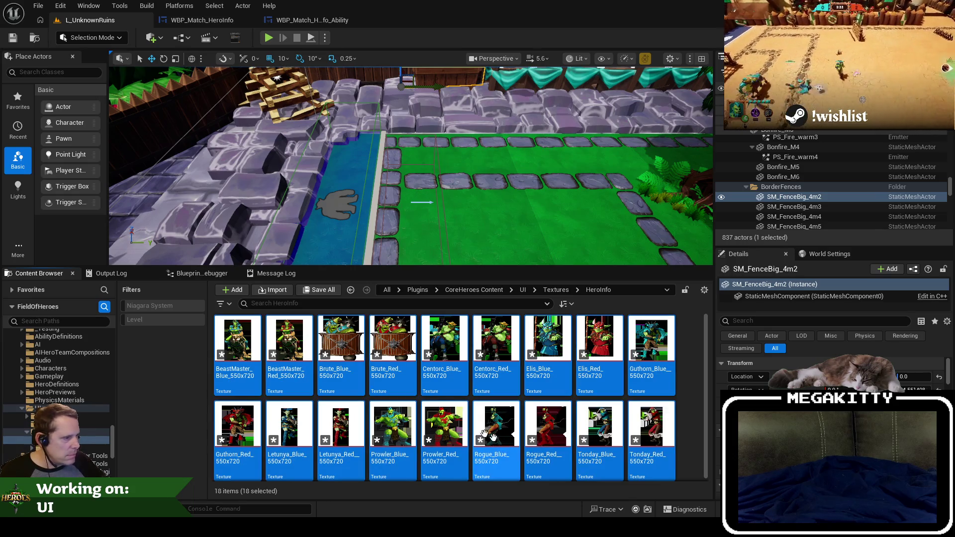
Open the selected hero portrait textures together in the Property Matrix for bulk editing.
right_click(381, 350)
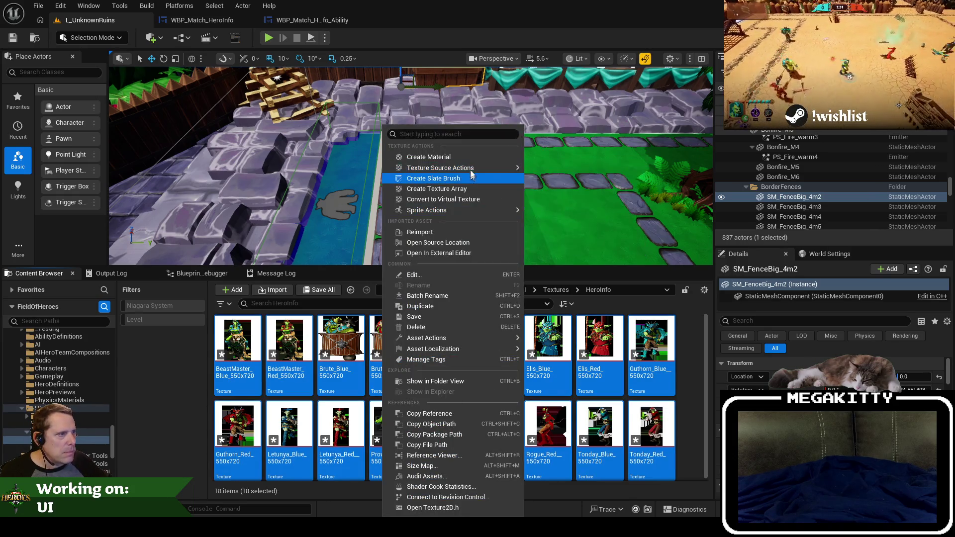
mouse_move(449, 338)
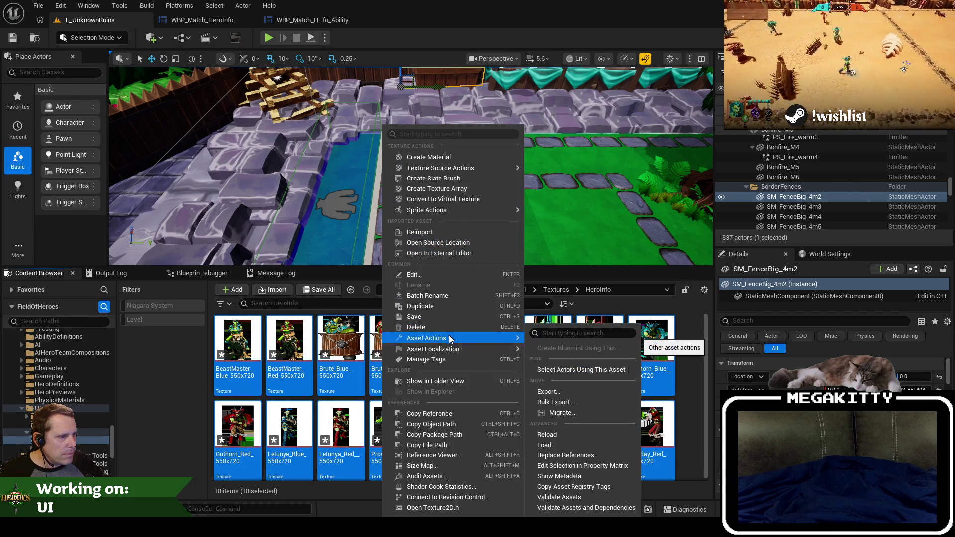
left_click(604, 466)
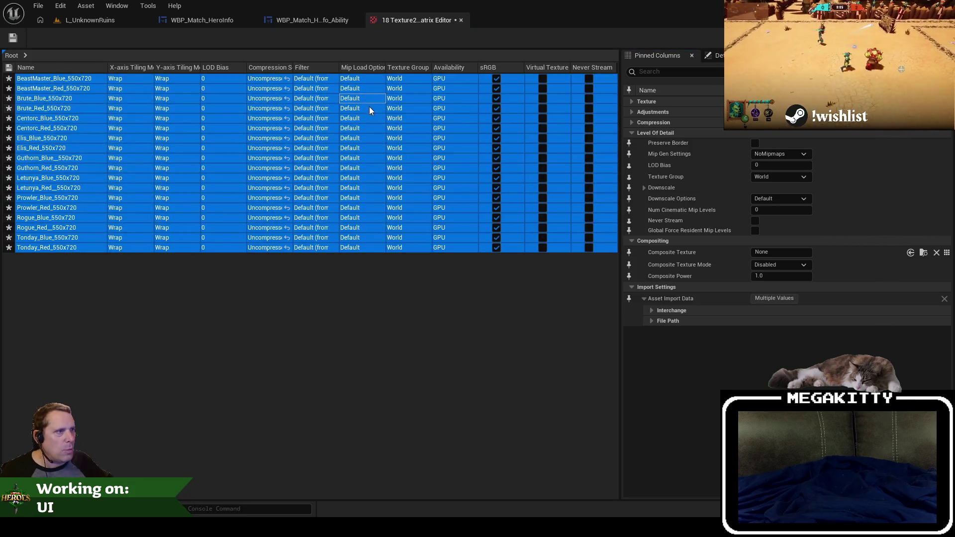
Select the whole Texture Group column, set it to UI for all textures, and save.
left_click(421, 83)
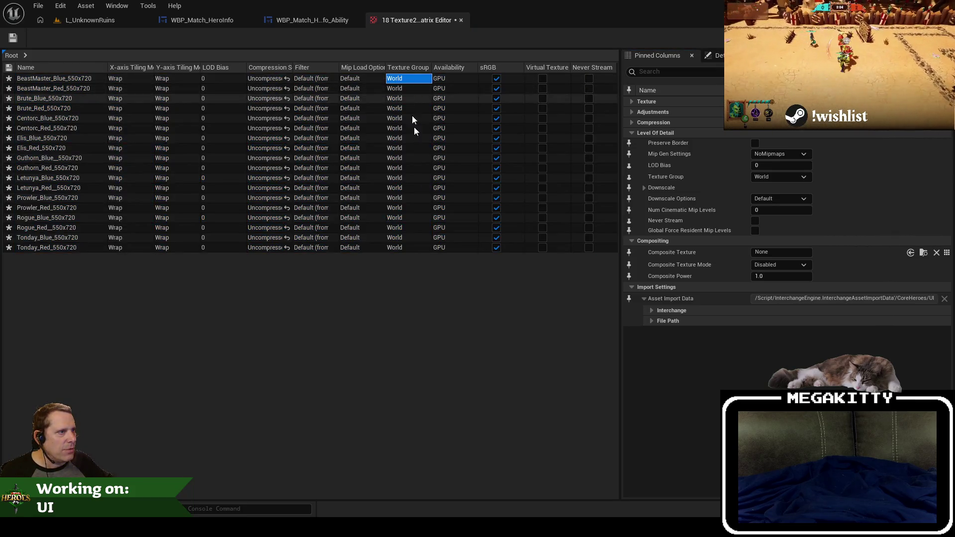
left_click(407, 249, "shift")
left_click(801, 177)
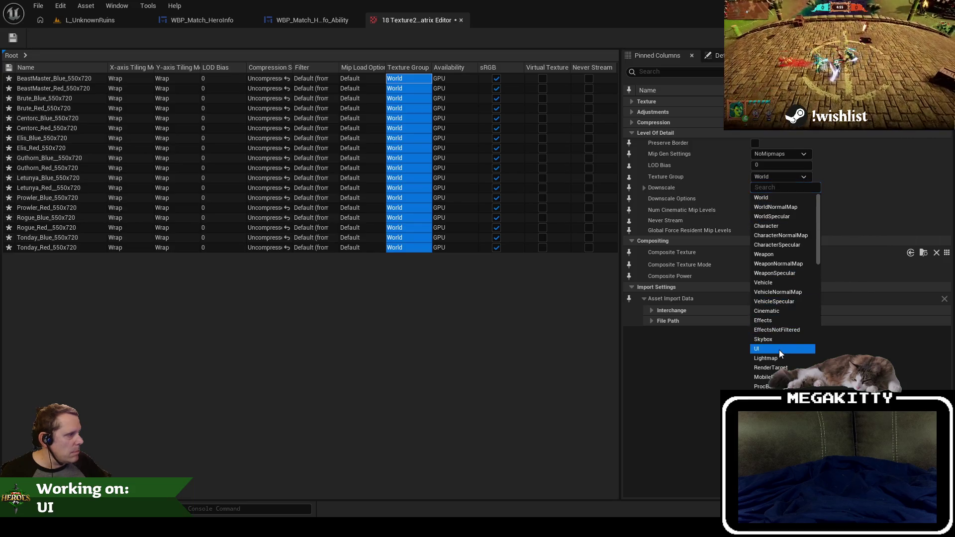
left_click(779, 350)
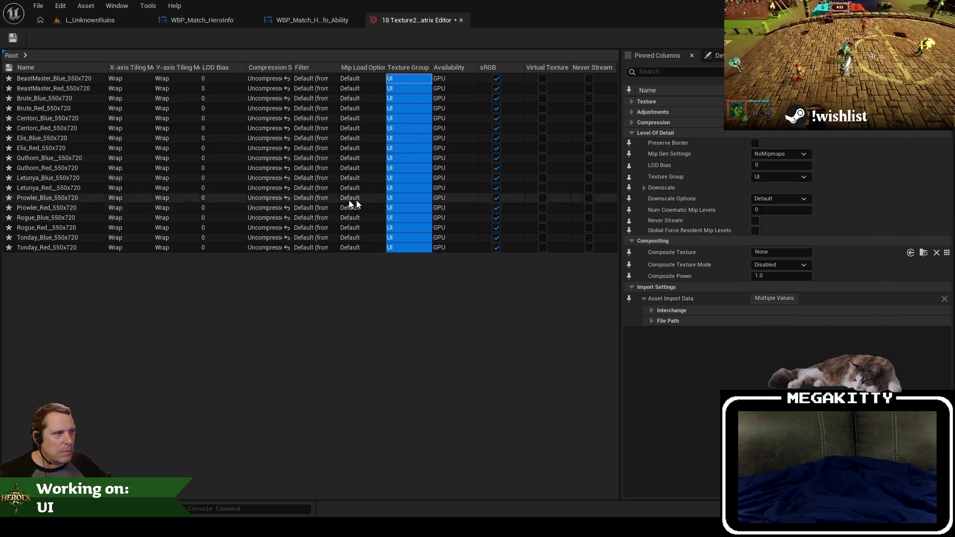
left_click(12, 38)
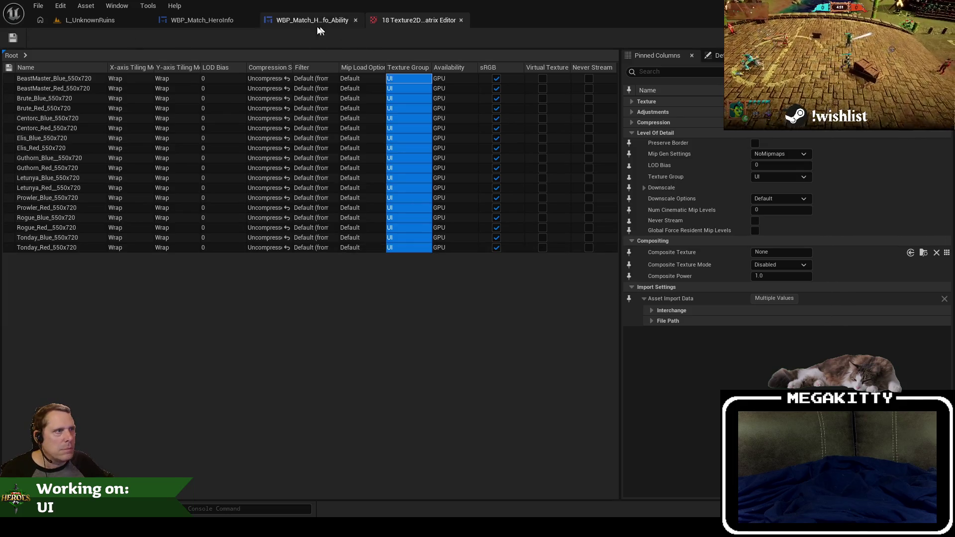
left_click(299, 19)
Close the texture Property Matrix tab and select the BeastMaster_Blue_550x720 texture.
left_click(233, 21)
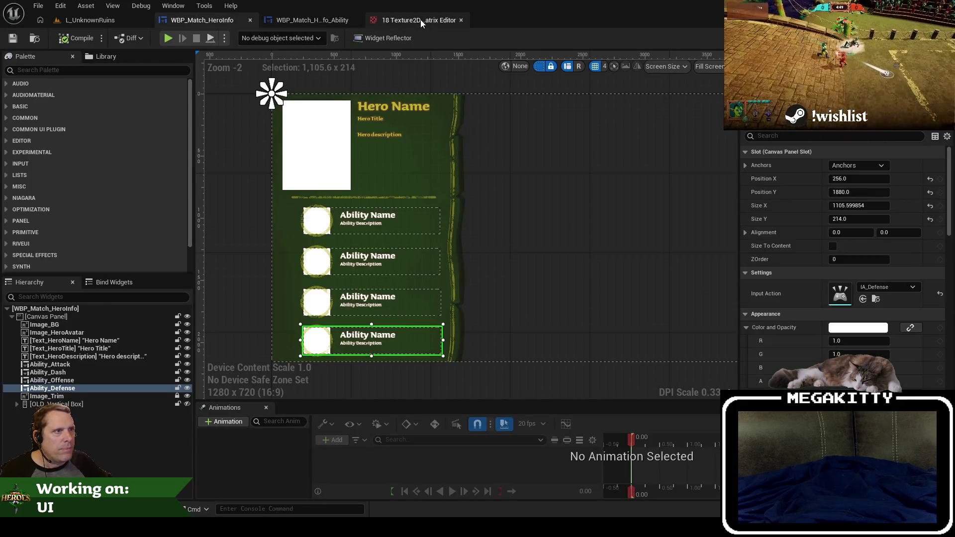
left_click(420, 20)
left_click(75, 20)
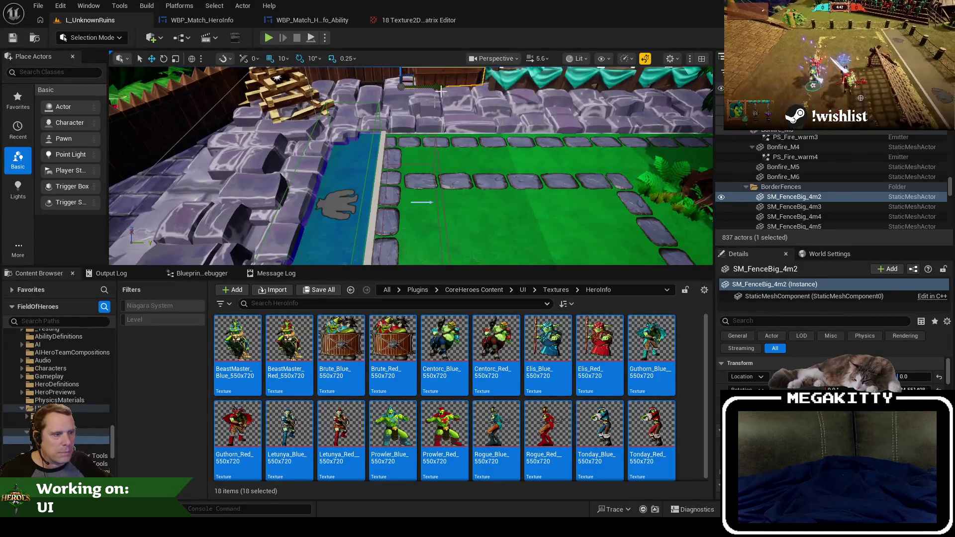
left_click(462, 20)
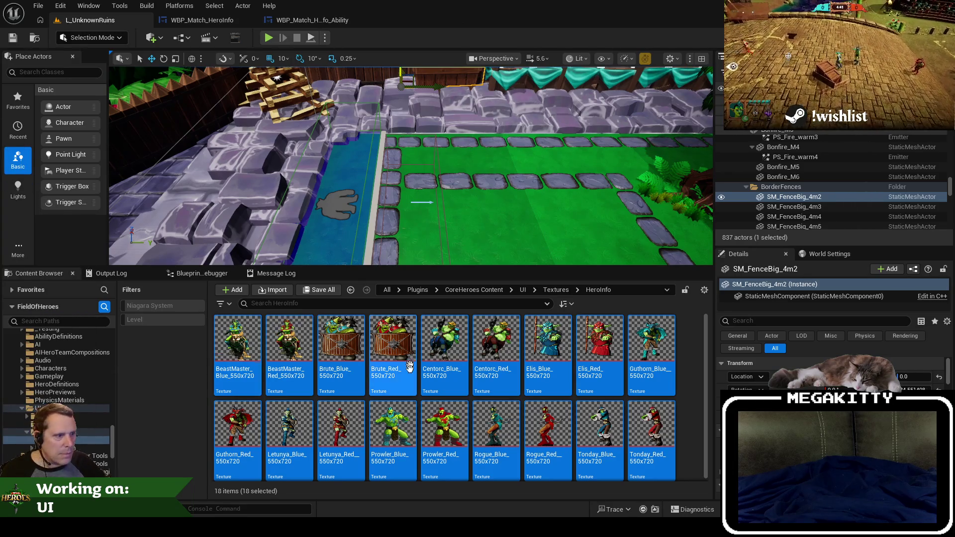
left_click(237, 348)
left_click(319, 21)
left_click(204, 6)
left_click(204, 6)
Browse to the CoreHeroes Content hero definitions and open ID_Dodger, scrolling its Details panel.
left_click(171, 20)
left_click(118, 21)
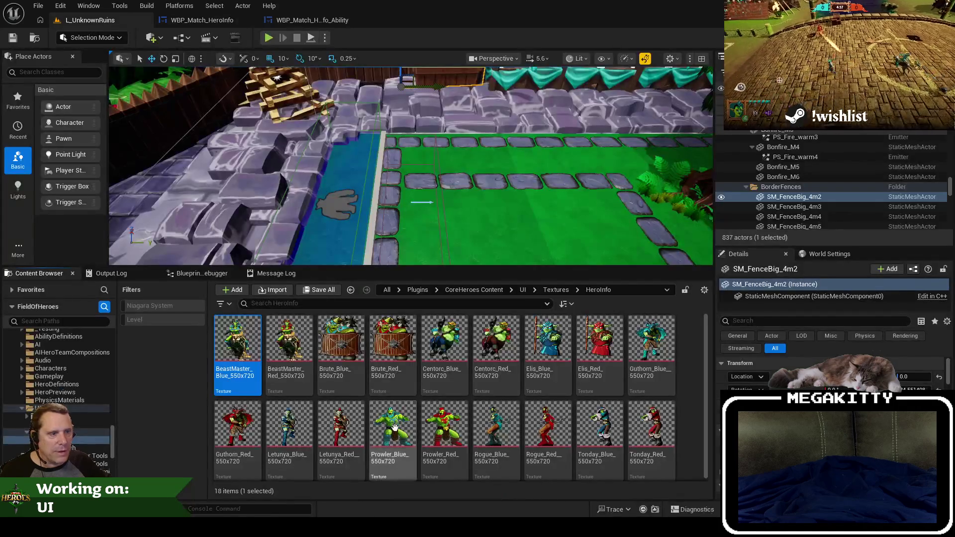
scroll(78, 427, "up", 4)
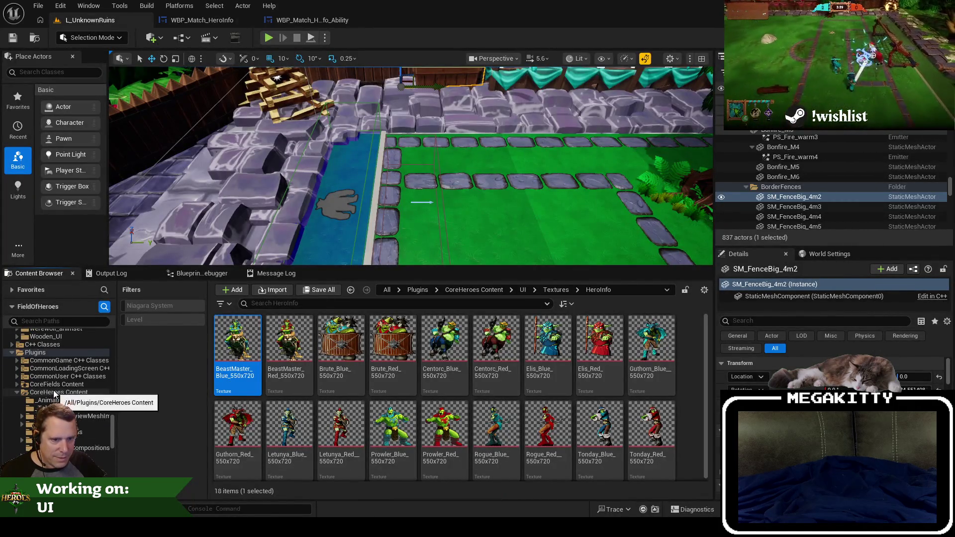
left_click(78, 433)
scroll(78, 432, "down", 3)
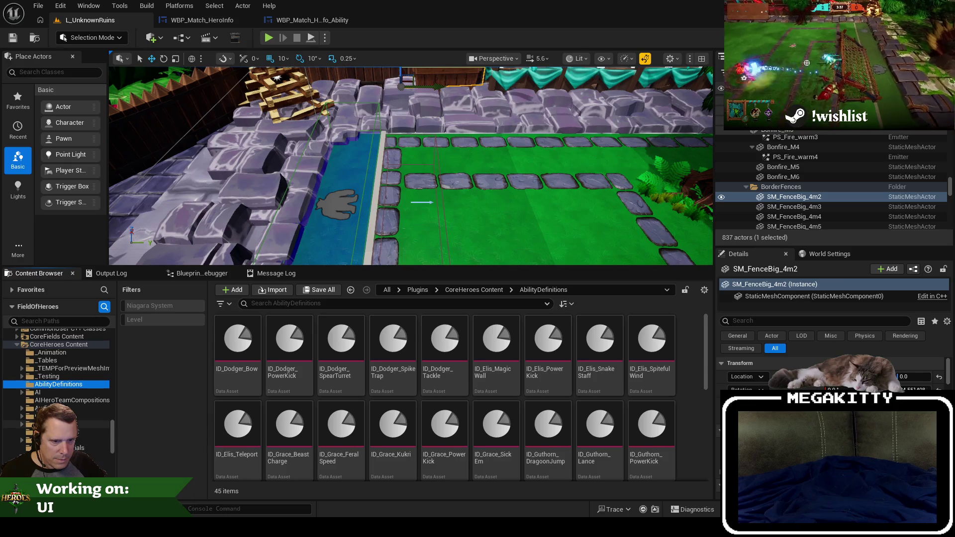
left_click(78, 432)
double_click(244, 358)
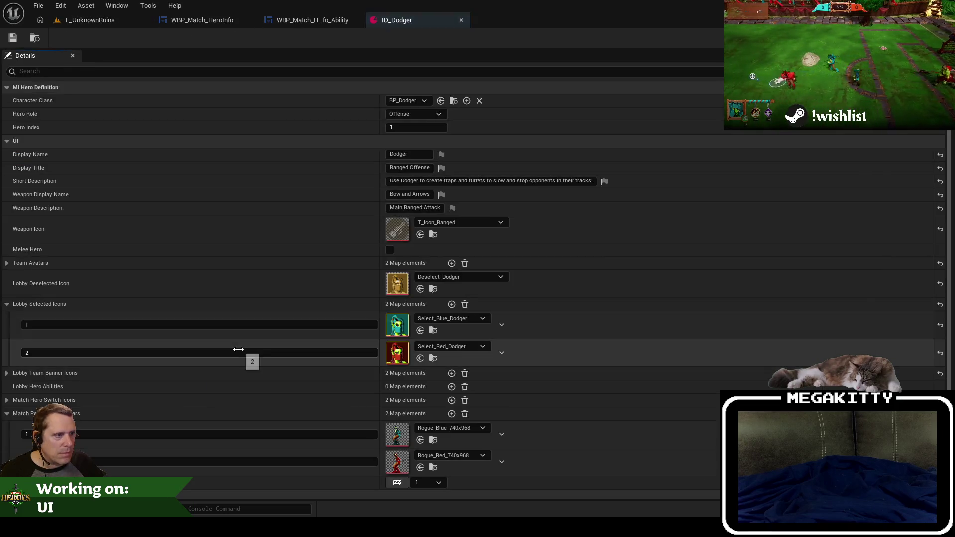
scroll(257, 343, "down", 5)
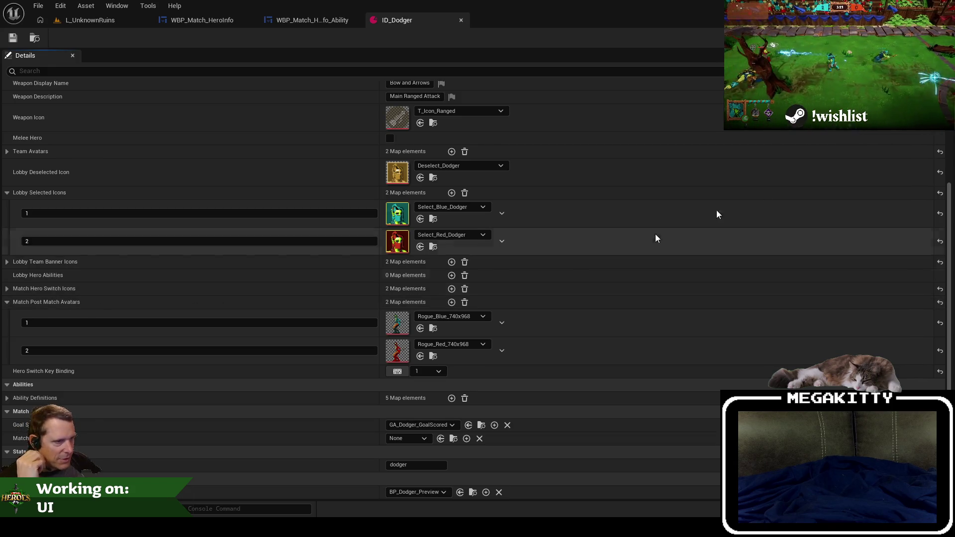
In MiHeroDefinition.h, select the Match_PostMatchAvatars UPROPERTY declaration block.
key("alt+Tab")
left_click(482, 235)
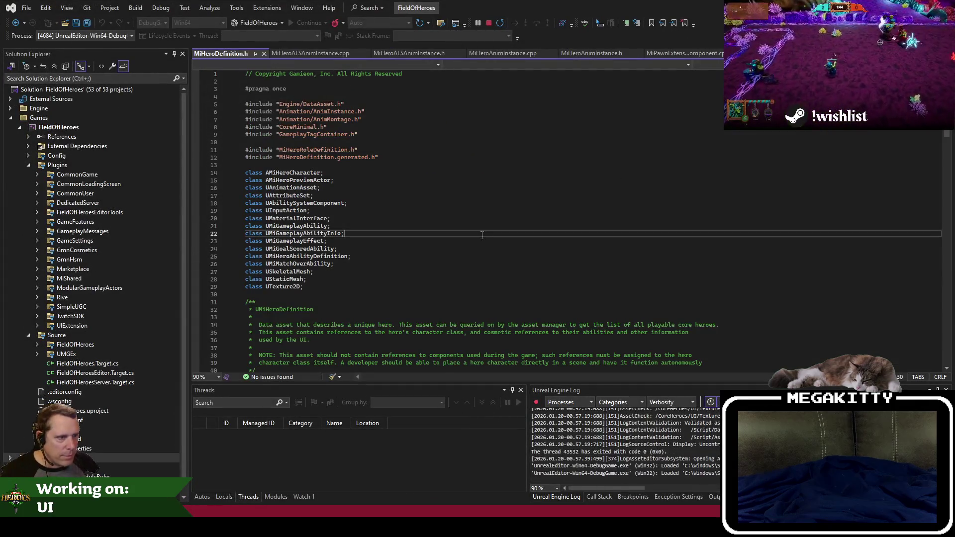
key("F3")
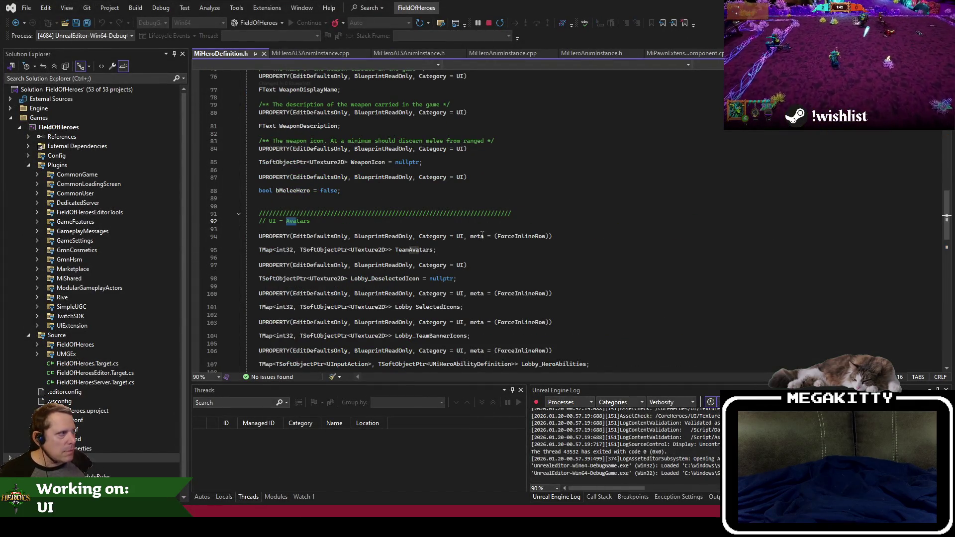
key("Escape")
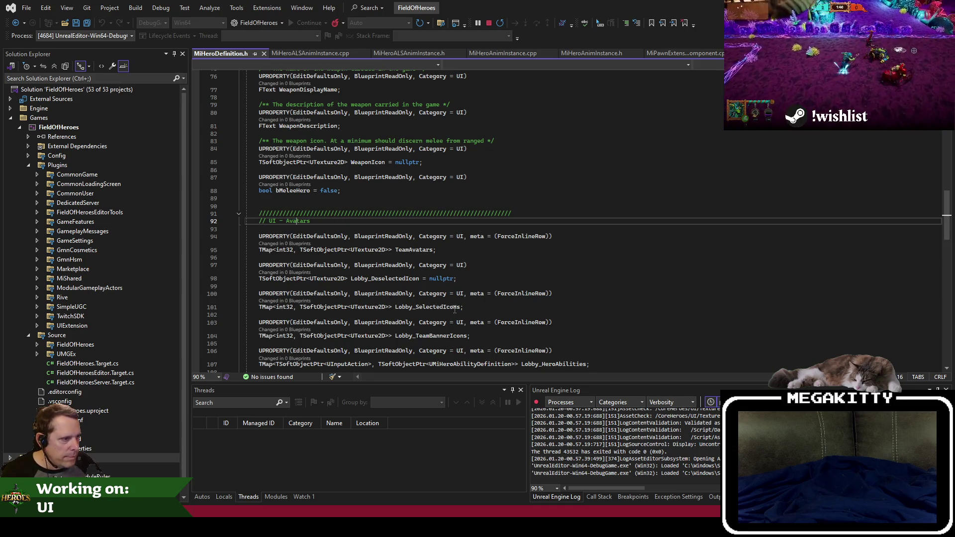
scroll(501, 342, "down", 2)
left_click(499, 313)
triple_click(574, 307)
key("shift+Down")
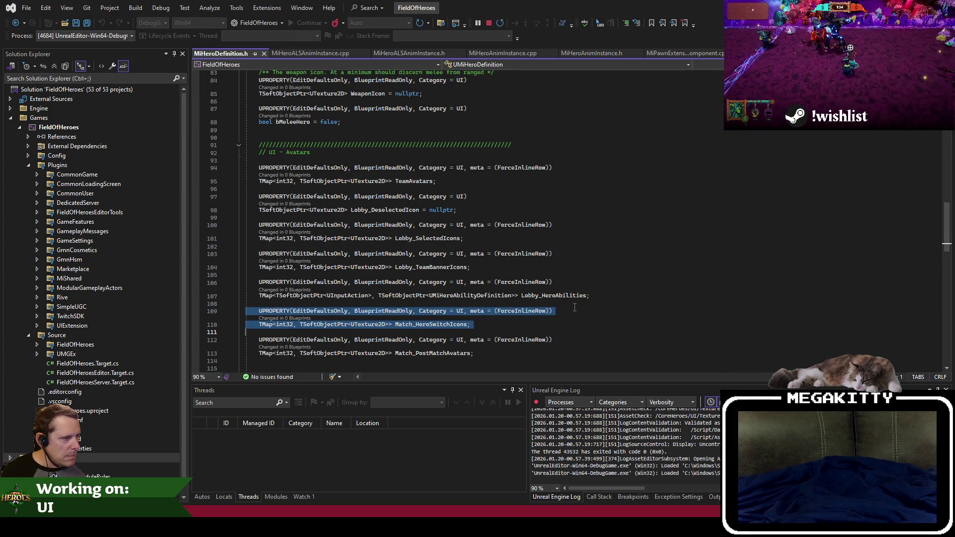
key("Up")
key("Up")
key("Up")
key("Down")
key("Down")
key("Down")
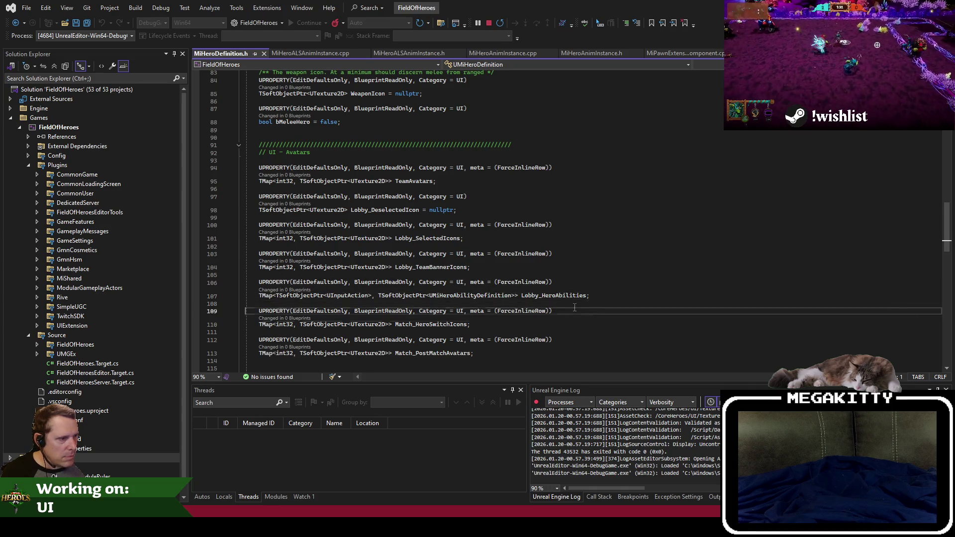
key("shift+Down")
key("shift+Down")
key("ctrl+c")
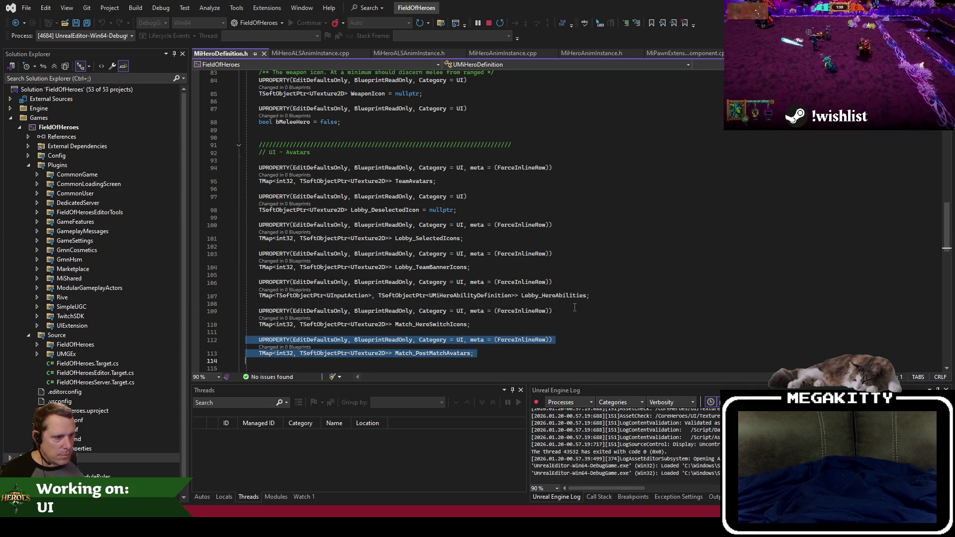
key("Up")
key("Up")
key("Up")
Duplicate the block and rename the copy to Match_HeroInfoAvatars.
key("Return")
key("ctrl+v")
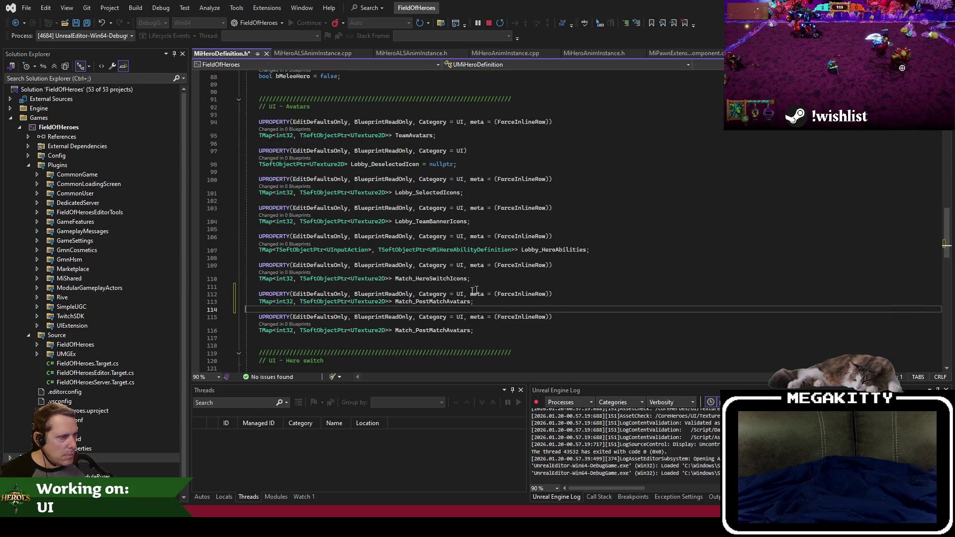
left_click_drag(416, 301, 450, 302)
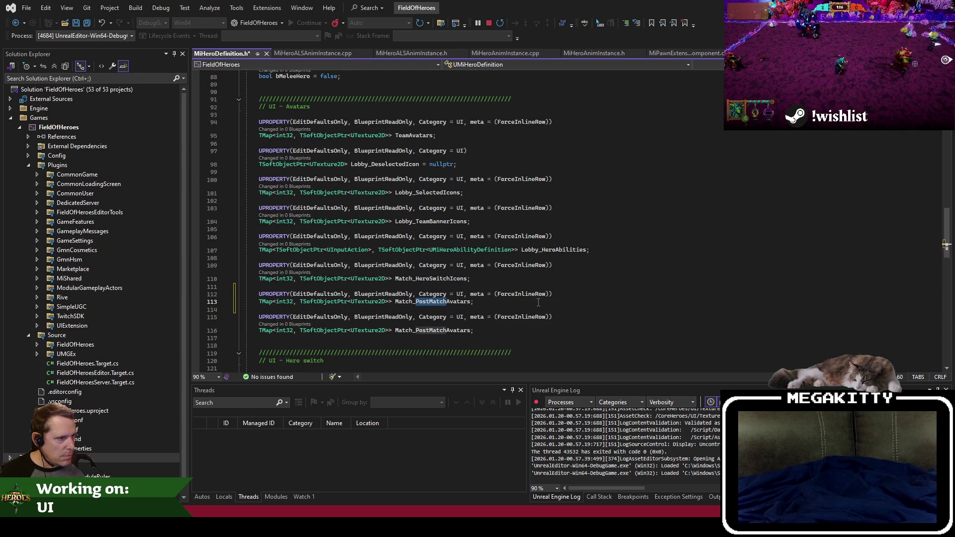
type("HeroInfo")
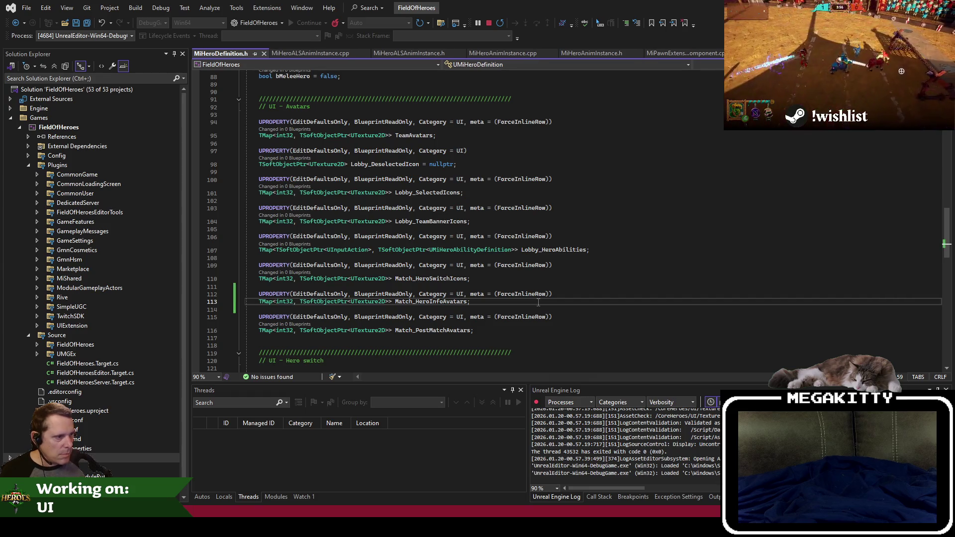
key("ctrl+w")
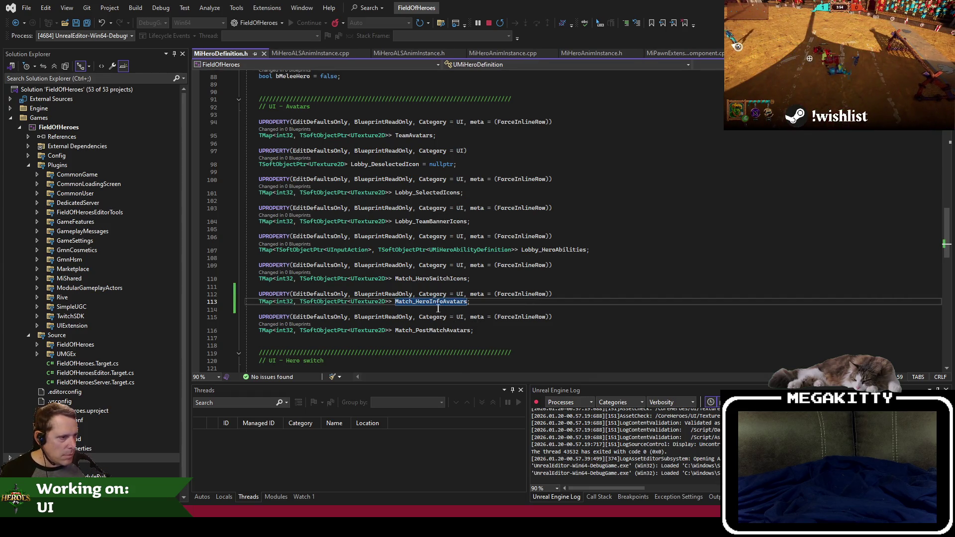
left_click(435, 309)
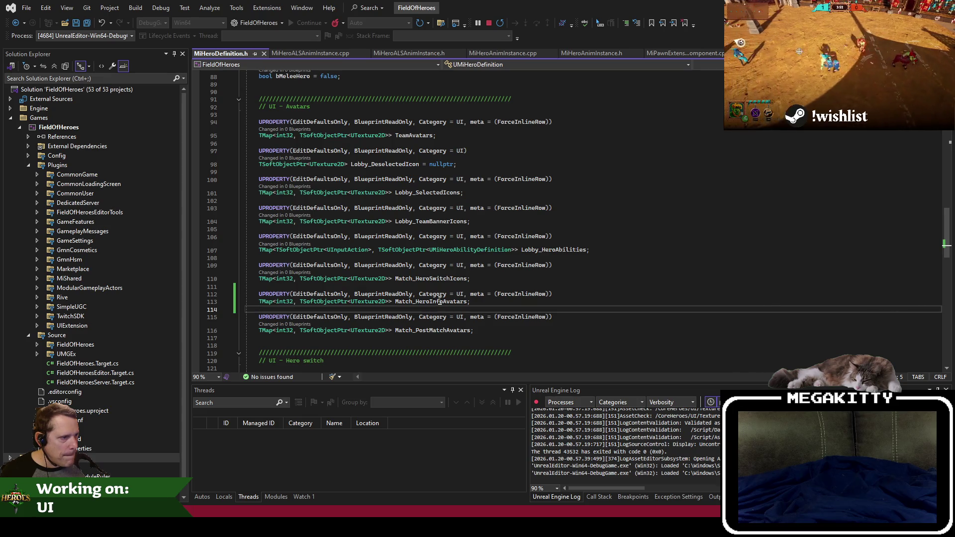
left_click(443, 294)
Check ID_Dodger's properties in the editor, then open a comment line above Match_HeroInfoAvatars.
left_click(380, 309)
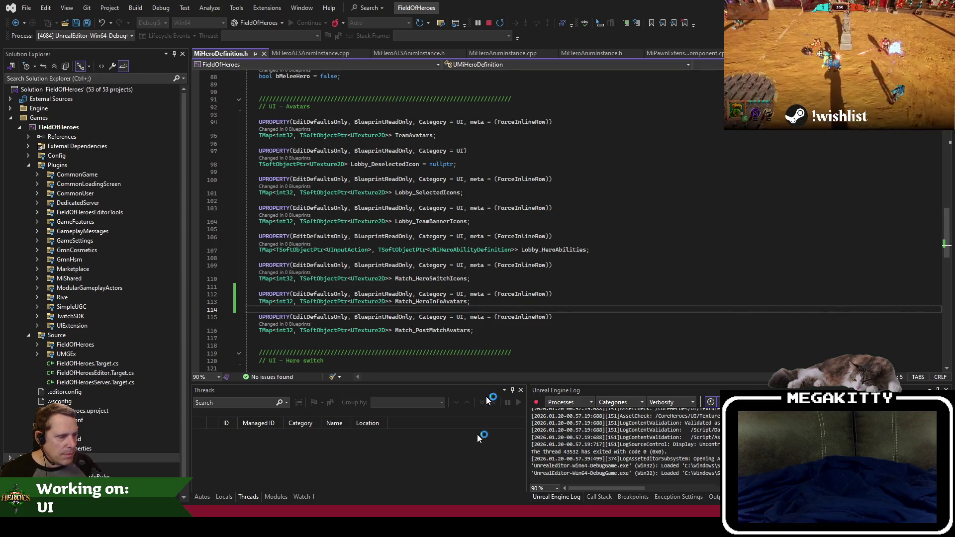
key("alt+Tab")
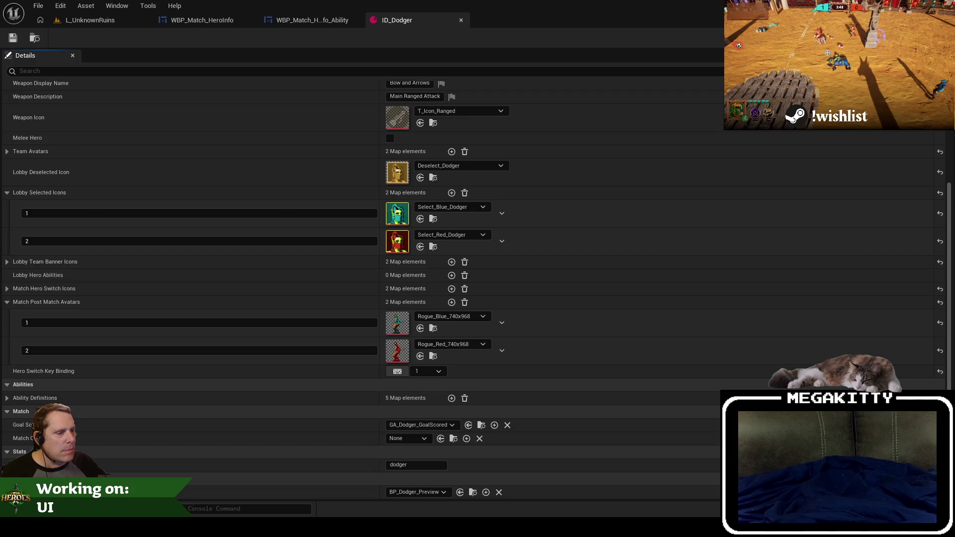
key("alt+Tab")
left_click(328, 279)
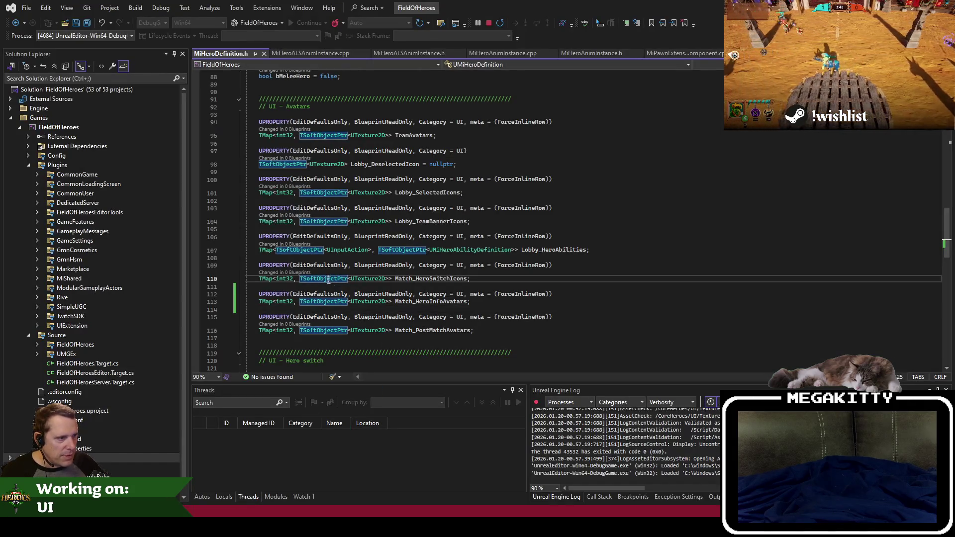
key("Down")
key("Return")
type("Avatars */")
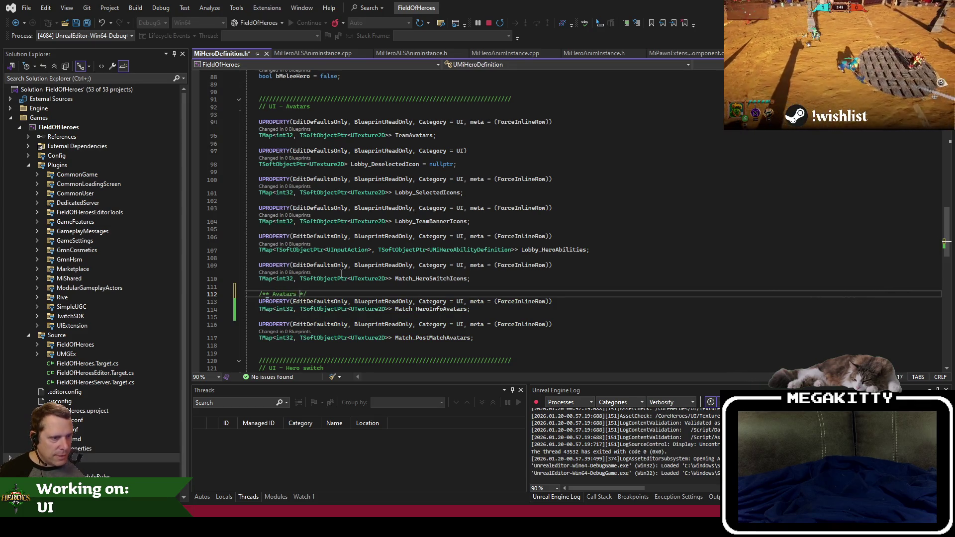
key("ctrl+z")
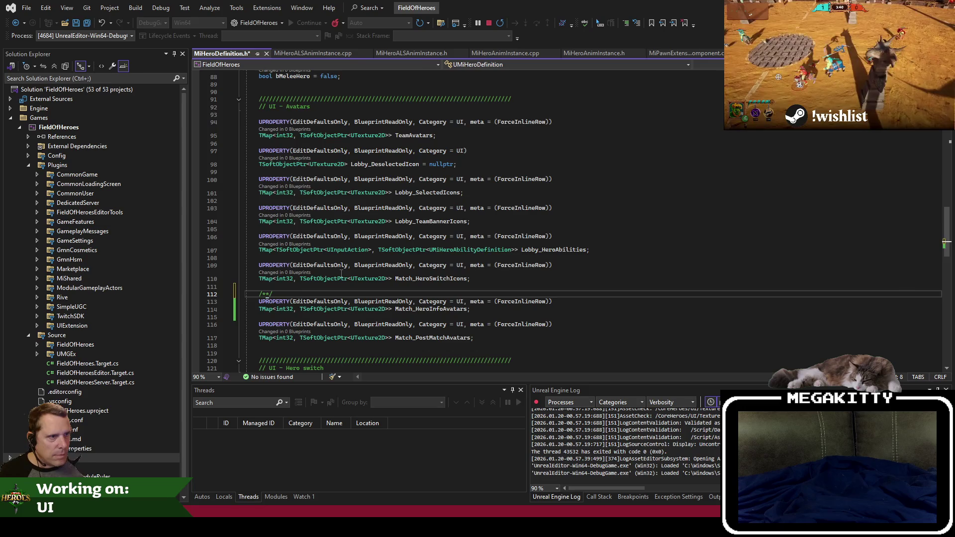
scroll(362, 245, "up", 17)
scroll(363, 213, "up", 3)
left_click_drag(279, 176, 238, 106)
scroll(286, 249, "down", 12)
Paste a doc comment above Match_HeroInfoAvatars and reword it as Hero Info overlay avatars with a Map identifier key.
scroll(286, 249, "down", 7)
left_click(286, 318)
key("BackSpace")
key("BackSpace")
key("BackSpace")
key("ctrl+v")
double_click(287, 308)
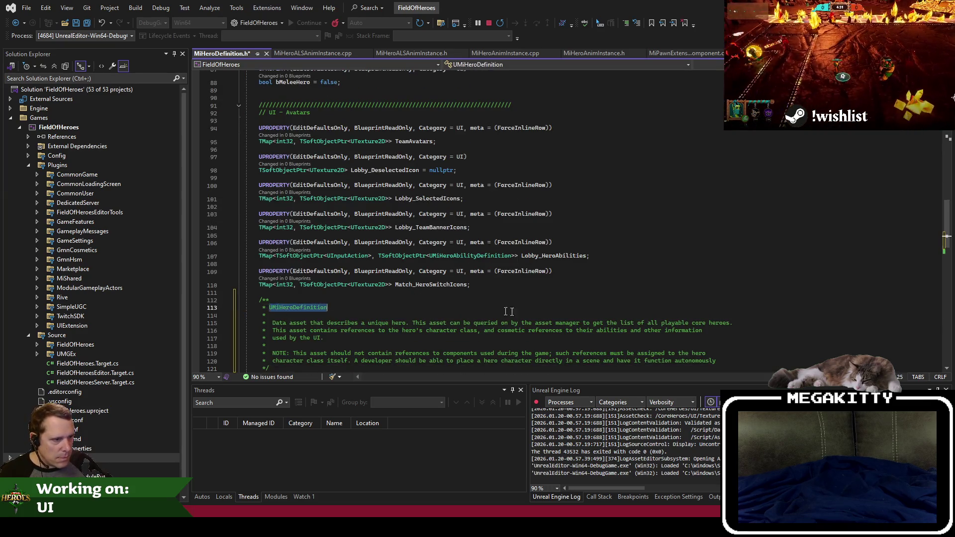
scroll(518, 312, "down", 2)
type("Avatars that appear in the Hero I")
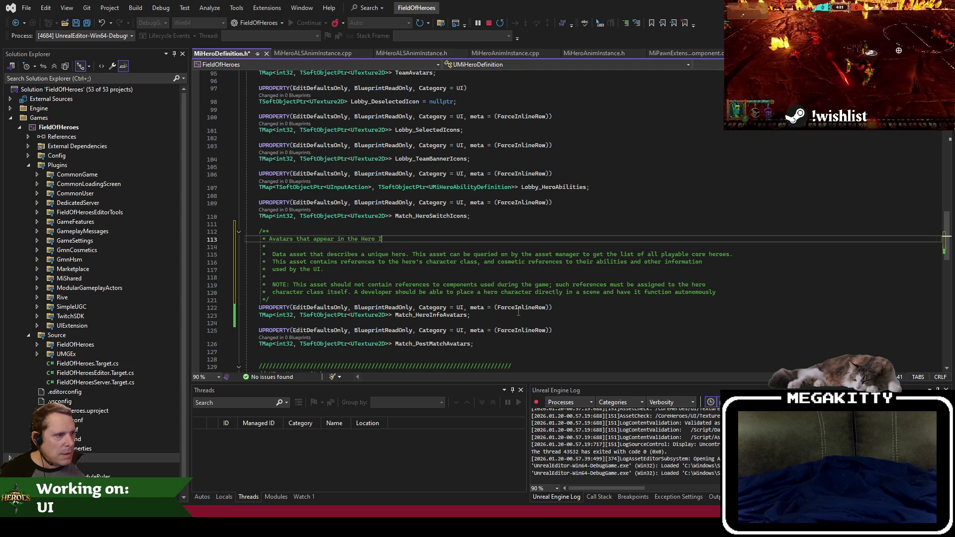
type(" erlay of the match.")
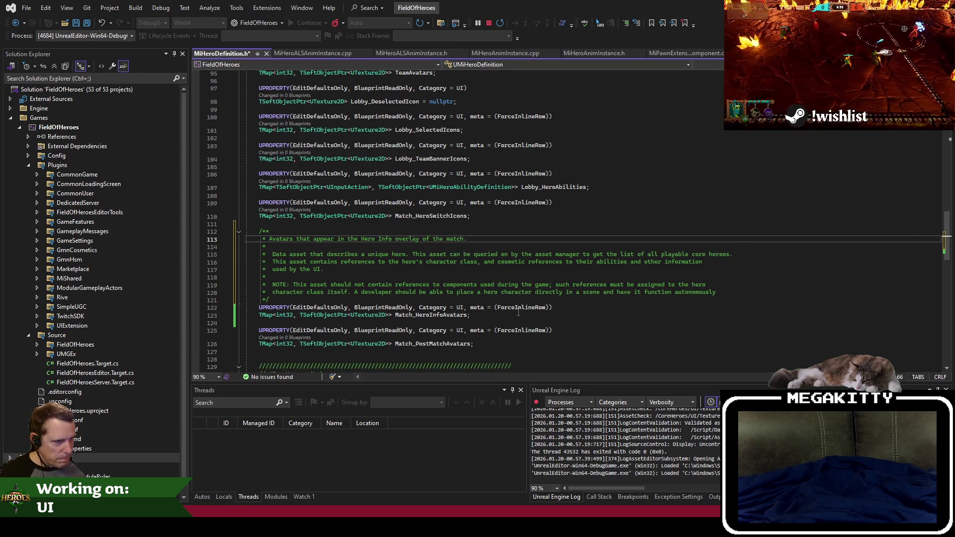
key("Down")
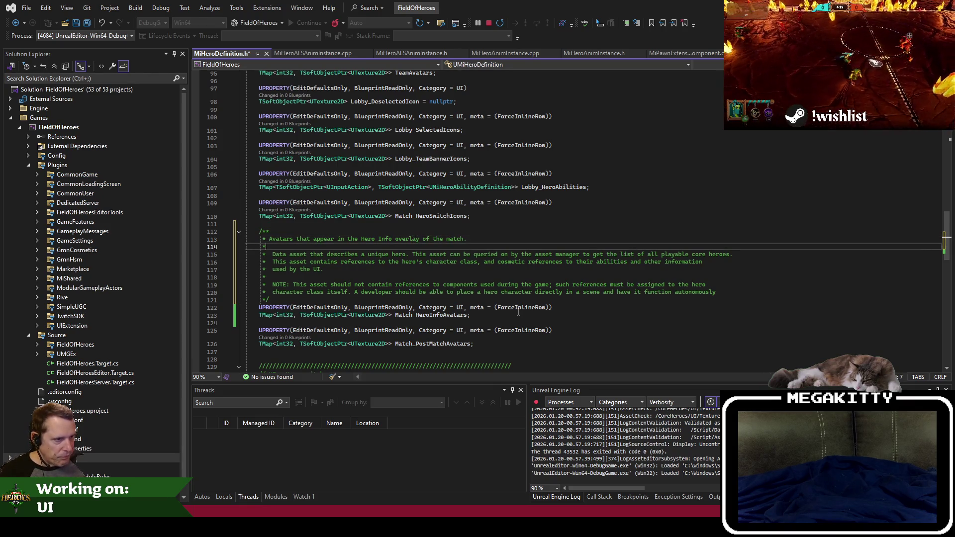
type("ap")
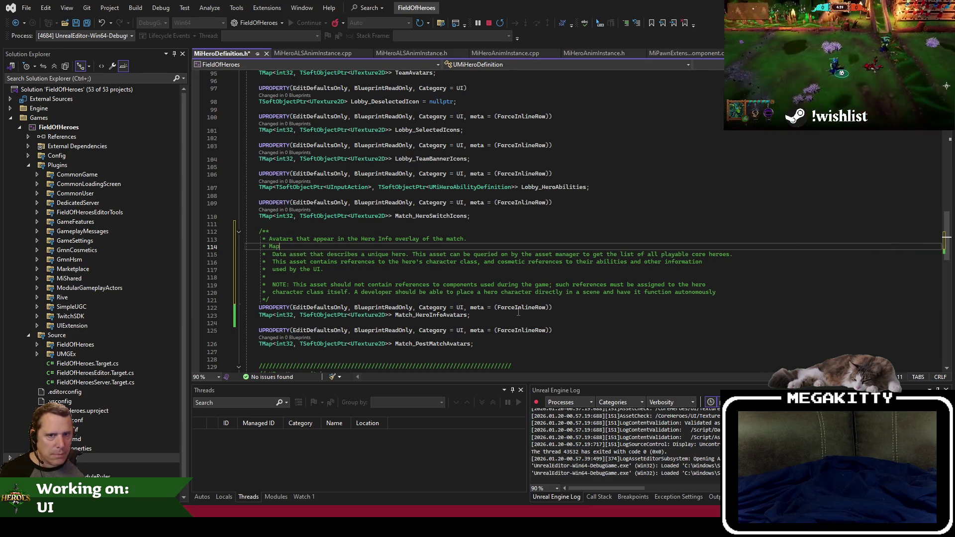
type(" valu:")
key("Return")
type("* Key: Team")
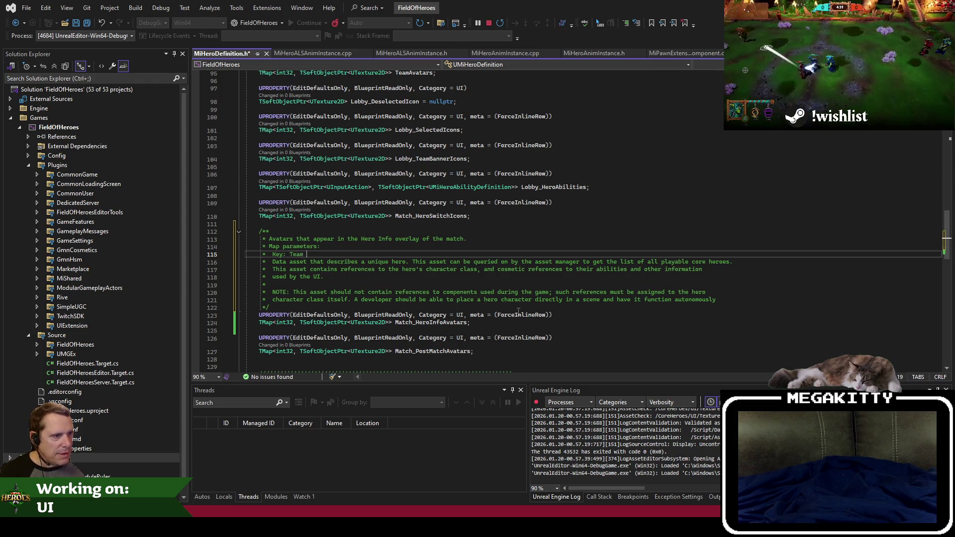
type("identiifer")
Replace the old description with a Value line and delete the leftover NOTE lines.
key("Down")
key("shift+Down")
key("shift+Down")
key("shift+End")
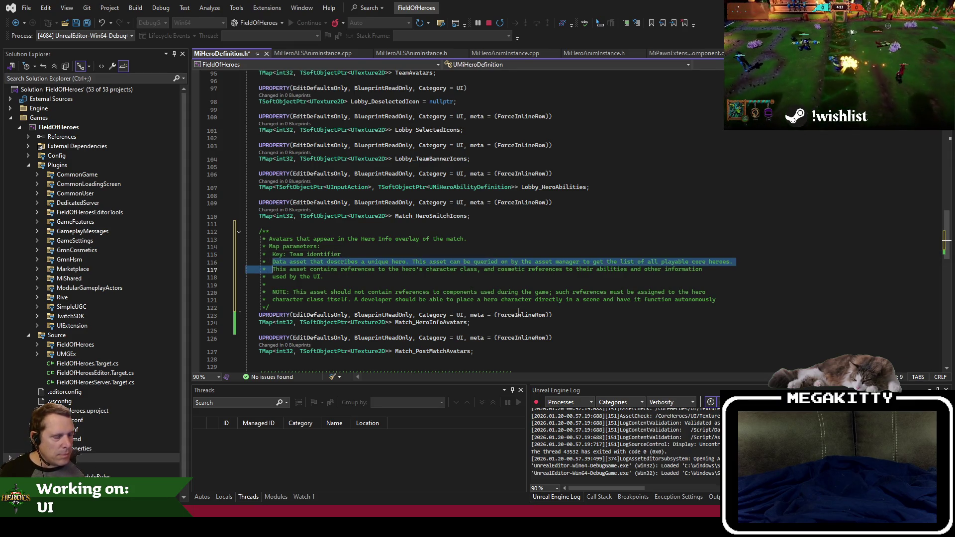
type("Value: The ac")
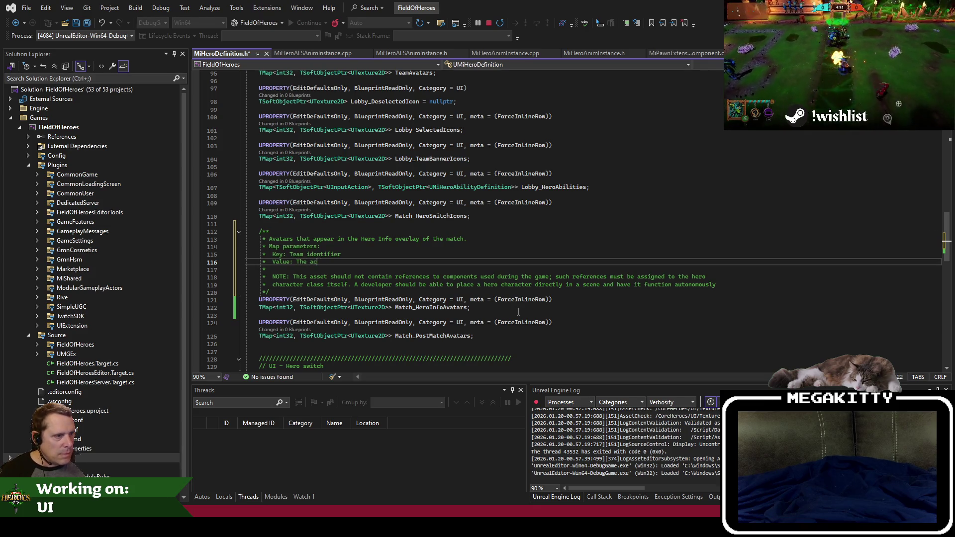
key("shift+Down")
key("shift+Down")
key("shift+Down")
key("shift+End")
key("Delete")
key("Up")
key("End")
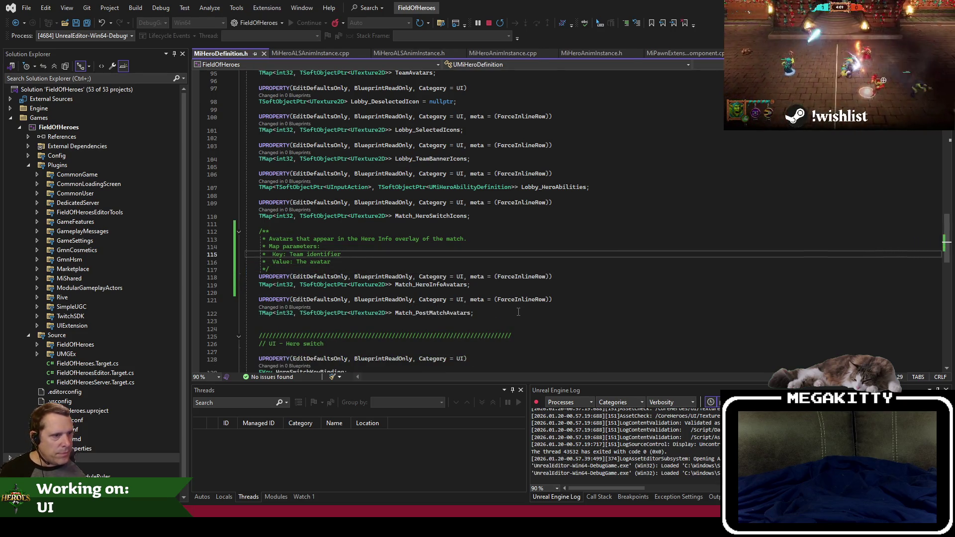
Tidy the blank lines after the Match_HeroInfoAvatars comment title.
key("Up")
key("Up")
key("End")
key("Return")
key("Up")
key("Up")
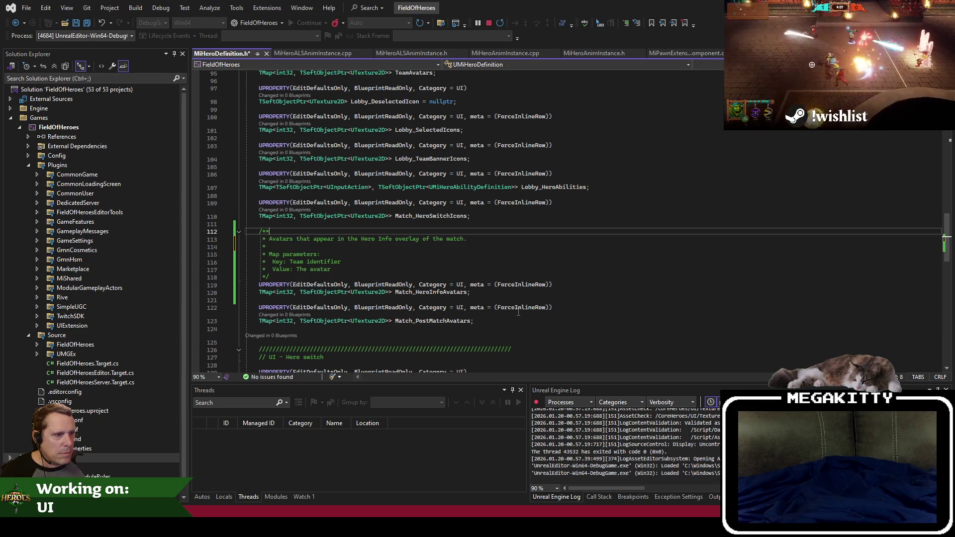
key("Down")
key("Down")
key("BackSpace")
key("BackSpace")
key("BackSpace")
key("Up")
Copy the comment above Match_PostMatchAvatars, describing it as the Match Over accolades screen.
key("Home")
key("shift+Down")
key("shift+Down")
key("shift+Down")
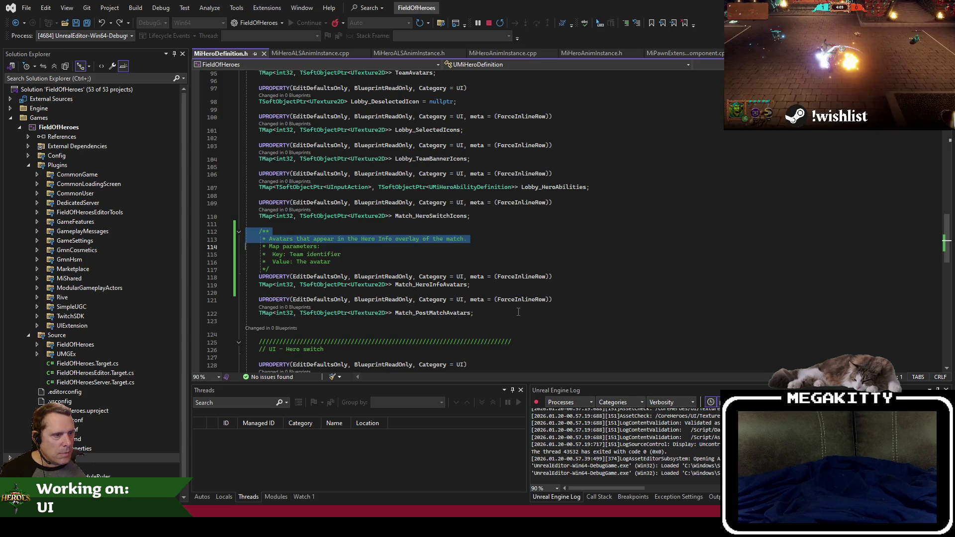
key("ctrl+c")
key("Down")
key("Down")
key("Down")
key("ctrl+v")
key("Up")
key("Up")
key("Up")
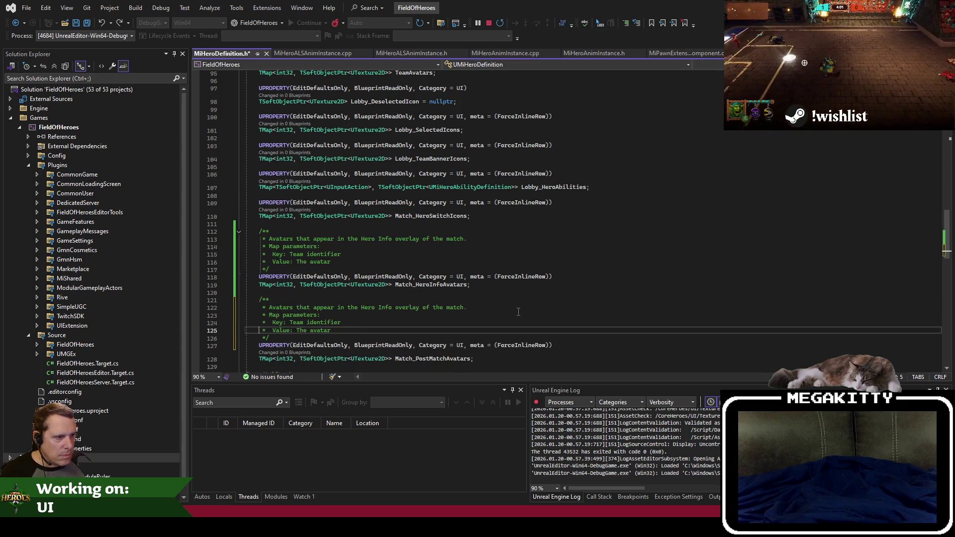
left_click(361, 307)
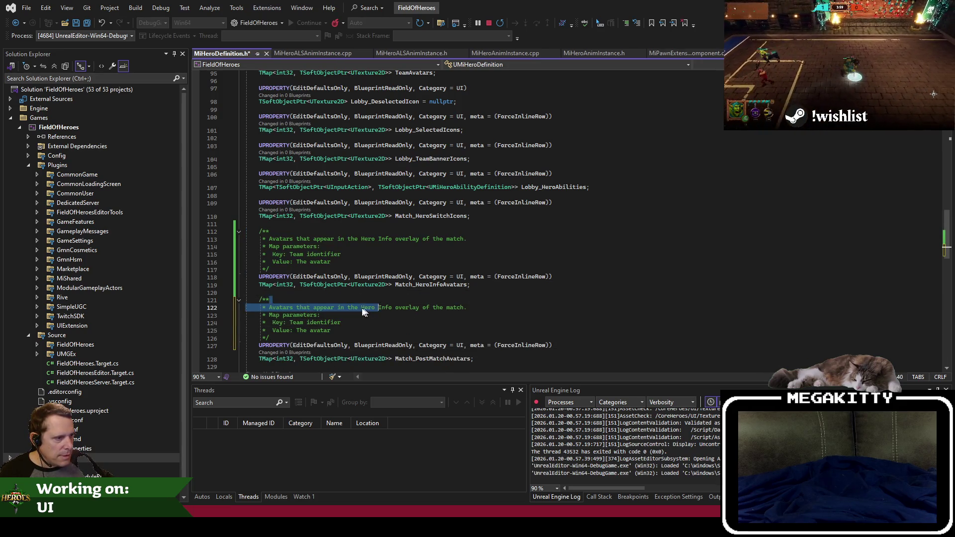
key("shift+End")
type("Match Over ")
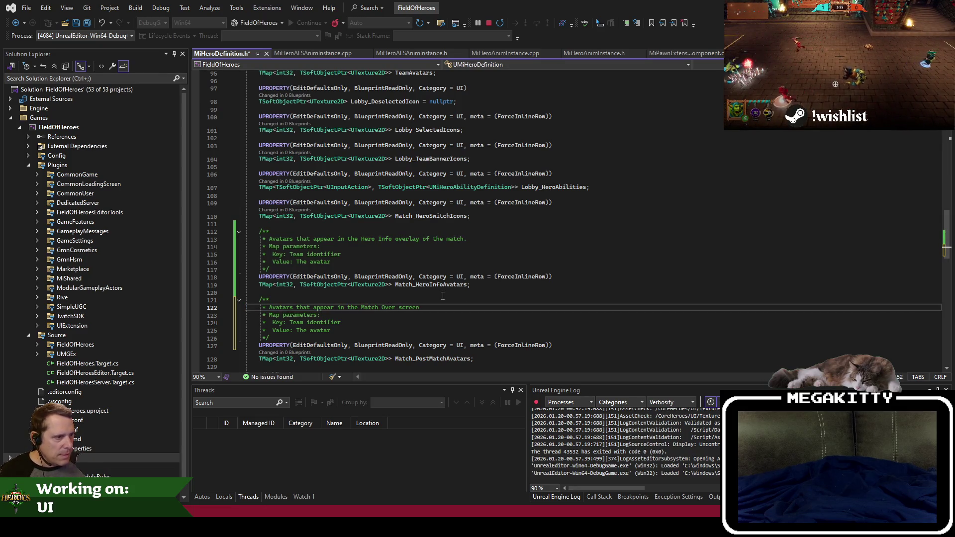
type("accolades")
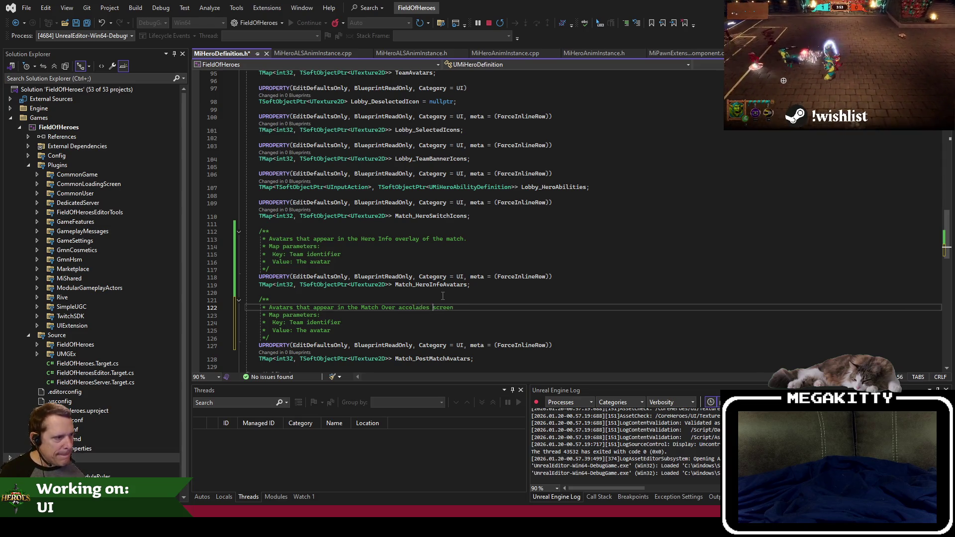
key("Down")
key("Down")
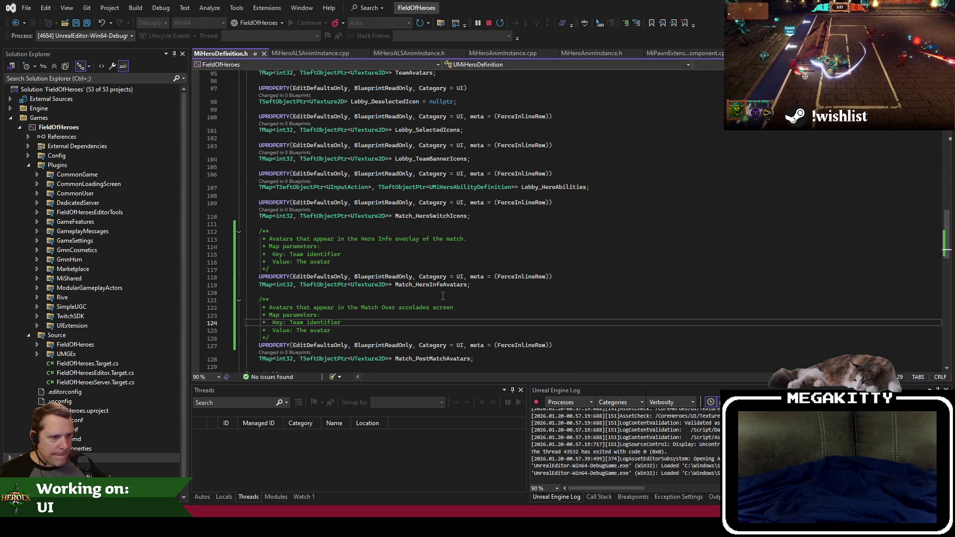
key("Up")
key("Up")
key("Up")
key("Down")
key("Down")
key("Down")
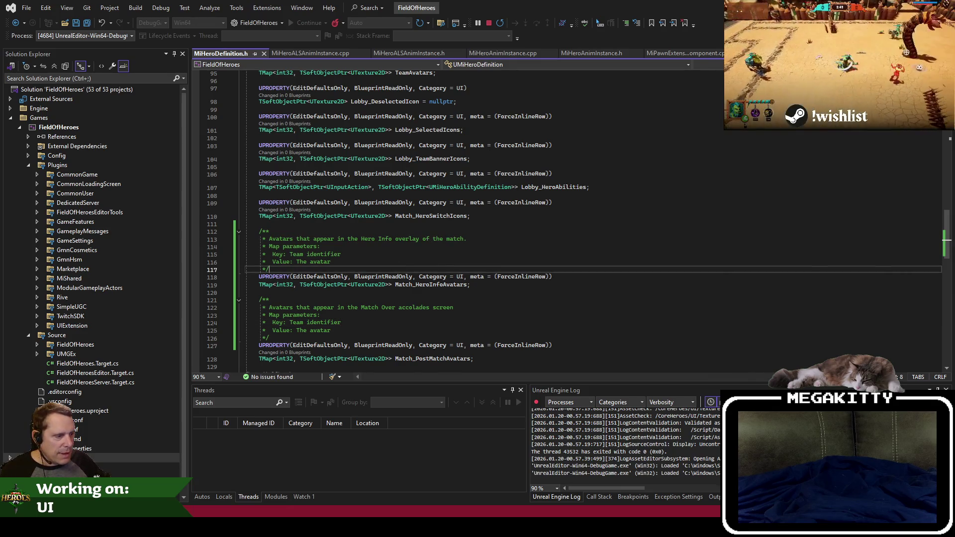
key("alt+Tab")
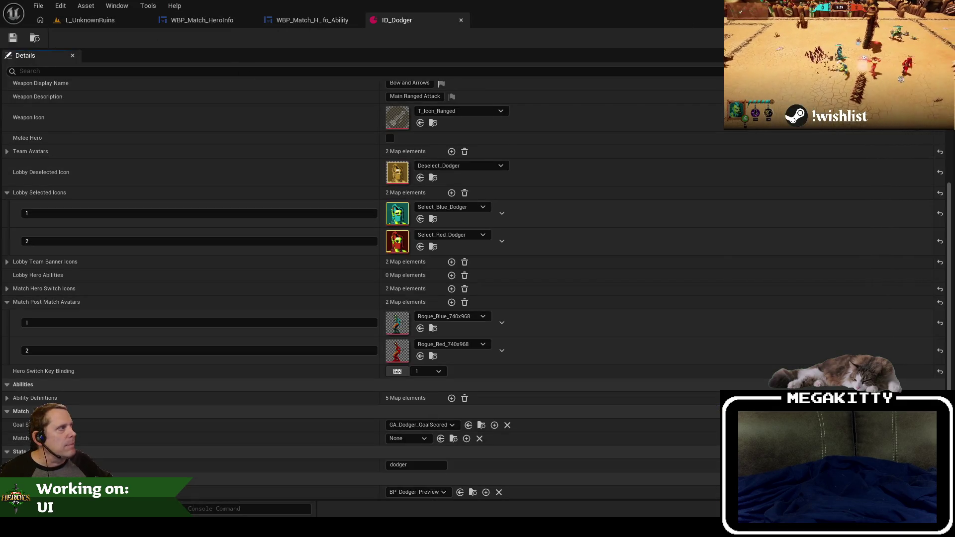
key("alt+Tab")
Build the FieldOfHeroesEditor DebugGame project with Ctrl+Shift+B while reviewing the header.
left_click(454, 295)
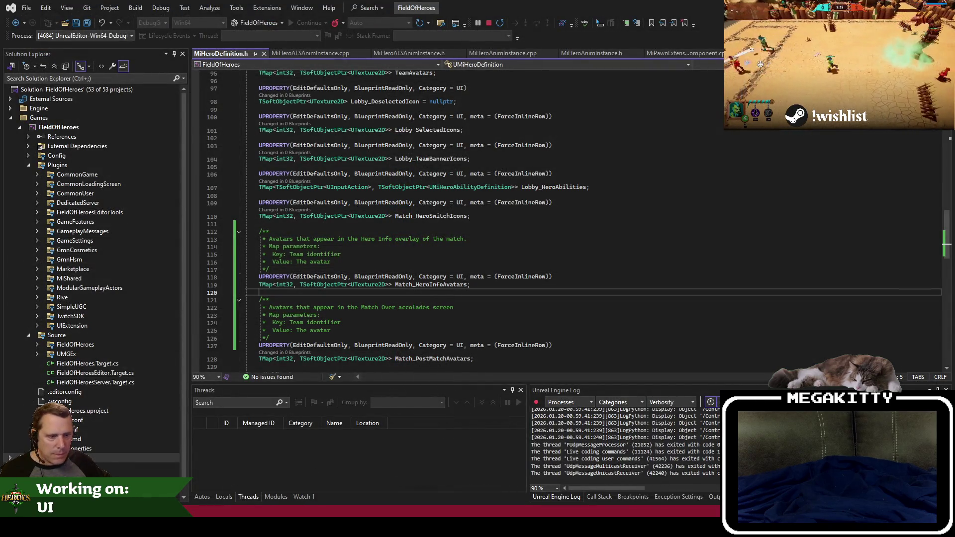
left_click(564, 205)
key("Down")
key("Down")
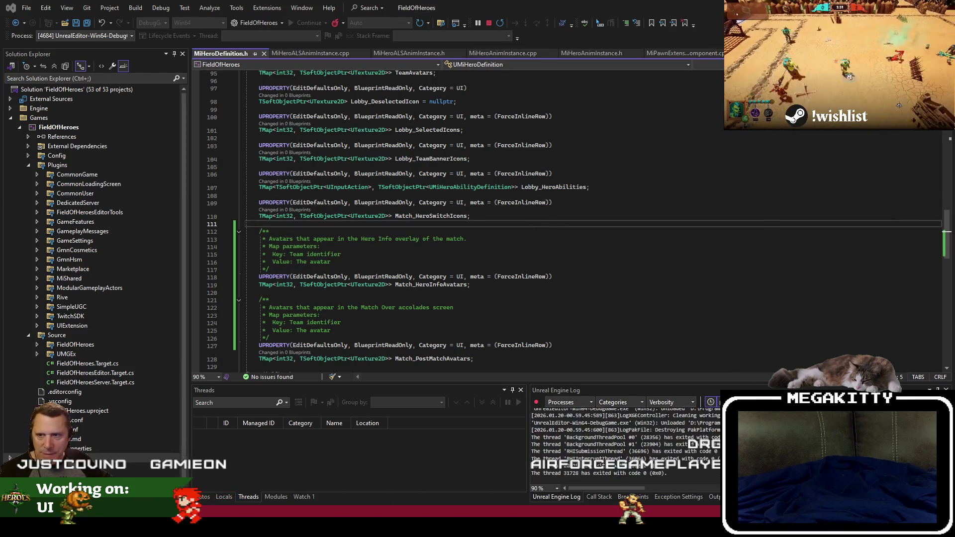
left_click(490, 317)
key("ctrl+shift+b")
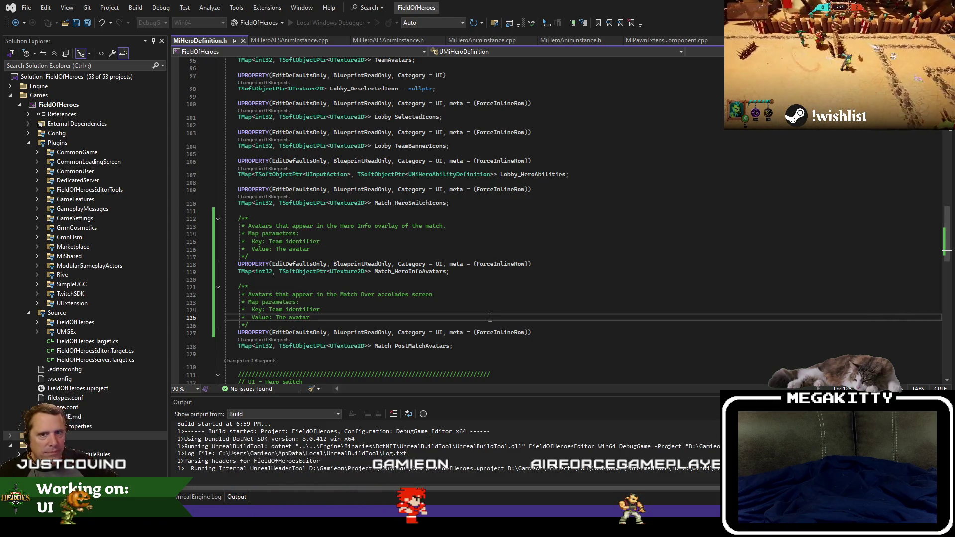
left_click(368, 358)
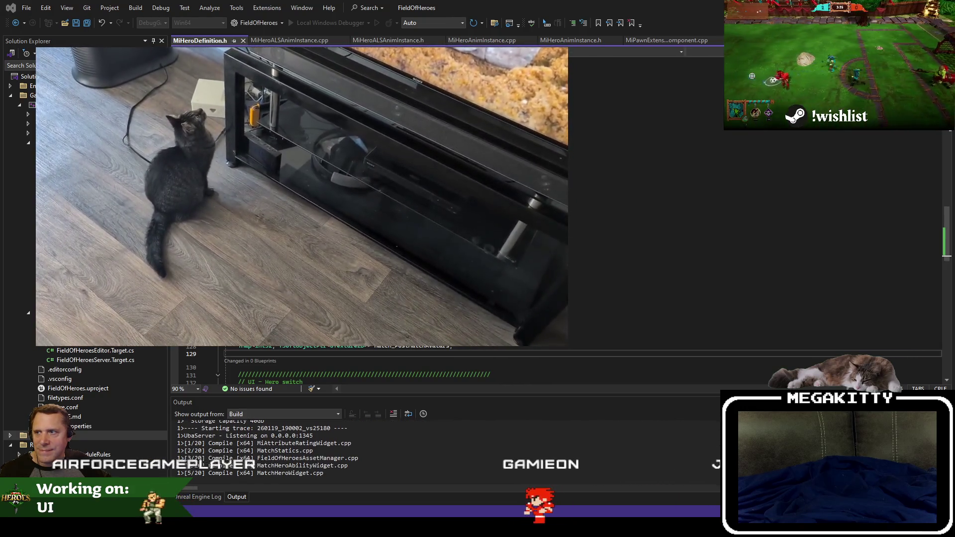
left_click(569, 316)
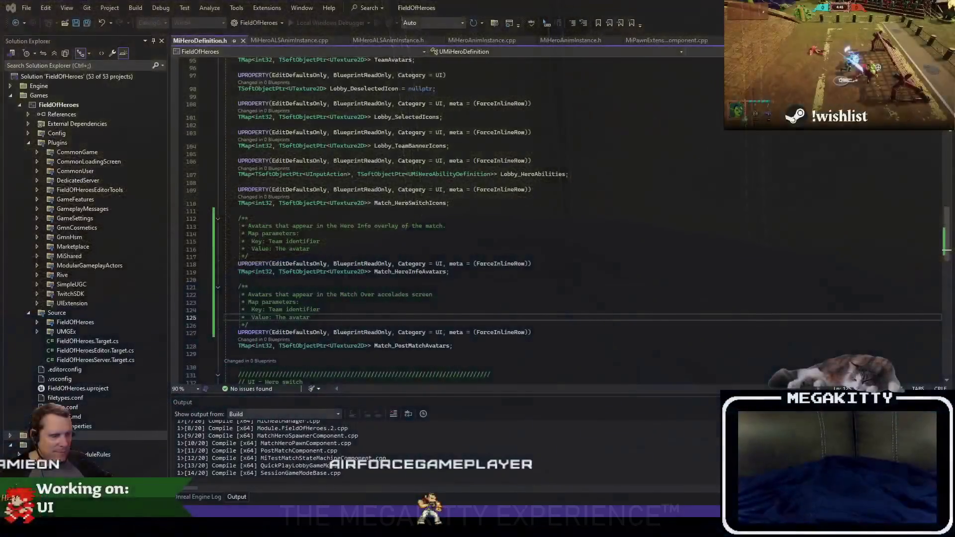
left_click(499, 287)
Click onto line 120 of MiHeroDefinition.h while the build completes.
left_click(485, 282)
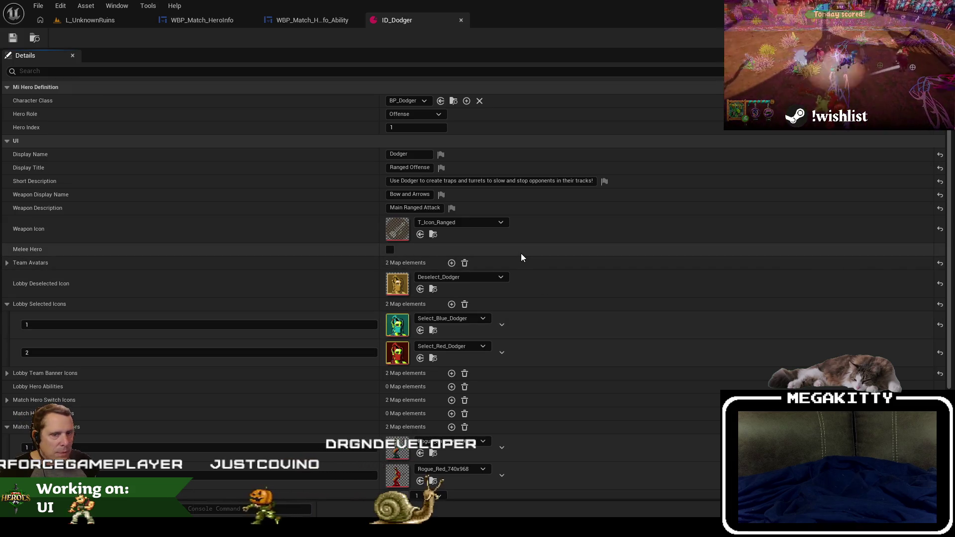
Add two Match Hero Info Avatars entries to ID_Dodger with keys 1 and 2.
scroll(494, 196, "down", 3)
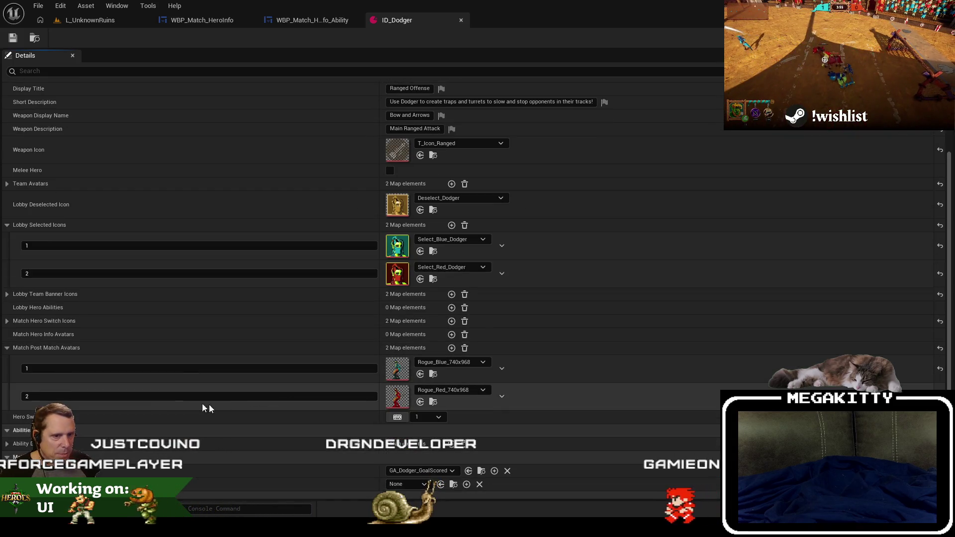
left_click(451, 334)
type("1")
key("Return")
left_click(451, 334)
type("2")
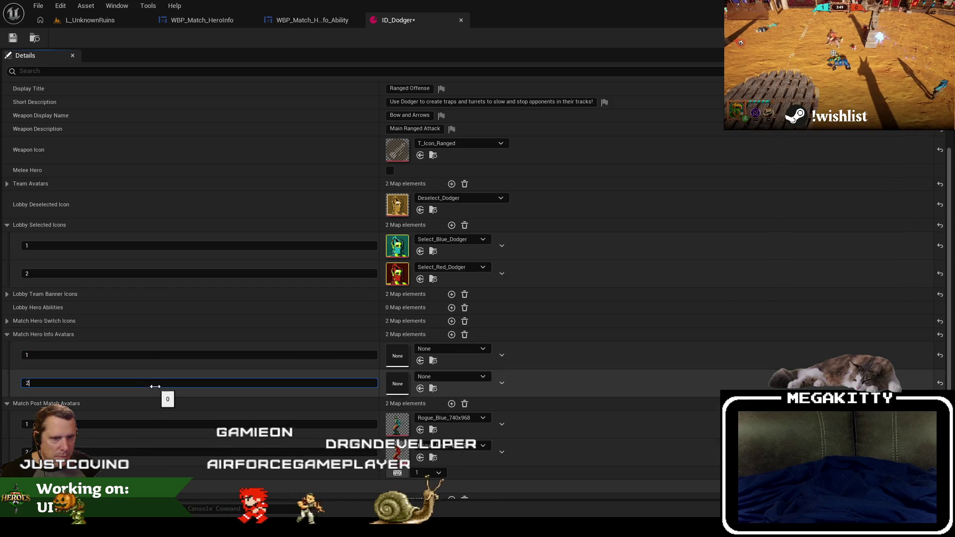
Browse the UI HeroInfo textures folder to find the available avatar textures.
left_click(453, 350)
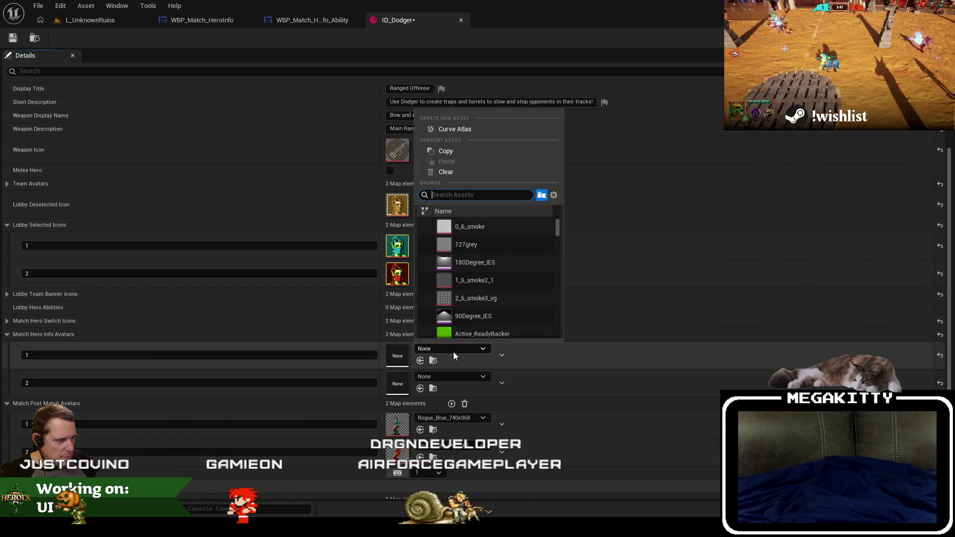
type("rogue_blue")
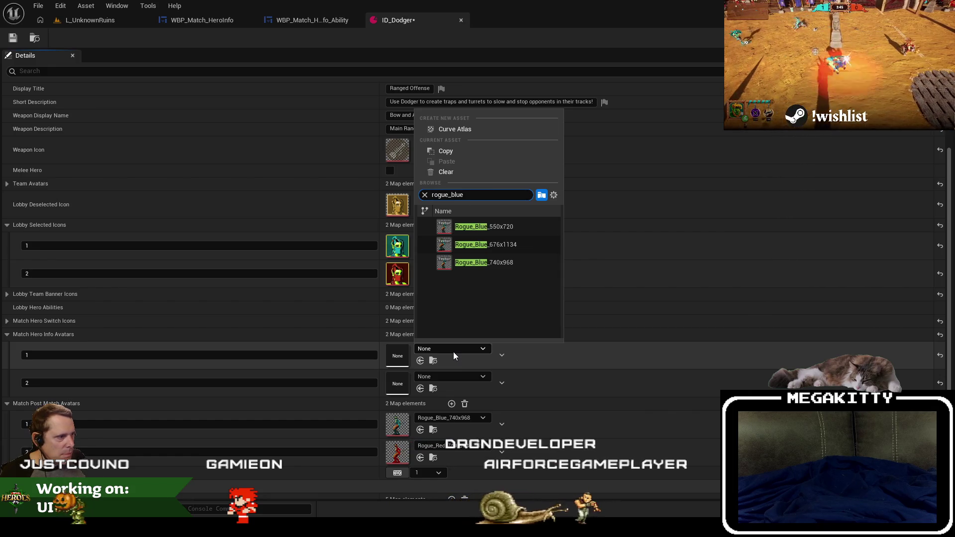
left_click(87, 21)
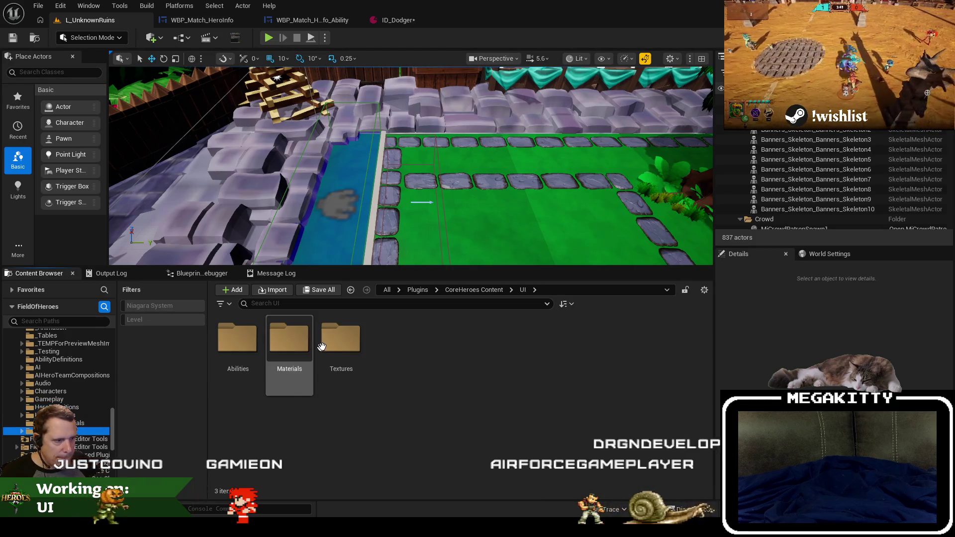
double_click(289, 338)
double_click(231, 337)
left_click(232, 337)
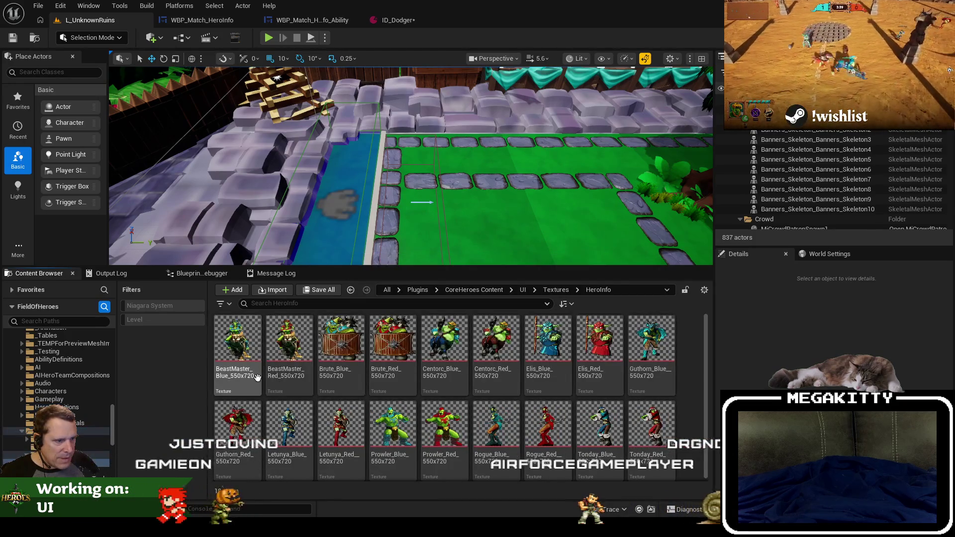
left_click(403, 25)
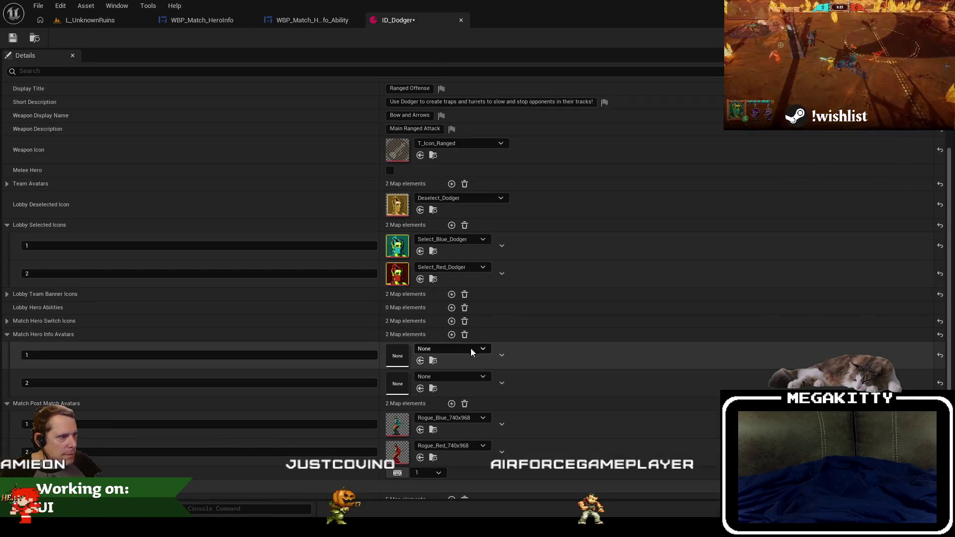
Assign Rogue_Blue_550x720 to avatar 1 and Rogue_Red_550x720 to avatar 2.
left_click(459, 350)
type("dodger 550")
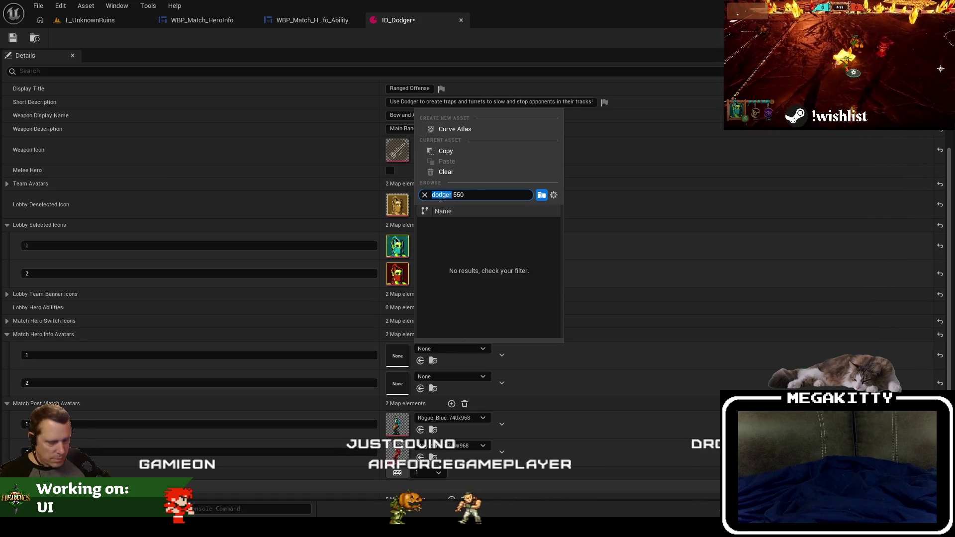
left_click(488, 223)
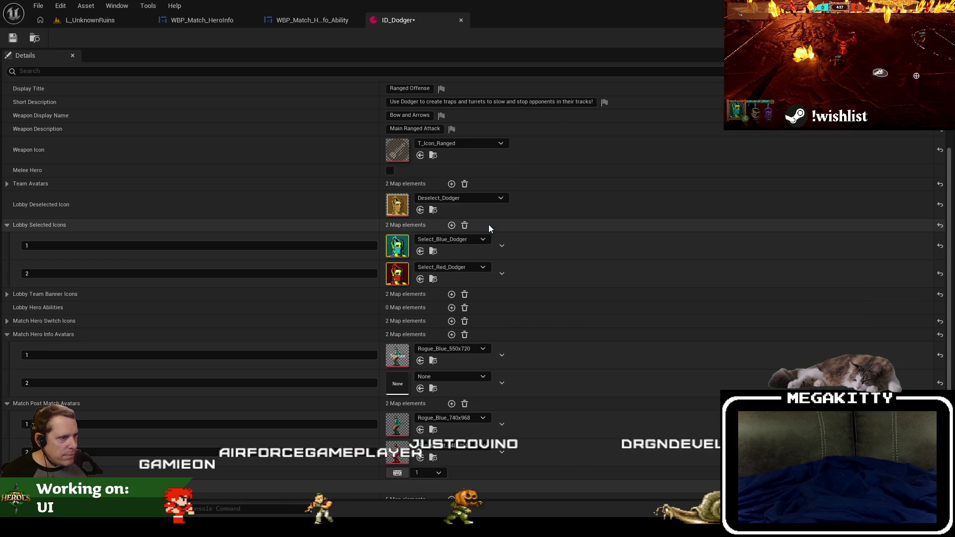
left_click(452, 377)
type("rogue red")
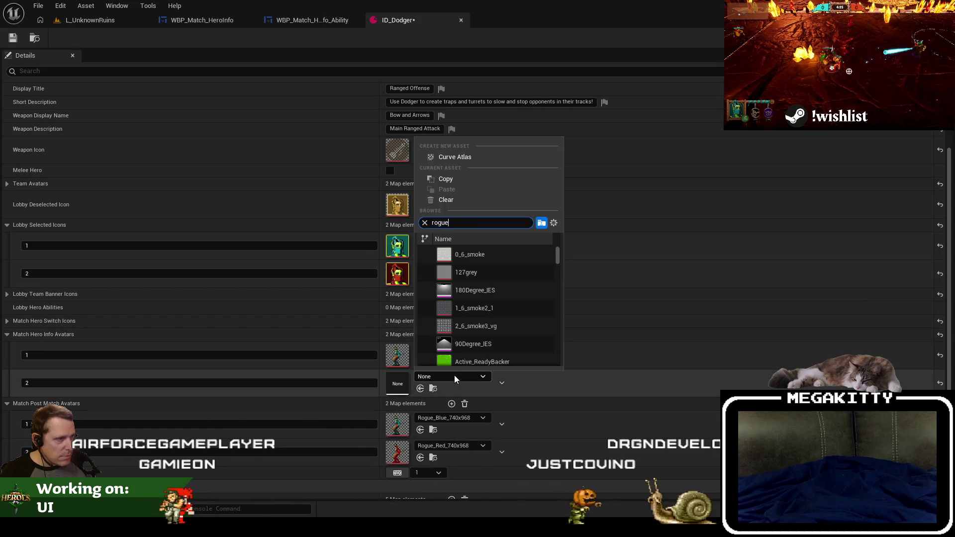
left_click(503, 274)
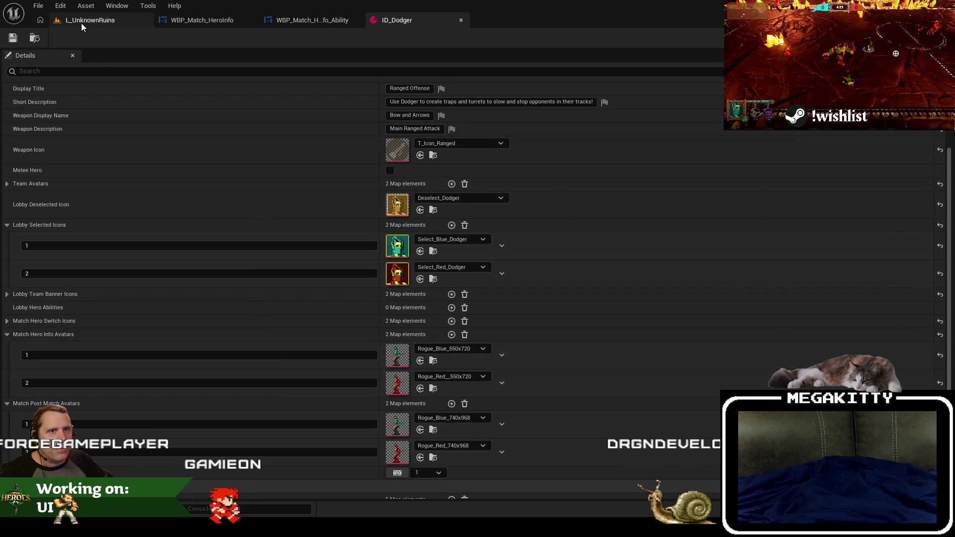
left_click(35, 40)
Give ID_Elis avatars 1 and 2 as Elis_Blue_550x720 and Elis_Red_550x720, and save.
double_click(291, 349)
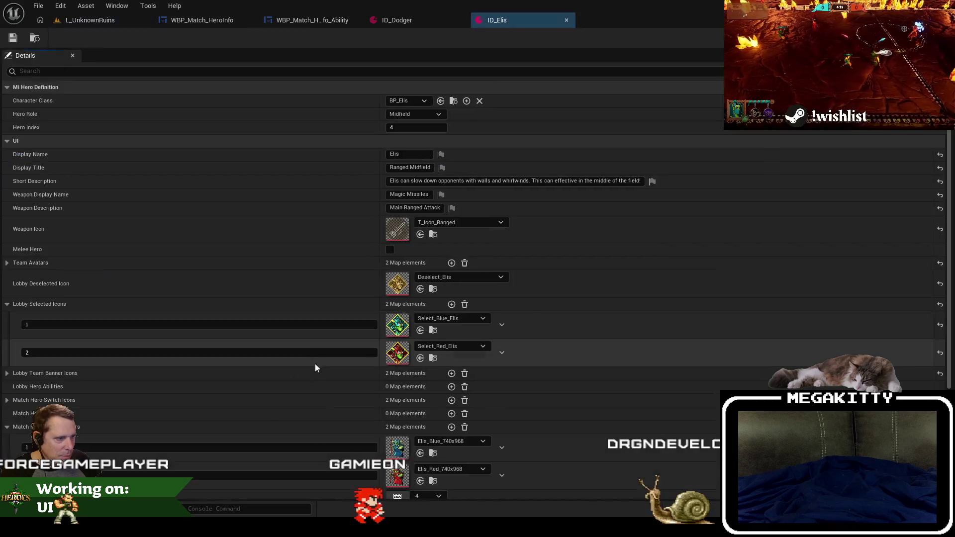
left_click(451, 365)
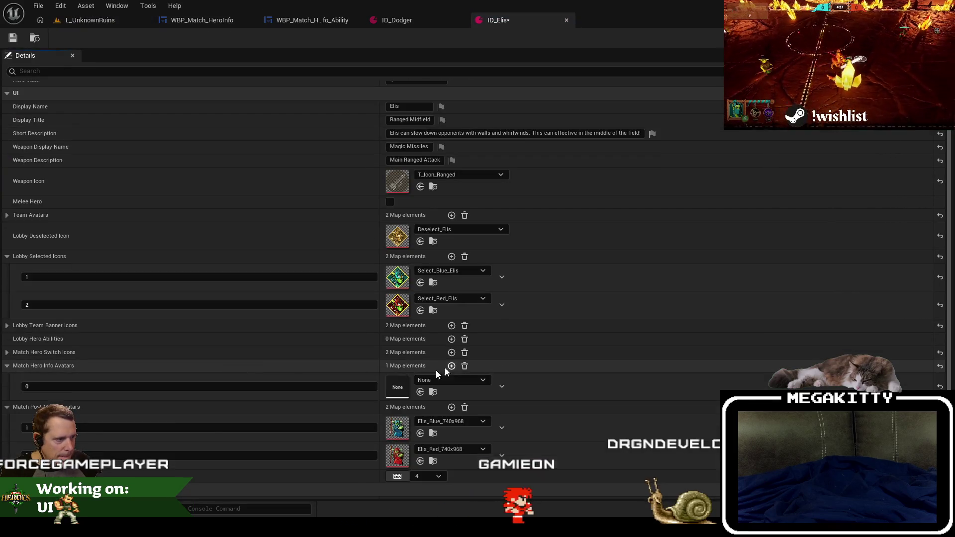
left_click(452, 366)
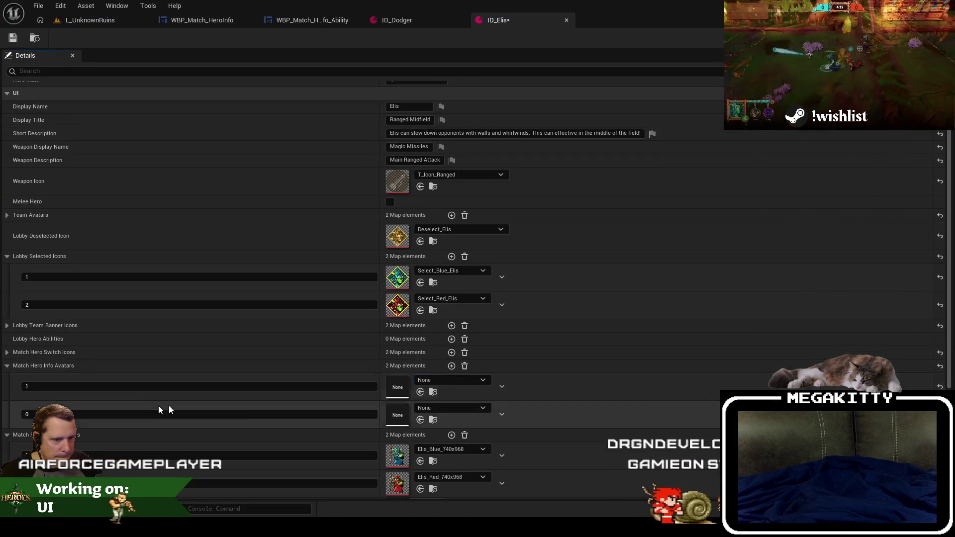
left_click(160, 414)
type("2")
left_click(432, 381)
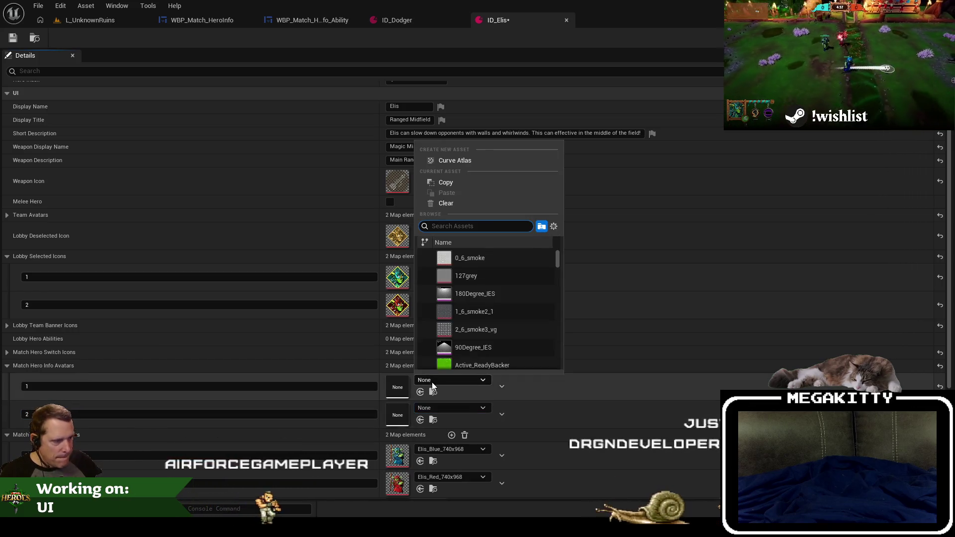
type("elis 550")
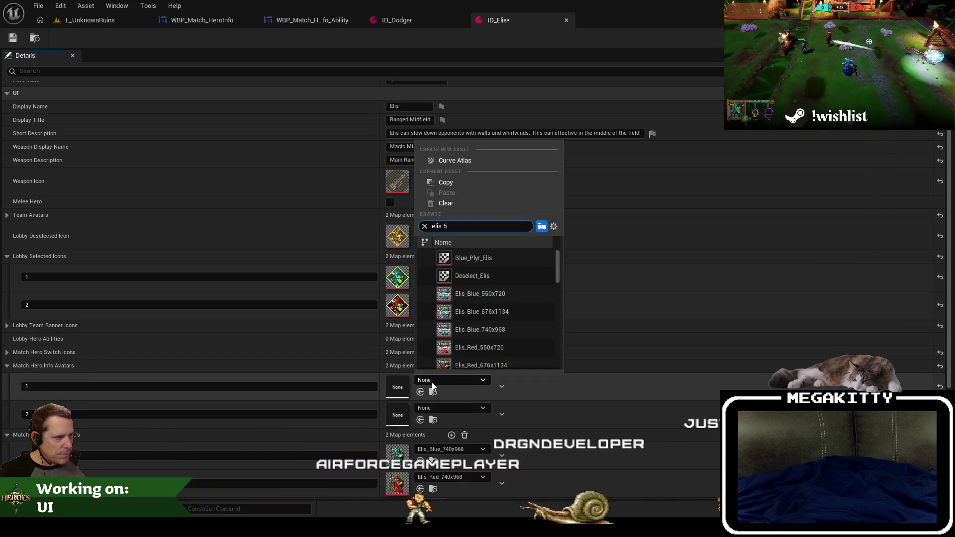
left_click(479, 260)
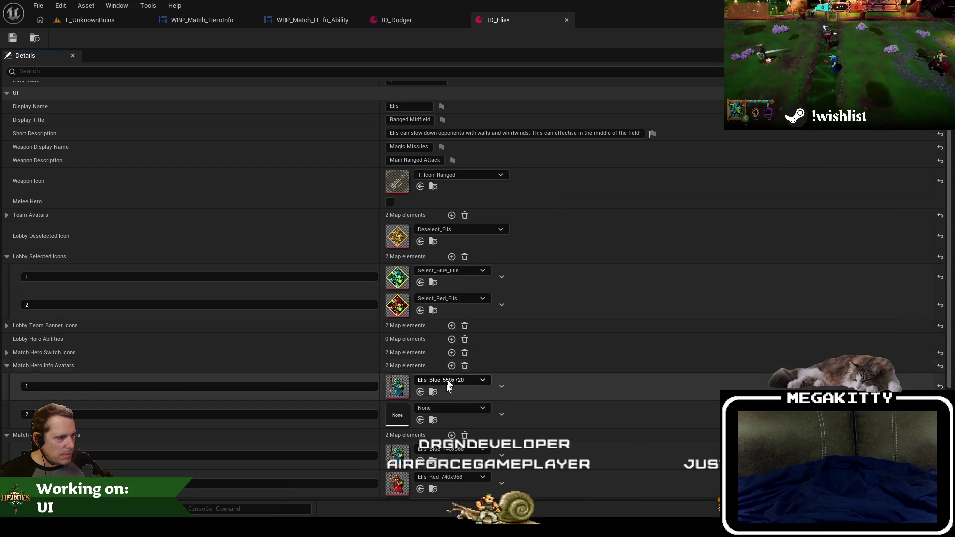
left_click(455, 408)
left_click(481, 301)
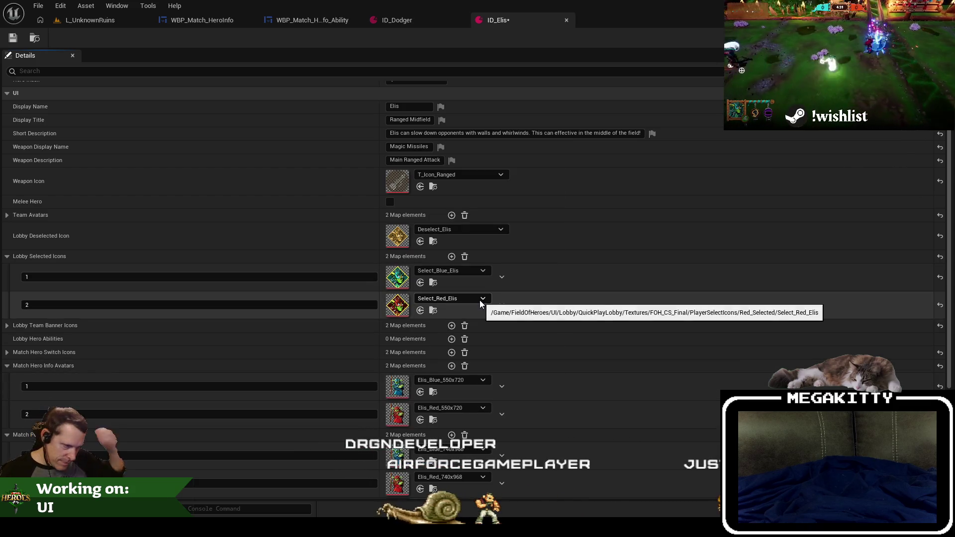
left_click(13, 39)
Open ID_Grace and add two Match Hero Info Avatars entries.
left_click(89, 20)
double_click(338, 353)
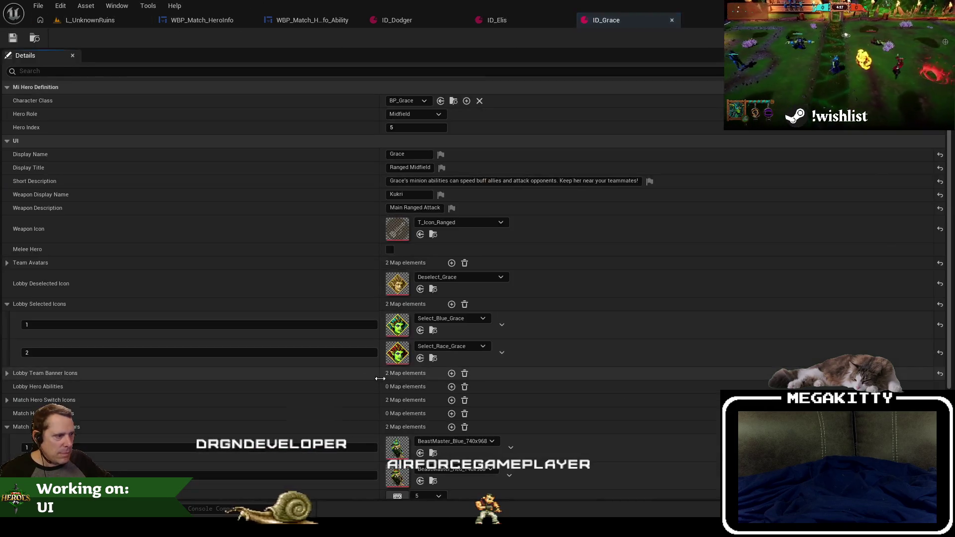
left_click(452, 414)
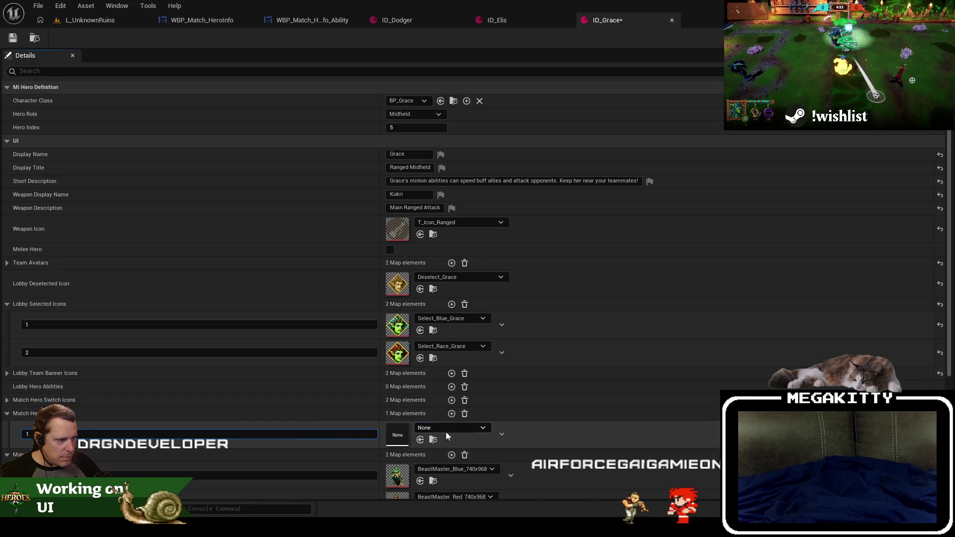
left_click(450, 415)
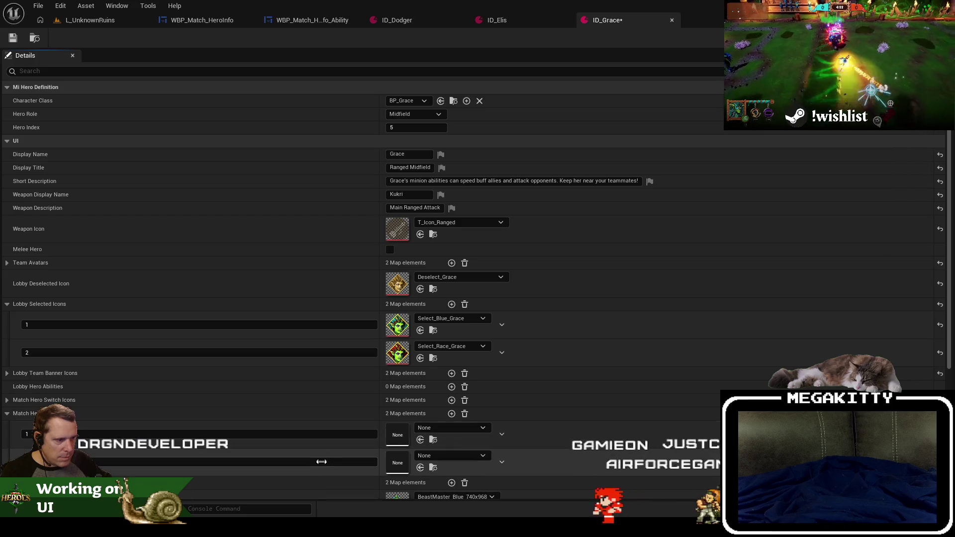
left_click(448, 431)
type("grace 550")
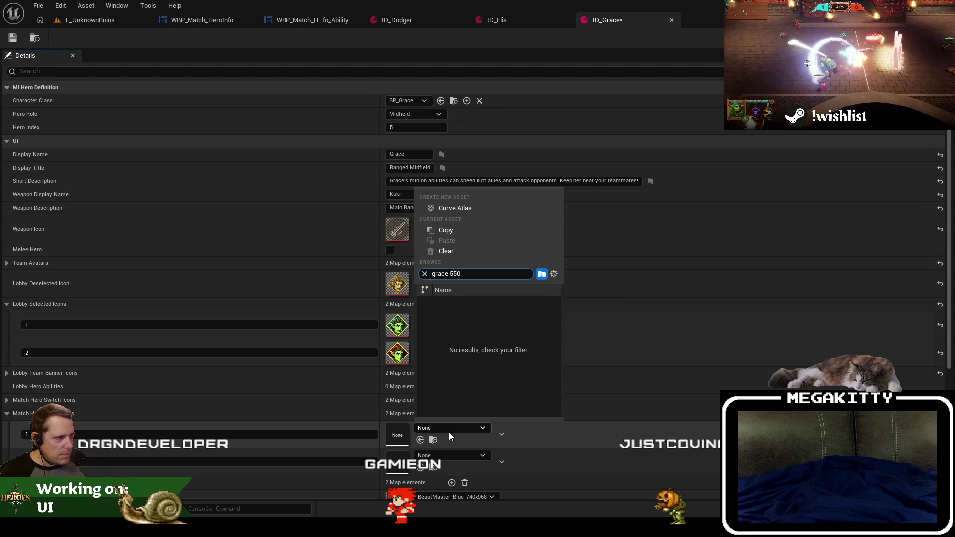
left_click(517, 23)
left_click(621, 19)
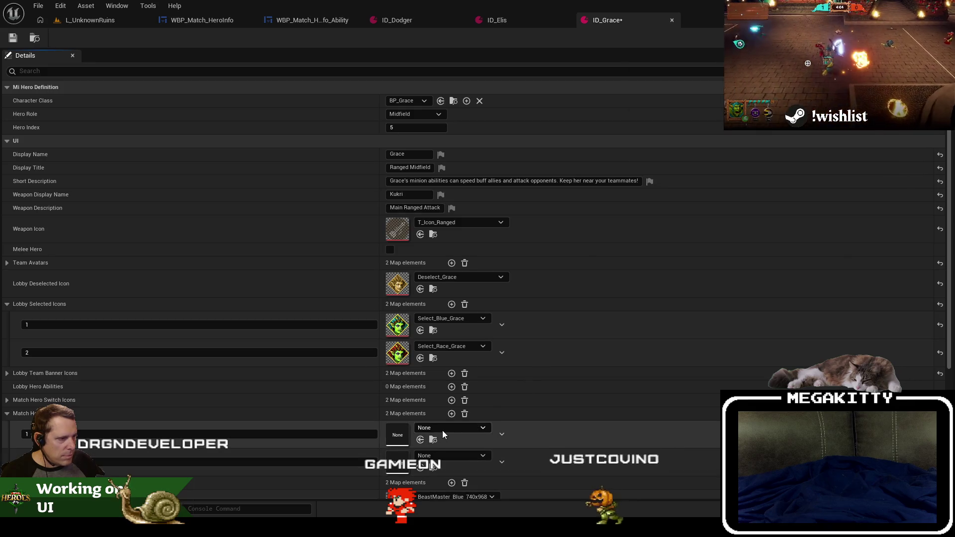
Assign BeastMaster_Blue_550x720 and BeastMaster_Red_550x720 to Grace's two avatar entries.
left_click(443, 431)
type("beast 550")
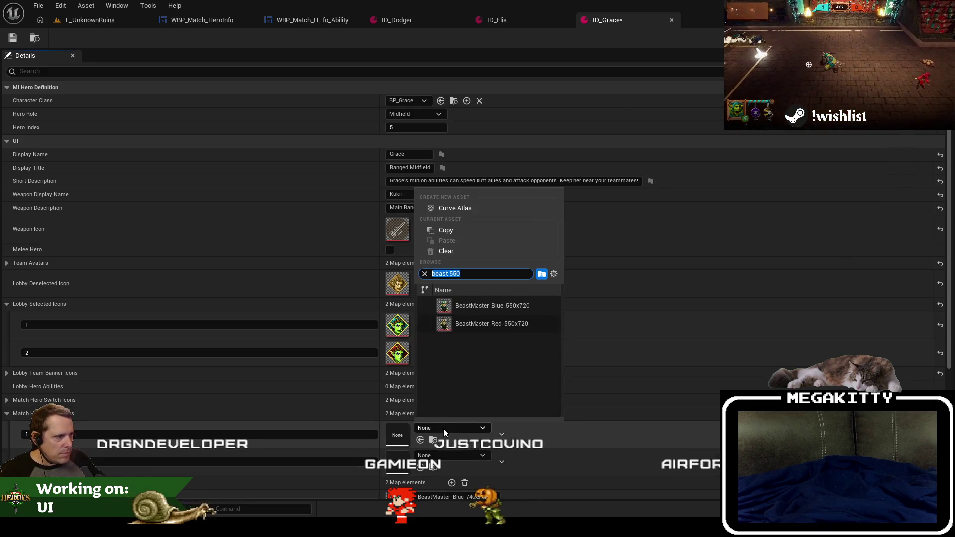
left_click(467, 305)
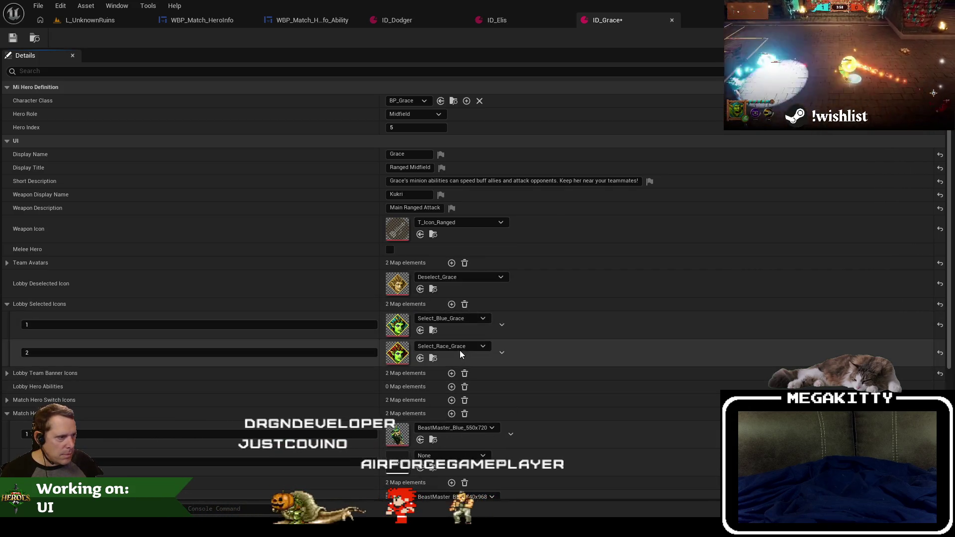
left_click(462, 456)
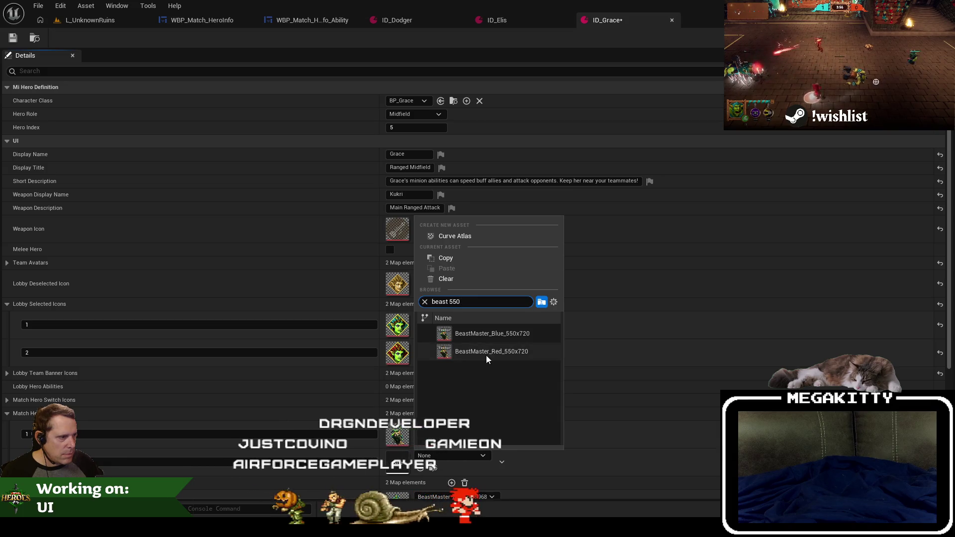
left_click(485, 353)
scroll(348, 362, "down", 1)
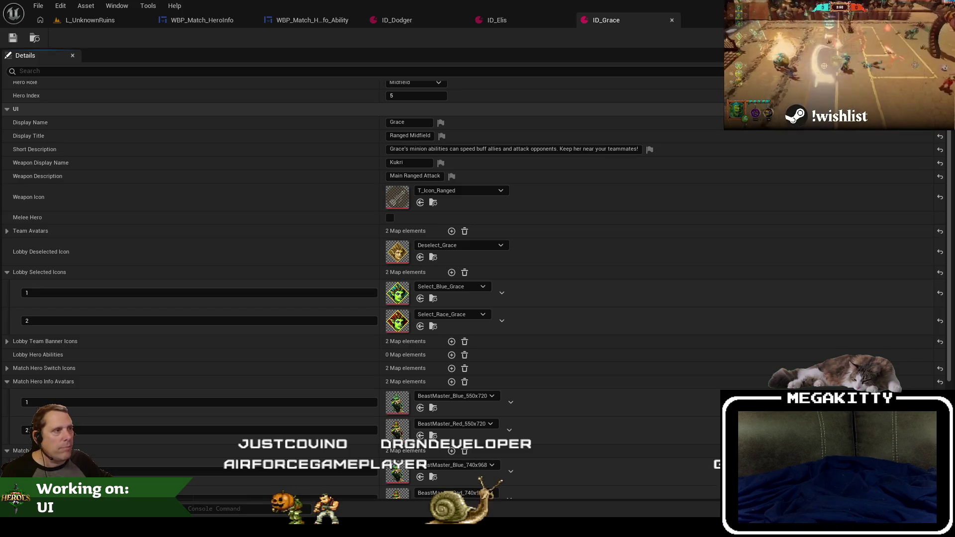
left_click(98, 22)
double_click(392, 393)
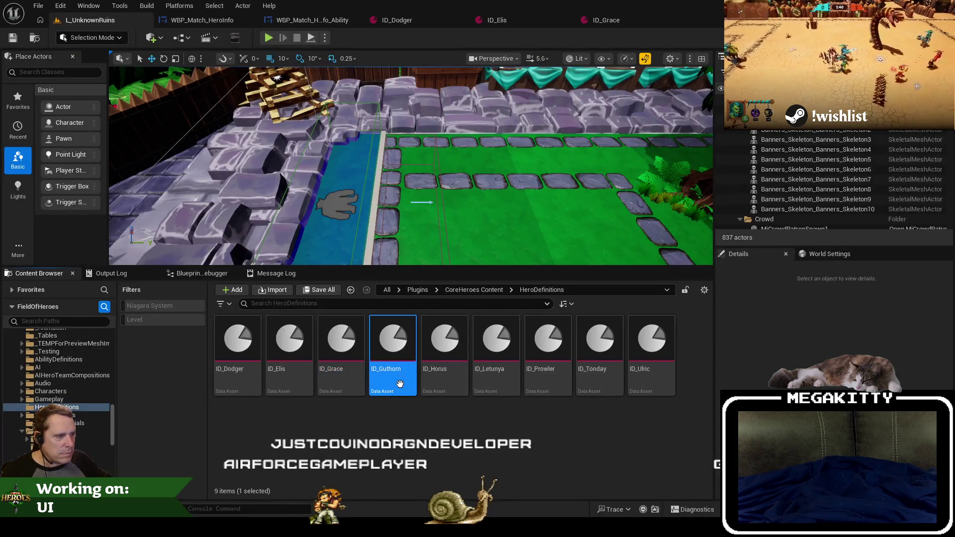
Add two Match Hero Info Avatars entries to ID_Guthorn with keys 1 and 2.
scroll(475, 402, "down", 2)
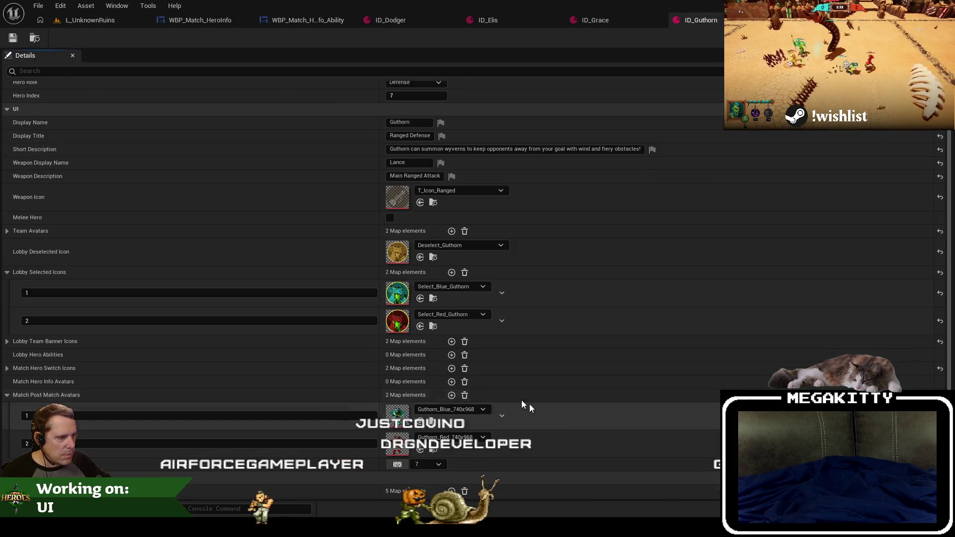
left_click(453, 381)
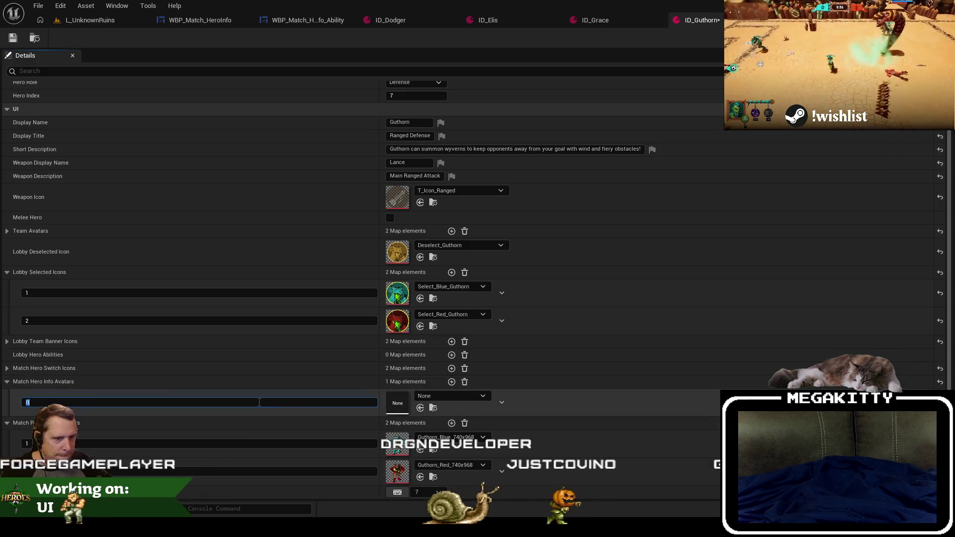
type("1")
left_click(625, 15)
left_click(700, 19)
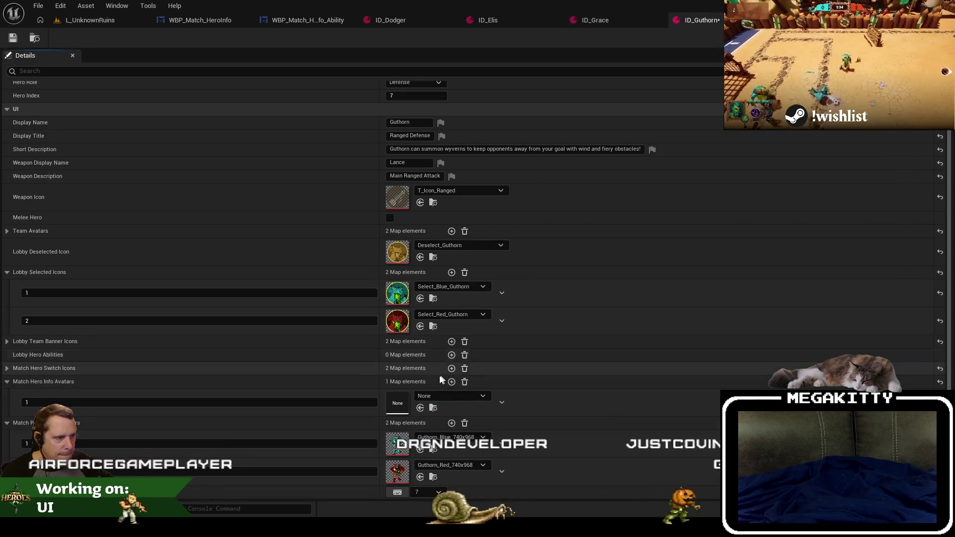
left_click(214, 430)
type("2")
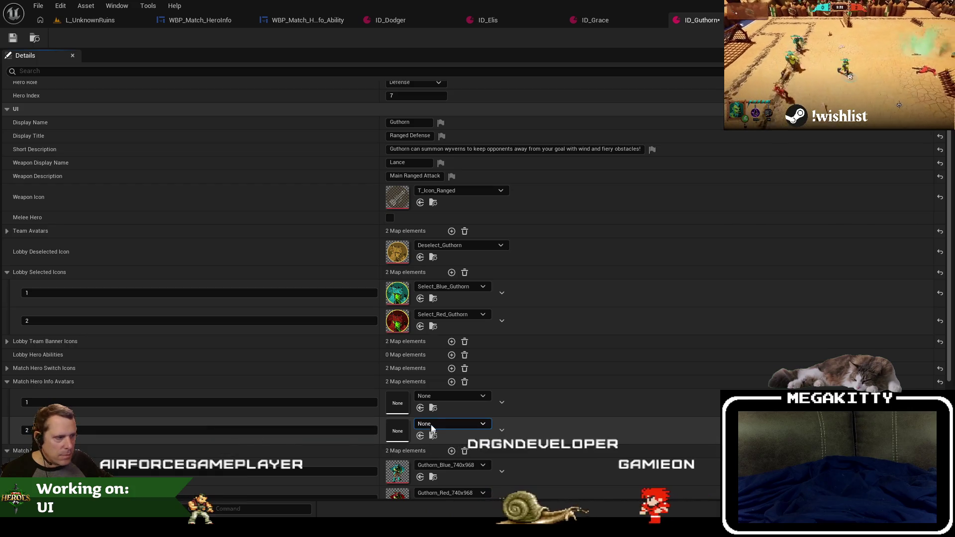
Assign Guthorn_Blue__550x720 and Guthorn_Red_550x720 to the two avatars and save.
left_click(440, 396)
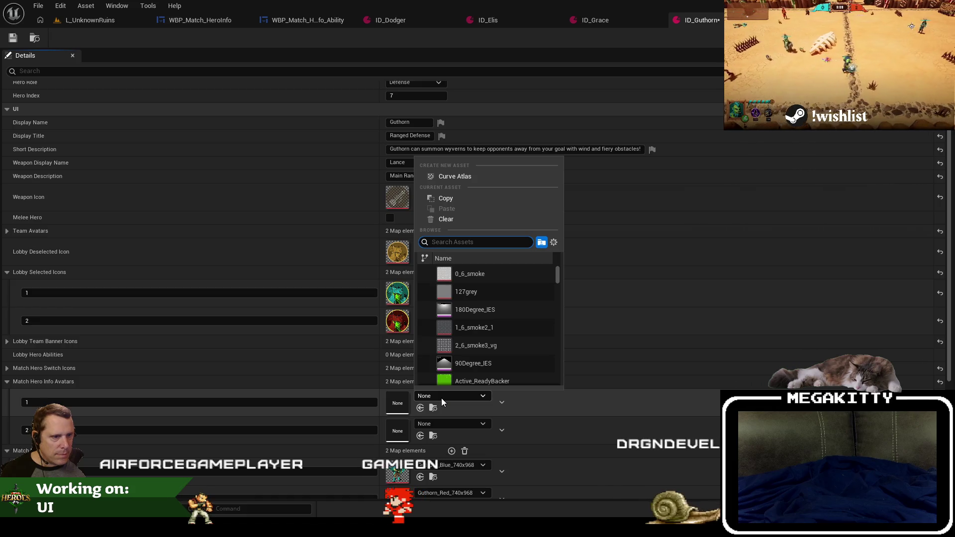
type("guthr")
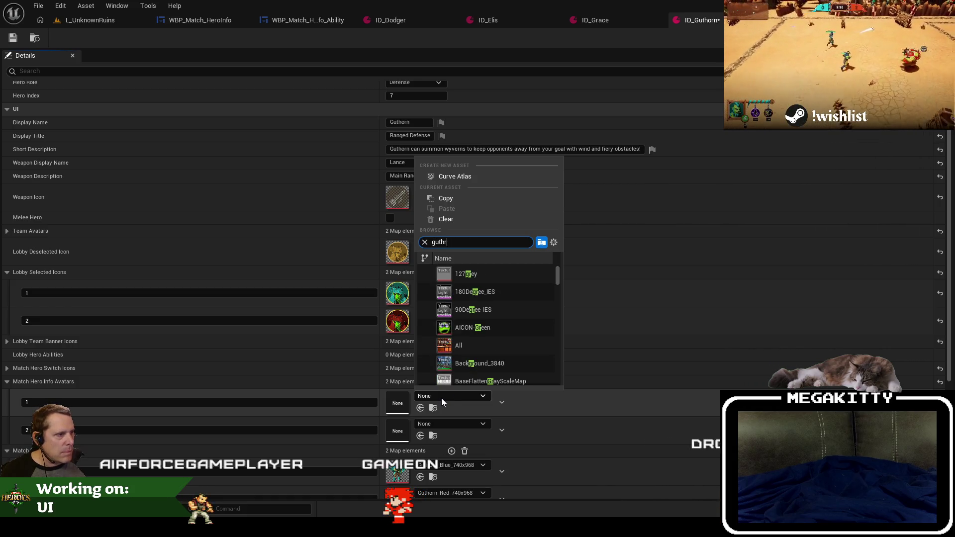
key("BackSpace")
type("orn_550")
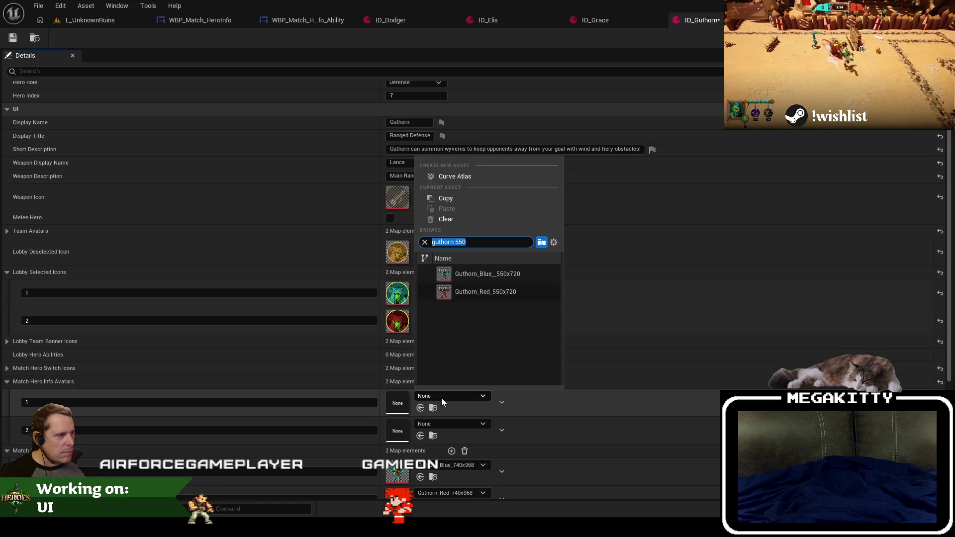
left_click(532, 286)
left_click(466, 423)
left_click(492, 314)
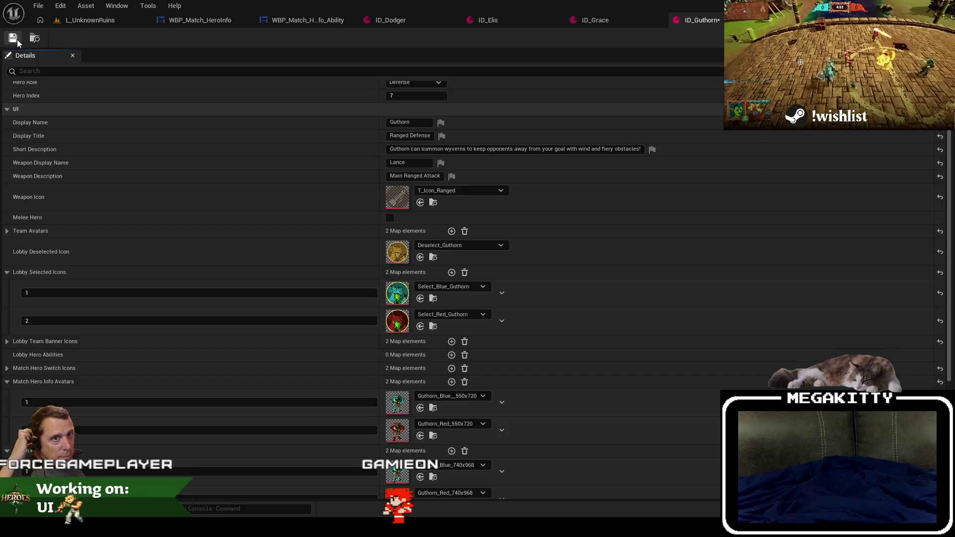
left_click(87, 21)
left_click(453, 347)
double_click(453, 347)
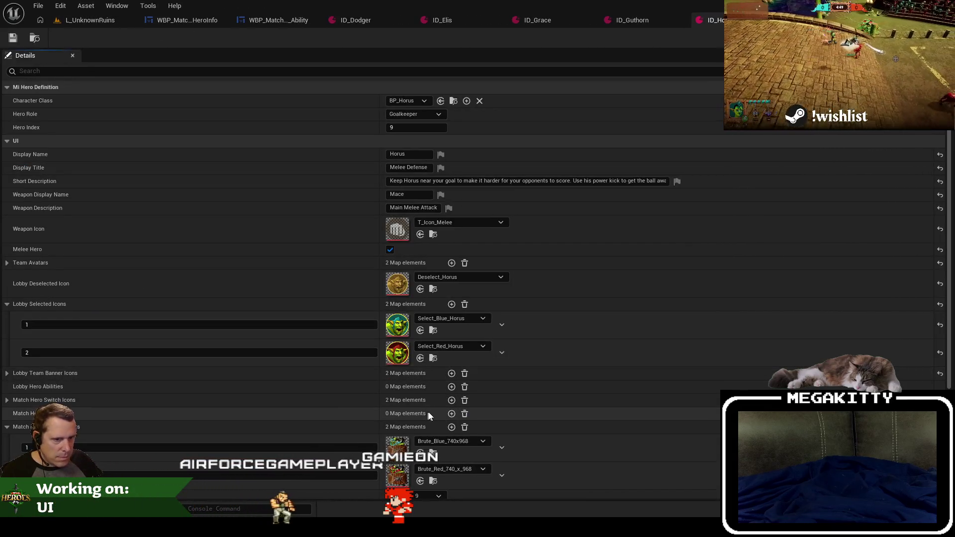
Give ID_Horus avatars Brute_Blue_550x720 and Brute_Red_550x720, and save.
left_click(451, 414)
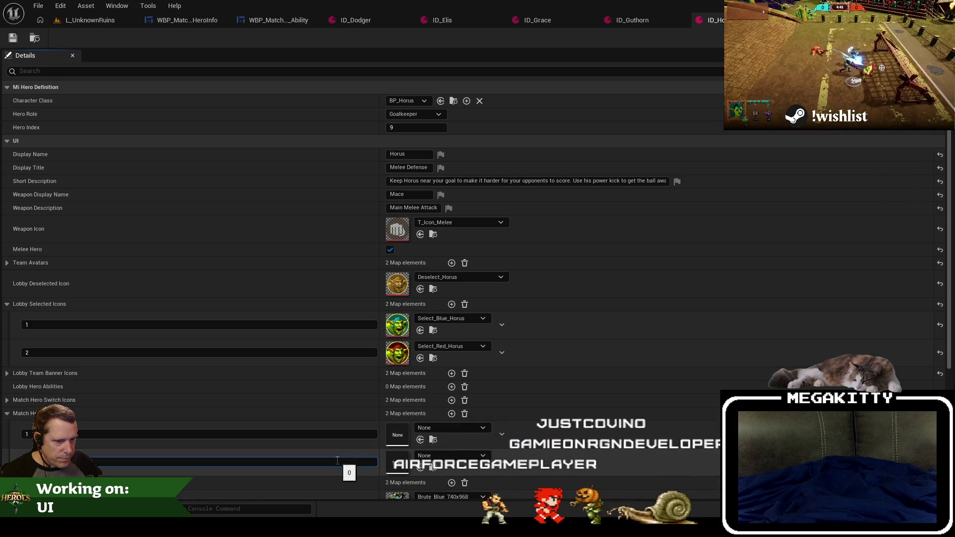
left_click(449, 428)
type("brute 550")
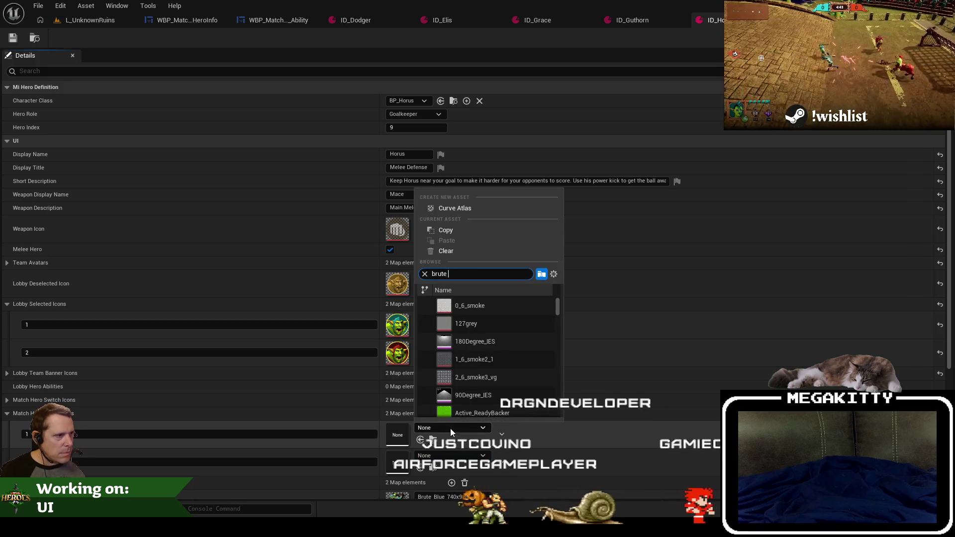
left_click(470, 305)
scroll(514, 377, "down", 3)
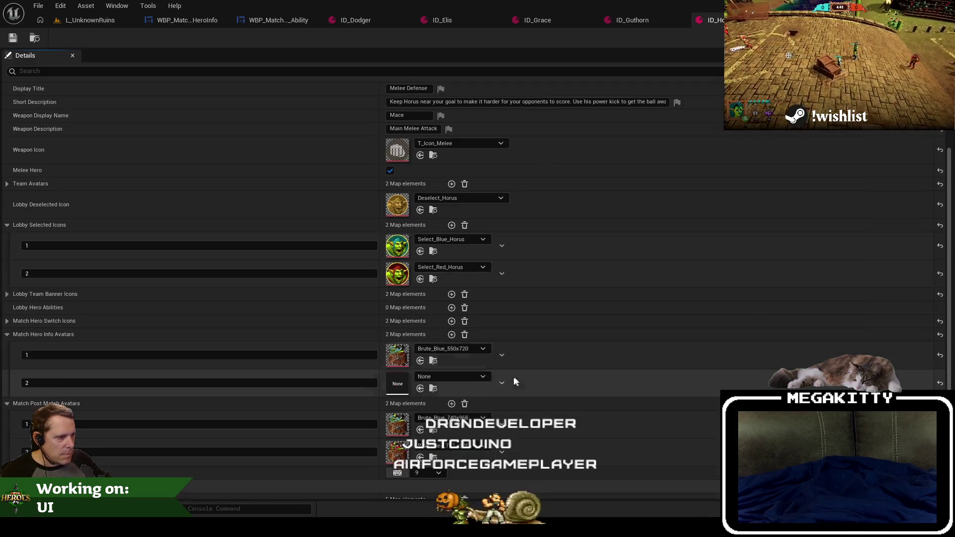
left_click(462, 377)
type("brute 550")
left_click(488, 273)
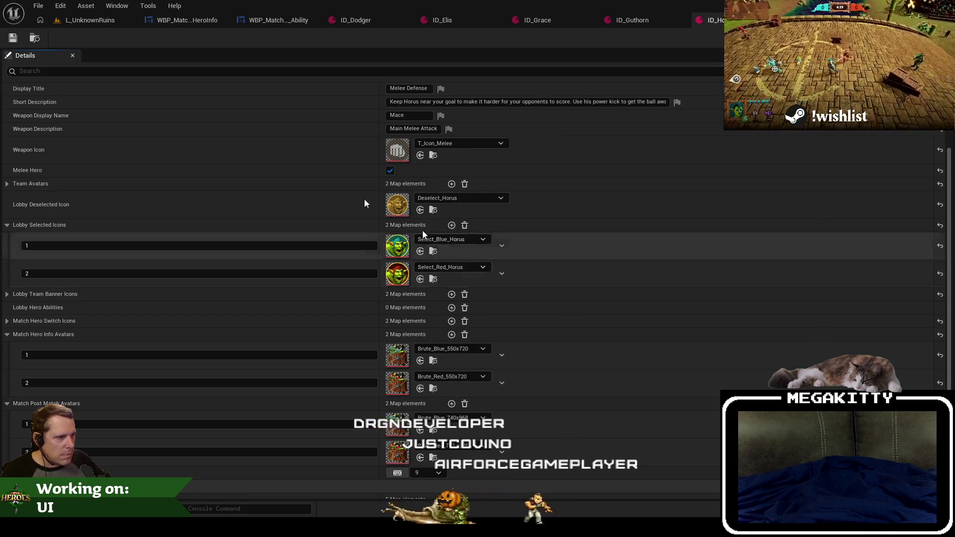
left_click(90, 20)
Give ID_Letunya two avatars set to Letunya_Blue_550x720 and Letunya's red 550x720 texture.
left_click(498, 374)
double_click(498, 374)
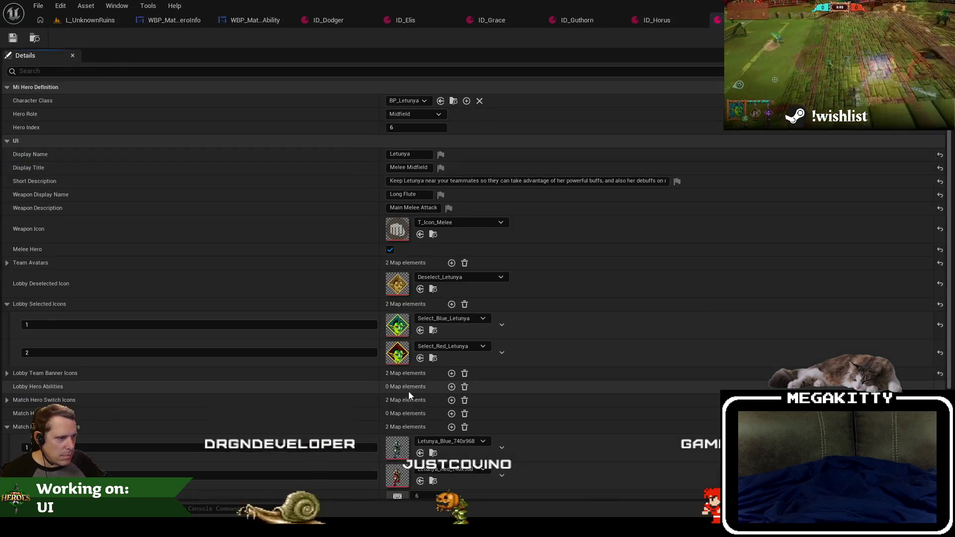
scroll(407, 392, "down", 5)
left_click(451, 303)
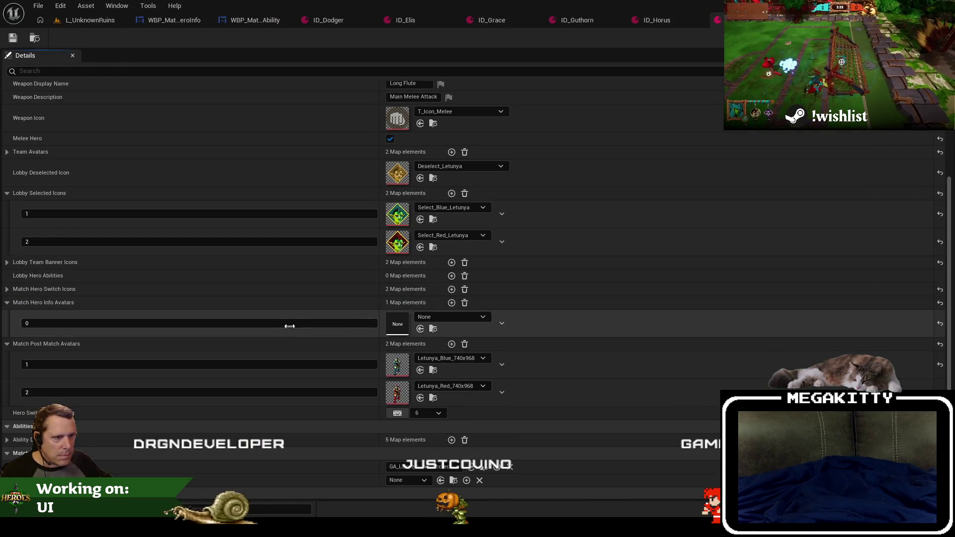
left_click(451, 303)
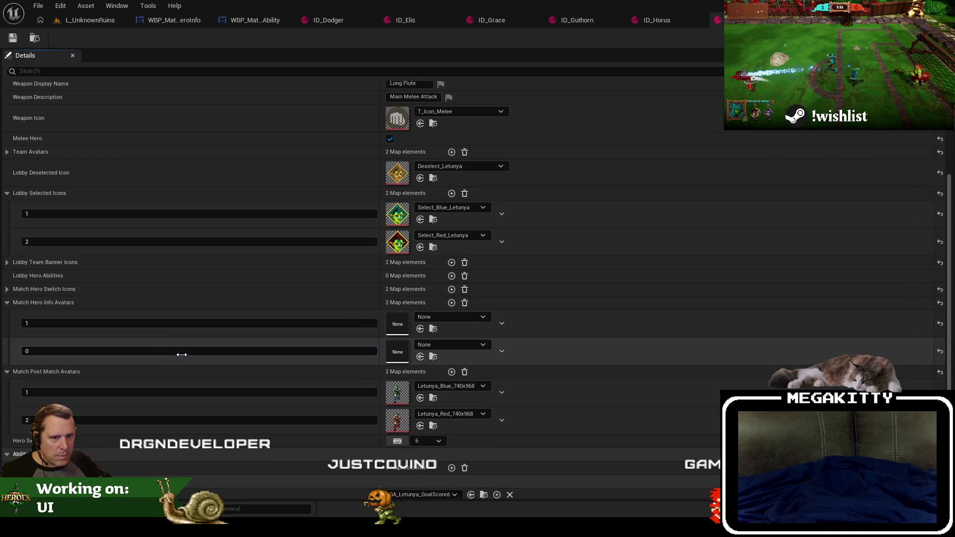
left_click(426, 320)
type("letunya 550")
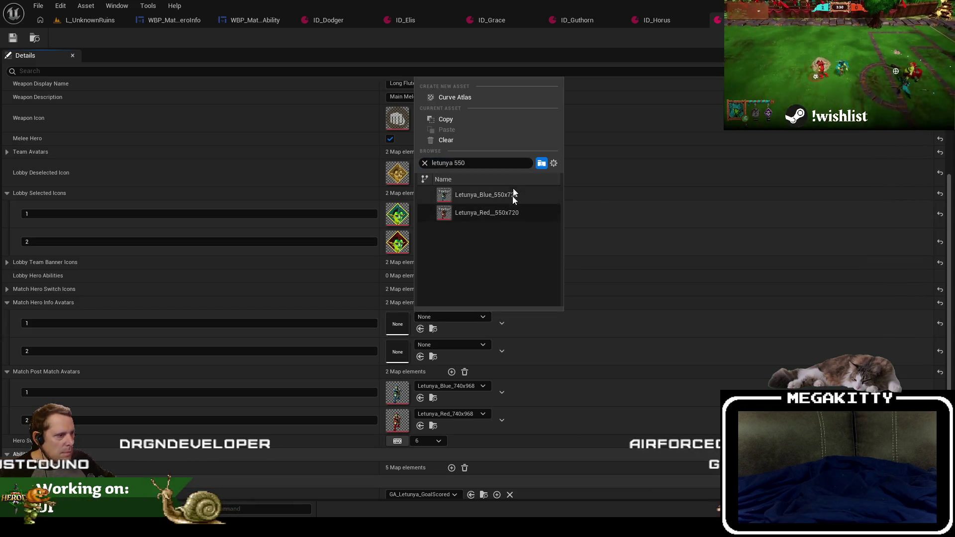
left_click(458, 196)
left_click(434, 348)
type("letunya 550")
left_click(467, 237)
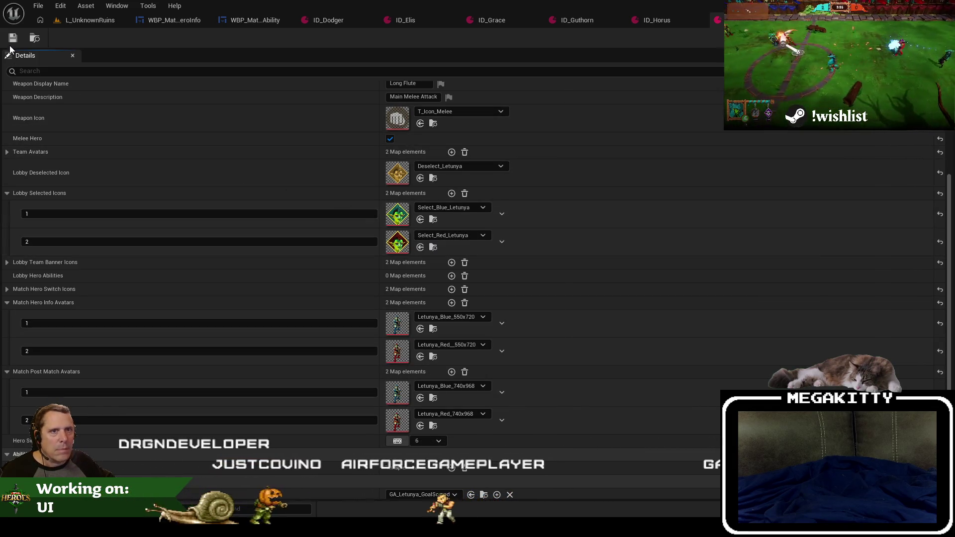
Close the hero definition tabs to the right and open ID_Prowler.
left_click(252, 24)
right_click(252, 24)
left_click(278, 74)
left_click(97, 20)
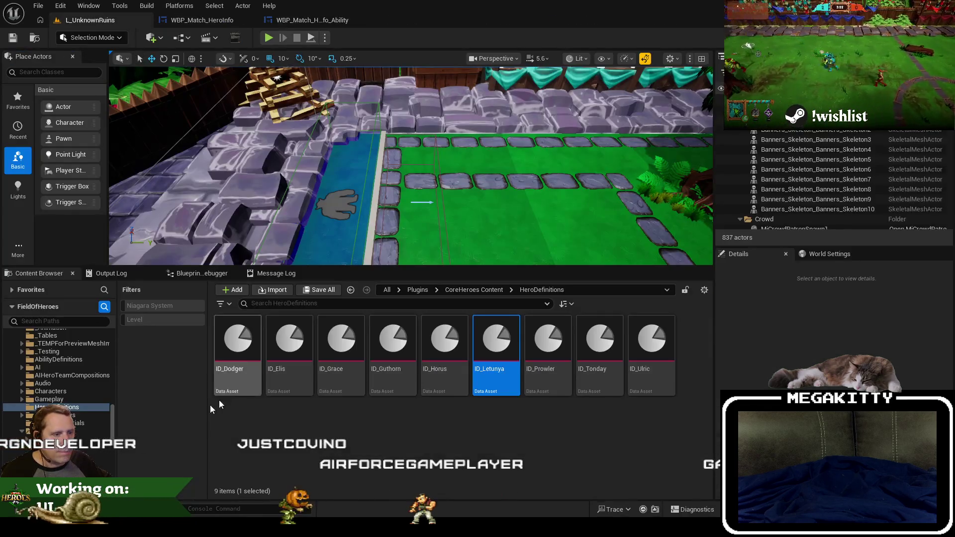
double_click(570, 351)
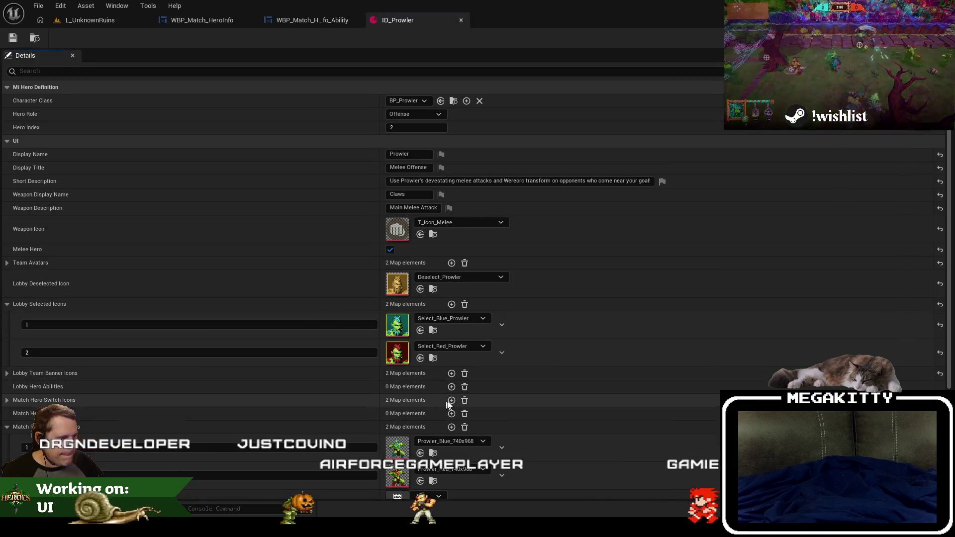
Give ID_Prowler two avatars using Prowler's blue and red 550x720 textures, and save.
double_click(451, 413)
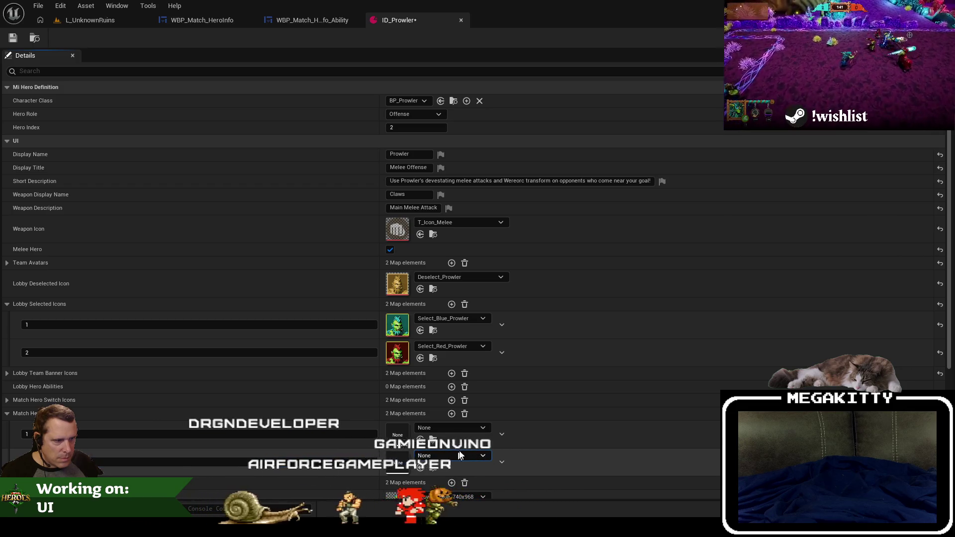
scroll(452, 428, "down", 1)
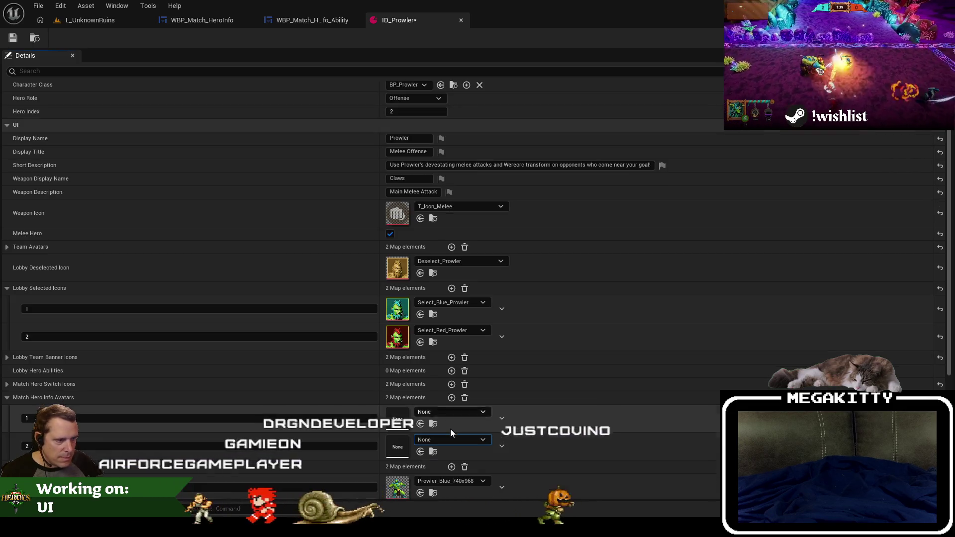
left_click(452, 417)
type("rp")
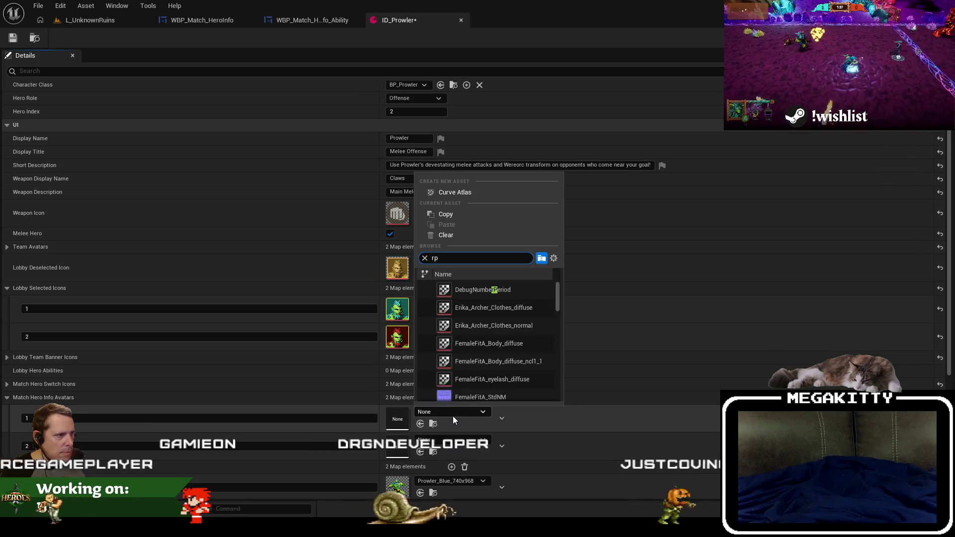
key("BackSpace")
key("BackSpace")
type("prowler 550")
key("ctrl+a")
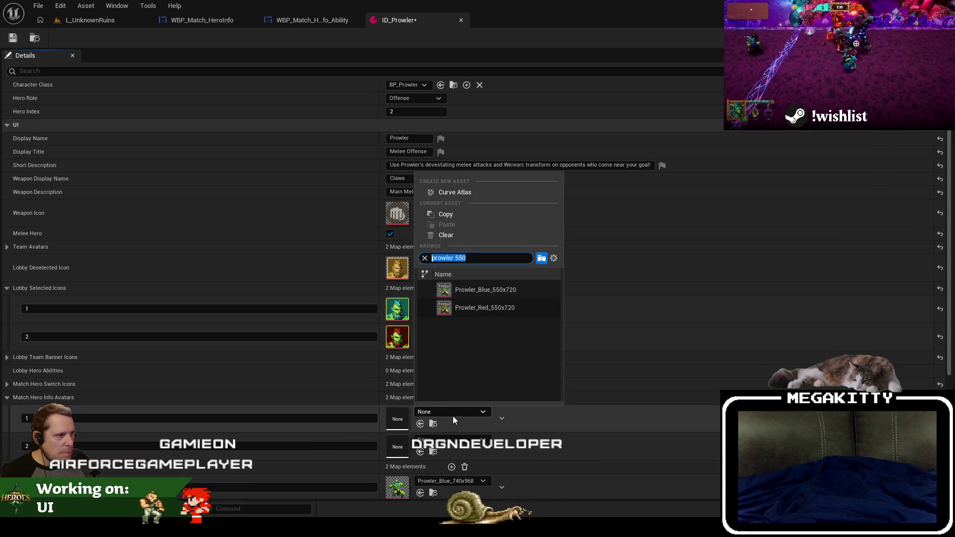
key("Return")
left_click(450, 440)
key("Escape")
left_click(13, 38)
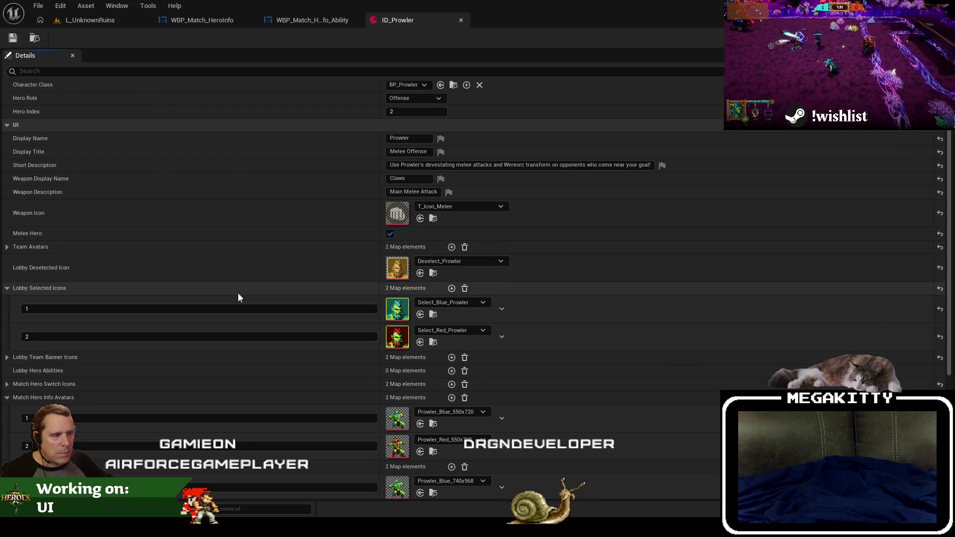
left_click(144, 21)
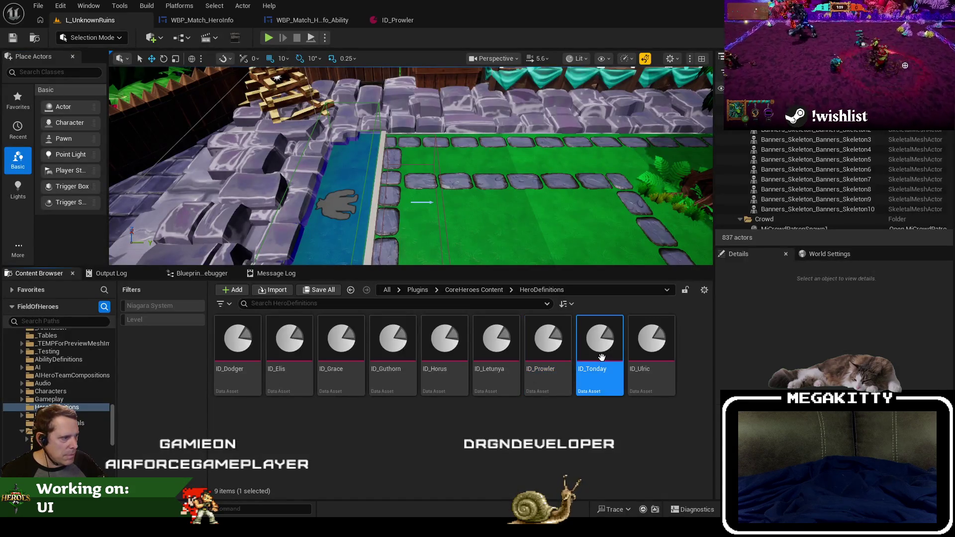
Open ID_Tonday and add Match Hero Info Avatars entries with keys 1 and 2.
double_click(601, 357)
scroll(406, 366, "down", 3)
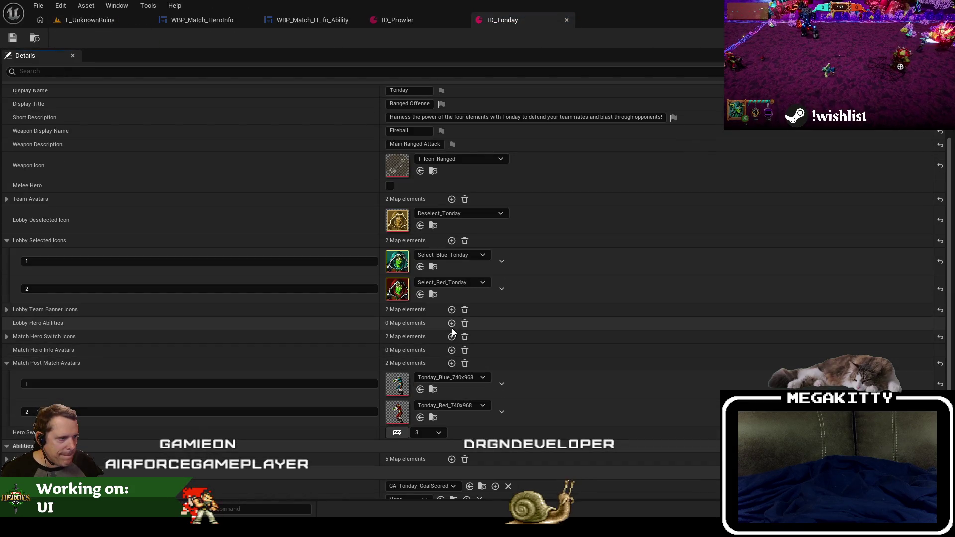
left_click(452, 350)
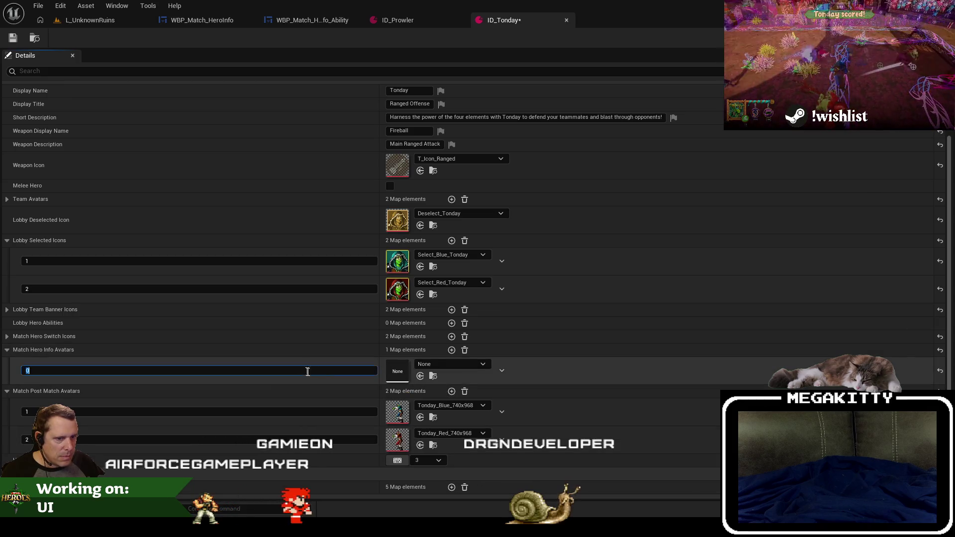
type("1")
left_click(451, 349)
left_click(234, 398)
type("2")
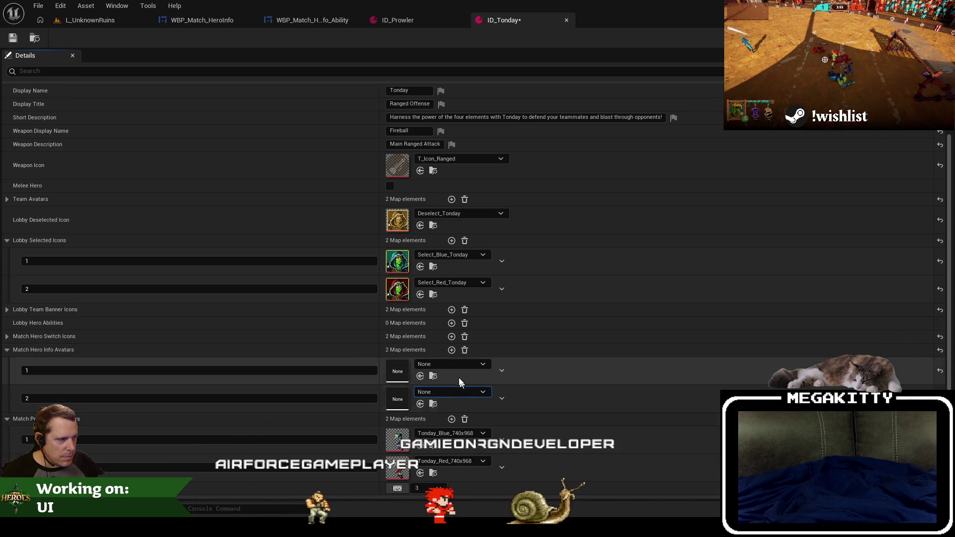
Assign Tonday_Blue_550x720 to avatar 1 and Tonday_Red_550x720 to avatar 2.
left_click(443, 365)
type("tonday 550")
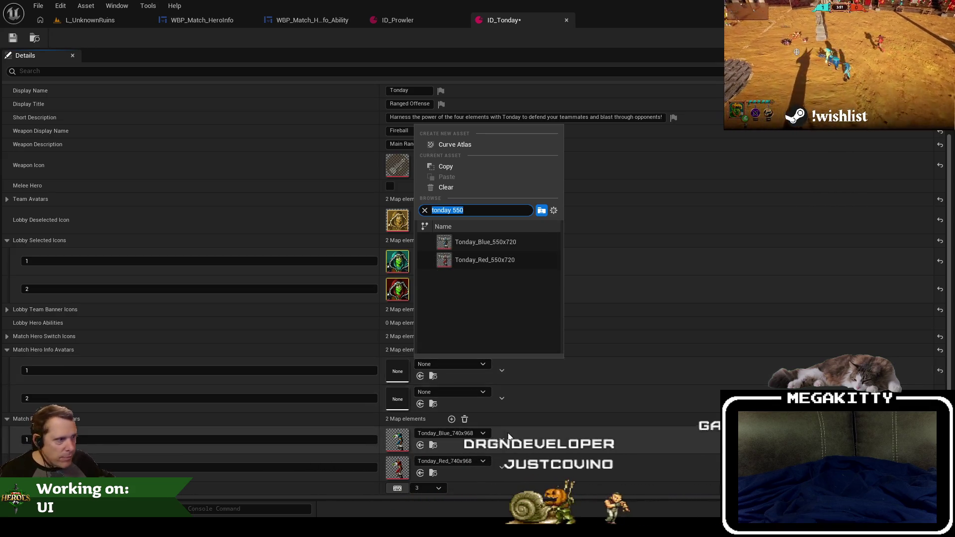
left_click(512, 241)
left_click(456, 392)
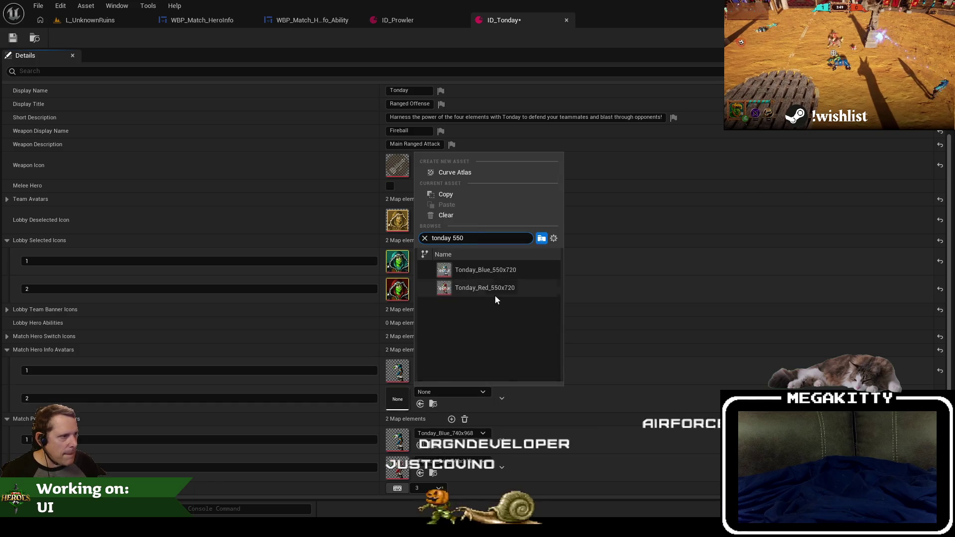
left_click(494, 288)
left_click(94, 20)
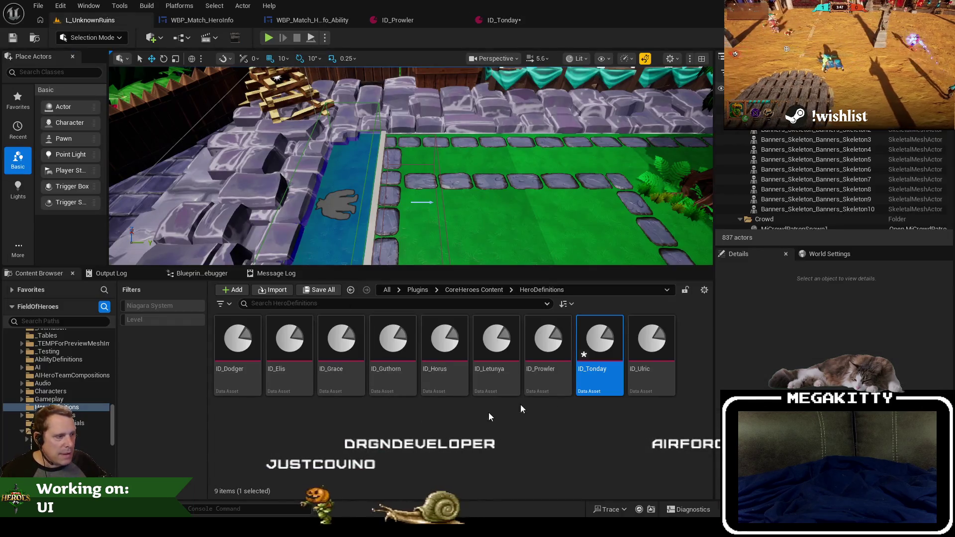
double_click(650, 348)
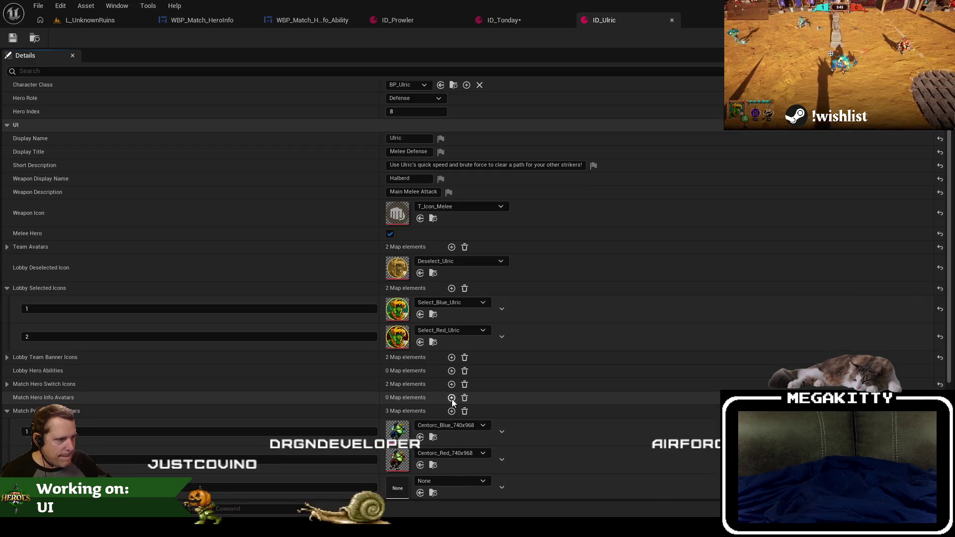
Add two ID_Ulric avatars as Centorc_Blue_550x720 and Centorc_Red_550x720, then save.
left_click(452, 398)
type("1")
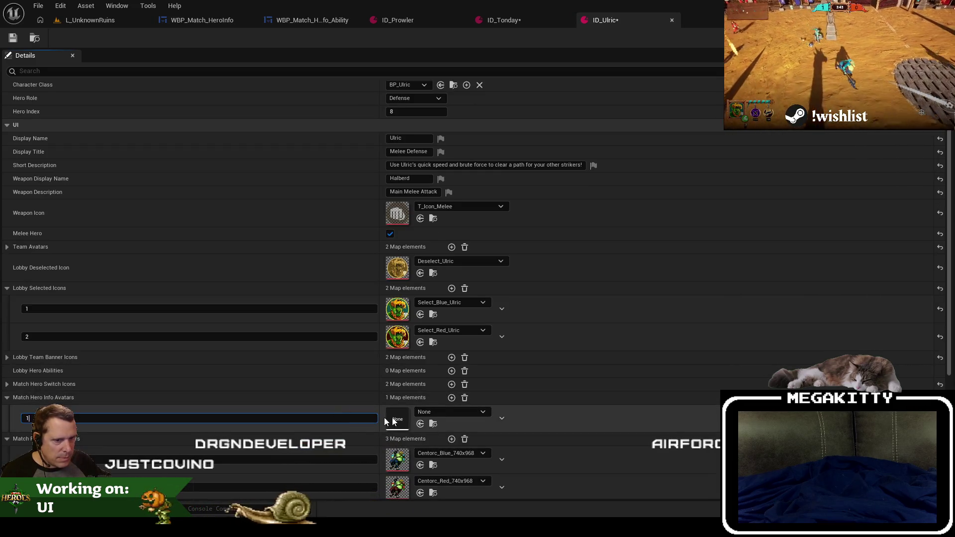
left_click(451, 398)
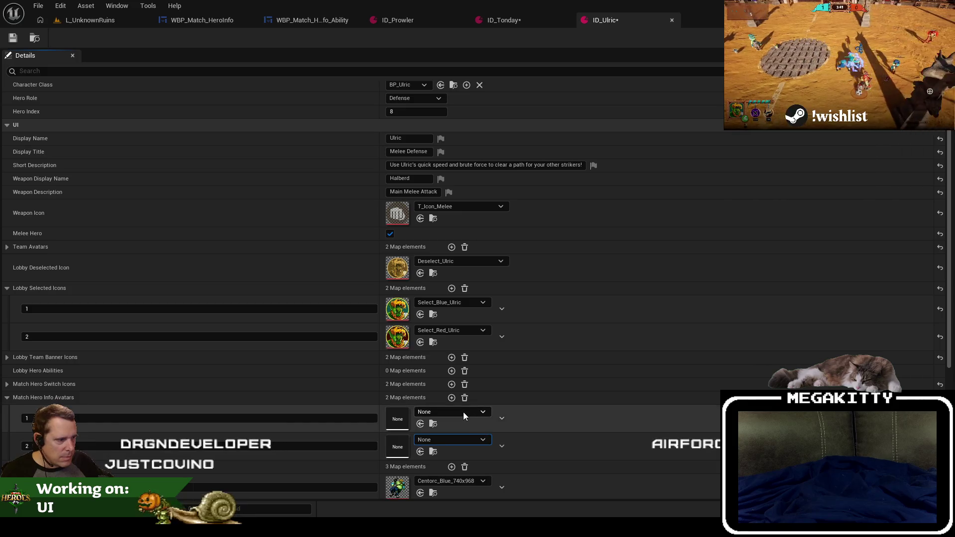
left_click(463, 413)
type("torc 550")
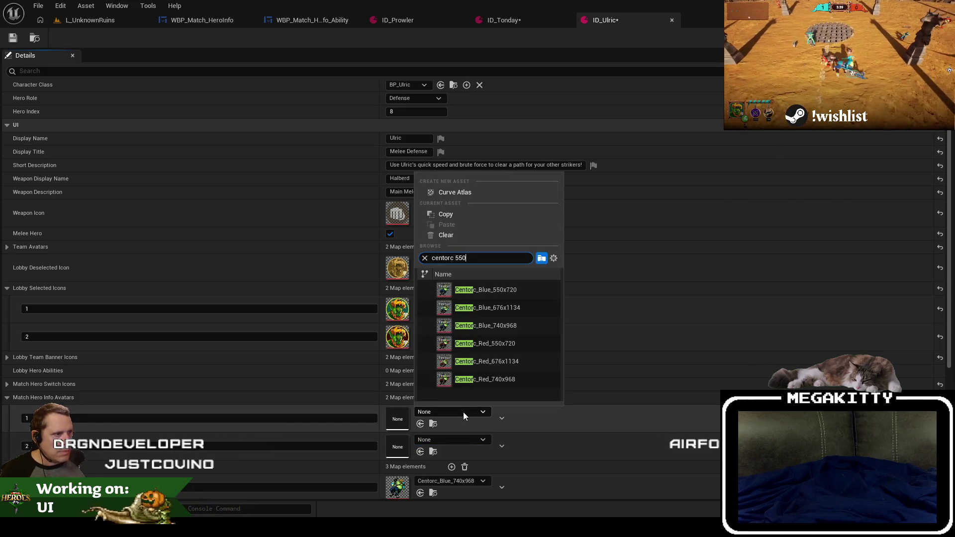
left_click(527, 291)
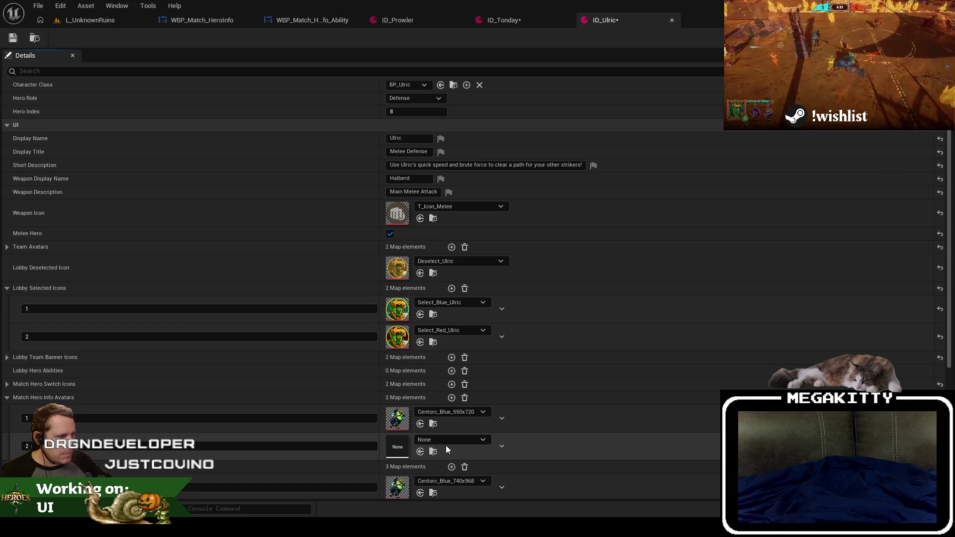
left_click(446, 442)
left_click(458, 336)
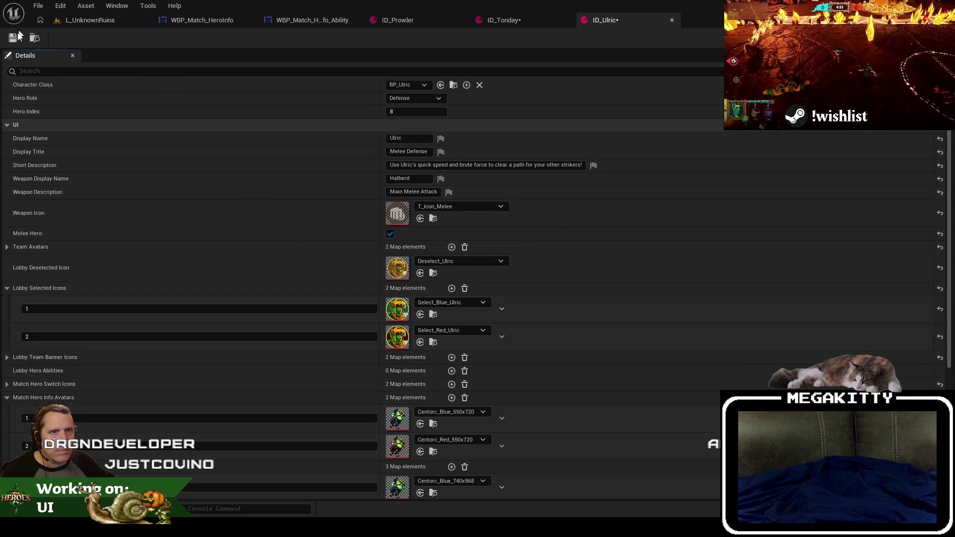
left_click(300, 22)
right_click(300, 23)
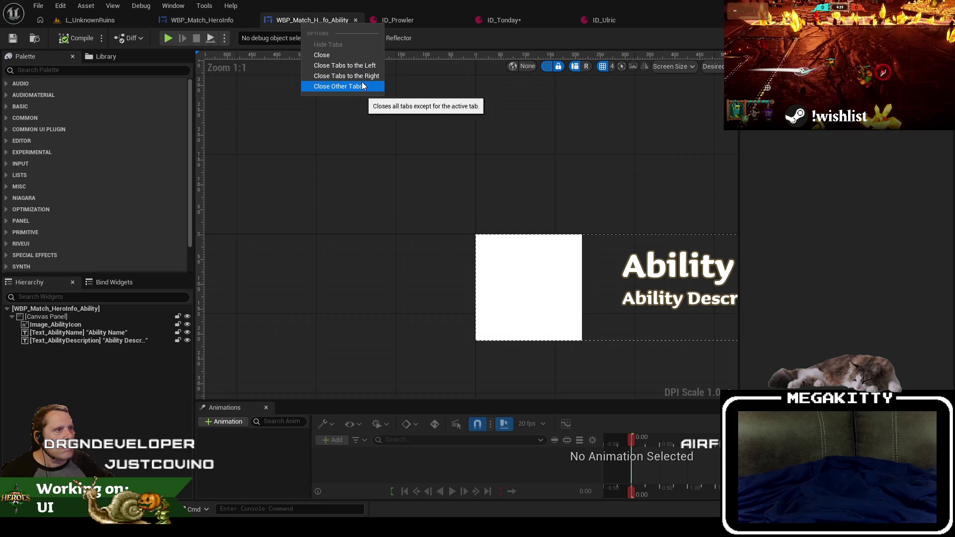
Close other tabs, select Image_HeroAvatar in WBP_Match_HeroInfo, and open its UpdateForHero graph.
left_click(212, 23)
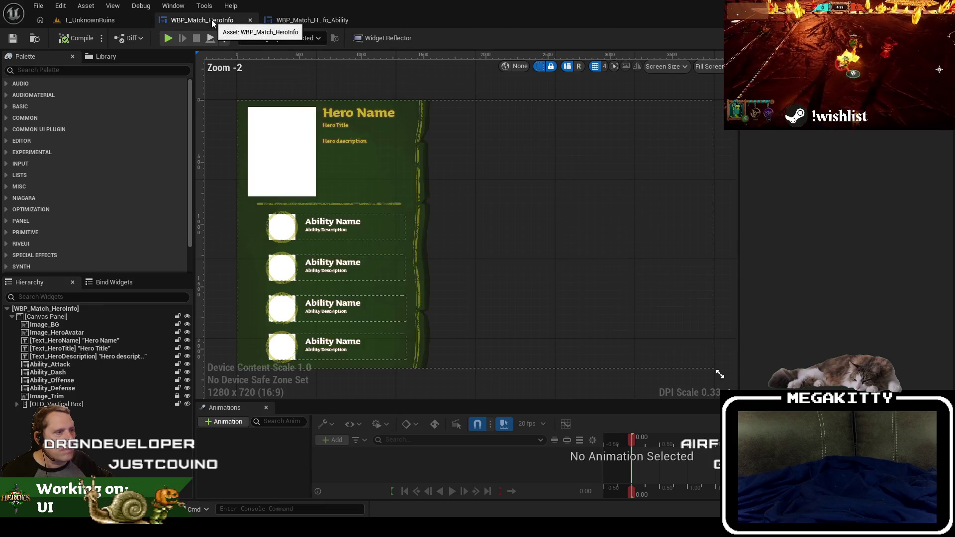
left_click(289, 20)
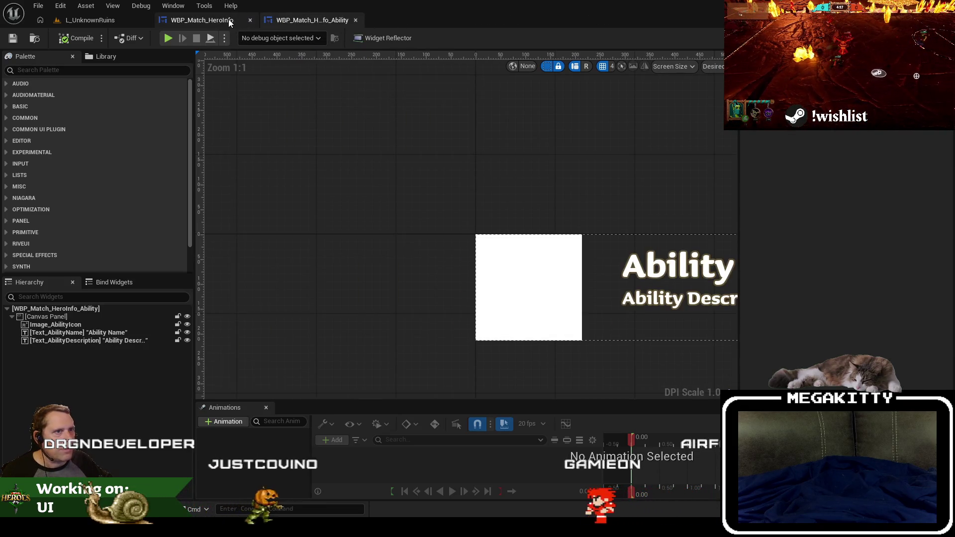
left_click(230, 23)
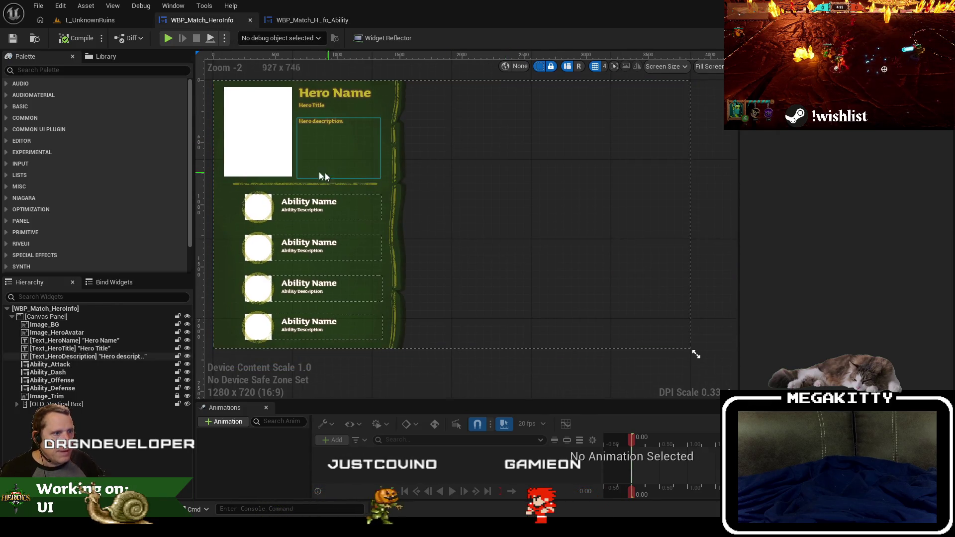
left_click(267, 140)
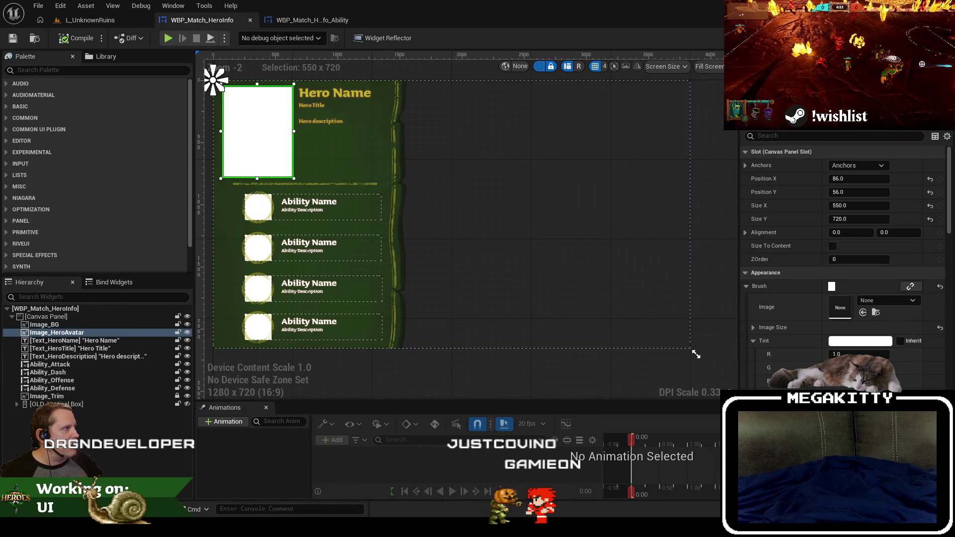
left_click(935, 37)
left_click(573, 189)
scroll(572, 186, "up", 5)
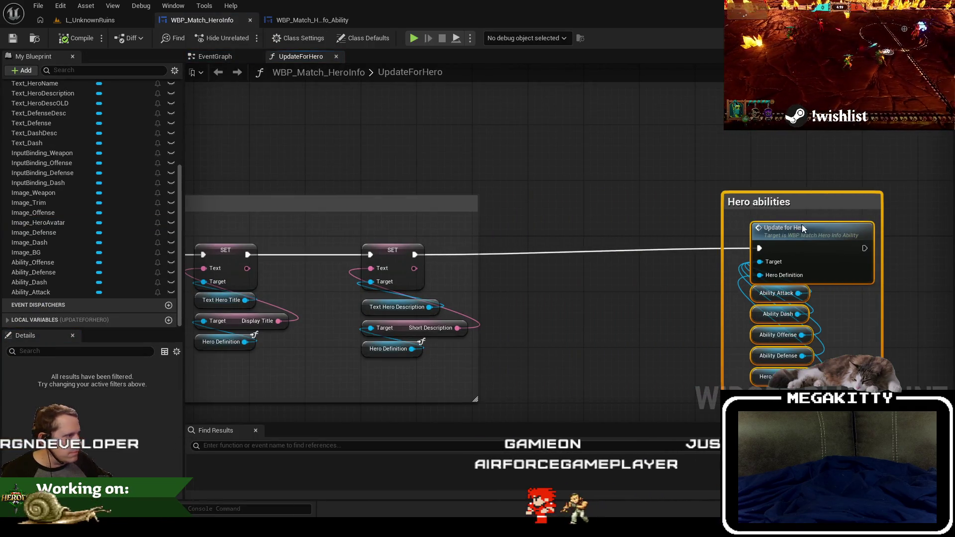
Make room by shifting the Hero abilities group and widening the comment, then add an Image Hero Avatar getter.
left_click_drag(803, 228, 853, 231)
left_click_drag(564, 249, 493, 248)
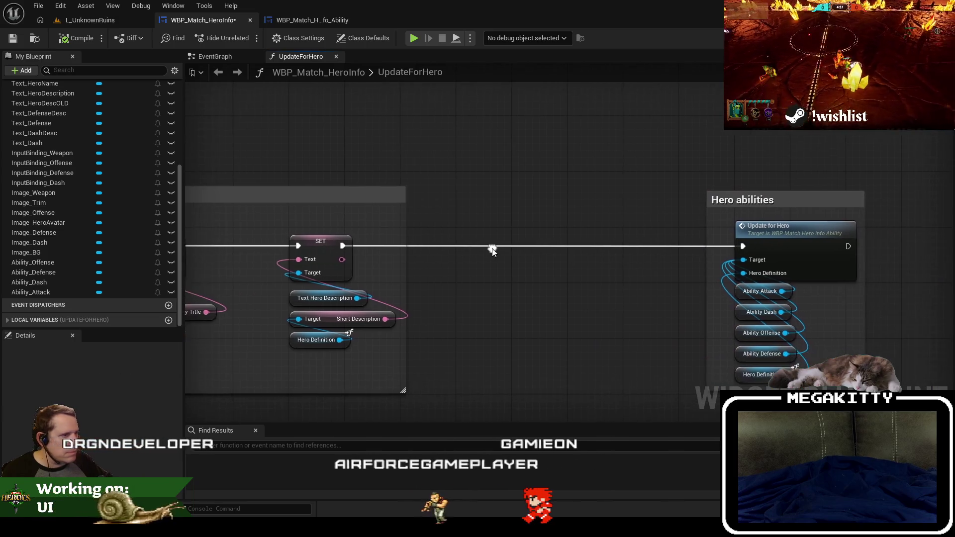
mouse_move(404, 279)
left_mouse_down()
mouse_move(692, 287)
mouse_move(662, 290)
left_mouse_up()
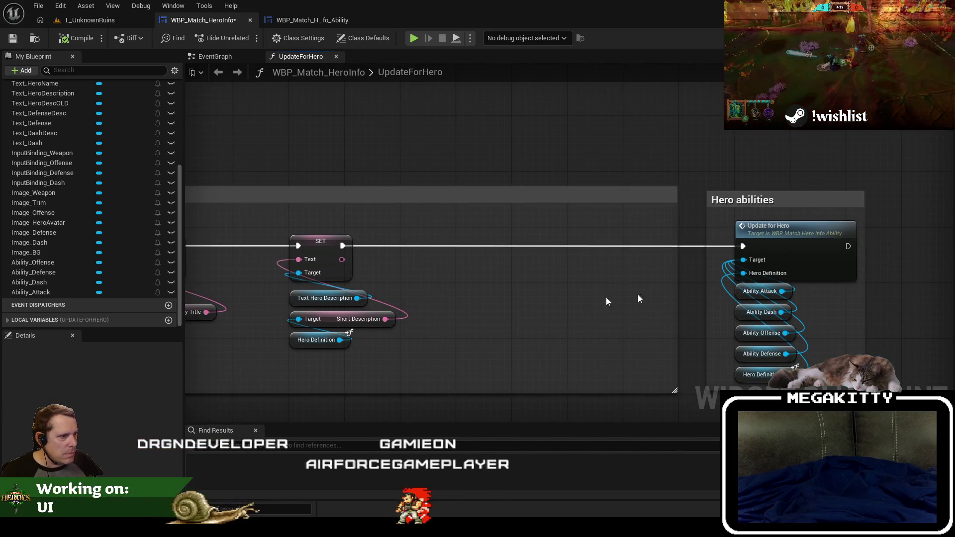
right_click(479, 308)
type("ge timage_her")
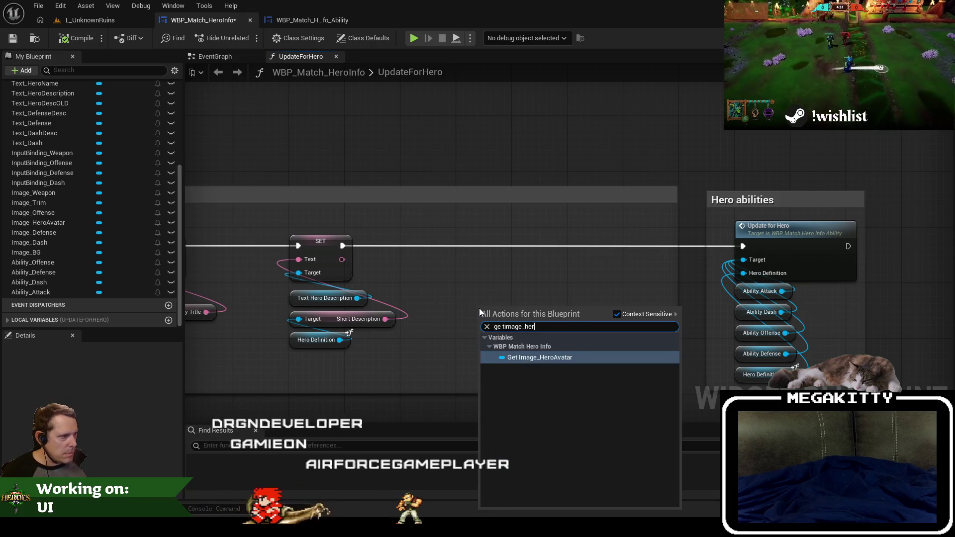
key("Return")
scroll(547, 294, "up", 1)
Add a Set Brush from Soft Texture node for the avatar, chained after the description setter into Update for Hero.
left_click_drag(538, 315, 479, 197)
type("set brush so")
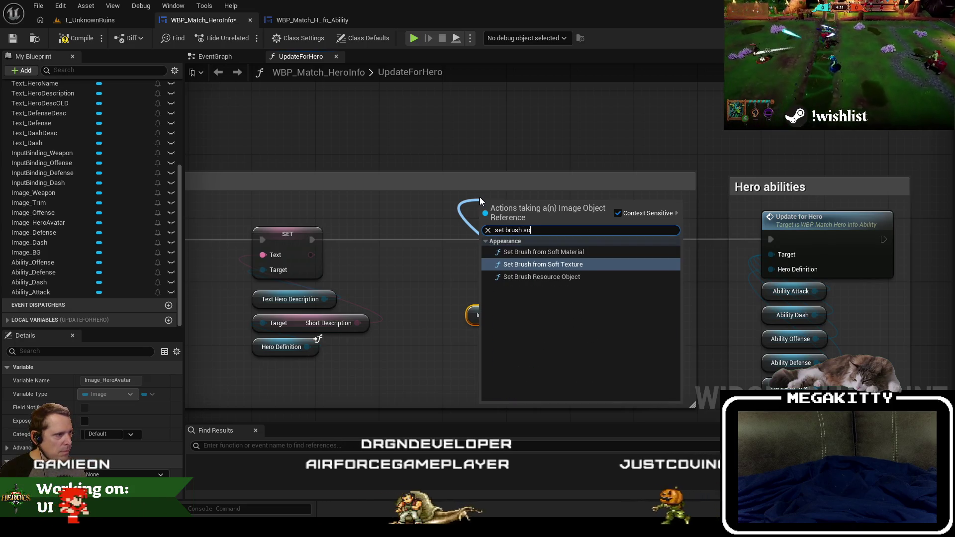
key("Return")
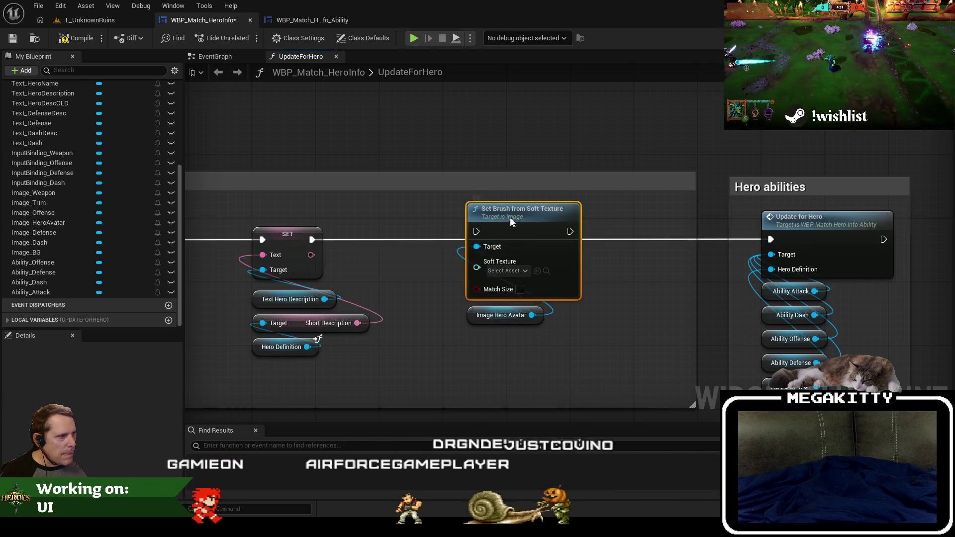
left_click_drag(511, 217, 488, 225)
left_click_drag(501, 315, 477, 323)
left_click_drag(452, 246, 311, 239)
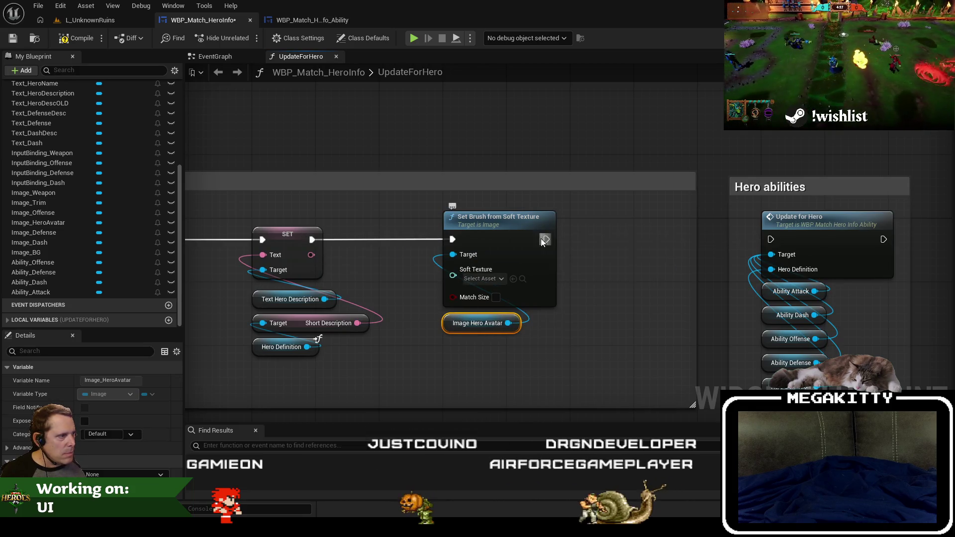
left_click_drag(546, 240, 743, 243)
left_click_drag(694, 263, 606, 266)
Move the Hero abilities group left and narrow the hero name and description comment box.
scroll(637, 256, "down", 2)
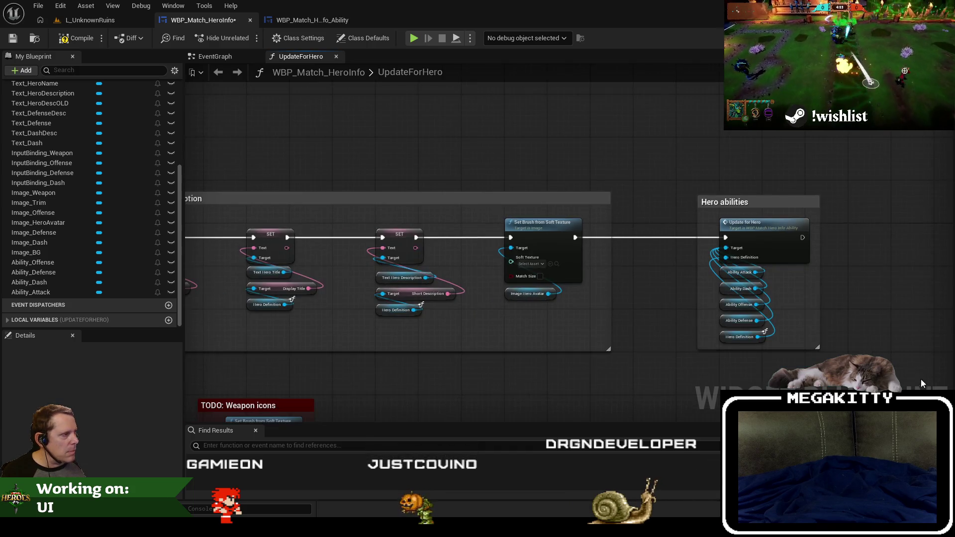
left_click_drag(688, 171, 688, 171)
scroll(715, 191, "up", 2)
mouse_move(779, 238)
left_mouse_down()
mouse_move(684, 237)
mouse_move(632, 250)
left_mouse_up()
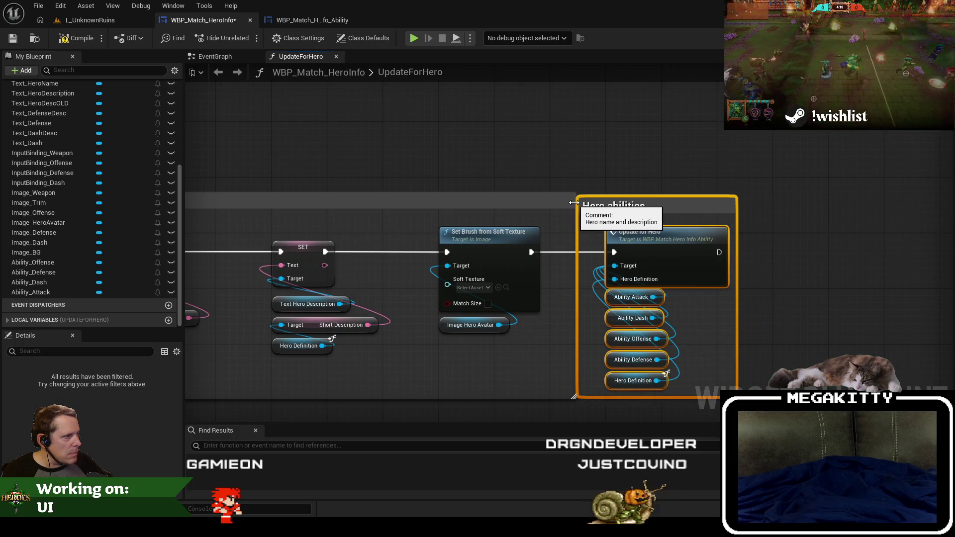
left_click_drag(574, 202, 548, 204)
left_click_drag(577, 334, 551, 315)
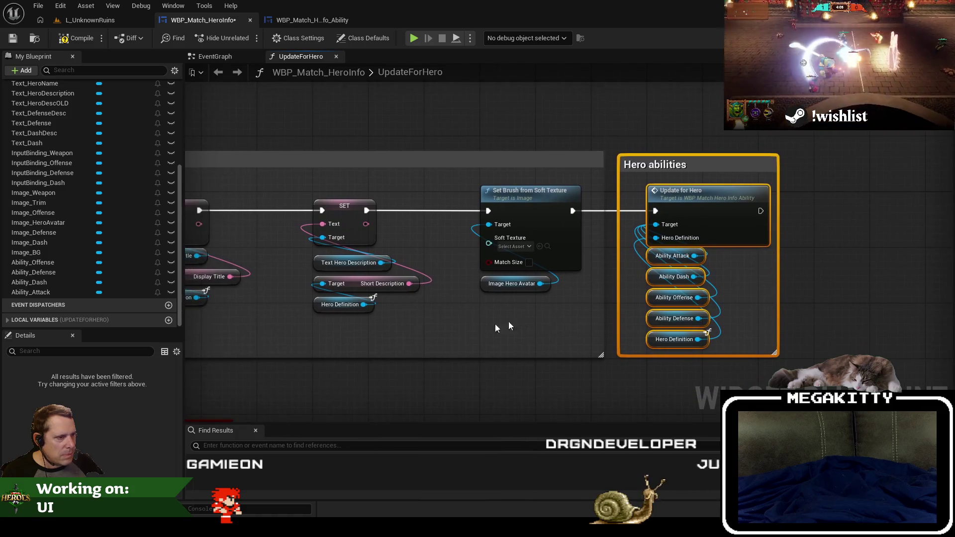
Duplicate the Hero Definition getter below the original.
left_click(319, 307)
key("ctrl+c")
key("ctrl+v")
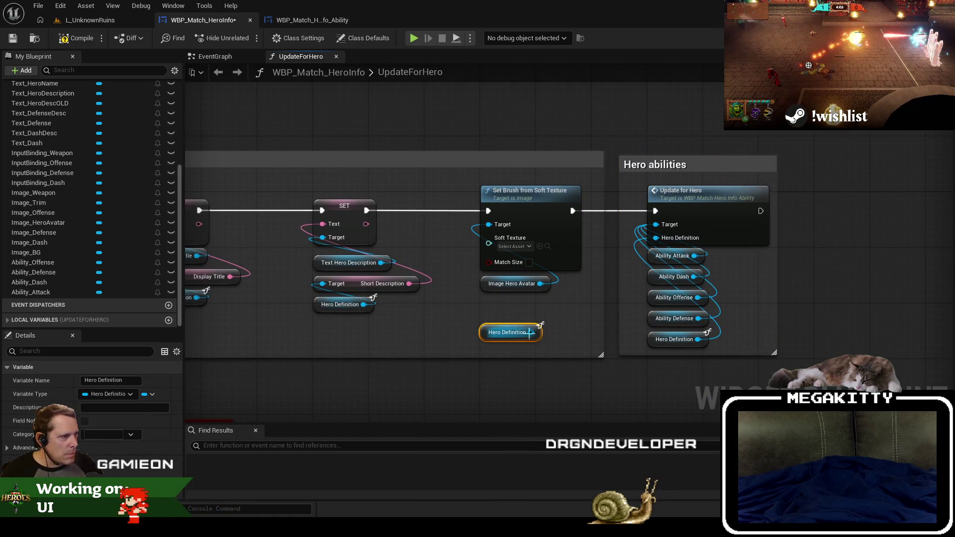
mouse_move(481, 360)
left_mouse_down()
mouse_move(498, 368)
mouse_move(474, 322)
left_mouse_up()
type("get")
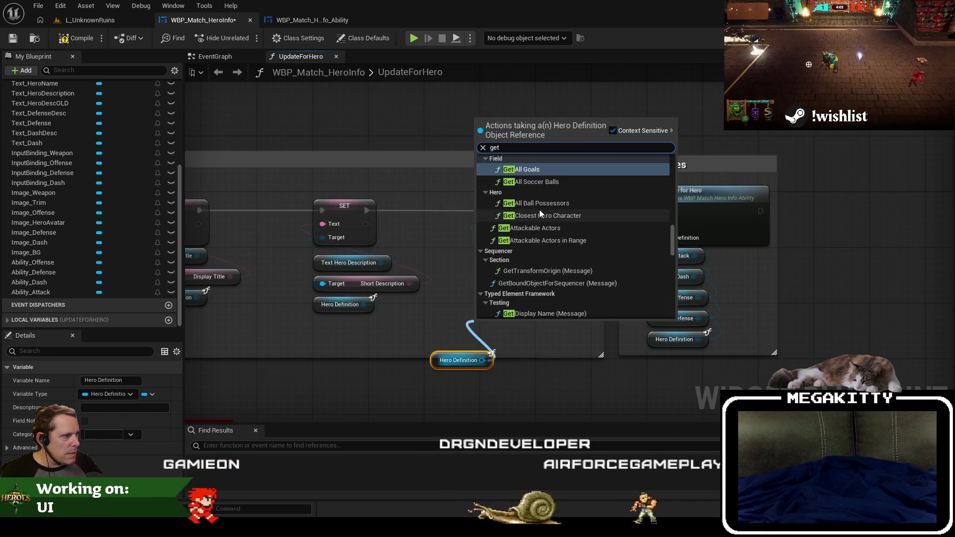
key("Escape")
Review the ability widget designer and MiHeroDefinition.h, then pull a wire from the Hero Definition pin.
left_click(314, 14)
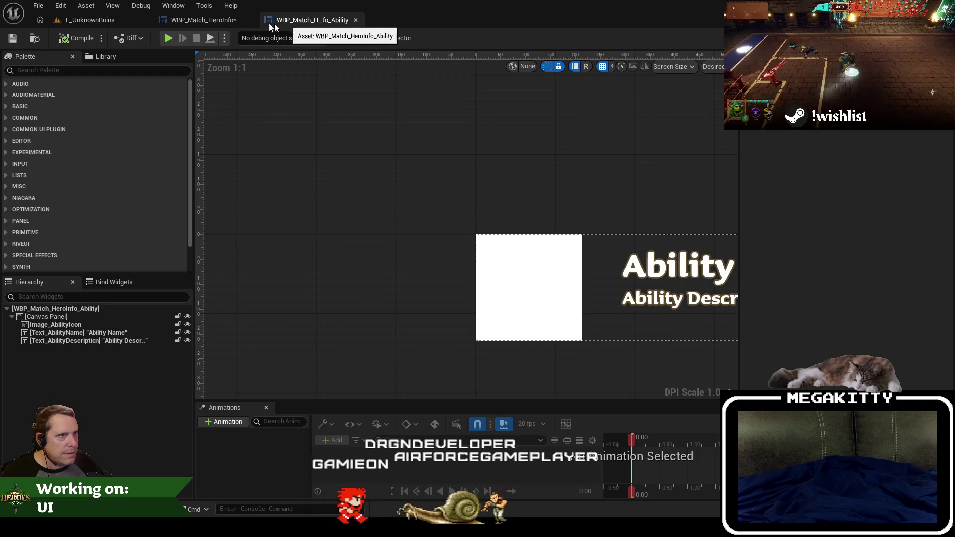
left_click(203, 20)
key("alt+Tab")
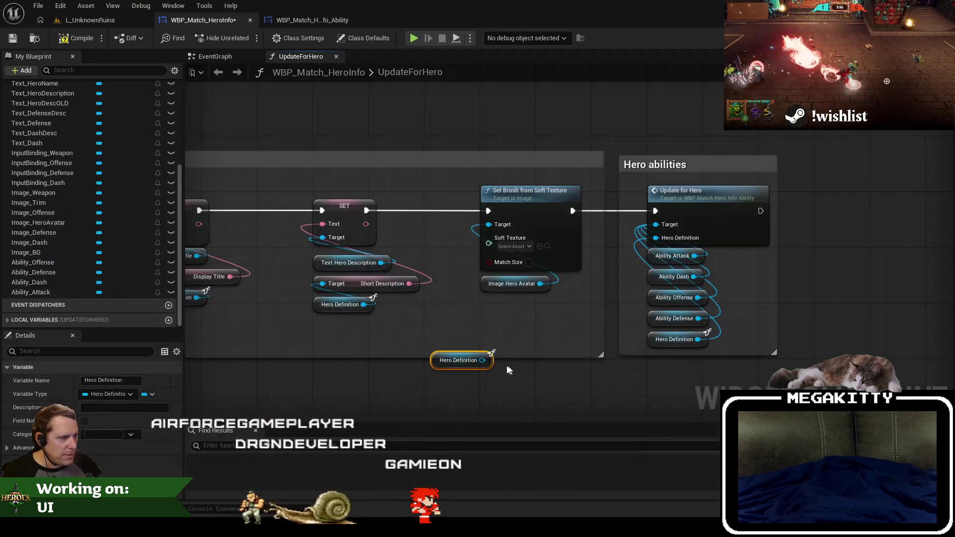
left_click_drag(491, 360, 485, 312)
Add a Get Match Hero Info Avatars node from Hero Definition and move both nodes down-left.
type("get hero info av")
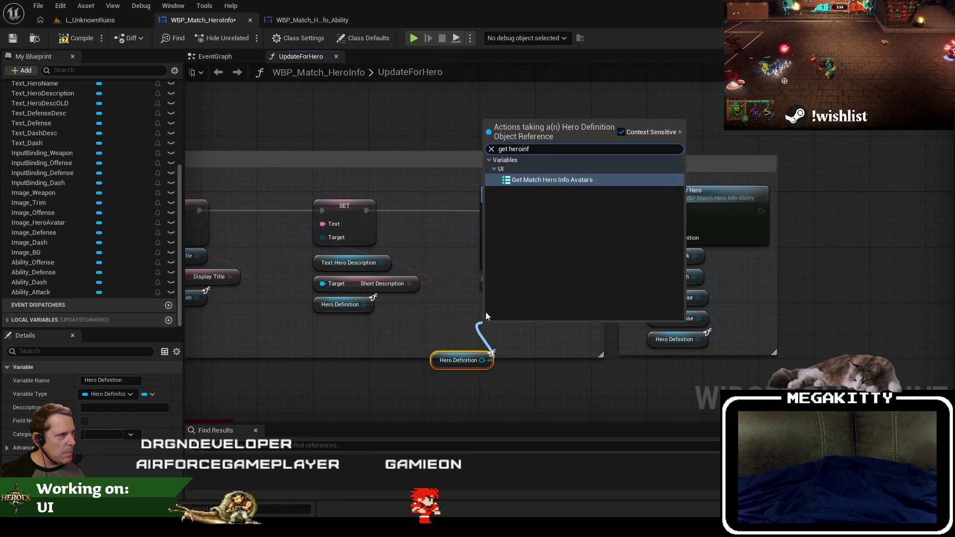
key("Return")
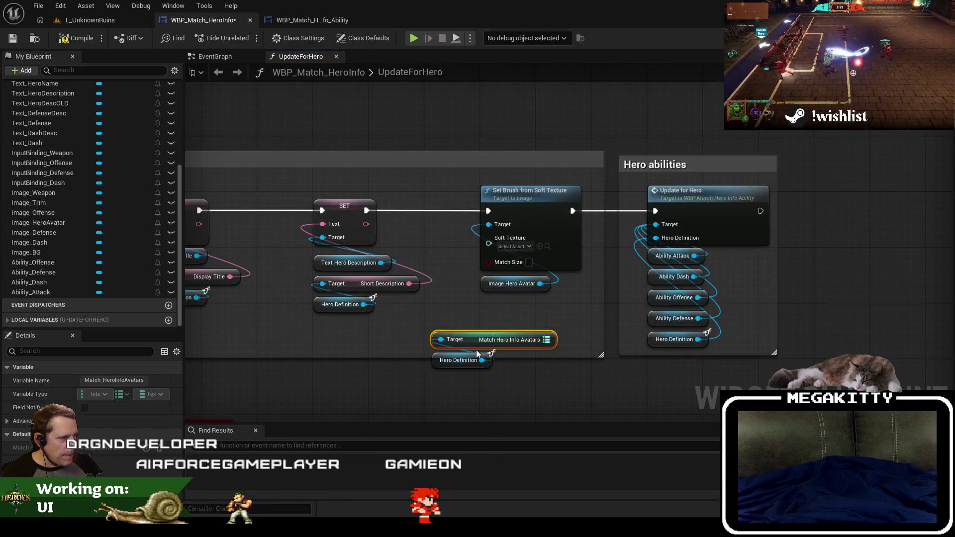
left_click(472, 359, "ctrl")
left_click_drag(480, 333, 459, 377)
Add a FIND node on the avatars map and feed its result into Soft Texture.
left_click_drag(516, 329, 421, 260)
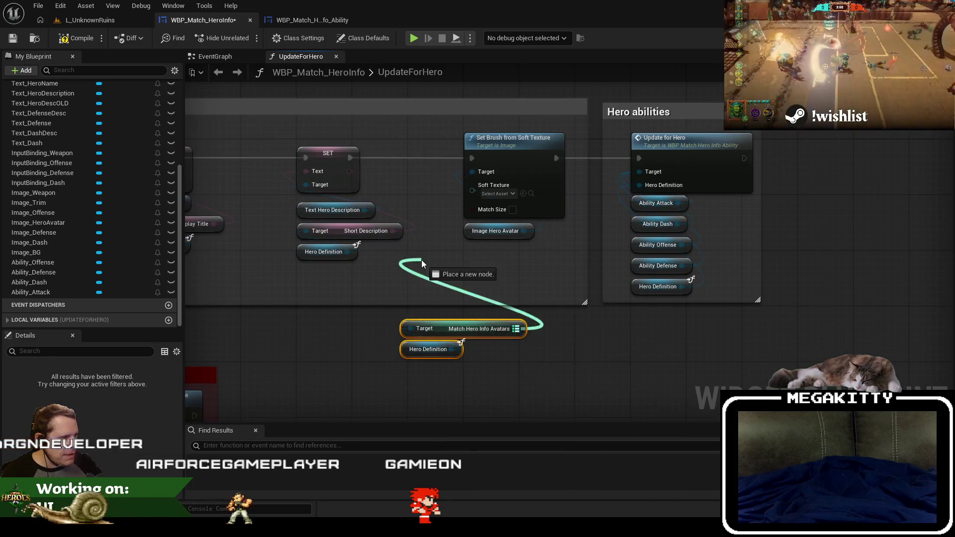
type("get")
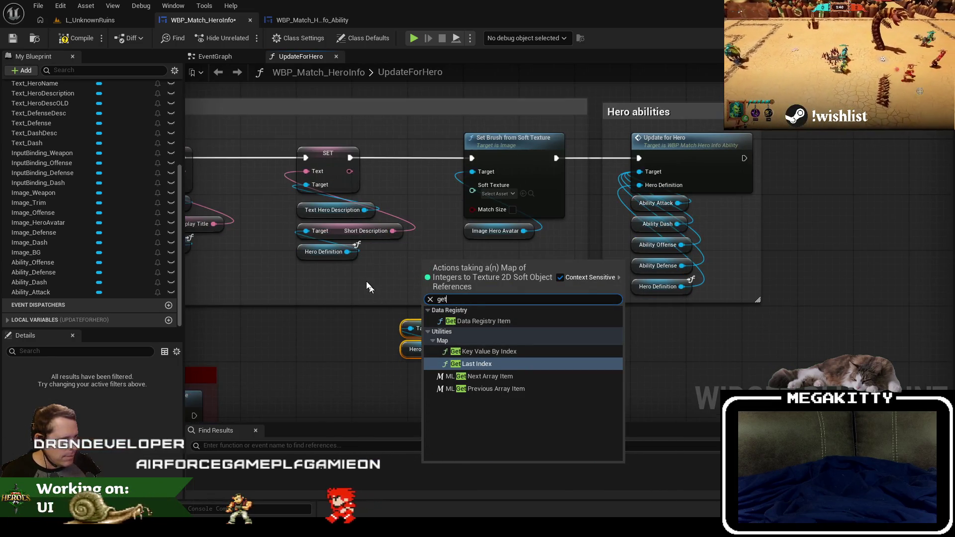
key("BackSpace")
key("BackSpace")
key("BackSpace")
type("find")
key("Return")
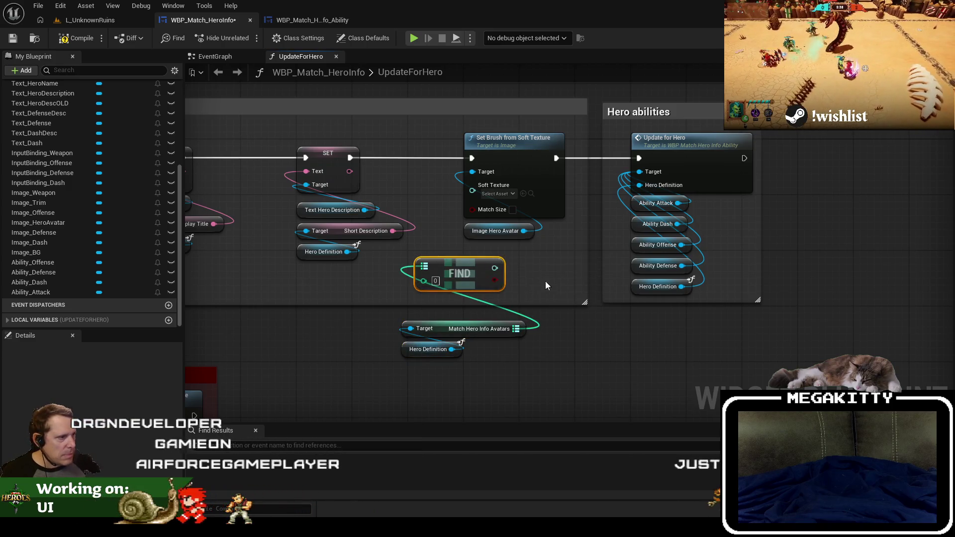
left_click_drag(495, 280, 473, 185)
Tuck FIND and the avatar nodes under Set Brush and resize the hero name comment box.
mouse_move(467, 261)
left_mouse_down()
mouse_move(510, 250)
mouse_move(515, 233)
mouse_move(488, 220)
left_mouse_up()
mouse_move(468, 365)
left_mouse_down()
mouse_move(398, 318)
mouse_move(437, 333)
mouse_move(469, 284)
mouse_move(410, 328)
mouse_move(496, 282)
left_mouse_up()
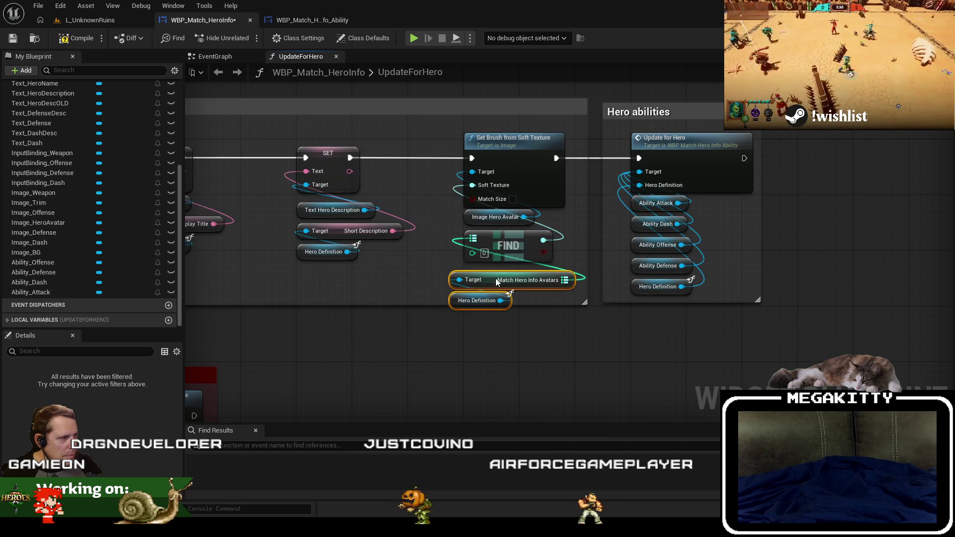
mouse_move(748, 332)
left_mouse_down()
mouse_move(497, 141)
mouse_move(584, 133)
left_mouse_up()
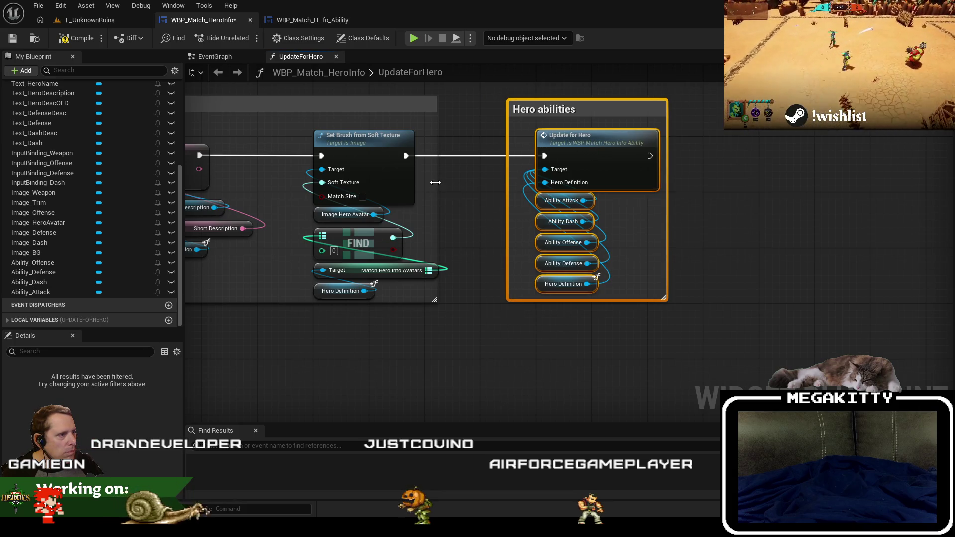
left_click_drag(435, 183, 487, 186)
Look over the TODO: Weapon icons group and enlarge the Hero abilities comment box.
scroll(649, 307, "down", 3)
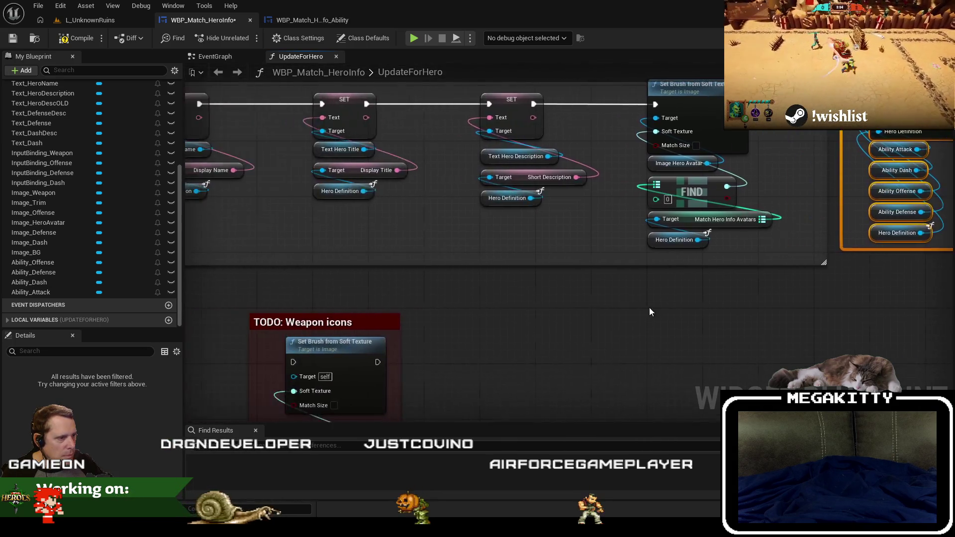
scroll(539, 313, "up", 3)
mouse_move(536, 340)
left_mouse_down()
mouse_move(564, 230)
mouse_move(635, 133)
left_mouse_up()
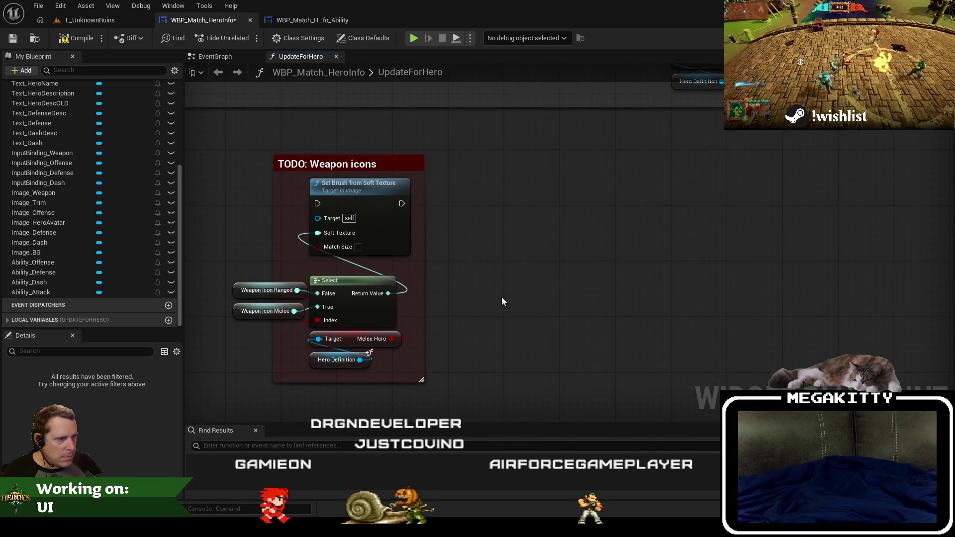
left_click_drag(641, 190, 656, 396)
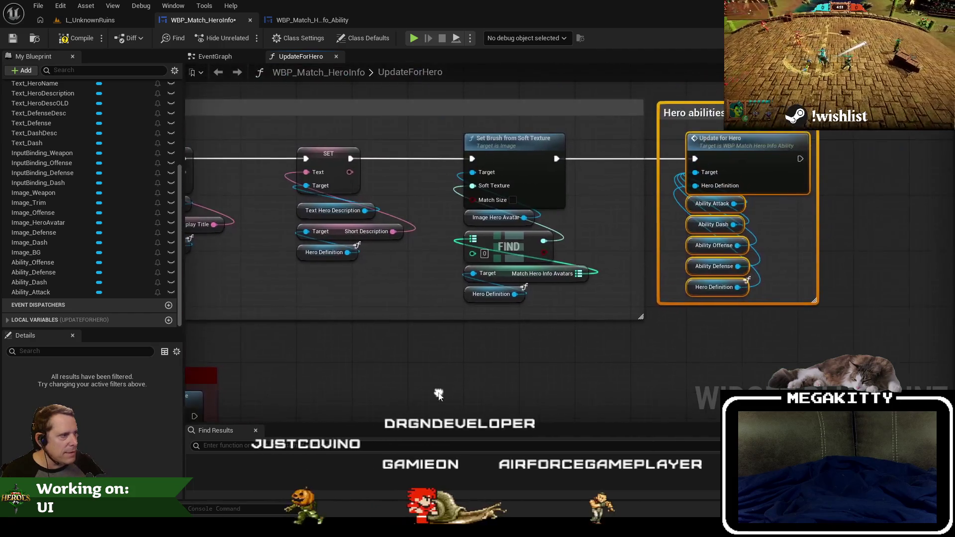
left_click_drag(470, 319, 438, 315)
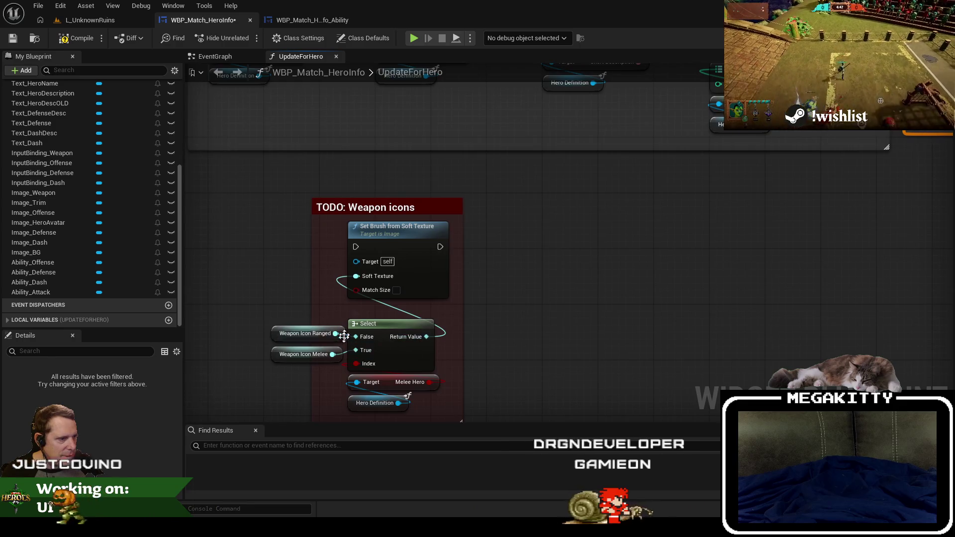
mouse_move(593, 243)
left_mouse_down()
mouse_move(495, 280)
mouse_move(392, 376)
left_mouse_up()
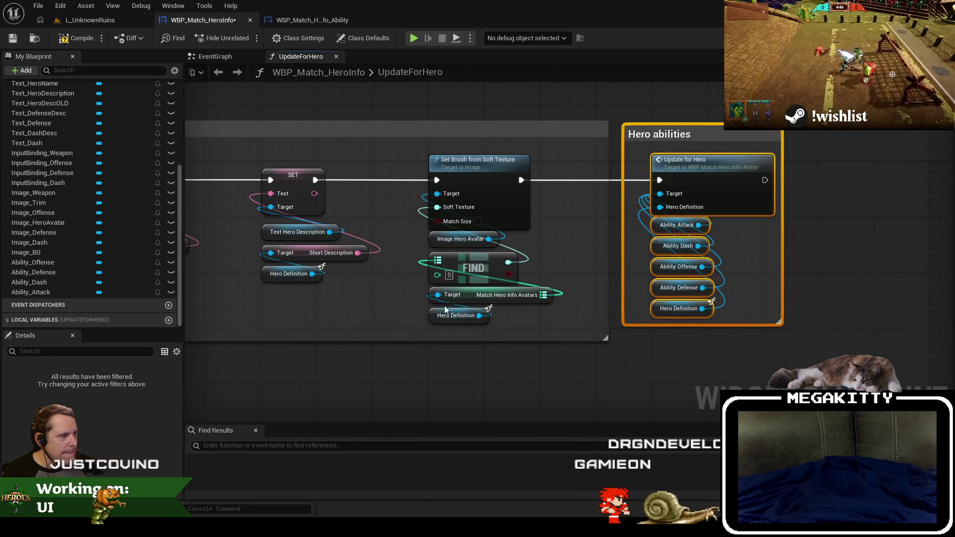
left_click(677, 353)
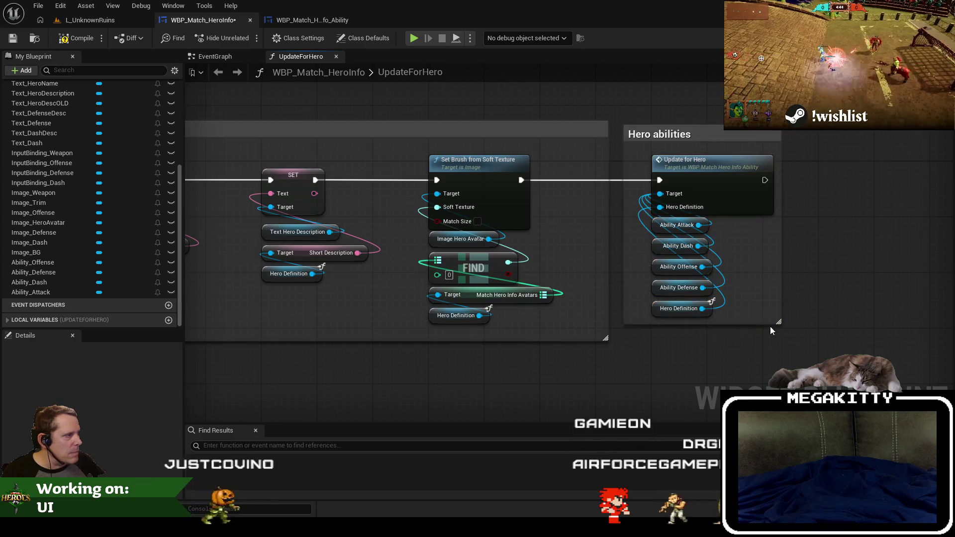
left_click_drag(783, 324, 794, 335)
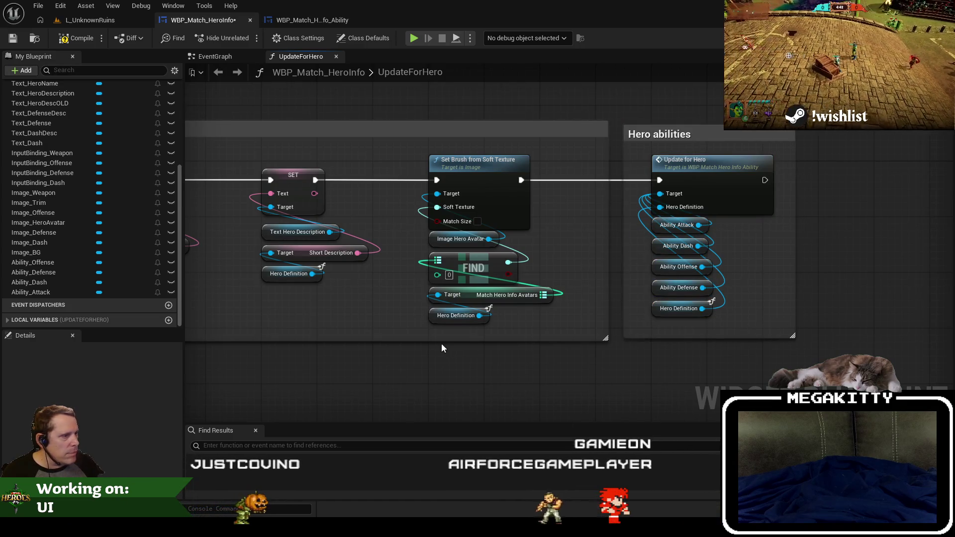
Try placing a standalone Get Team Id node, then delete it.
right_click(438, 347)
type("get team id")
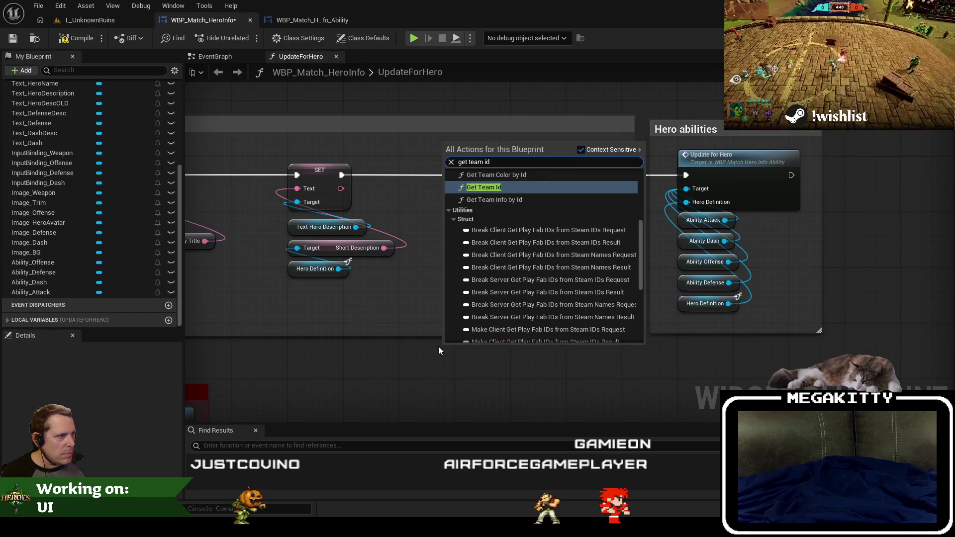
scroll(624, 222, "down", 5)
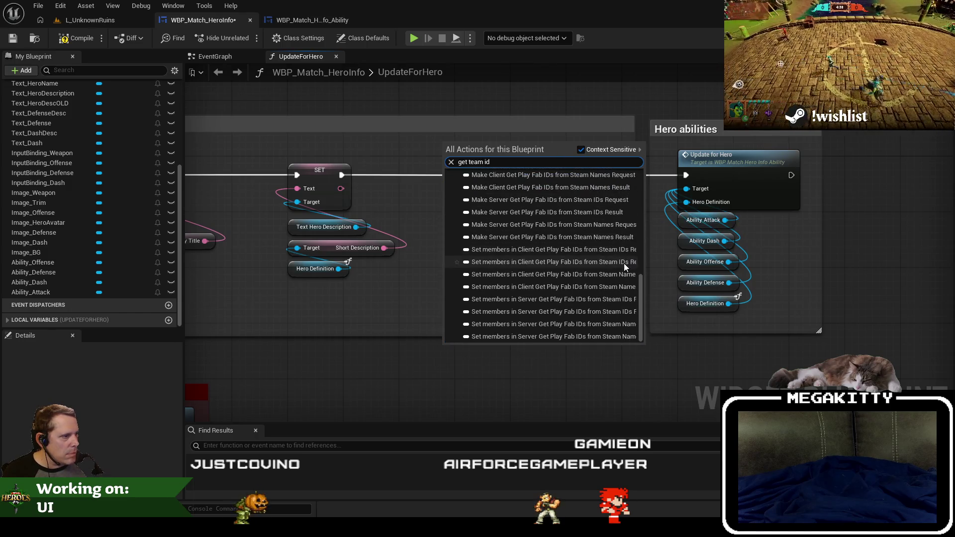
scroll(622, 267, "up", 5)
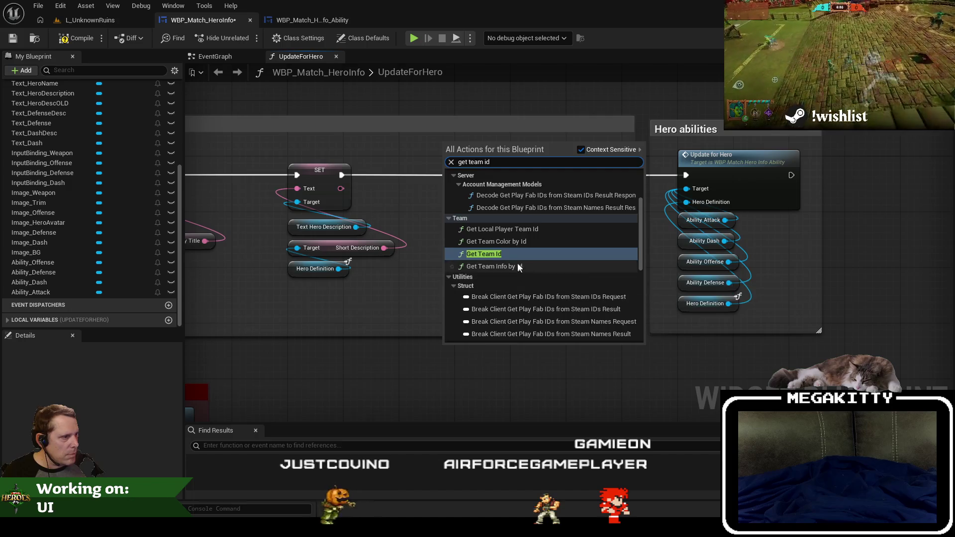
left_click(512, 253)
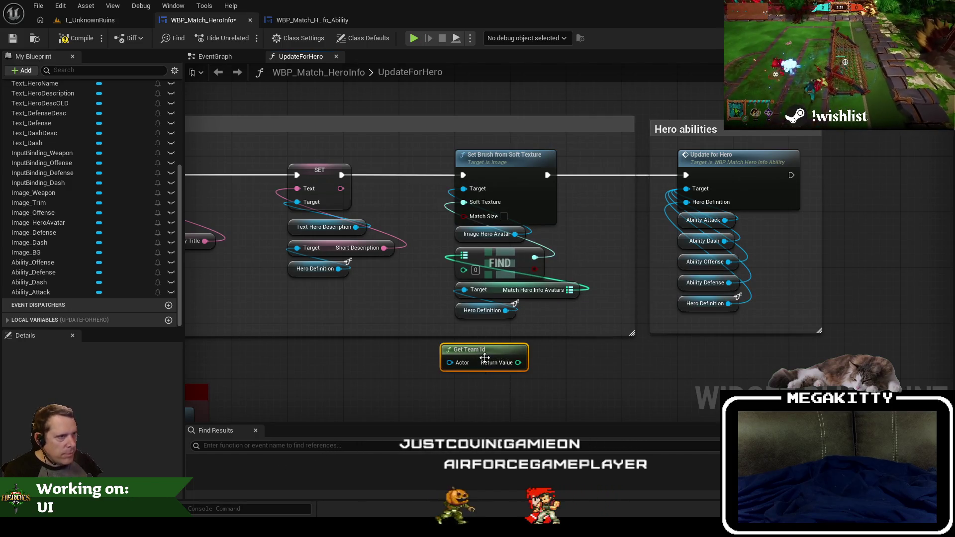
key("Delete")
scroll(324, 375, "down", 4)
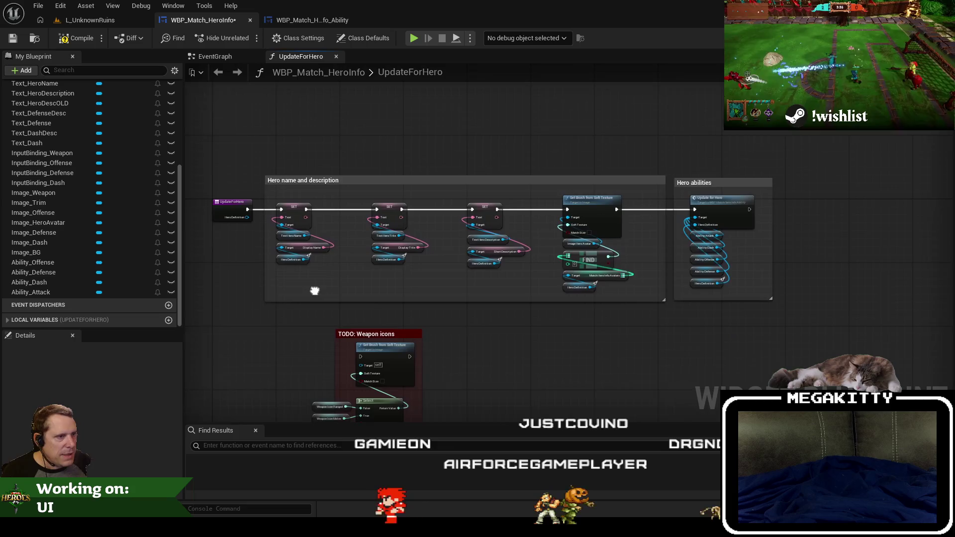
scroll(313, 289, "up", 1)
scroll(413, 287, "up", 3)
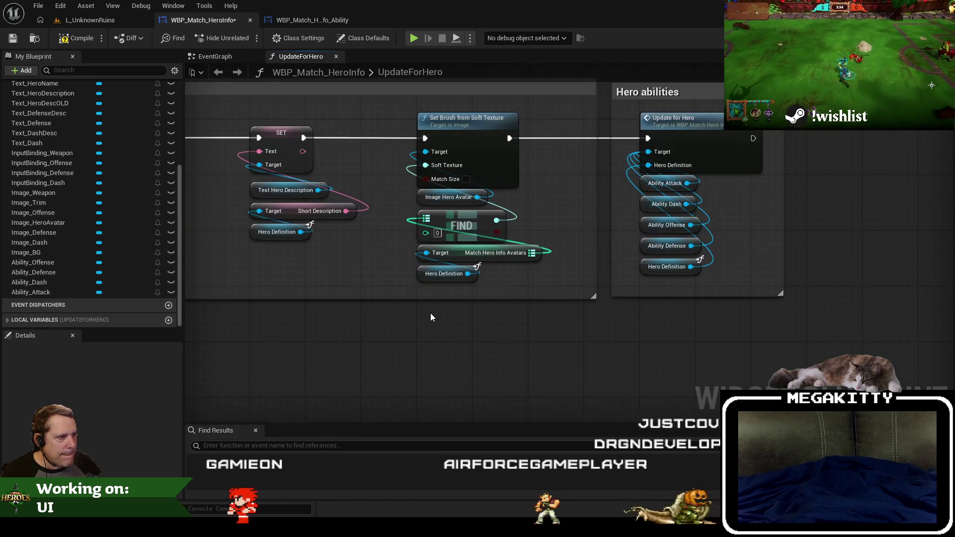
Add a Get Owning Player node and a Get Player State node fed from it.
right_click(408, 337)
type("get name player")
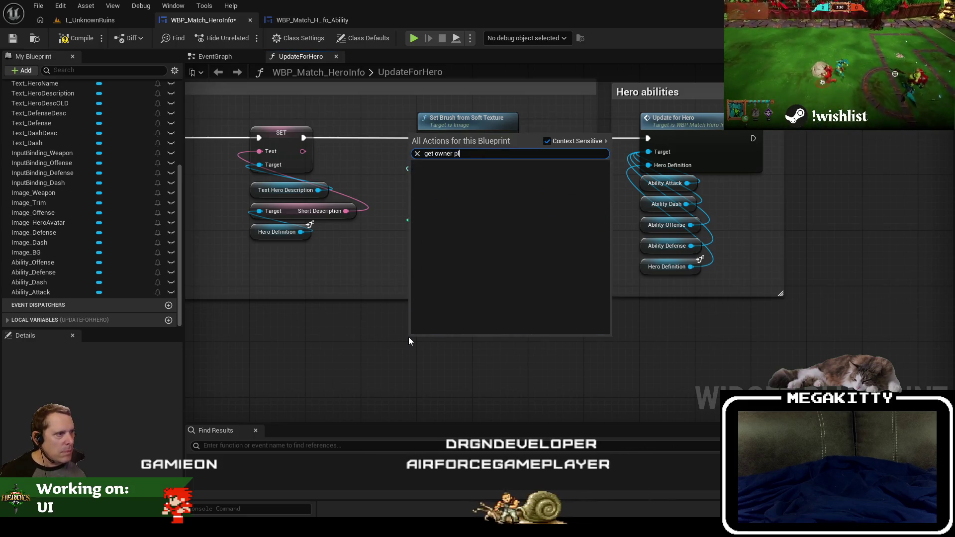
key("ctrl+a")
type("get")
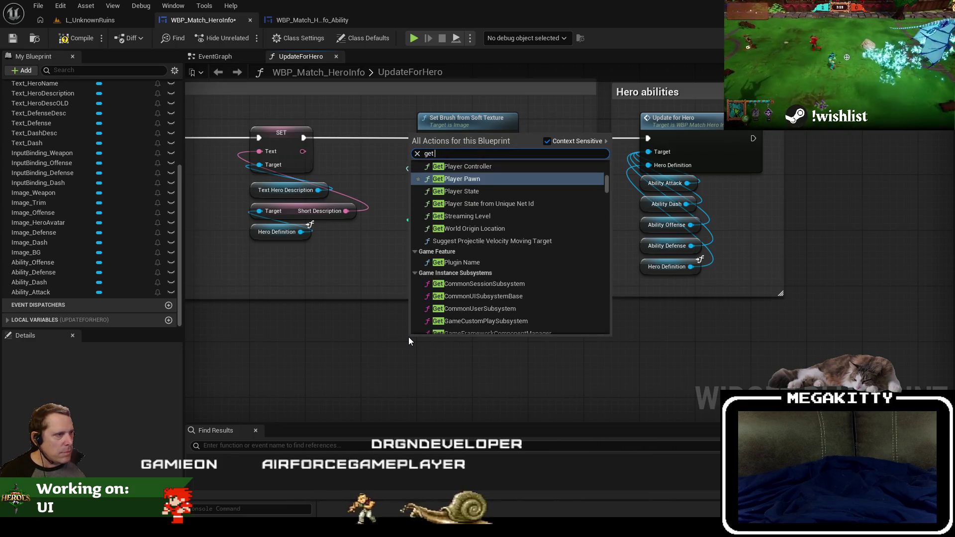
type(" owning")
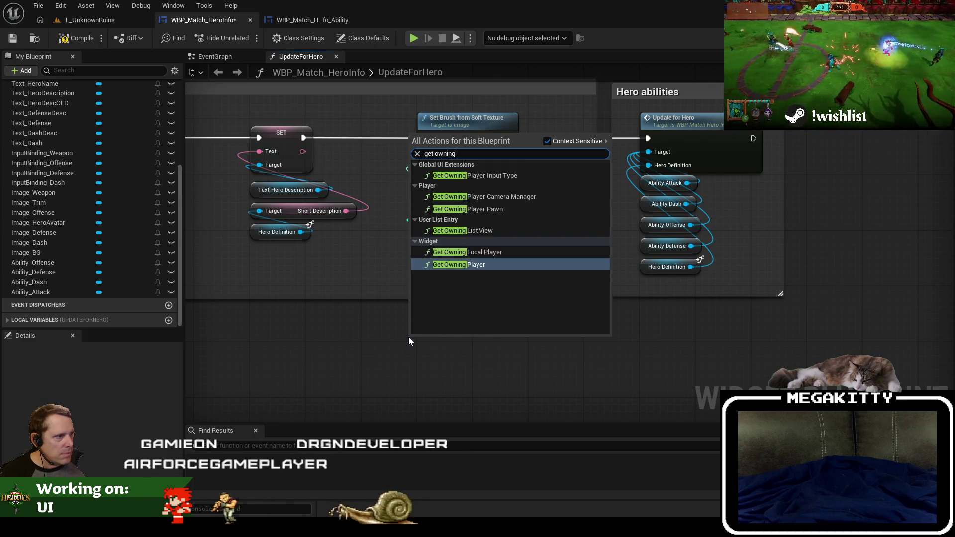
type(" pl")
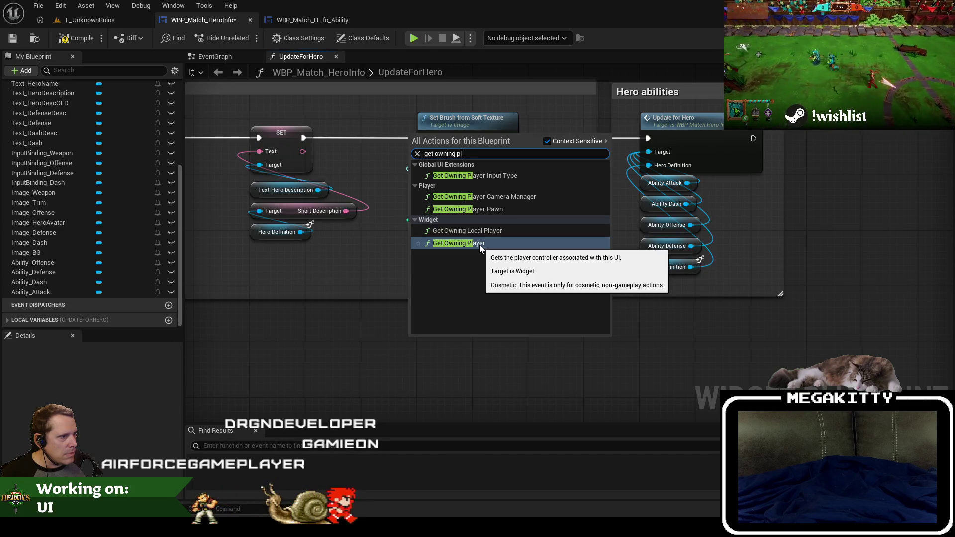
left_click(480, 244)
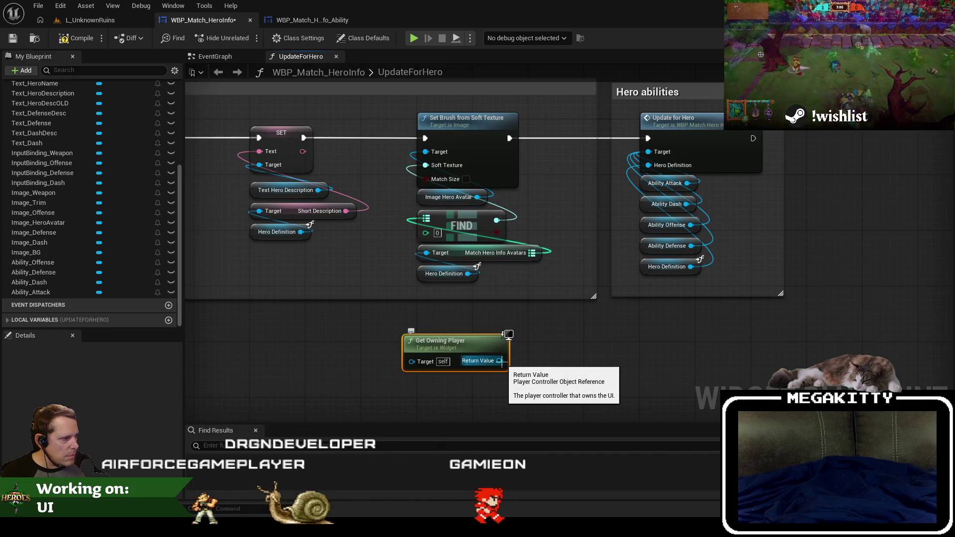
left_click_drag(500, 361, 544, 333)
type("get player st")
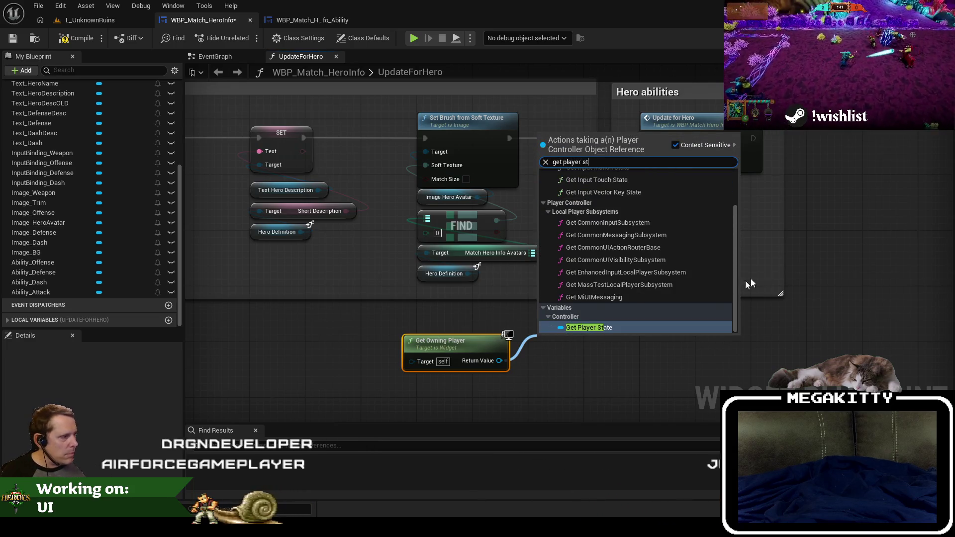
key("Return")
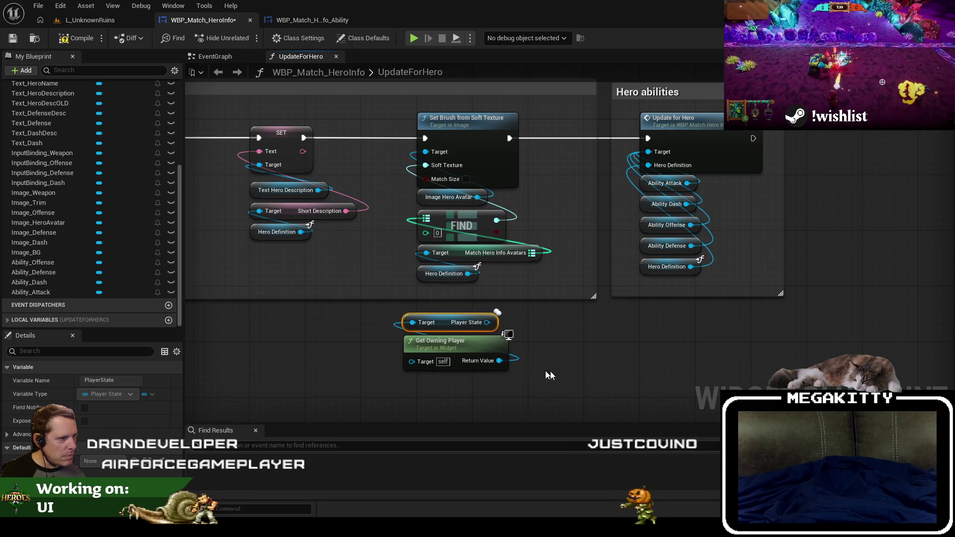
Add Get Team Id from the player state and wire it into the FIND lookup key.
left_click(541, 379)
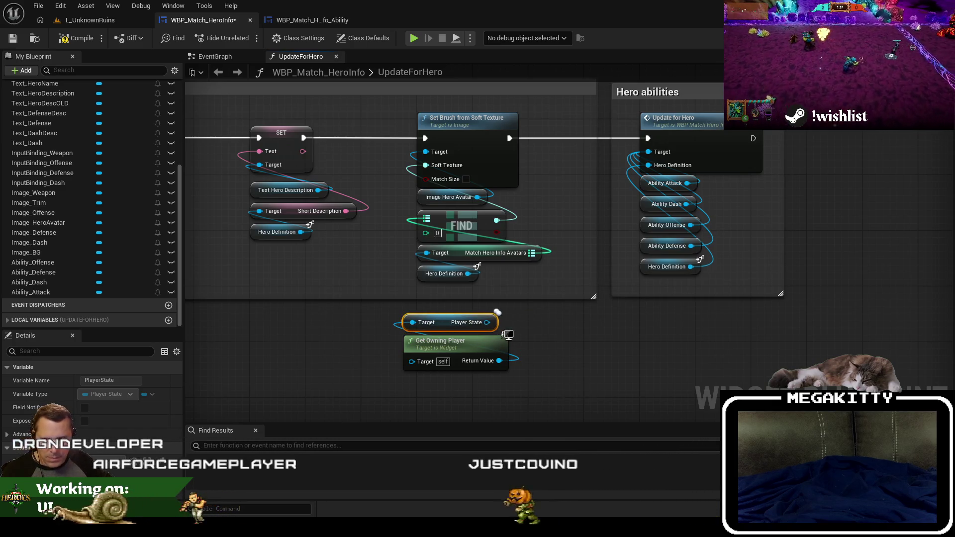
mouse_move(442, 324)
left_mouse_down()
mouse_move(441, 390)
mouse_move(473, 321)
left_mouse_up()
type("get team id")
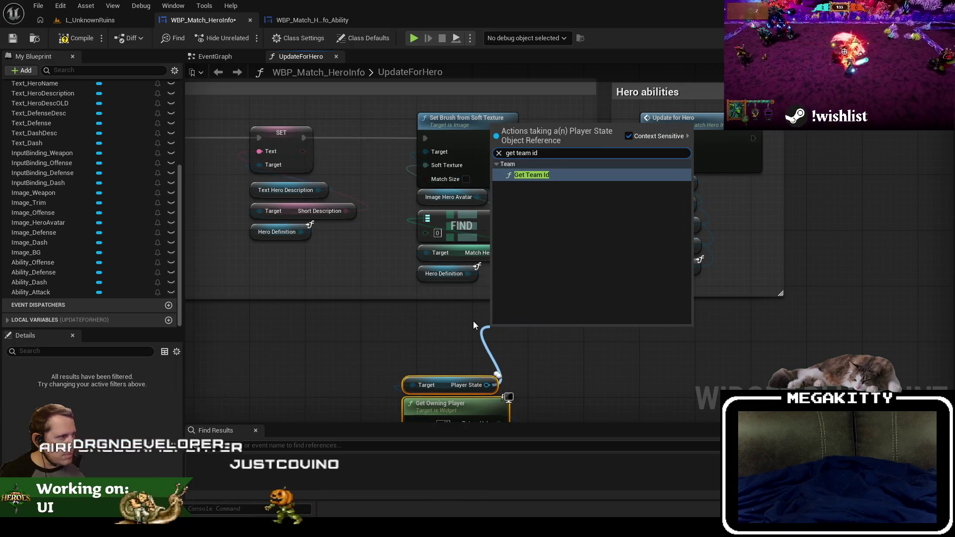
key("Return")
mouse_move(564, 339)
left_mouse_down()
mouse_move(423, 251)
mouse_move(431, 233)
left_mouse_up()
left_click_drag(536, 328, 470, 297)
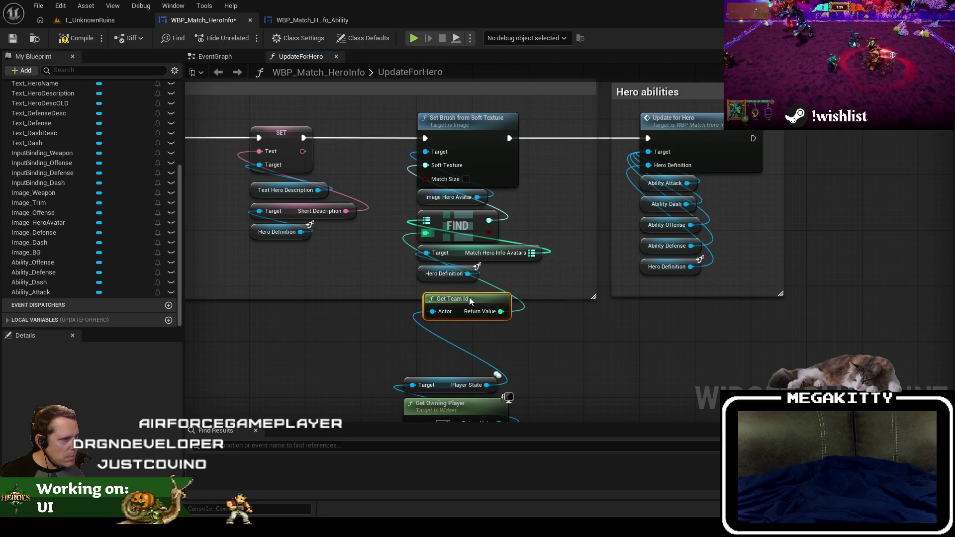
Tidy the team id nodes and TODO comment, compile and save the widget, then open L_UnknownRuins.
scroll(550, 377, "down", 2)
left_click_drag(461, 338, 469, 283)
scroll(464, 282, "down", 3)
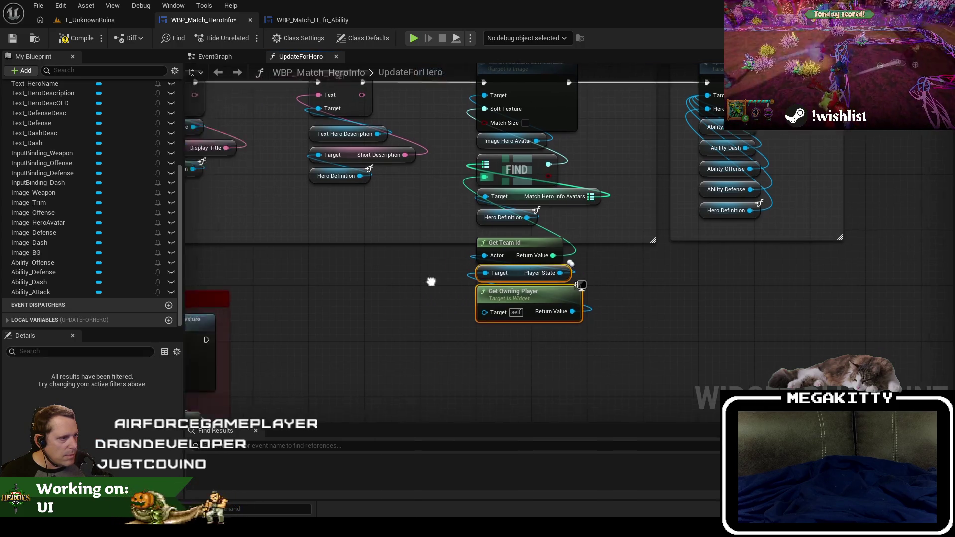
left_click_drag(458, 327, 273, 207)
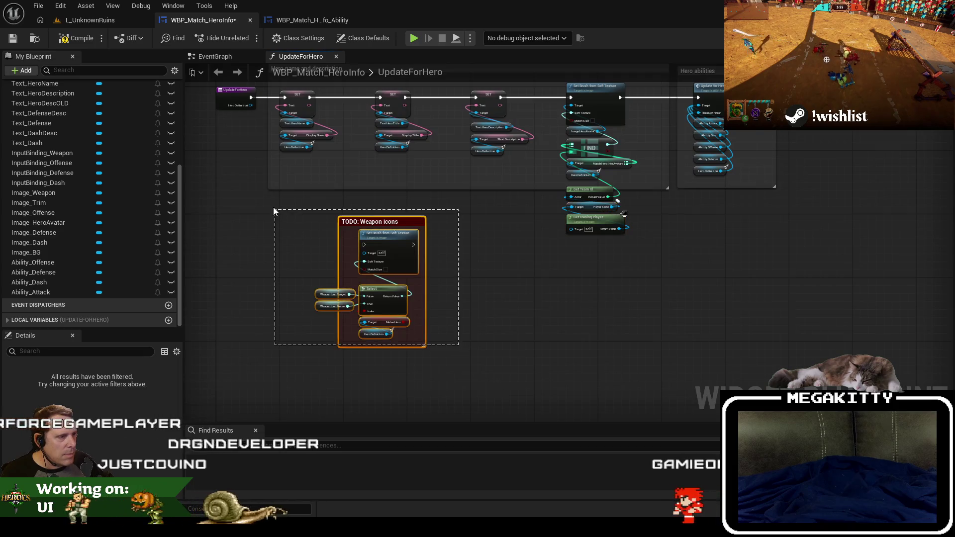
left_click_drag(378, 221, 374, 341)
left_click_drag(667, 188, 666, 244)
scroll(530, 256, "up", 4)
left_click_drag(586, 355, 445, 249)
left_click_drag(512, 268, 384, 228)
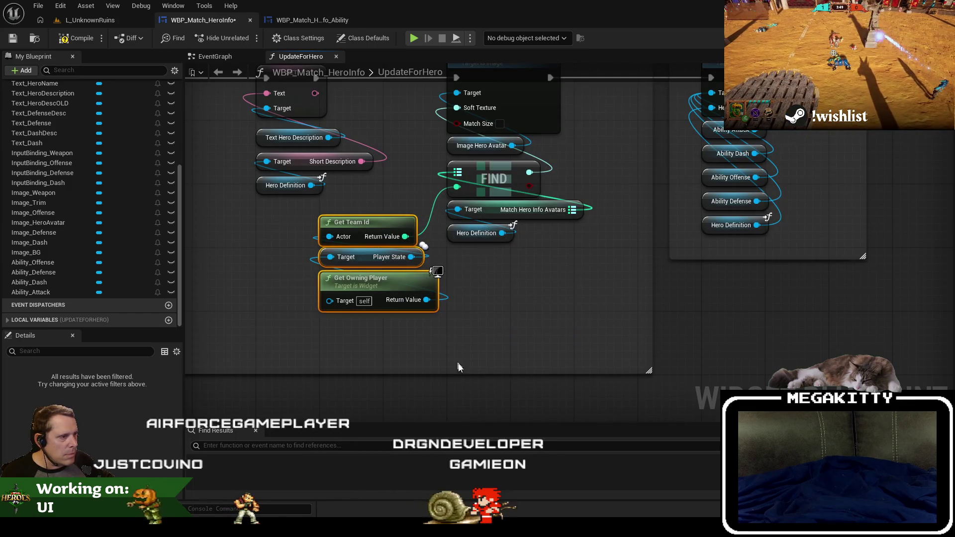
left_click_drag(270, 319, 363, 346)
left_click(75, 37)
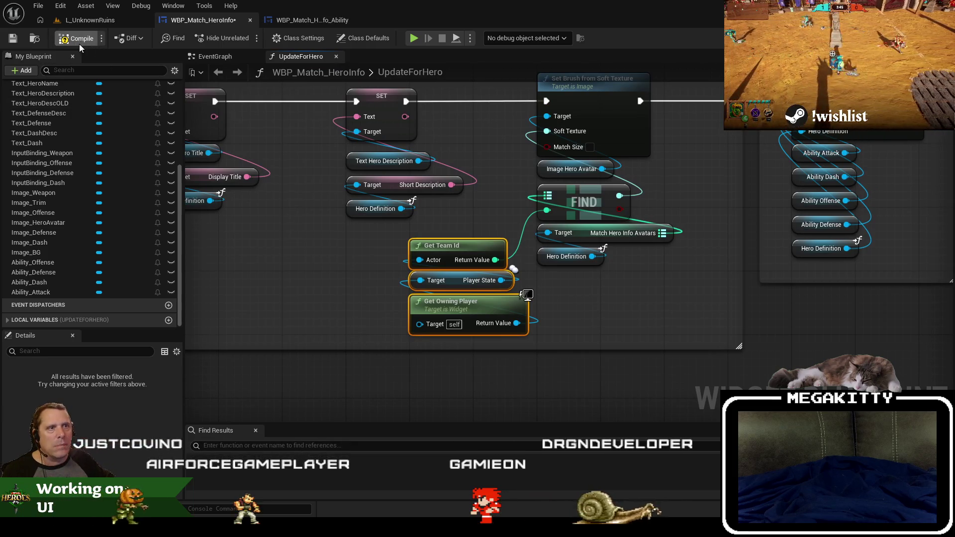
left_click(101, 18)
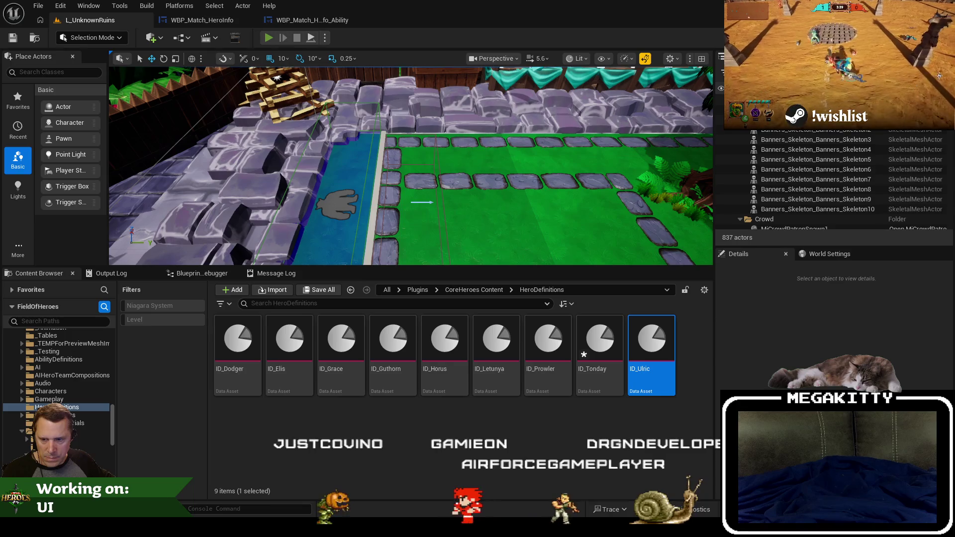
Playtest as Tonday and check the in-game abilities panel with F1.
key("alt+p")
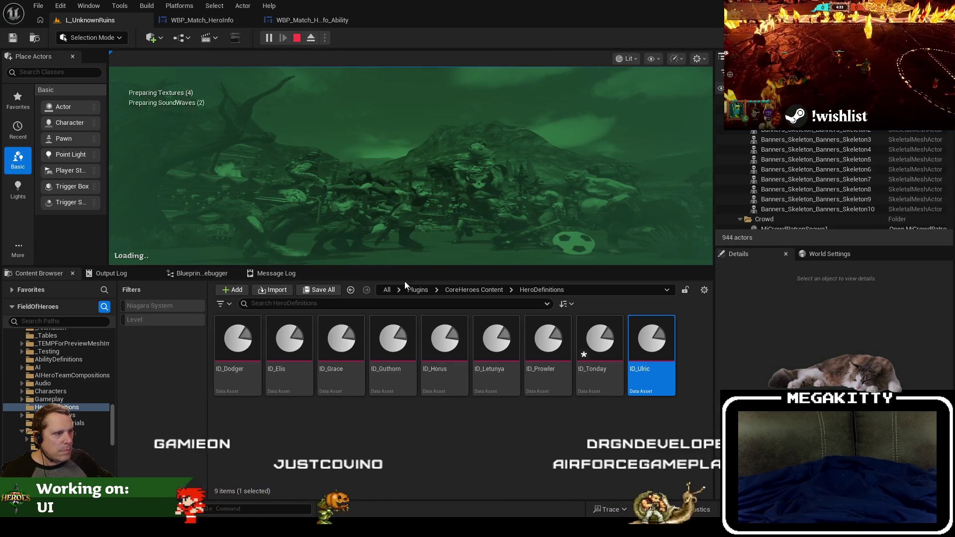
left_click_drag(407, 267, 398, 338)
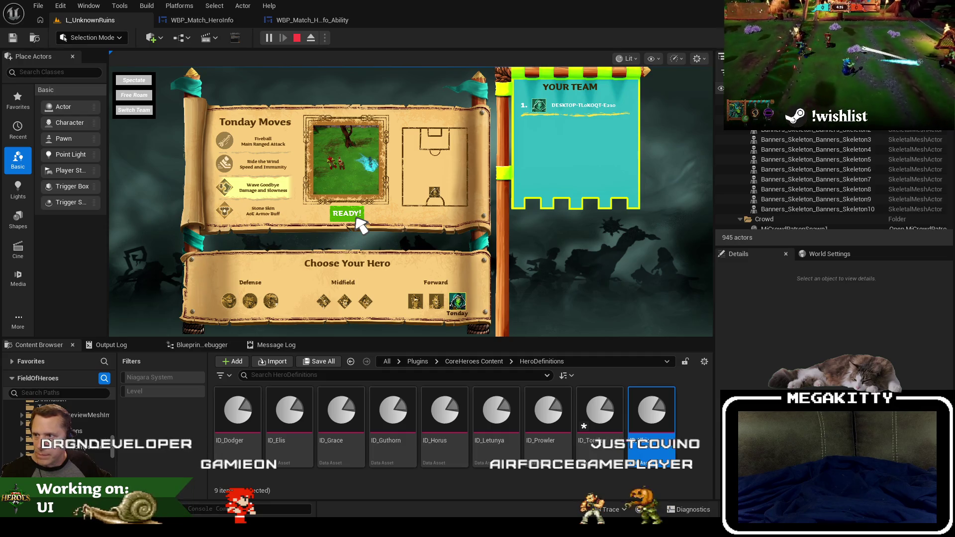
left_click(357, 219)
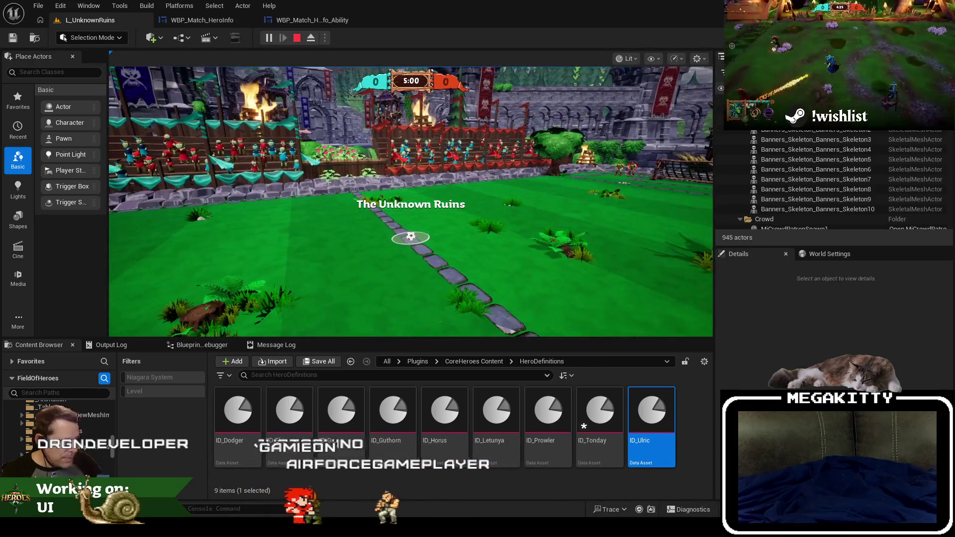
key("F1")
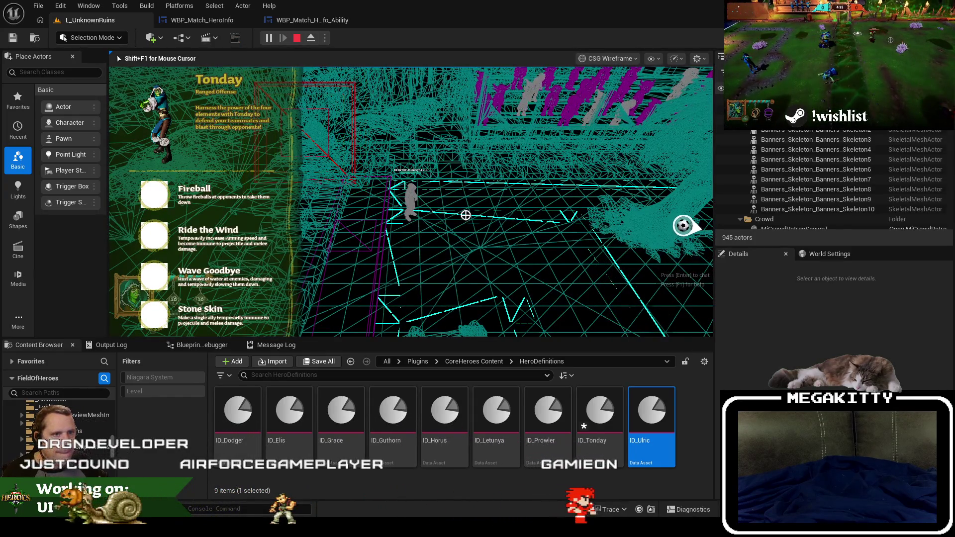
key("Escape")
key("F11")
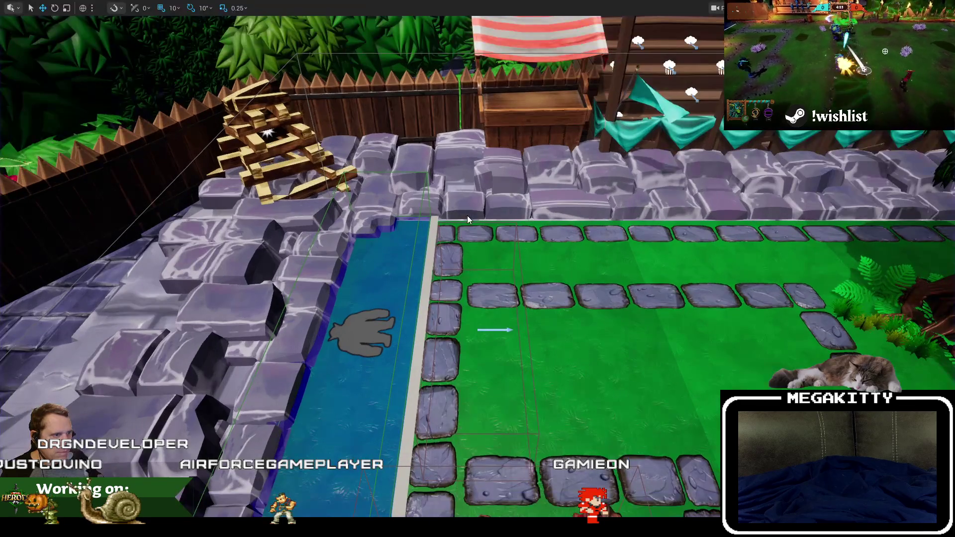
Replay as Dodger, check the abilities panel, then reopen the WBP_Match_HeroInfo widget.
key("alt+p")
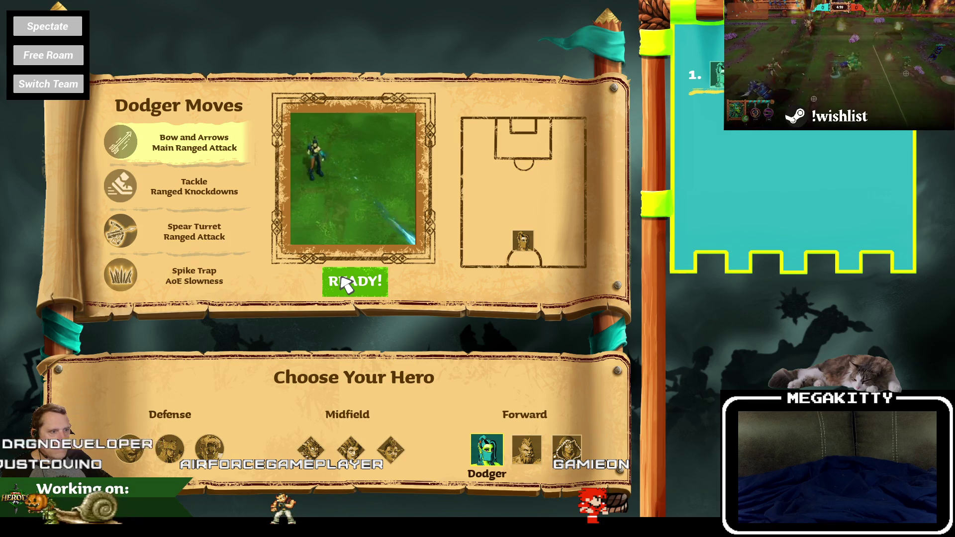
left_click(342, 280)
key("F1")
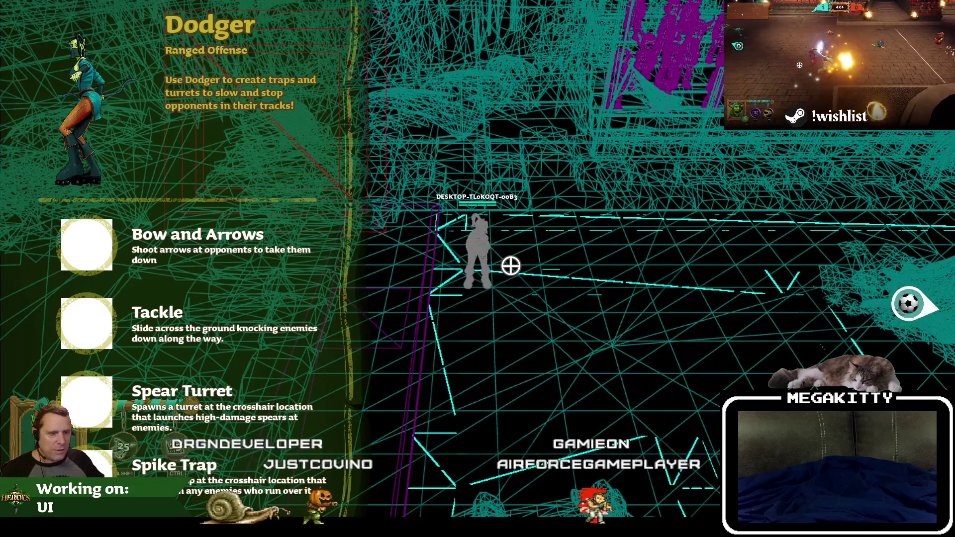
key("Escape")
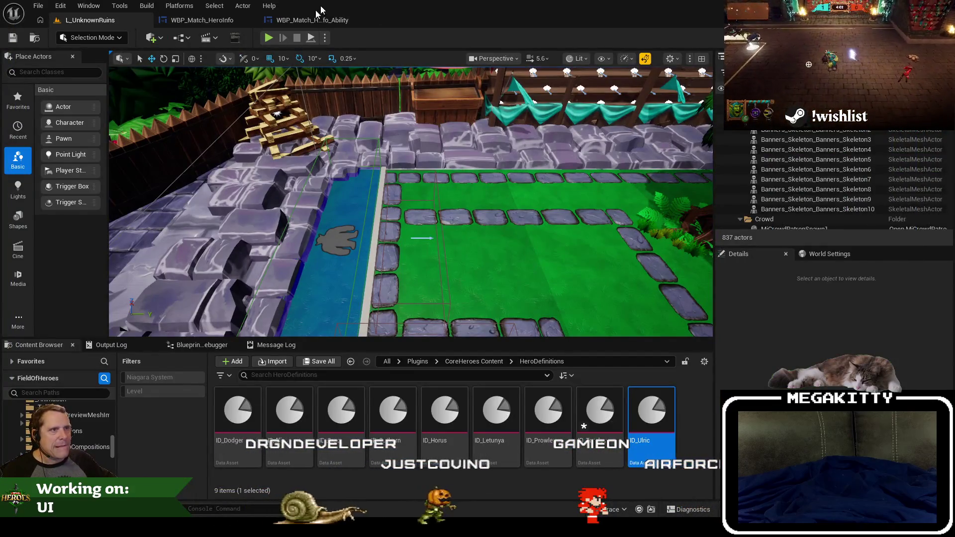
left_click(241, 21)
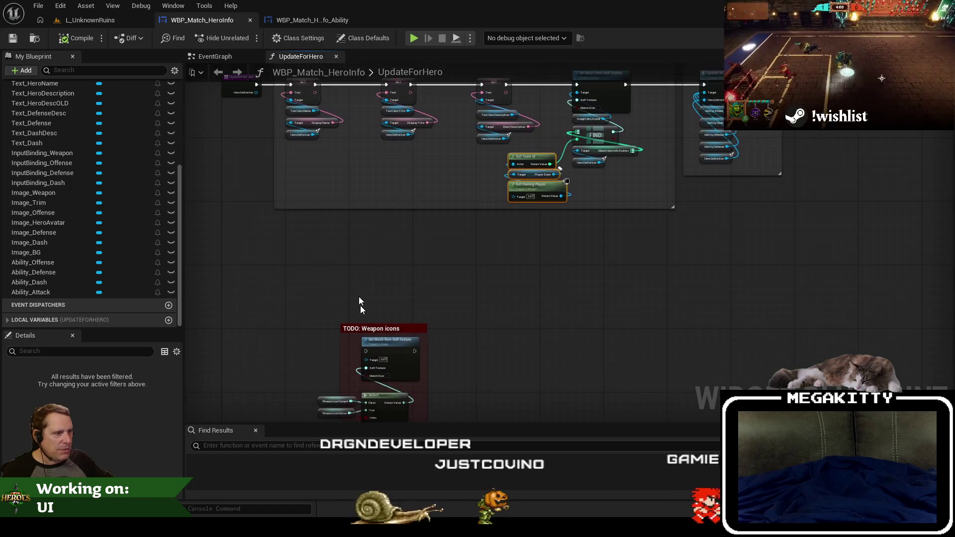
Move the TODO: Weapon icons comment from HeroInfo into the ability widget's graph.
key("Delete")
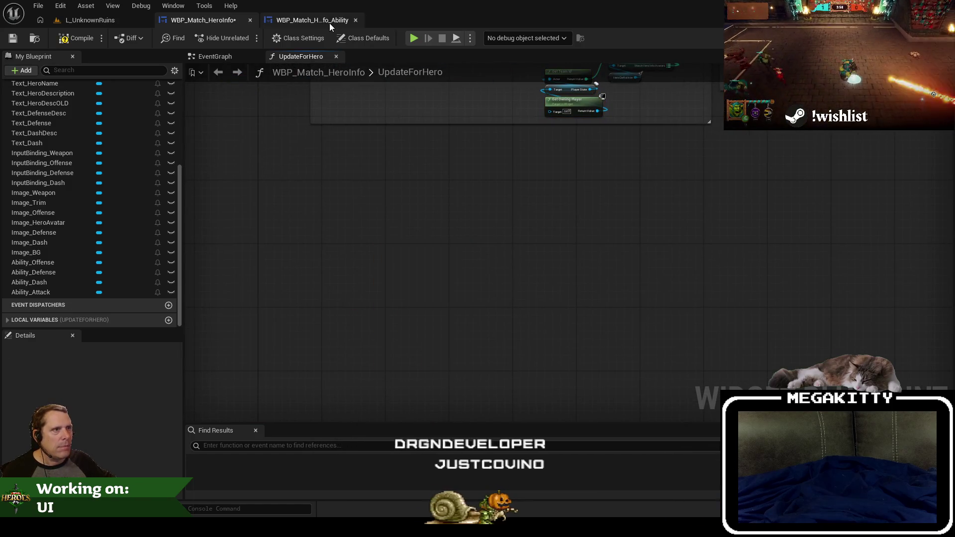
left_click(329, 21)
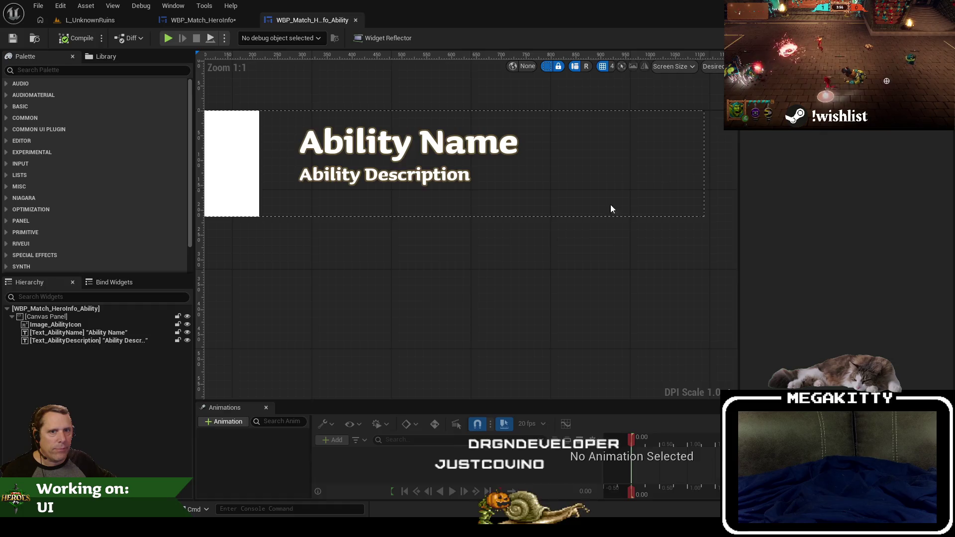
left_click(935, 38)
scroll(415, 293, "down", 2)
key("ctrl+v")
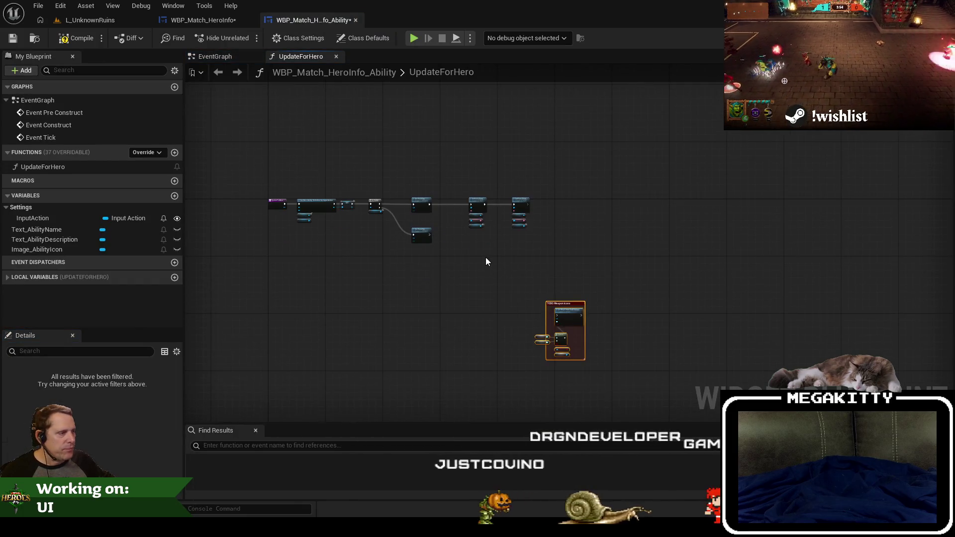
scroll(486, 261, "up", 4)
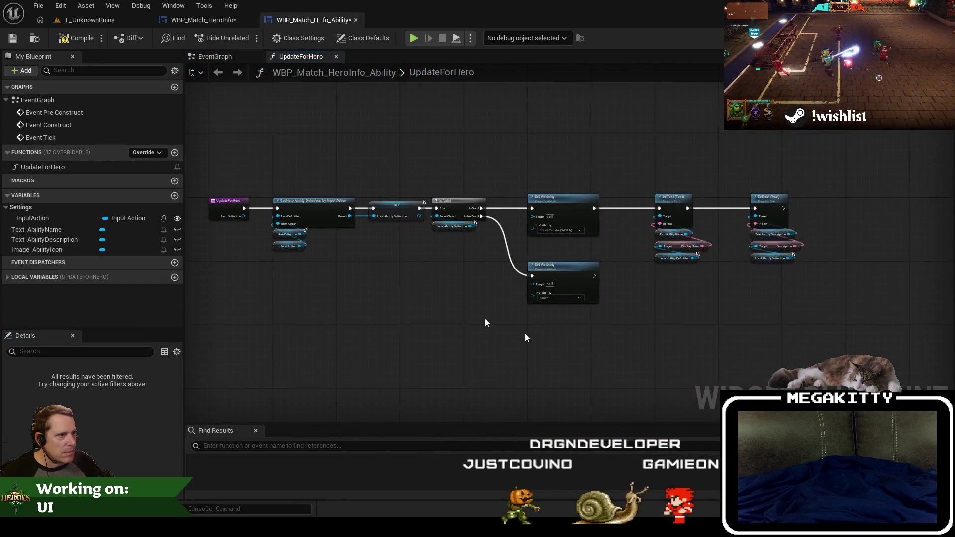
scroll(349, 251, "up", 2)
Wrap the ability lookup nodes in a 'Get the ability definition' comment and return to HeroInfo.
left_click_drag(347, 244, 375, 260)
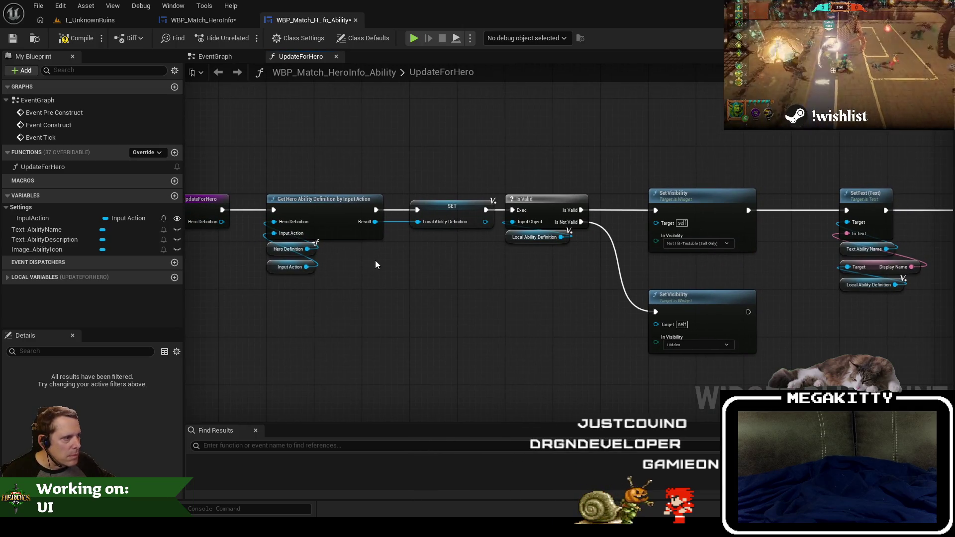
scroll(375, 264, "down", 2)
left_click_drag(294, 177, 481, 272)
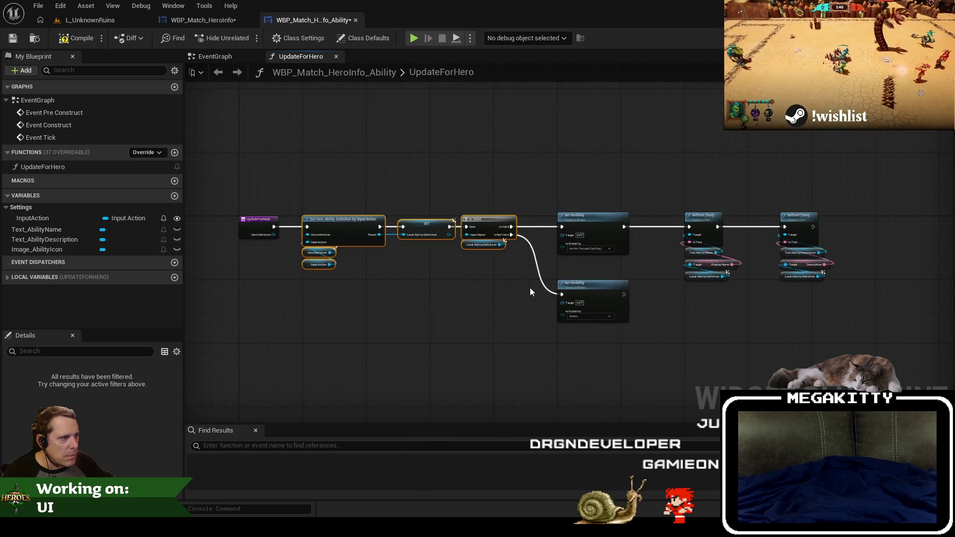
type("cGet")
type("bility ")
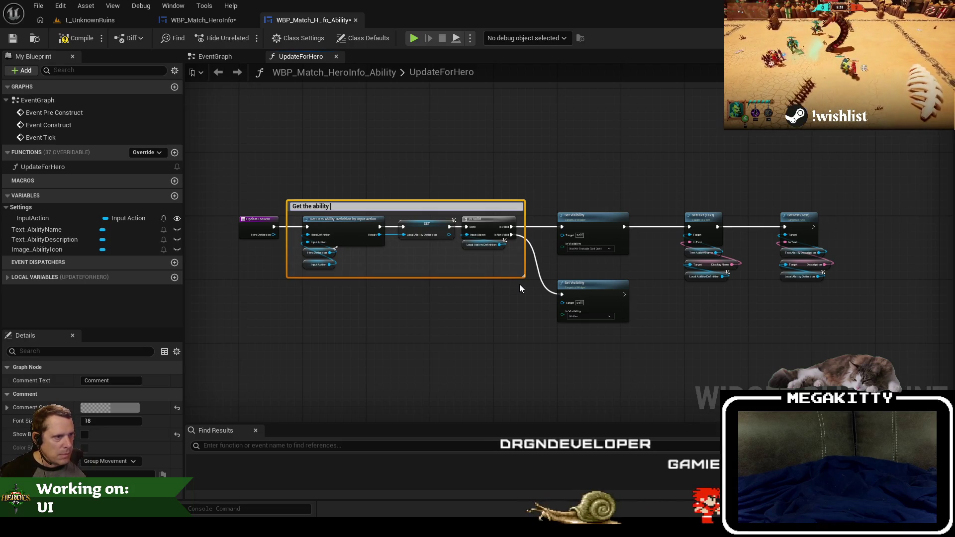
type("ion")
key("Return")
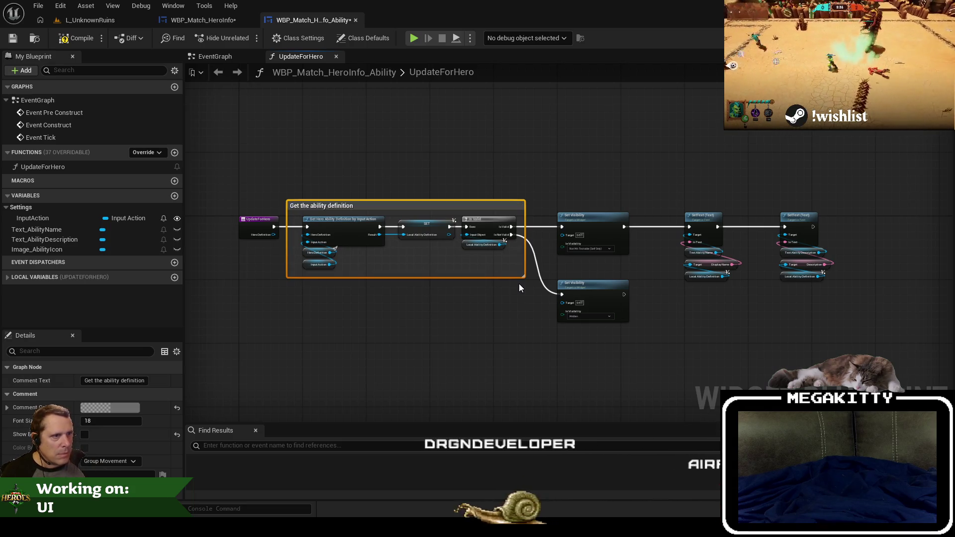
left_click(203, 20)
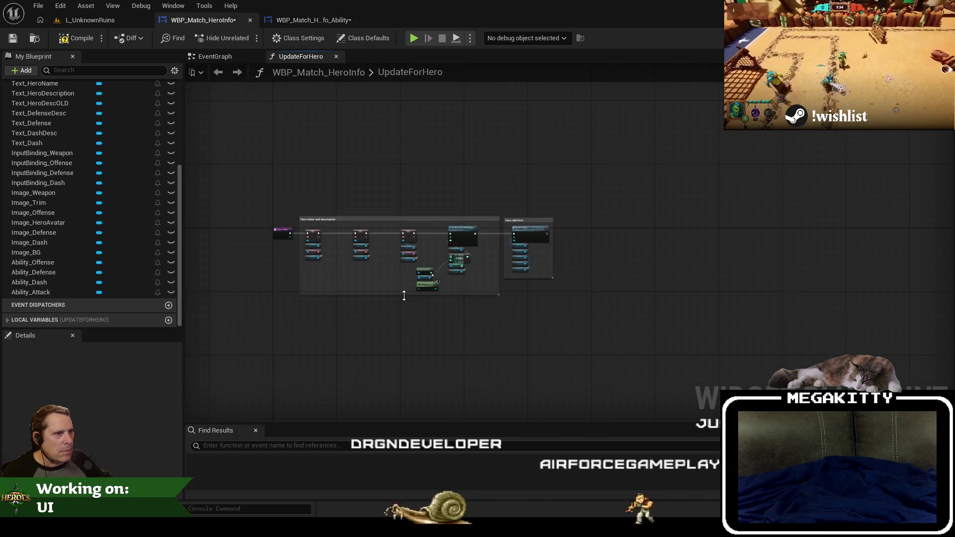
Save WBP_Match_HeroInfo and switch back to the WBP_Match_HeroInfo_Ability graph.
scroll(326, 188, "up", 4)
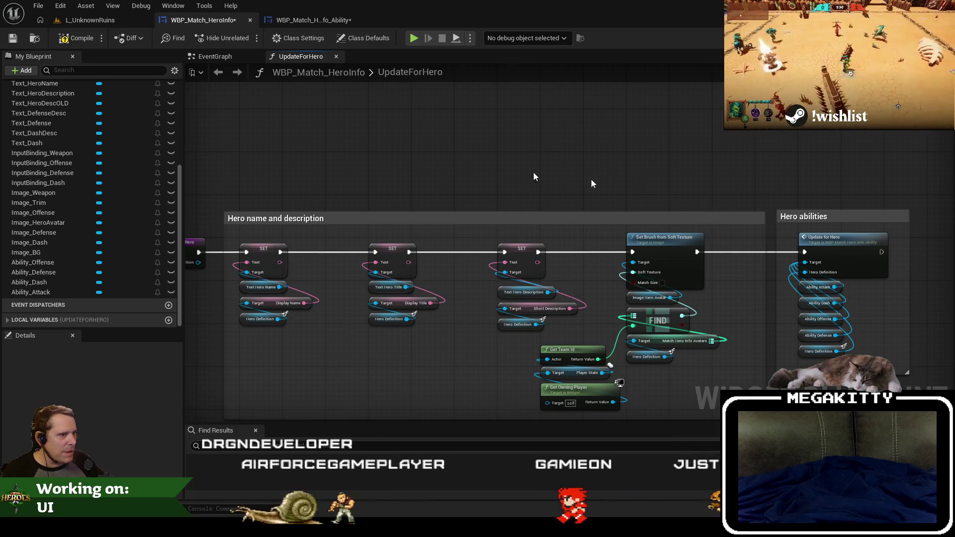
left_click(12, 38)
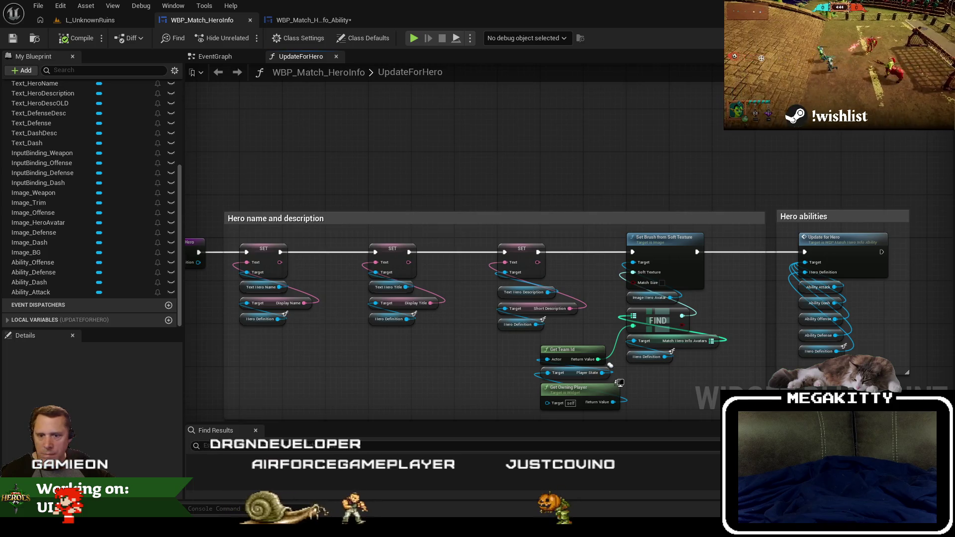
mouse_move(467, 194)
left_mouse_down()
mouse_move(424, 164)
mouse_move(449, 168)
mouse_move(385, 170)
left_mouse_up()
left_click(309, 20)
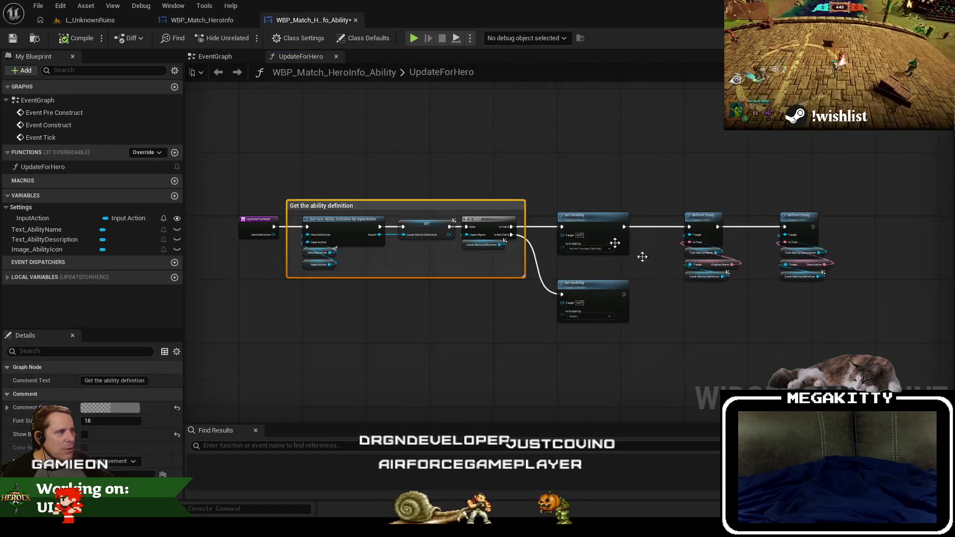
Add an Image Ability Icon getter feeding a new Set Brush from Soft Texture node.
scroll(502, 274, "up", 3)
left_click_drag(615, 337, 578, 343)
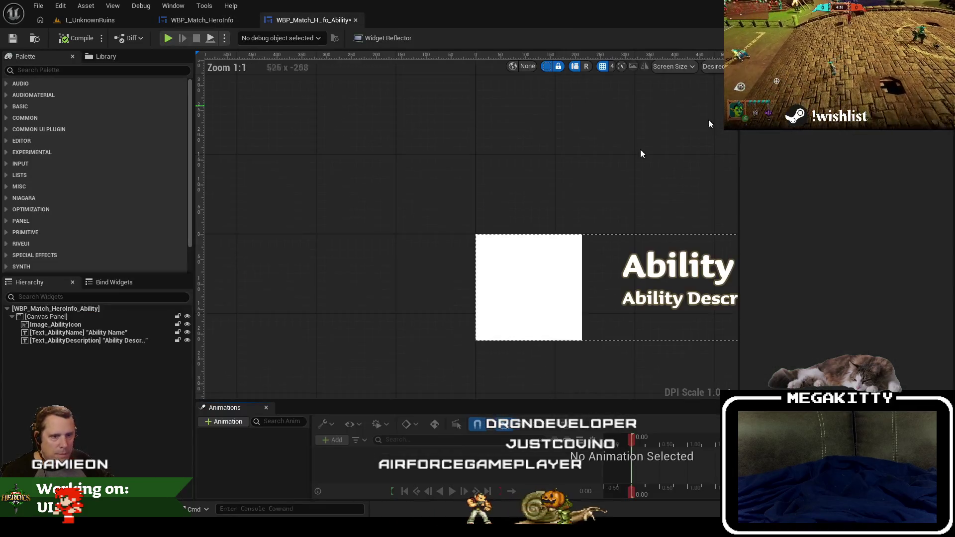
left_click(906, 37)
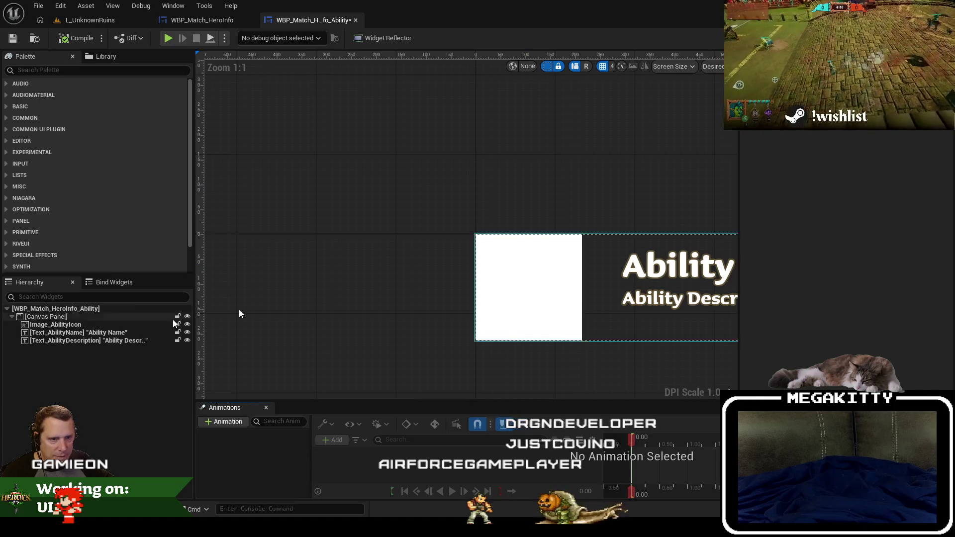
left_click(935, 38)
scroll(636, 260, "up", 2)
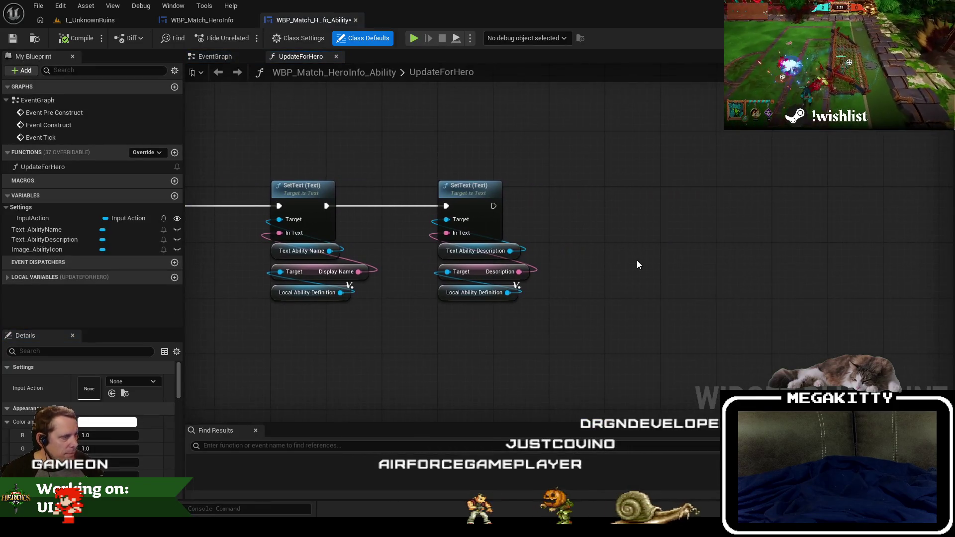
right_click(637, 261)
type("get image icon")
key("Return")
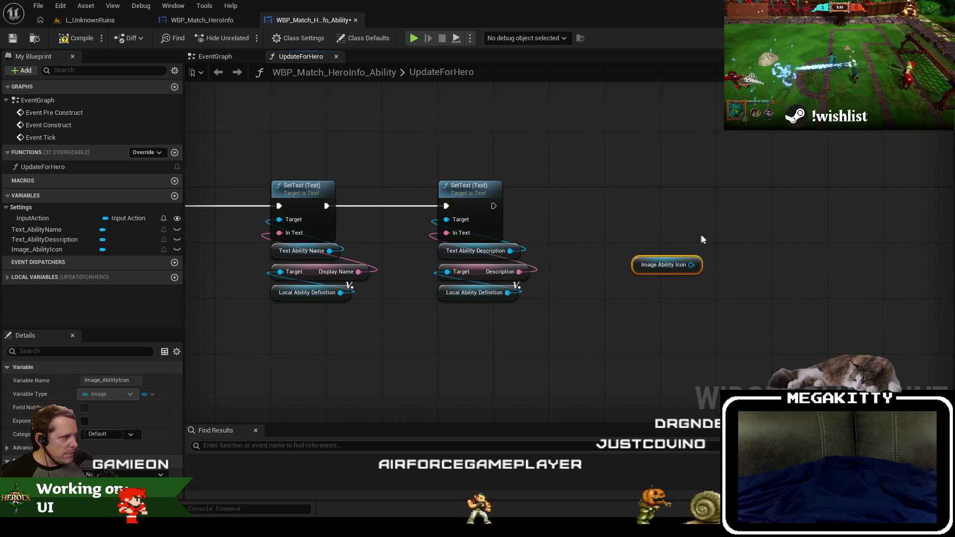
scroll(689, 268, "up", 1)
mouse_move(689, 268)
left_mouse_down()
mouse_move(632, 128)
mouse_move(593, 176)
mouse_move(515, 201)
mouse_move(465, 198)
left_mouse_up()
type("soft tex")
key("Return")
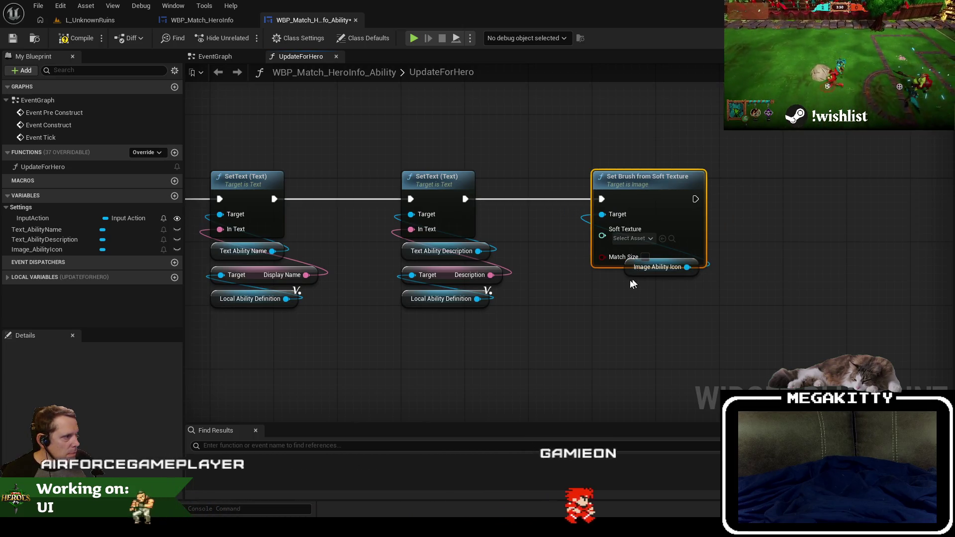
Move the TODO: Weapon icons comment group up and to the right.
left_click(637, 271)
scroll(488, 199, "down", 5)
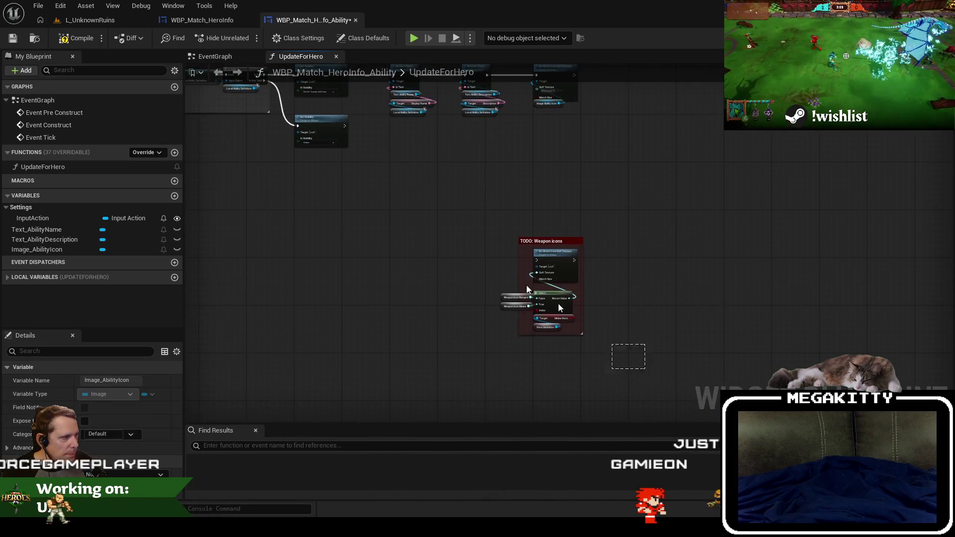
left_click(532, 241)
scroll(517, 222, "up", 4)
mouse_move(543, 298)
left_mouse_down()
mouse_move(612, 213)
mouse_move(607, 167)
left_mouse_up()
left_click(690, 285)
scroll(502, 258, "up", 2)
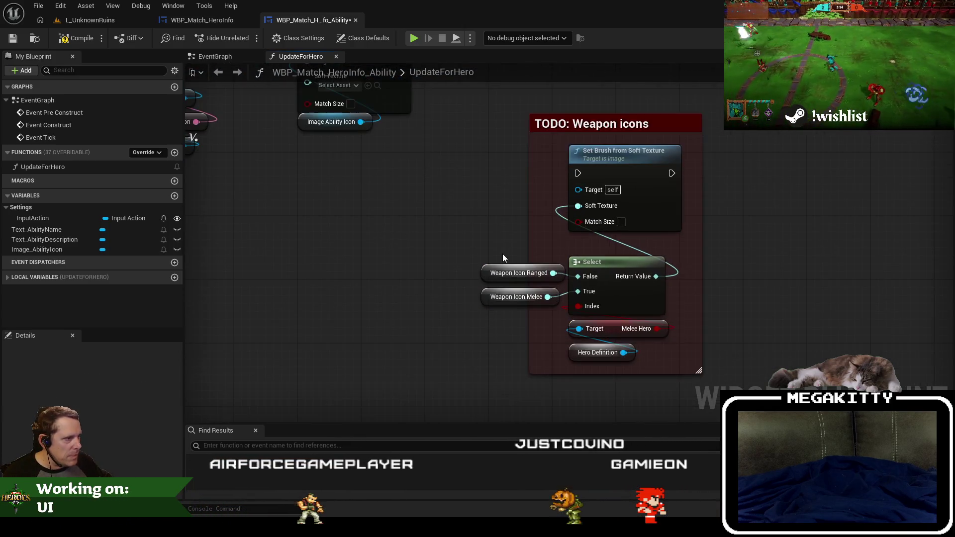
scroll(370, 209, "down", 2)
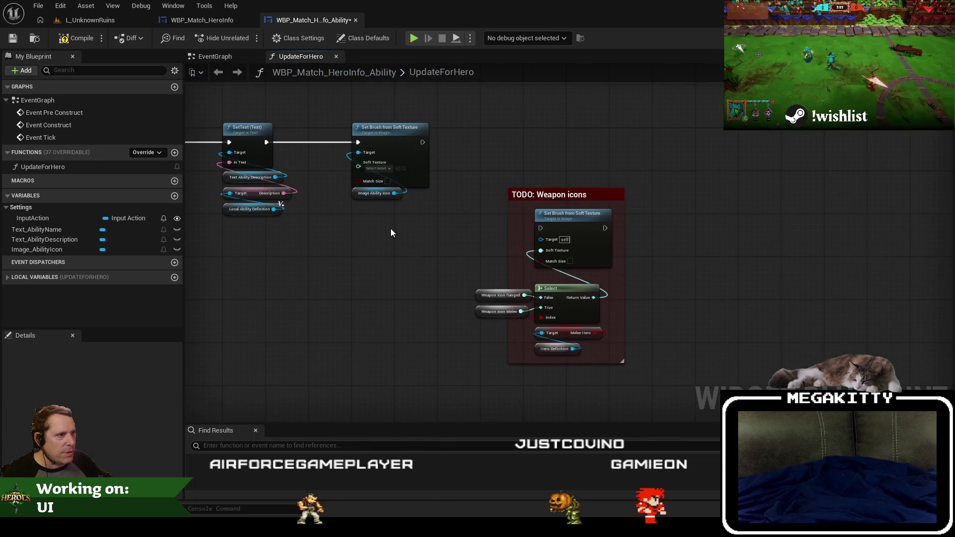
mouse_move(479, 171)
left_mouse_down()
mouse_move(417, 151)
mouse_move(478, 127)
left_mouse_up()
scroll(561, 143, "down", 2)
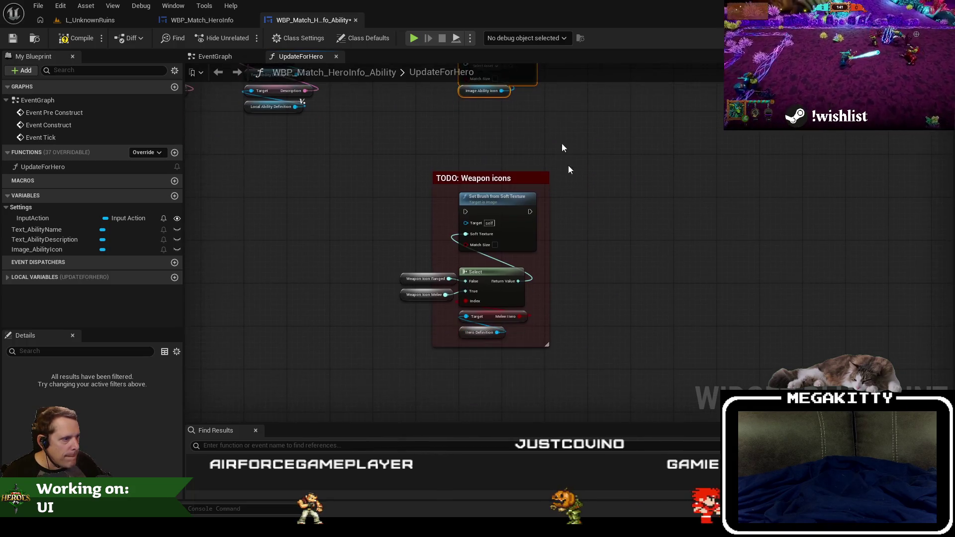
scroll(406, 194, "up", 2)
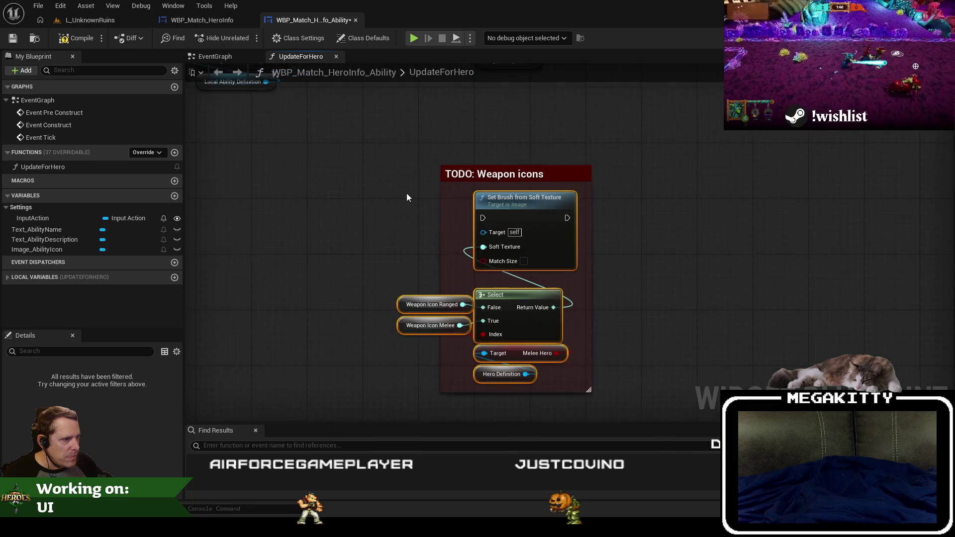
left_click(412, 230)
scroll(411, 228, "down", 1)
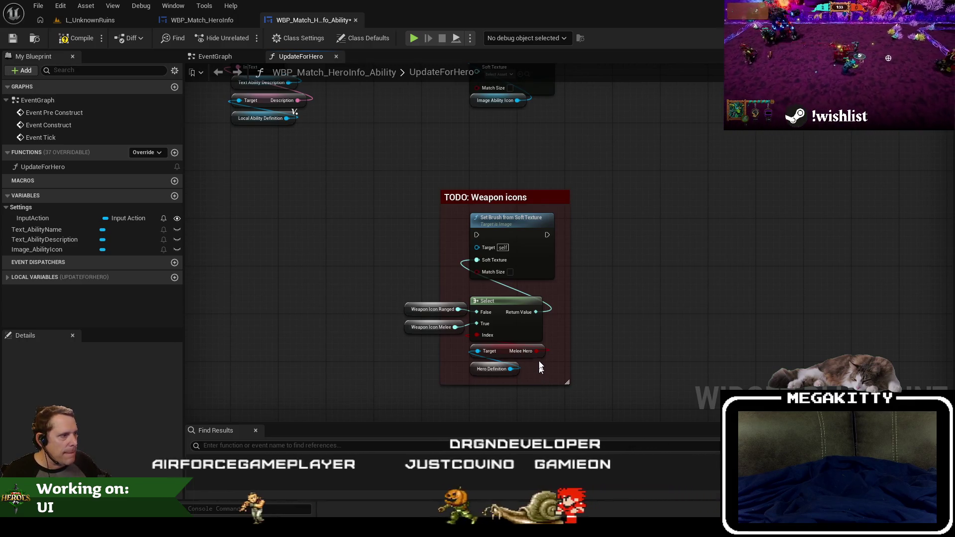
left_click_drag(538, 365, 519, 342)
Delete the extra Set Brush node and wire SetText's exec into the Weapon icons Set Brush.
left_click(498, 99)
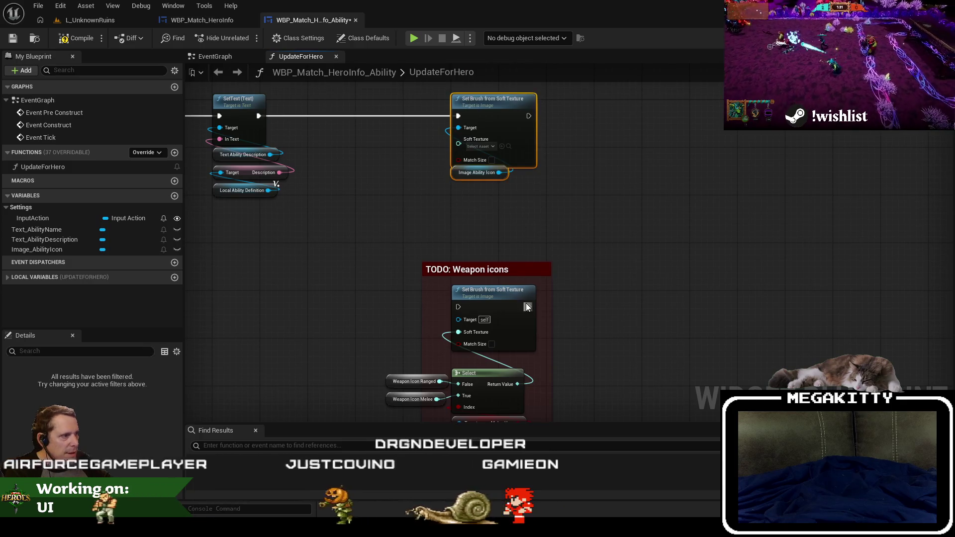
key("Delete")
double_click(488, 271)
mouse_move(573, 398)
left_mouse_down()
mouse_move(529, 359)
mouse_move(372, 133)
mouse_move(406, 251)
left_mouse_up()
left_click_drag(485, 308, 489, 118)
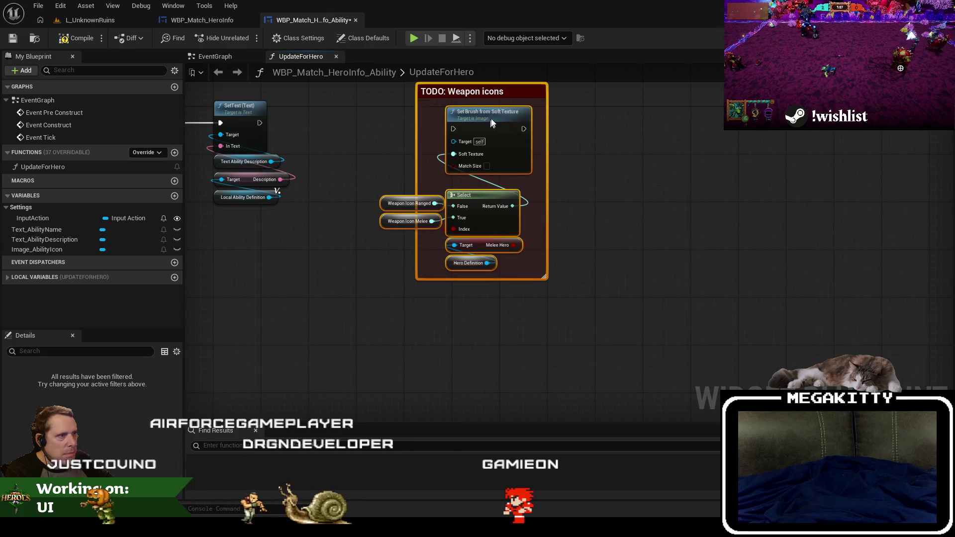
scroll(466, 173, "up", 1)
left_click_drag(465, 215, 246, 213)
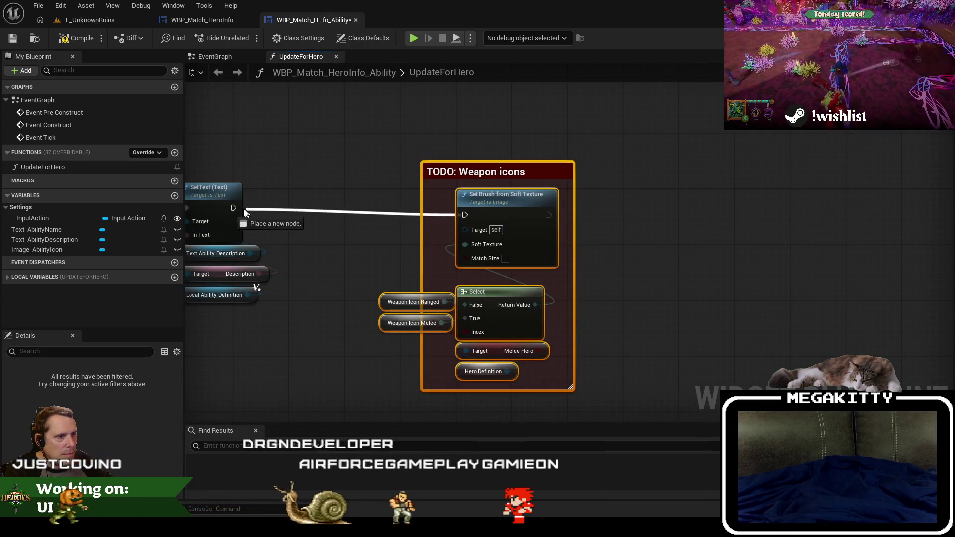
left_click_drag(503, 200, 502, 194)
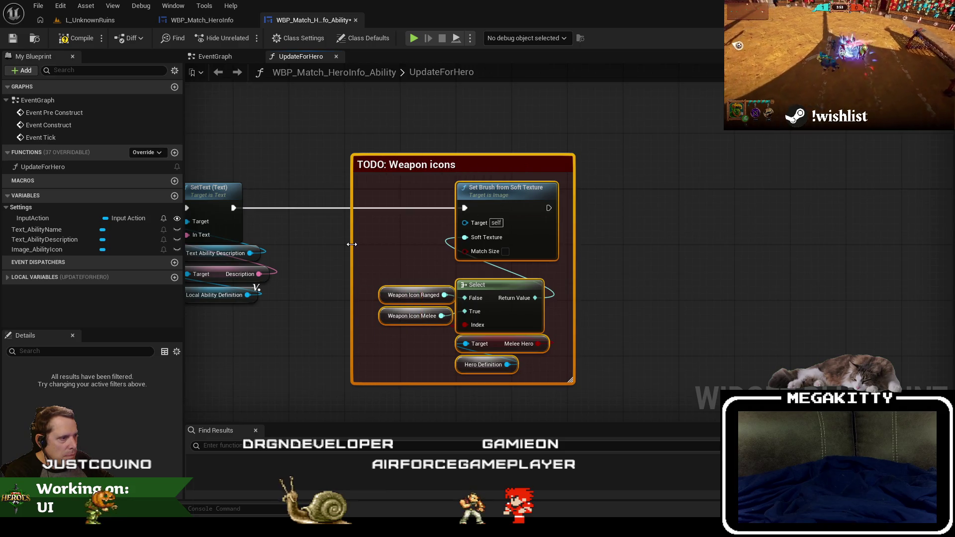
left_click(391, 280)
mouse_move(396, 283)
left_mouse_down()
mouse_move(343, 310)
mouse_move(367, 309)
left_mouse_up()
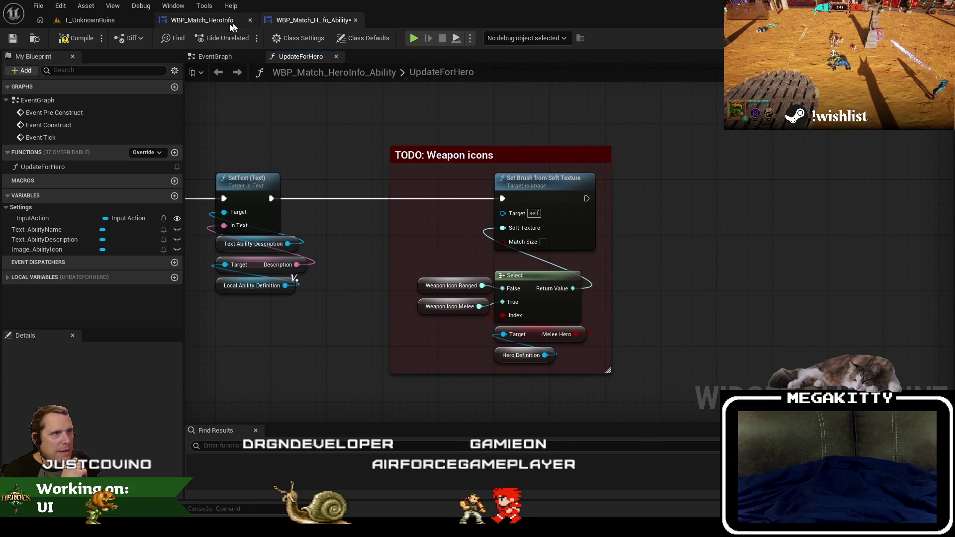
Look over the WBP_Match_HeroInfo widget blueprint's graph.
left_click(234, 24)
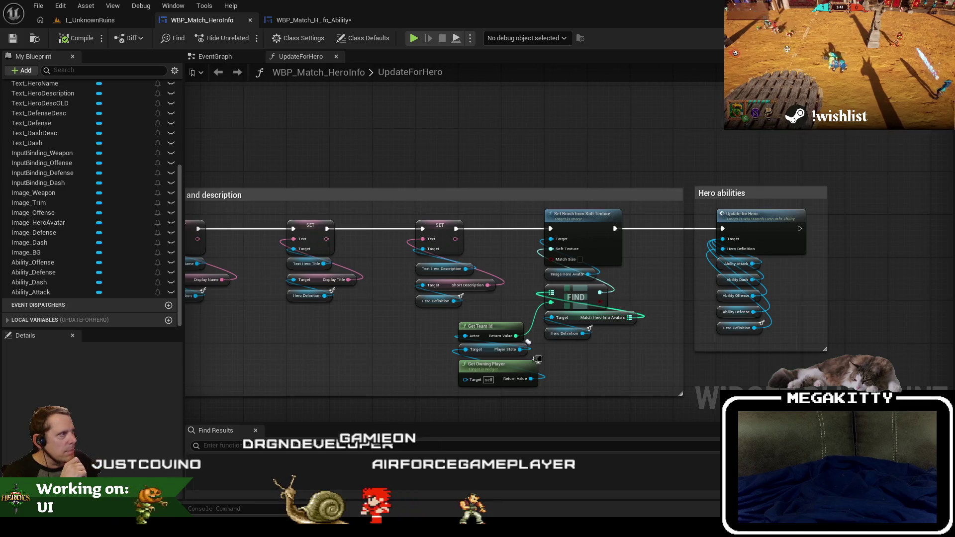
scroll(59, 231, "up", 10)
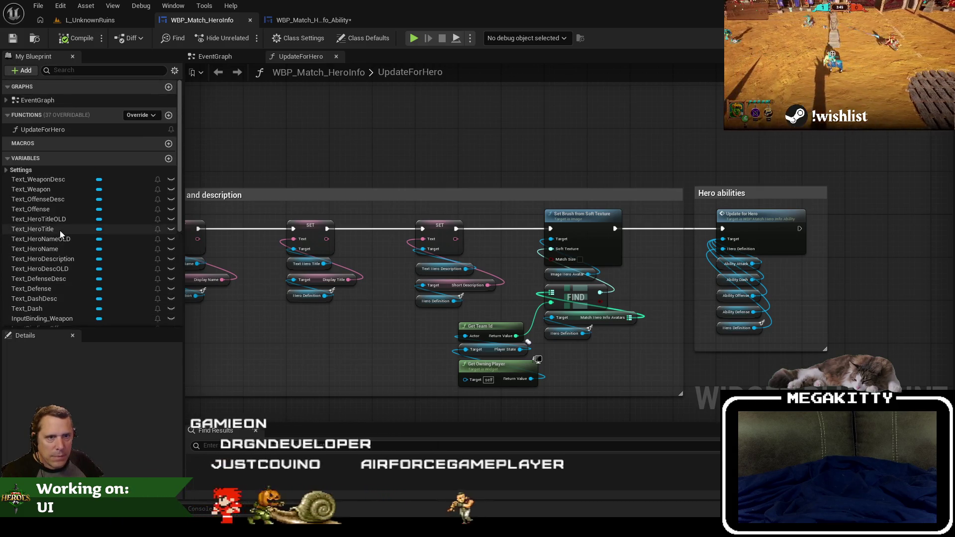
scroll(68, 220, "down", 5)
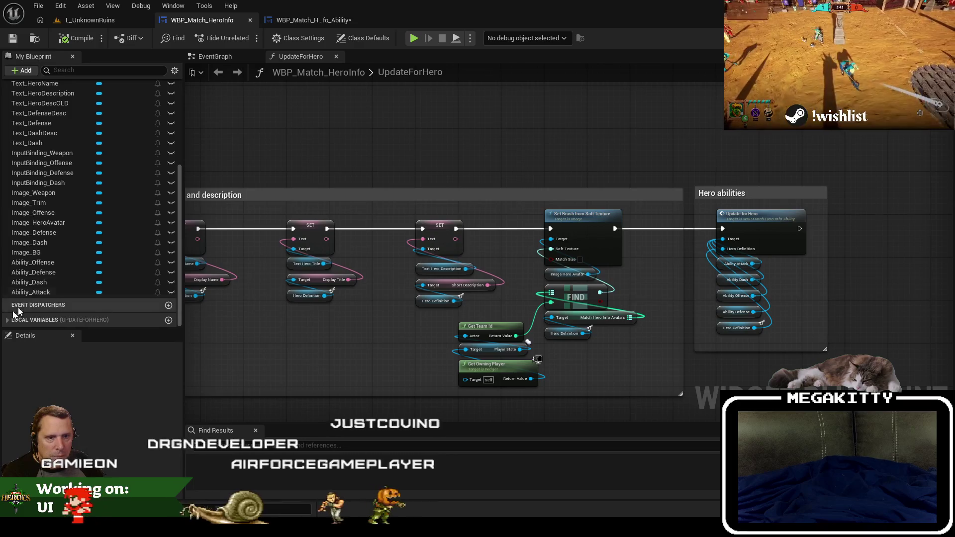
scroll(49, 298, "down", 6)
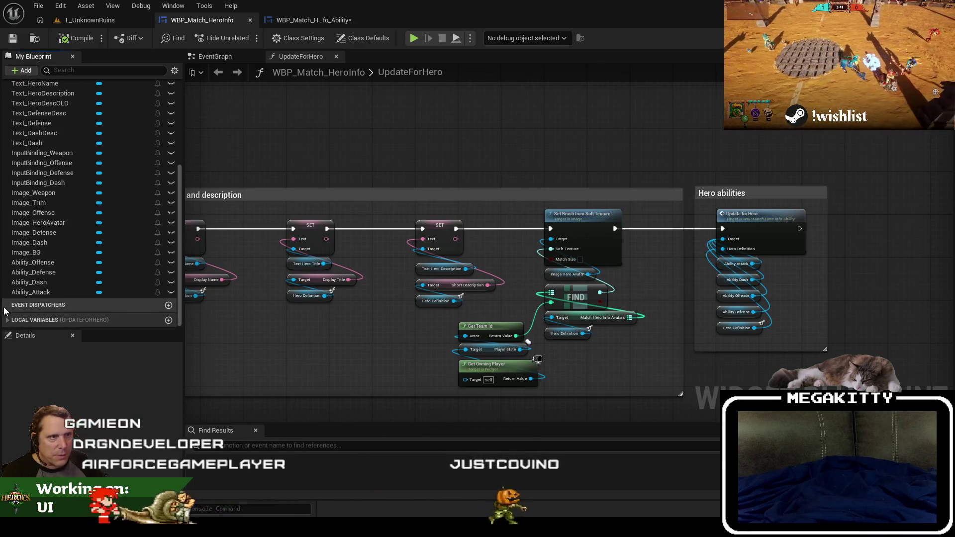
Return to WBP_Match_HeroInfo_Ability, then switch to the L_UnknownRuins level.
left_click(309, 20)
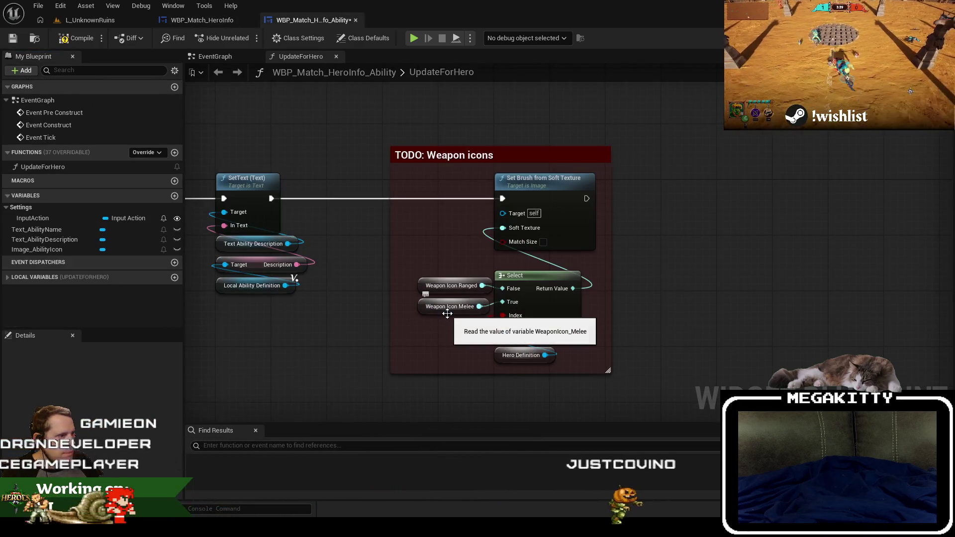
left_click(261, 287)
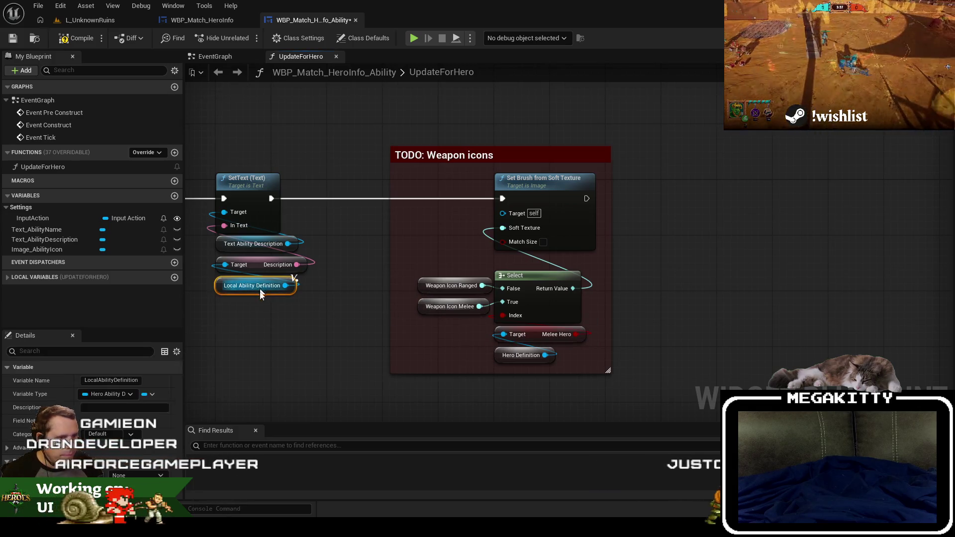
left_click_drag(283, 359, 316, 312)
left_click(279, 343)
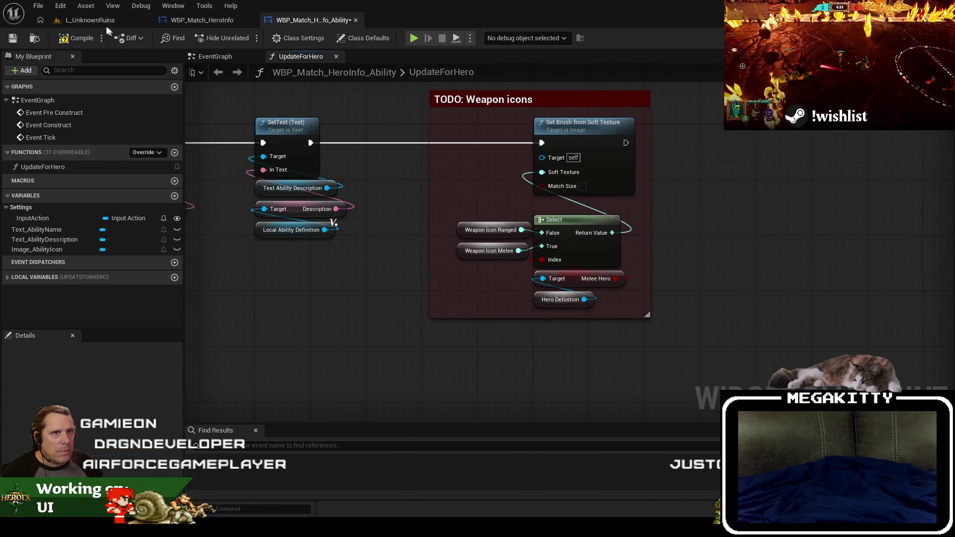
left_click(89, 19)
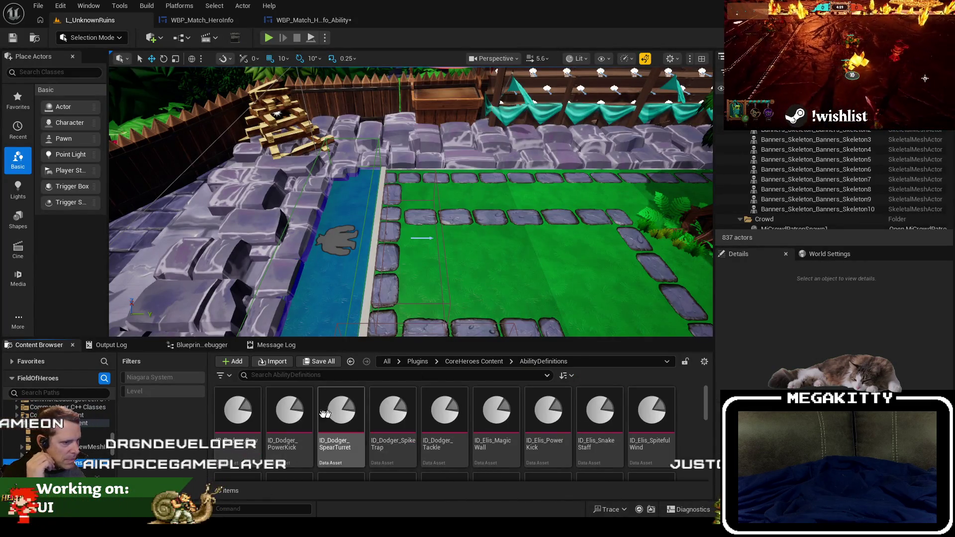
Open the ID_Dodger_Bow and ID_Grace_Kukri ability definitions from the Content Browser.
double_click(238, 410)
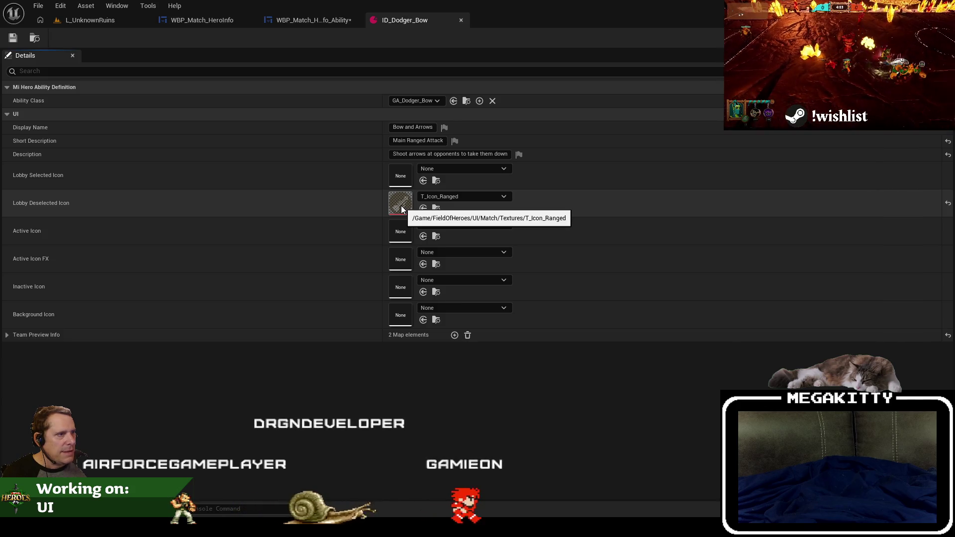
left_click(90, 19)
scroll(398, 423, "down", 2)
left_click(400, 430)
double_click(402, 435)
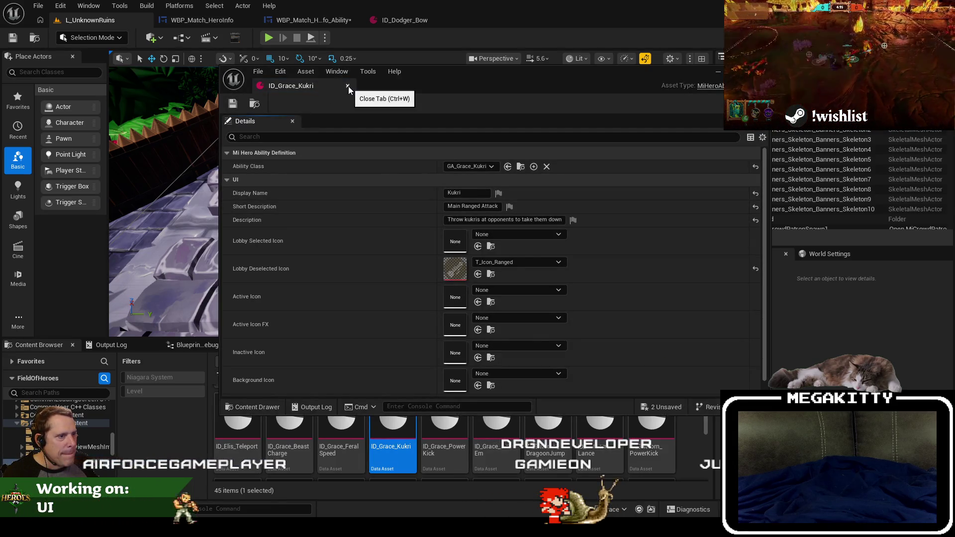
Expand Team Preview Info elements 1 and 2 in ID_Grace_Kukri to check its icons.
scroll(421, 232, "down", 1)
left_click(227, 389)
scroll(239, 388, "down", 2)
left_click(234, 389)
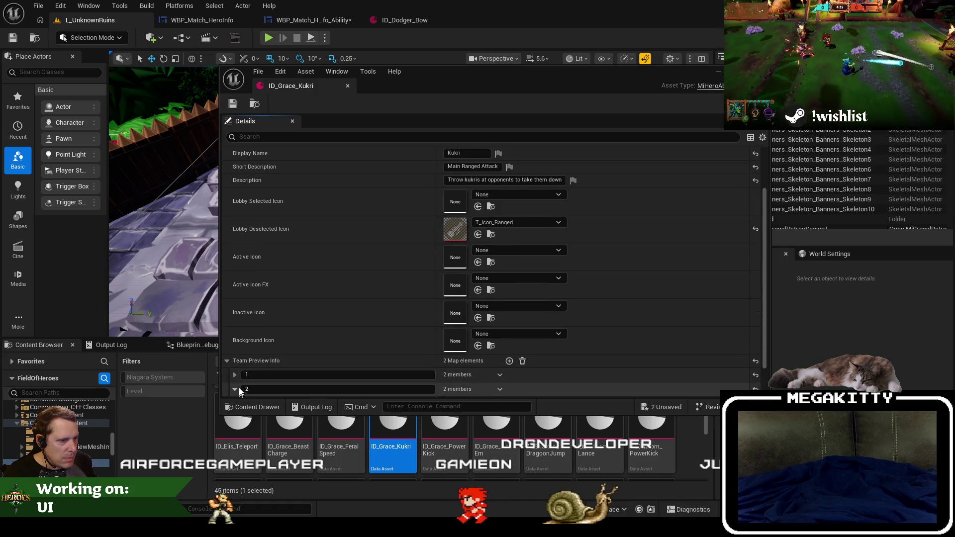
left_click(234, 374)
scroll(281, 357, "down", 3)
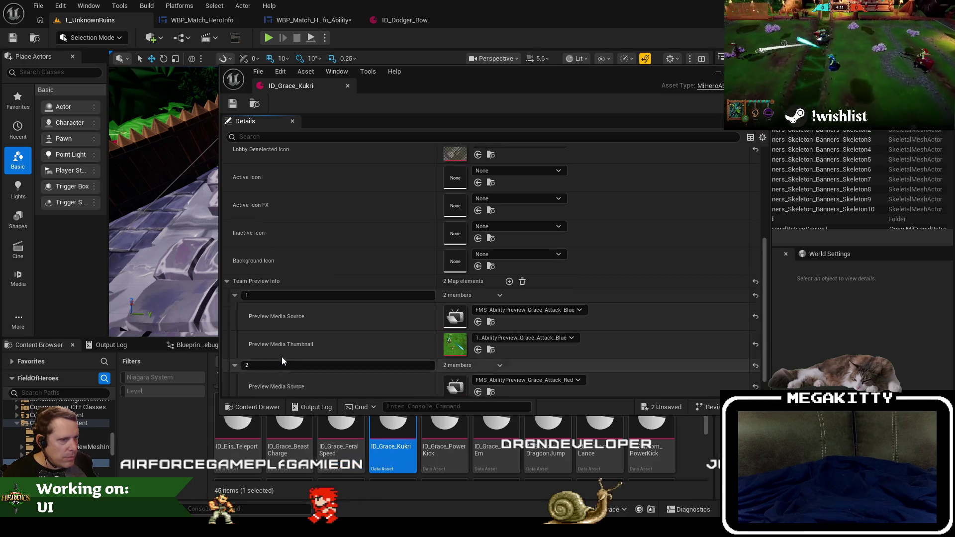
scroll(282, 356, "up", 5)
Close ID_Grace_Kukri and return to the WBP_Match_HeroInfo_Ability graph.
left_click(348, 86)
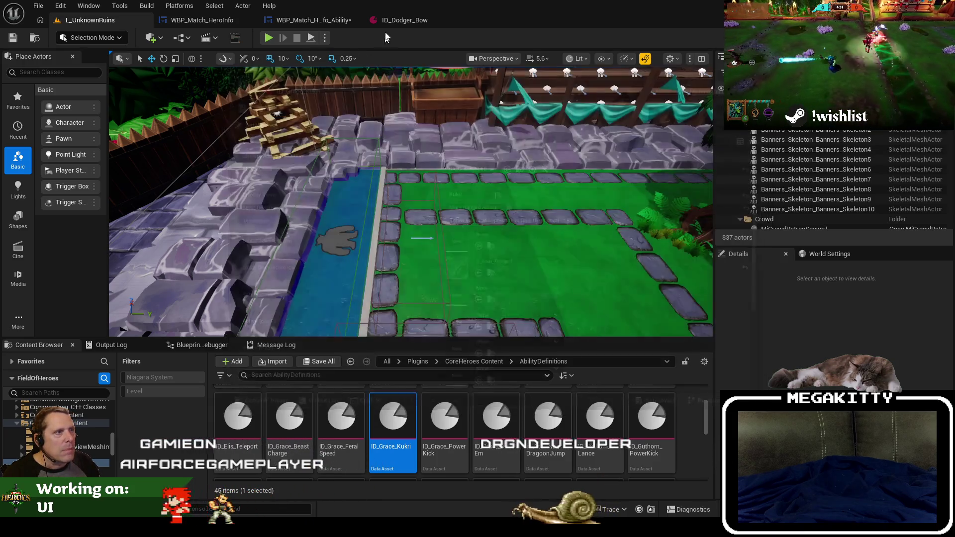
left_click(386, 23)
left_click(278, 22)
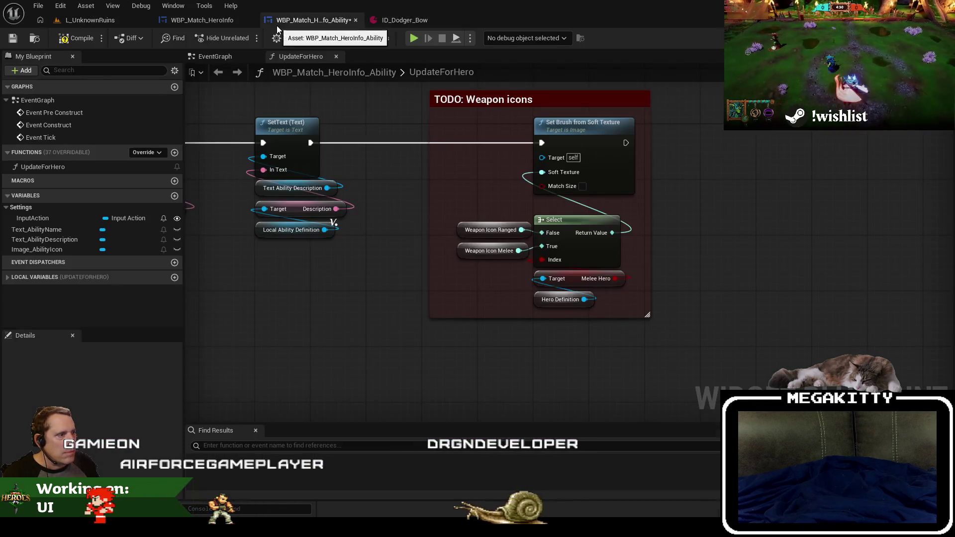
left_click(180, 24)
left_click(313, 450)
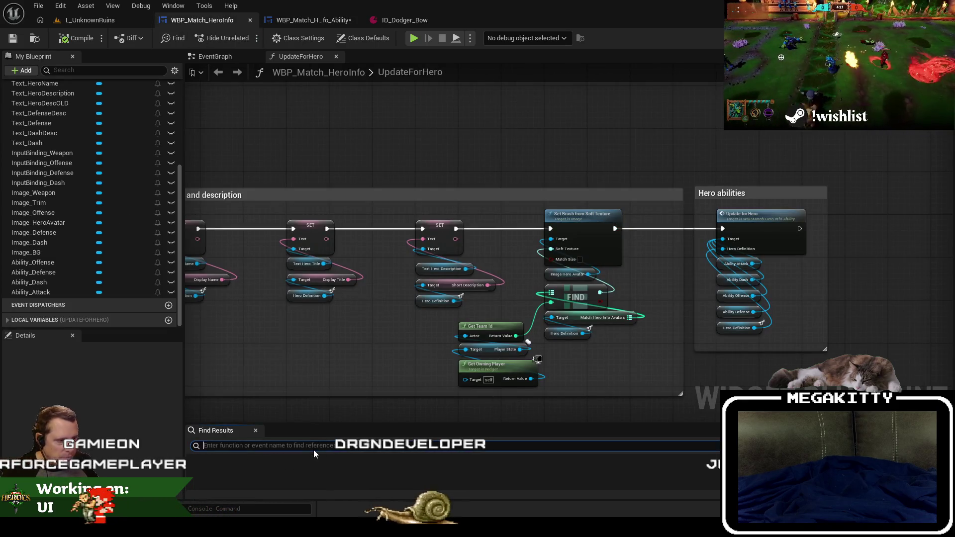
type("rangedicon")
key("Return")
key("ctrl+a")
type("ranged icon")
key("Return")
left_click(242, 471)
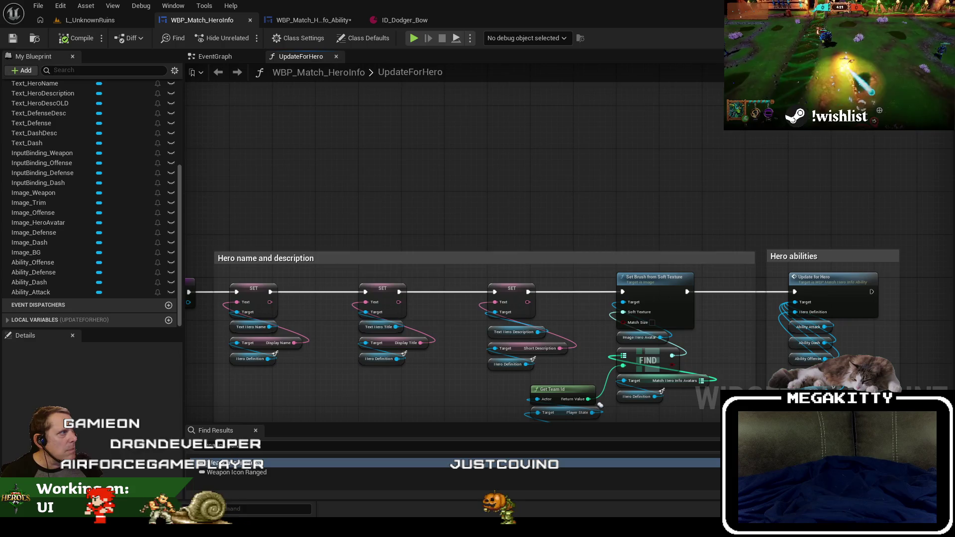
key("shift+F7")
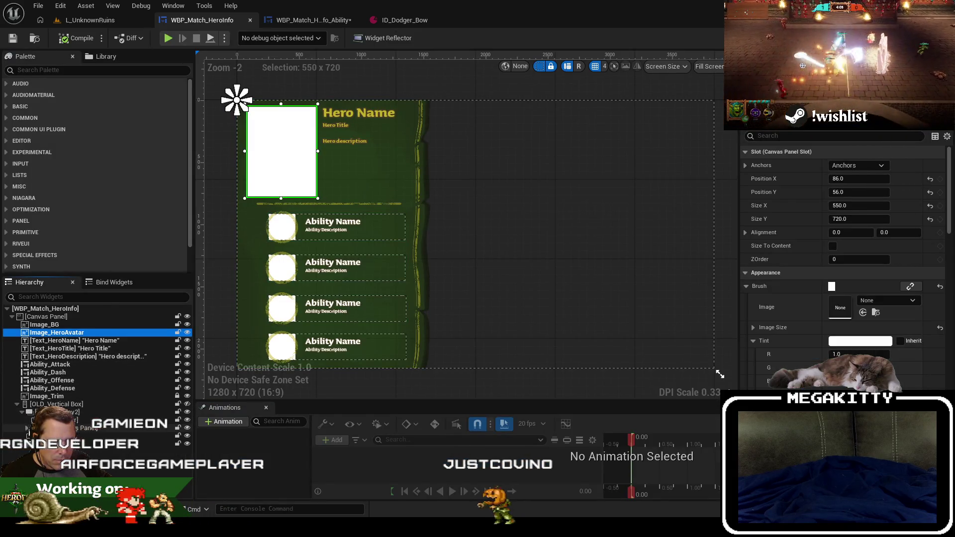
left_click(29, 421)
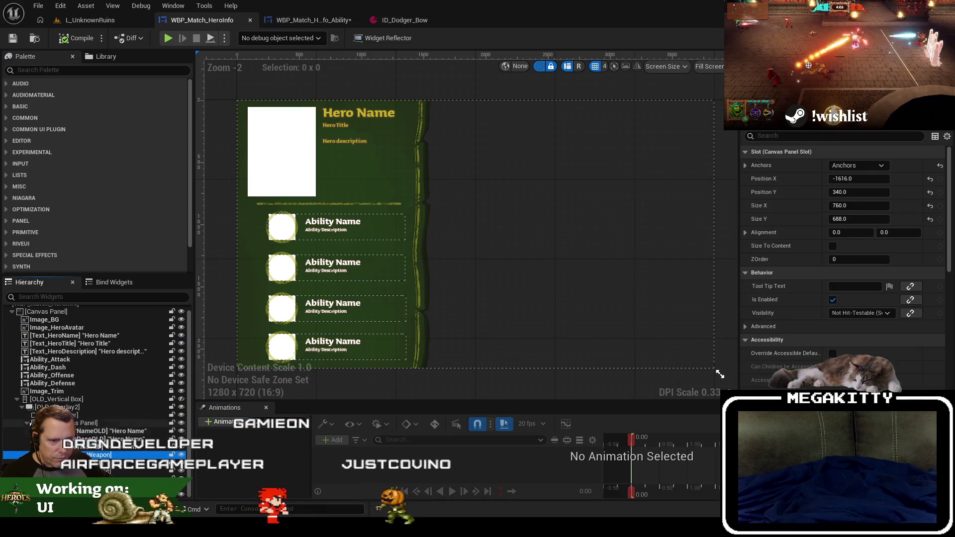
left_click(49, 420)
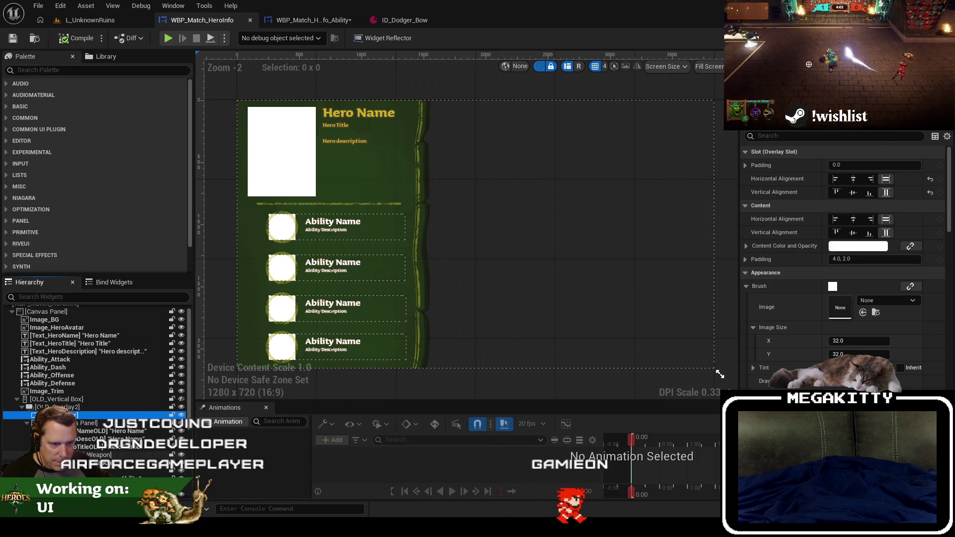
scroll(75, 414, "down", 3)
left_click(74, 415)
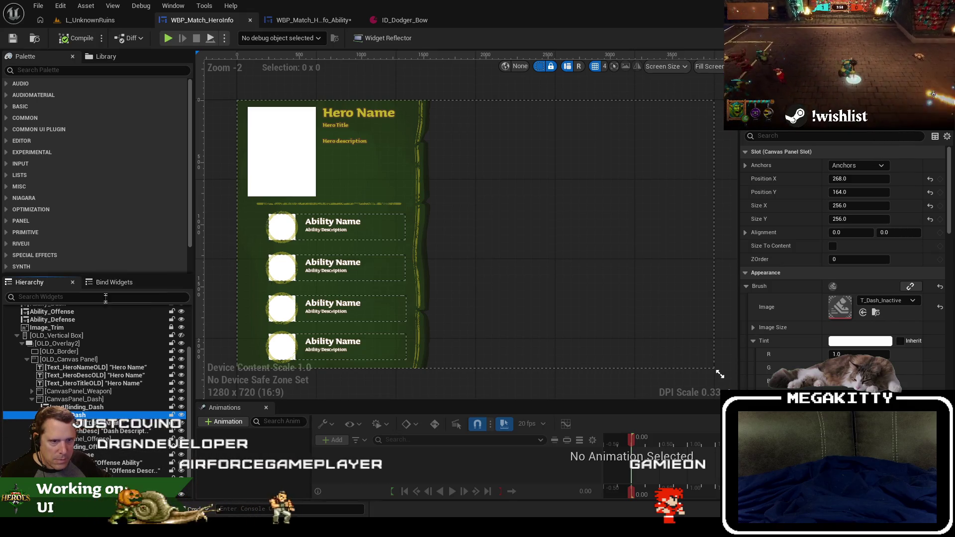
type("melee")
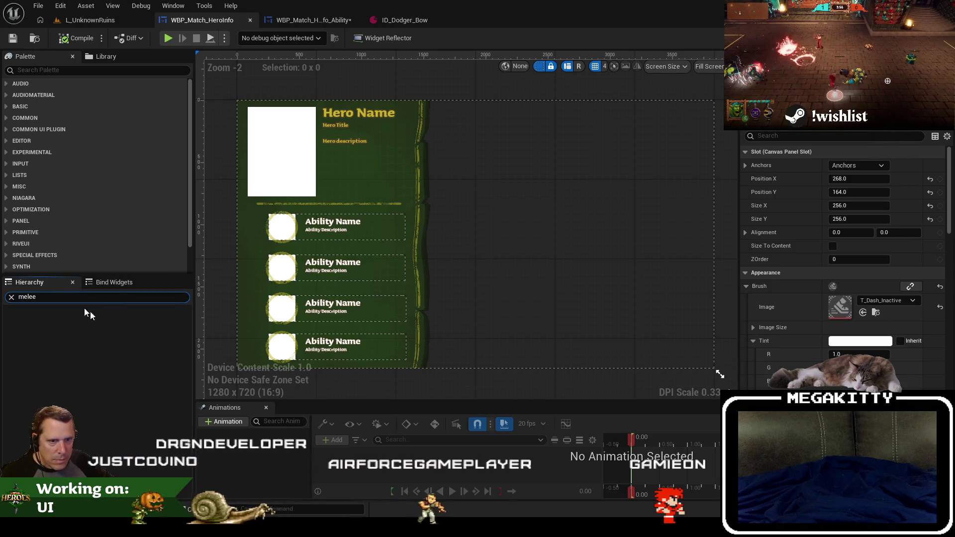
left_click(11, 297)
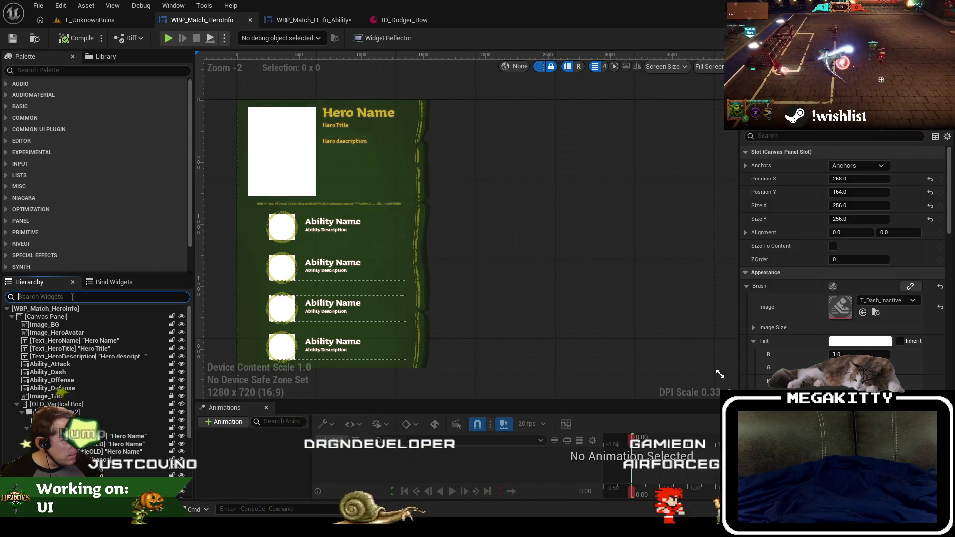
type("rang")
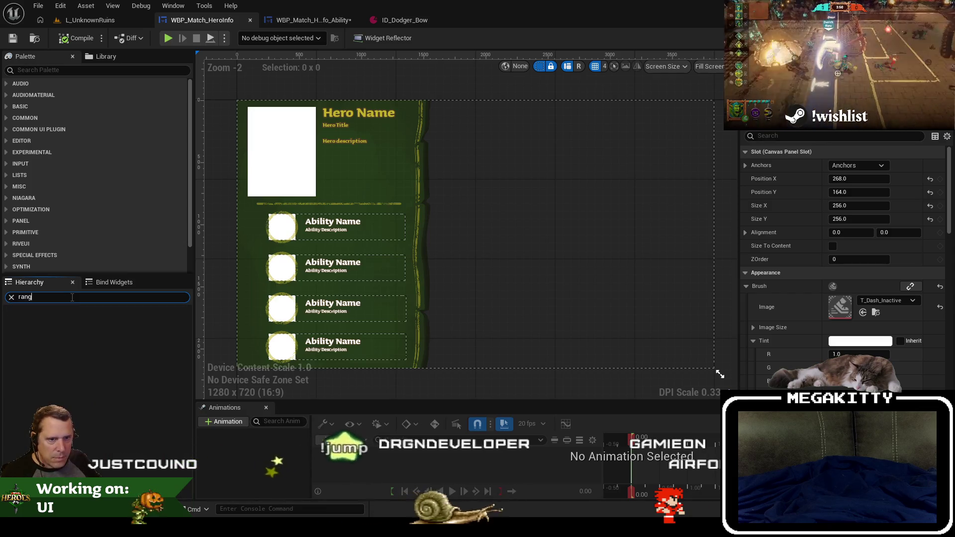
key("BackSpace")
key("BackSpace")
key("BackSpace")
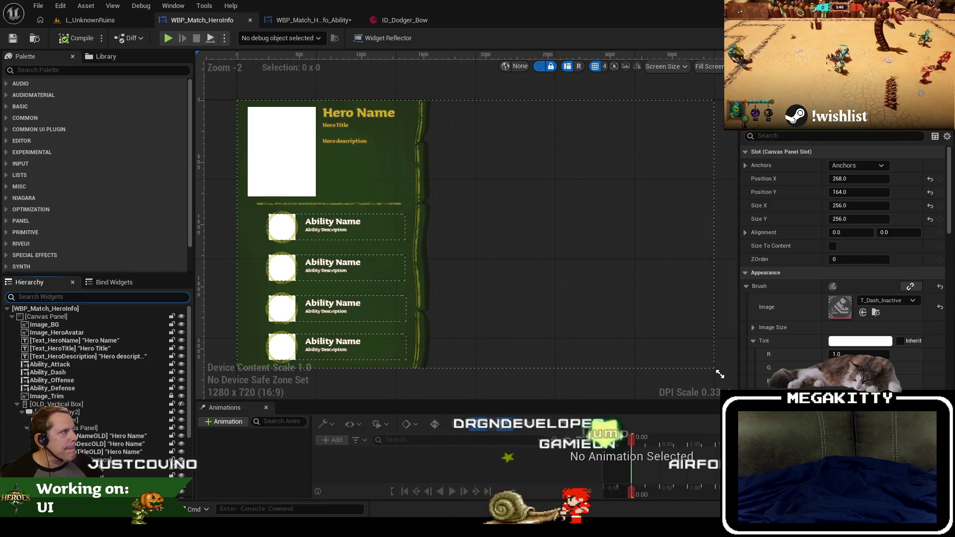
left_click(935, 38)
Copy WeaponIcon_Melee from WBP_Match_HeroInfo into the ability blueprint's Settings category.
mouse_move(633, 417)
left_mouse_down()
mouse_move(538, 352)
mouse_move(396, 334)
left_mouse_up()
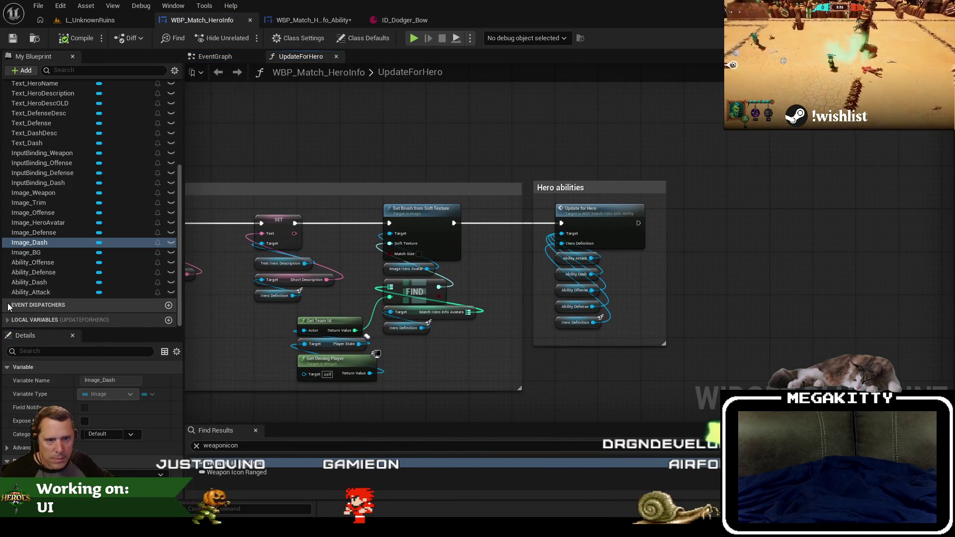
scroll(8, 309, "up", 5)
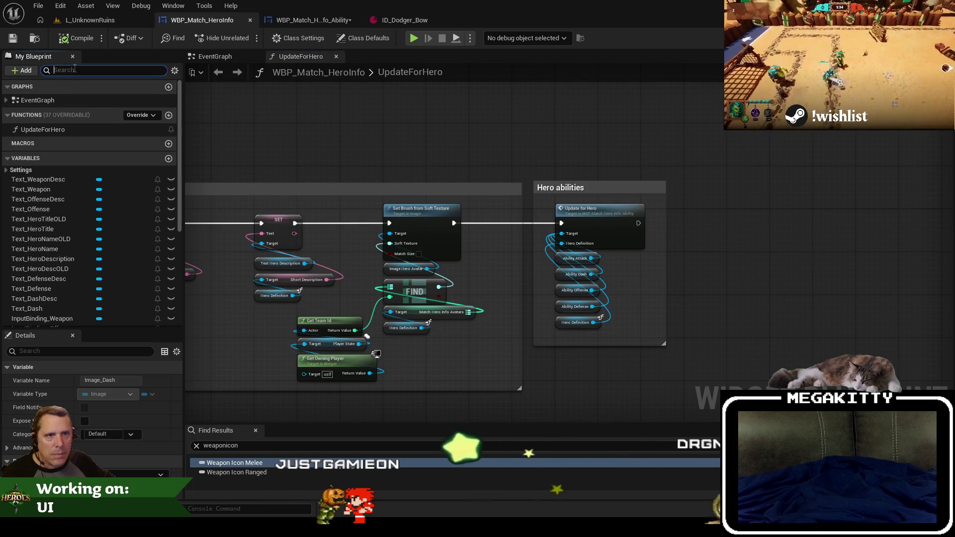
type("rang")
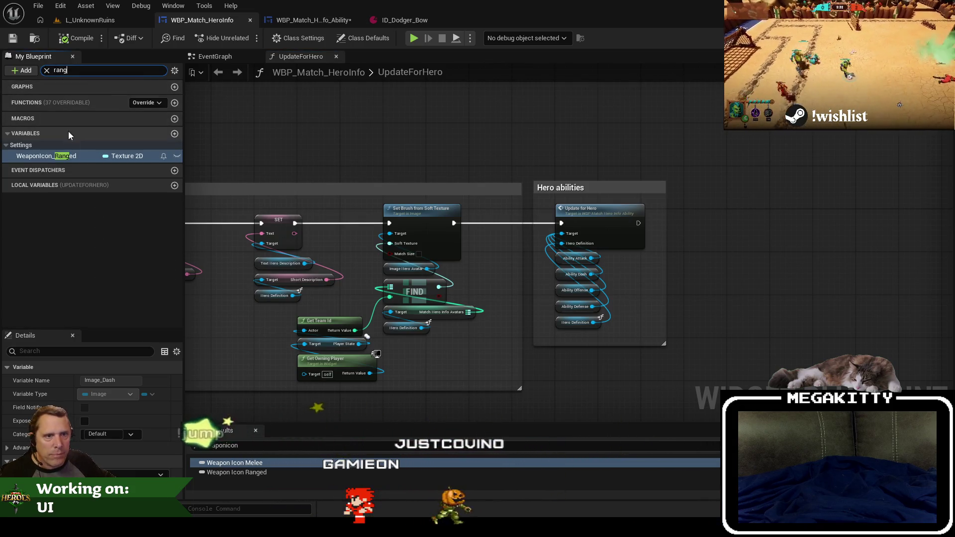
left_click(47, 71)
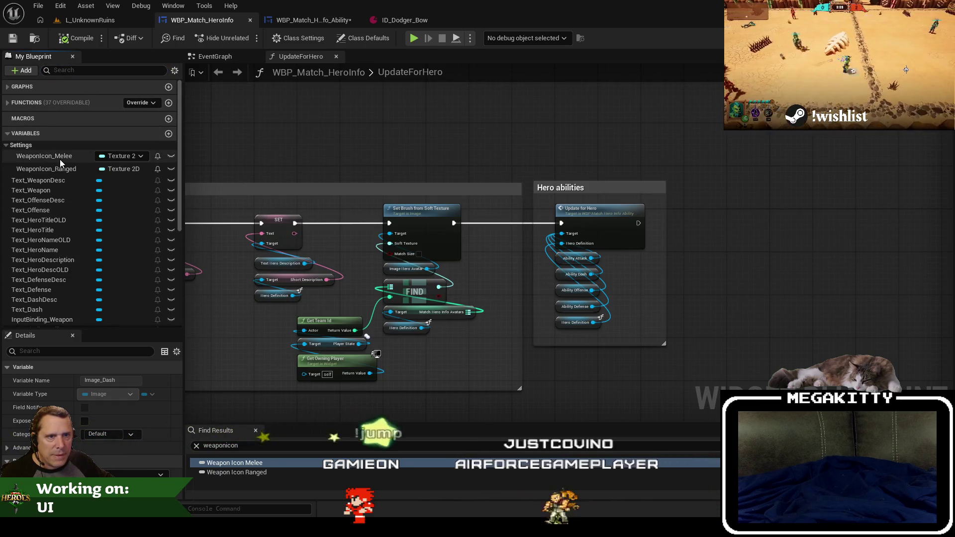
left_click(60, 157)
right_click(50, 159)
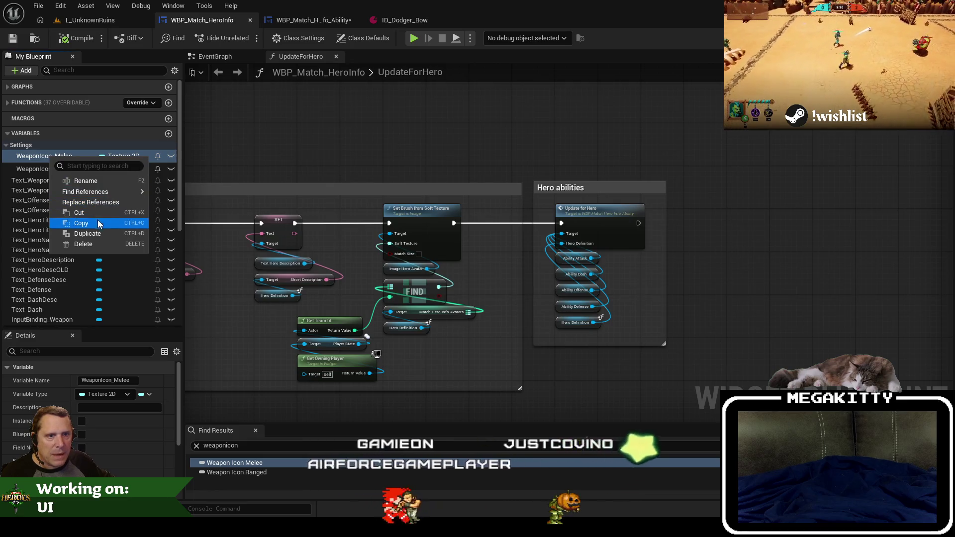
left_click(81, 224)
left_click(317, 21)
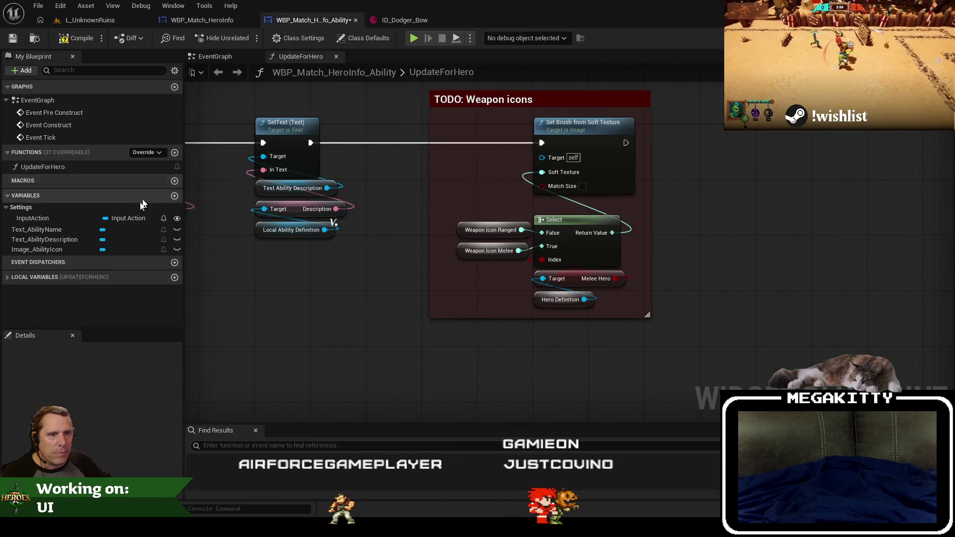
right_click(94, 209)
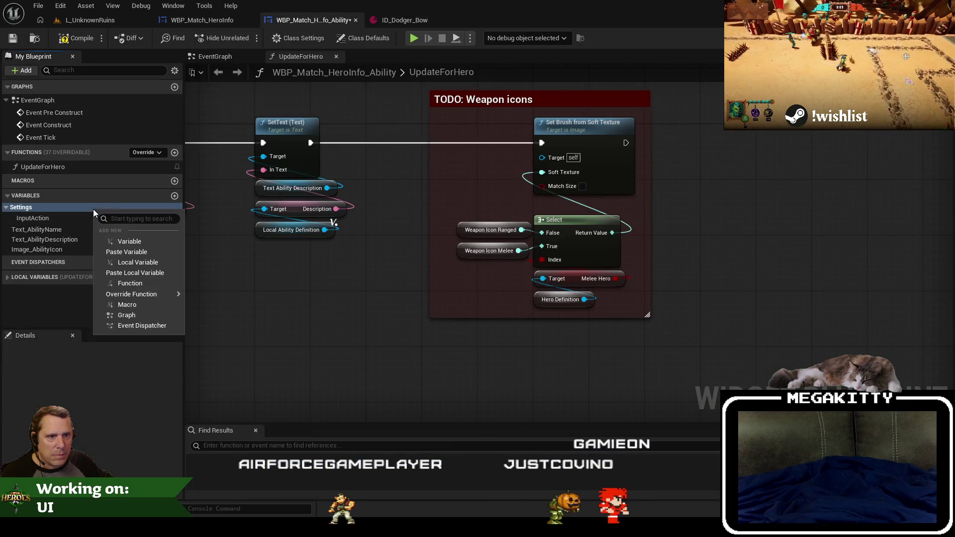
left_click(126, 252)
Copy WeaponIcon_Ranged into the ability blueprint's Settings as well and compile.
left_click(208, 21)
left_click(57, 169)
right_click(56, 171)
left_click(90, 240)
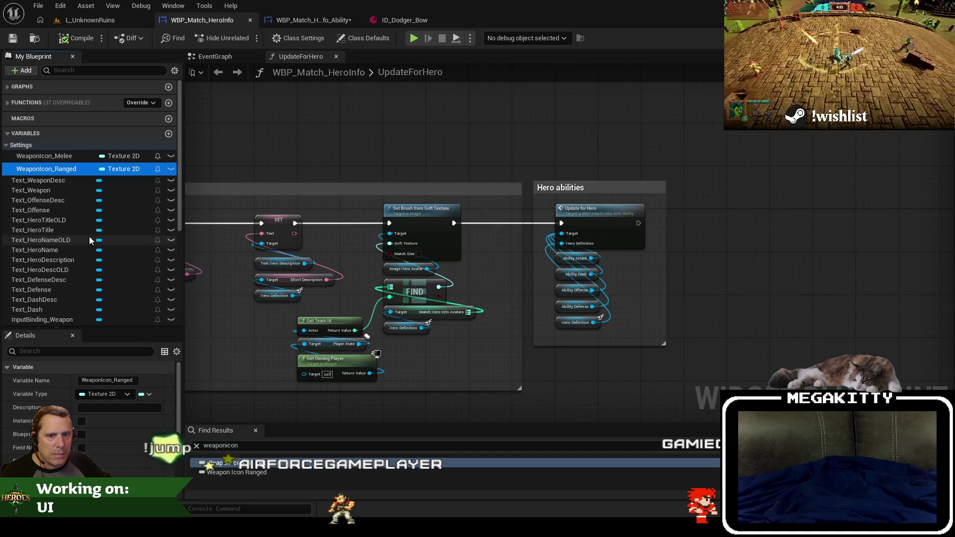
left_click(279, 21)
right_click(44, 205)
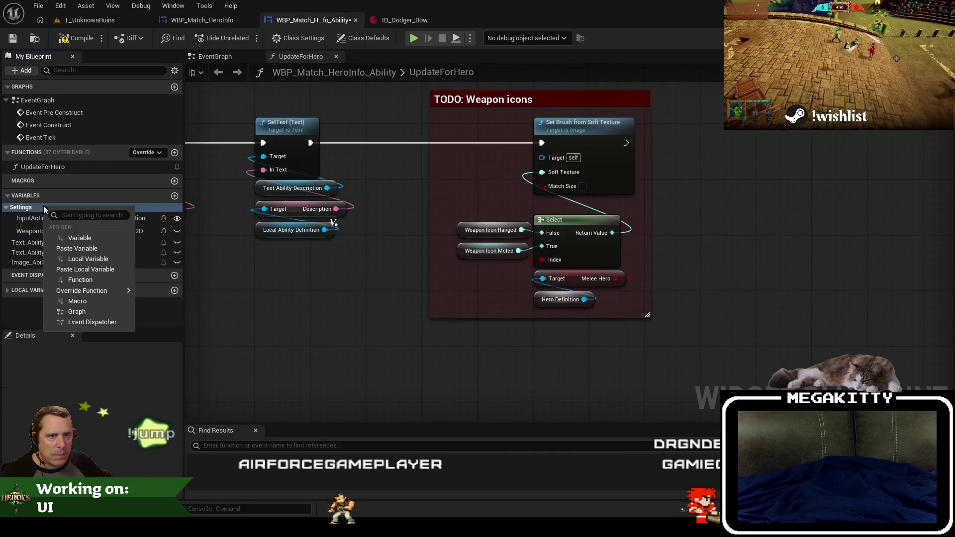
left_click(89, 260)
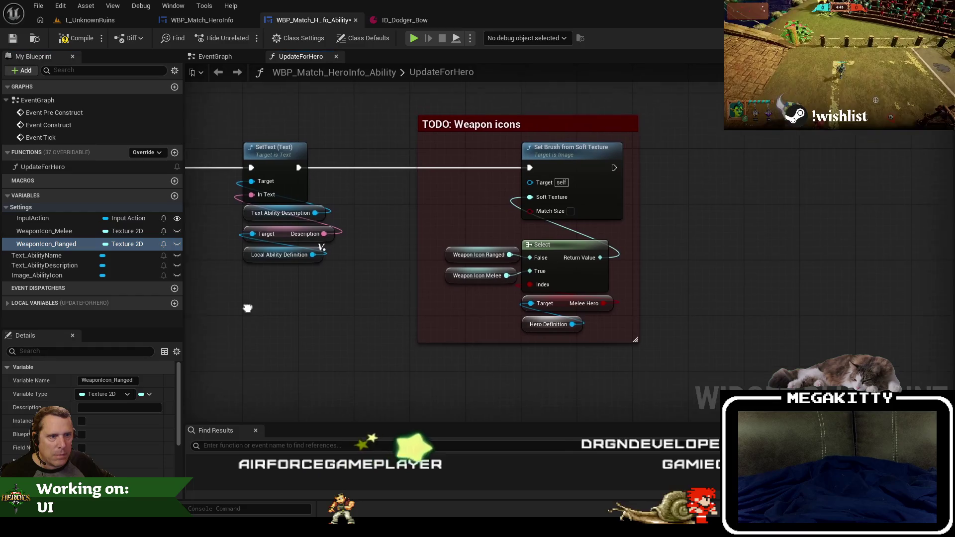
left_click(74, 37)
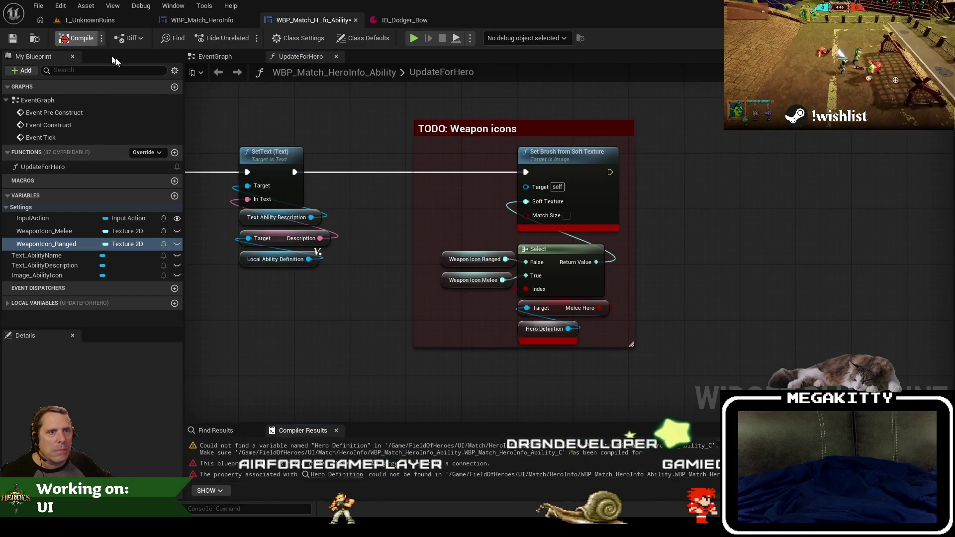
Shift the Weapon icons comment group right to make room.
scroll(613, 327, "up", 1)
left_click_drag(599, 323, 652, 328)
mouse_move(465, 296)
left_mouse_down()
mouse_move(375, 282)
mouse_move(404, 291)
mouse_move(443, 274)
left_mouse_up()
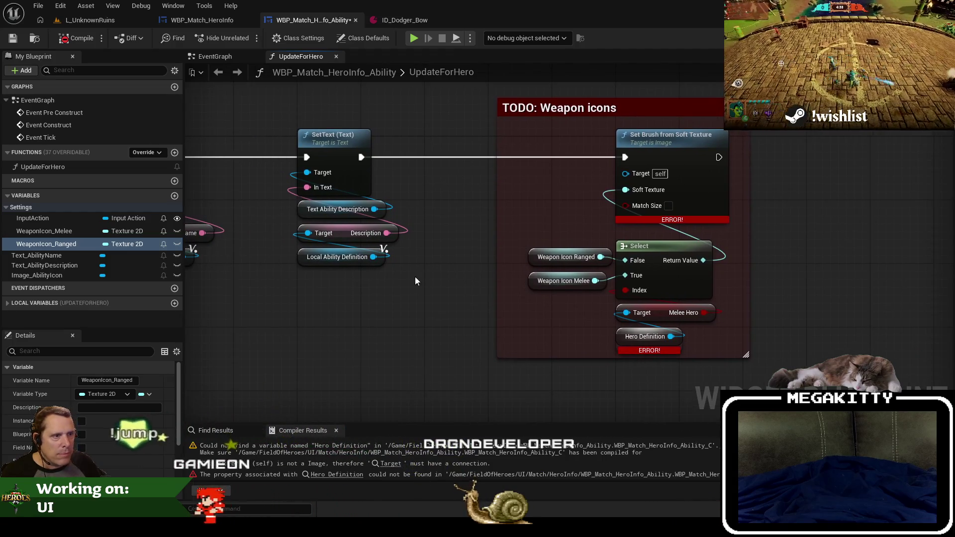
left_click(557, 108)
mouse_move(677, 146)
left_mouse_down()
mouse_move(570, 162)
mouse_move(760, 160)
left_mouse_up()
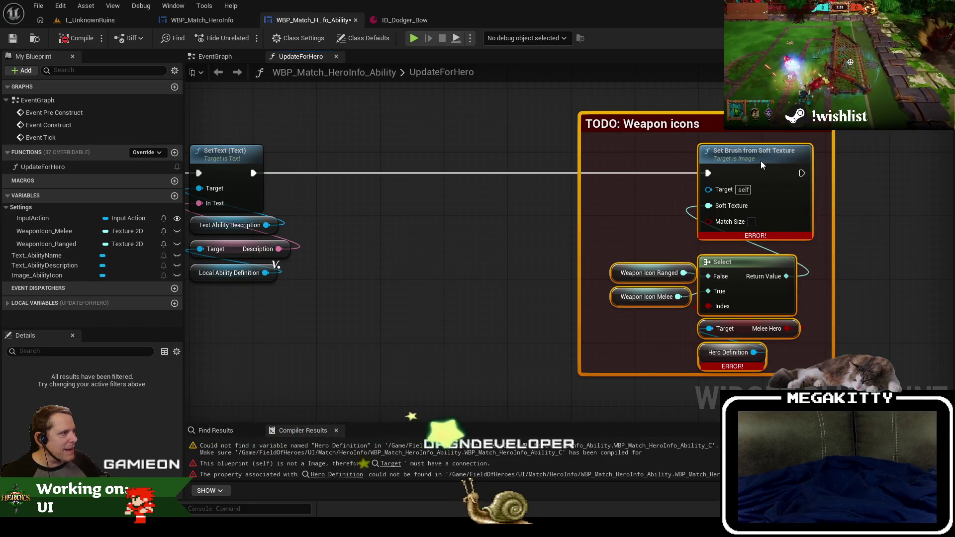
left_click(443, 192)
mouse_move(443, 192)
left_mouse_down()
mouse_move(427, 264)
mouse_move(441, 250)
left_mouse_up()
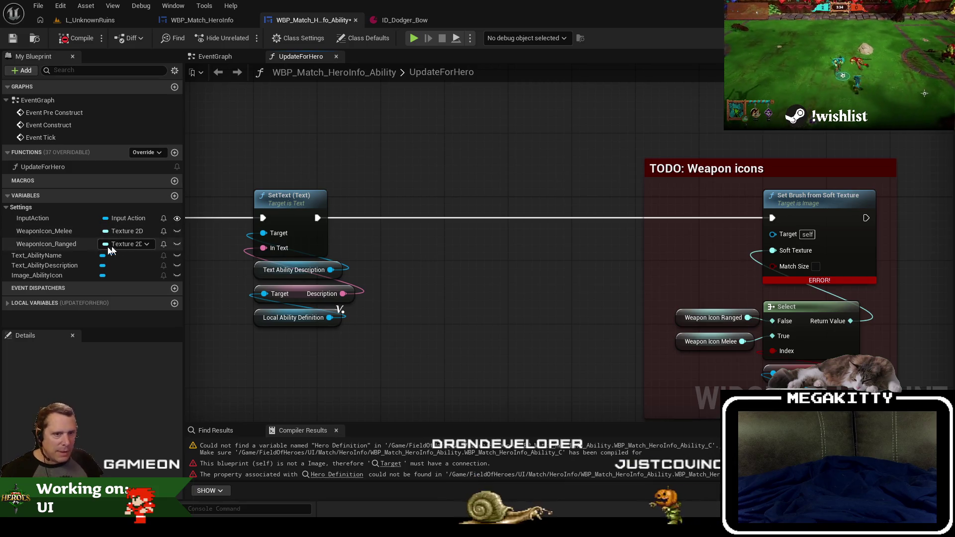
Add an InputAction getter compared with == against IA_Weapon.
mouse_move(32, 218)
left_mouse_down()
mouse_move(394, 313)
mouse_move(443, 336)
mouse_move(429, 266)
left_mouse_up()
left_click(444, 339)
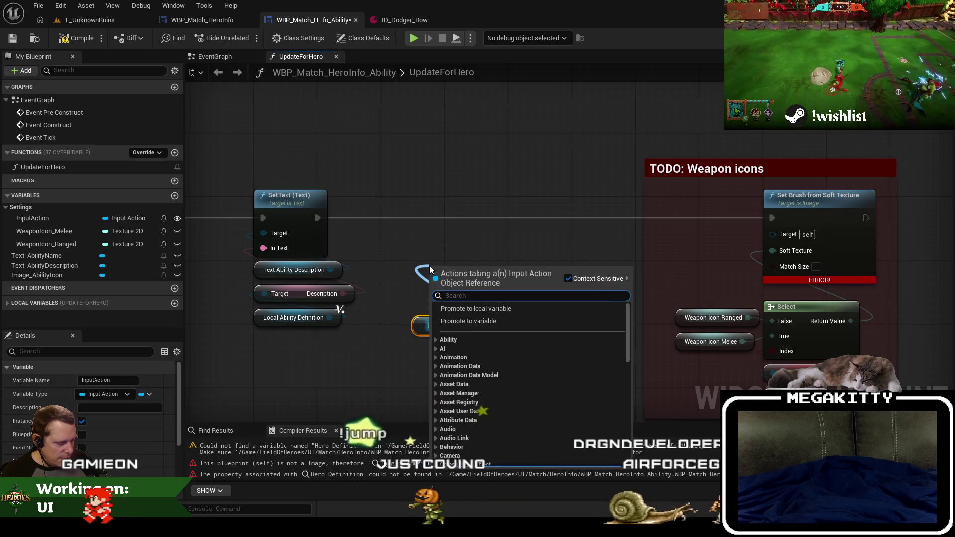
type("=")
left_click(441, 312)
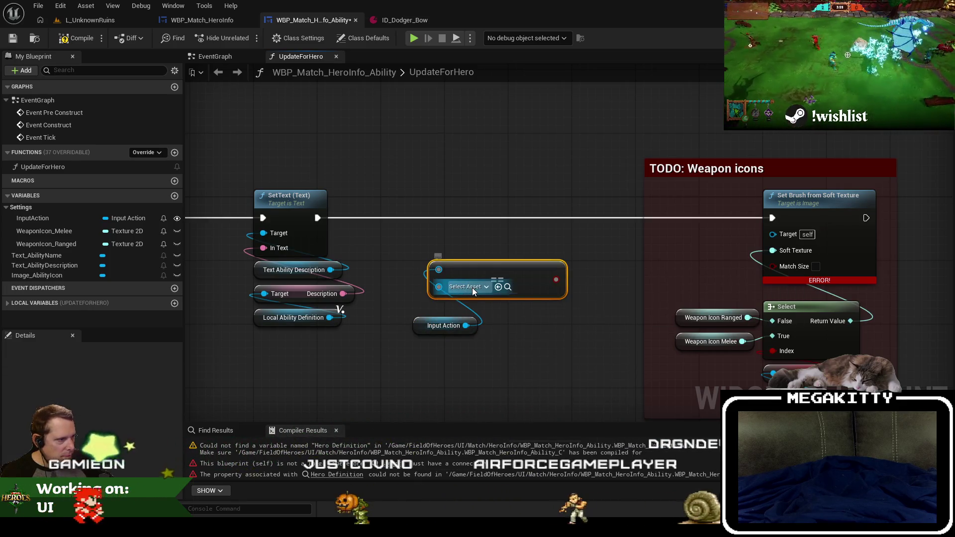
left_click(473, 287)
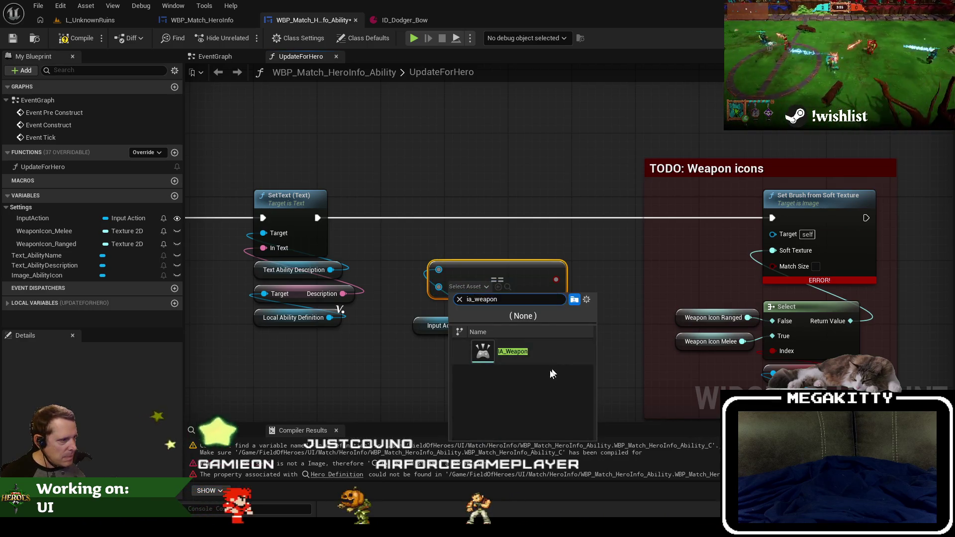
left_click(517, 351)
mouse_move(499, 262)
left_mouse_down()
mouse_move(571, 312)
mouse_move(515, 278)
mouse_move(491, 282)
mouse_move(491, 198)
left_mouse_up()
Add a Branch after SetText and run Set Brush from Soft Texture on True.
type("branch")
key("Return")
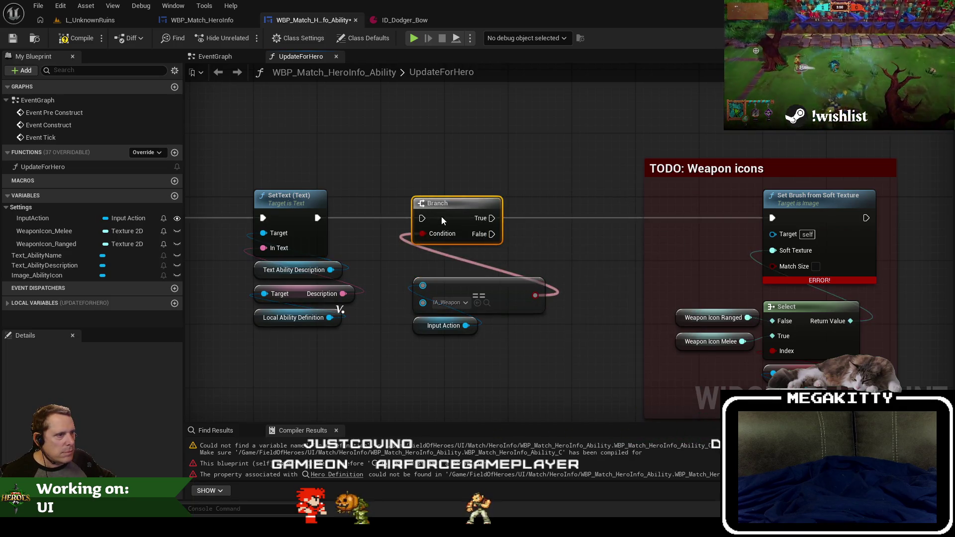
left_click_drag(453, 217, 317, 218)
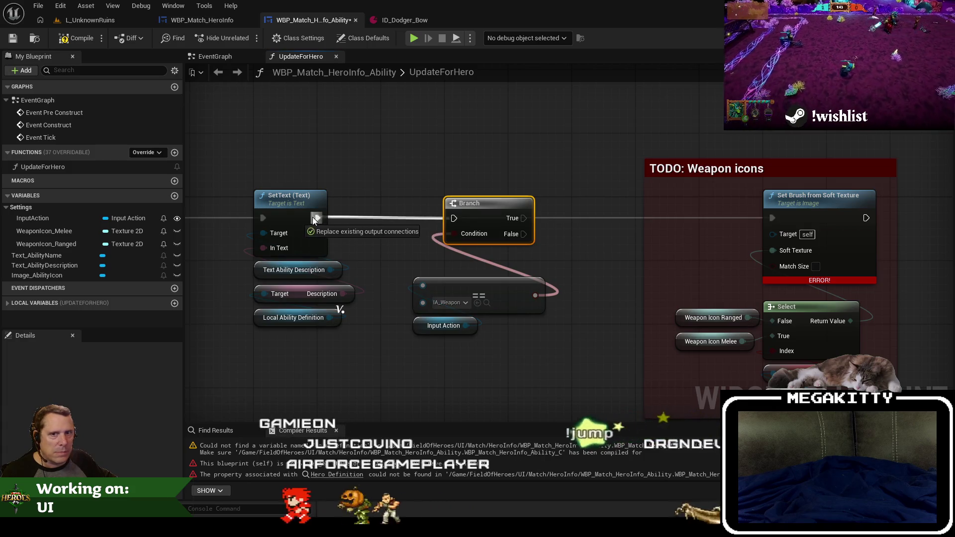
mouse_move(518, 345)
left_mouse_down()
mouse_move(427, 281)
mouse_move(481, 255)
left_mouse_up()
left_click_drag(380, 198, 629, 198)
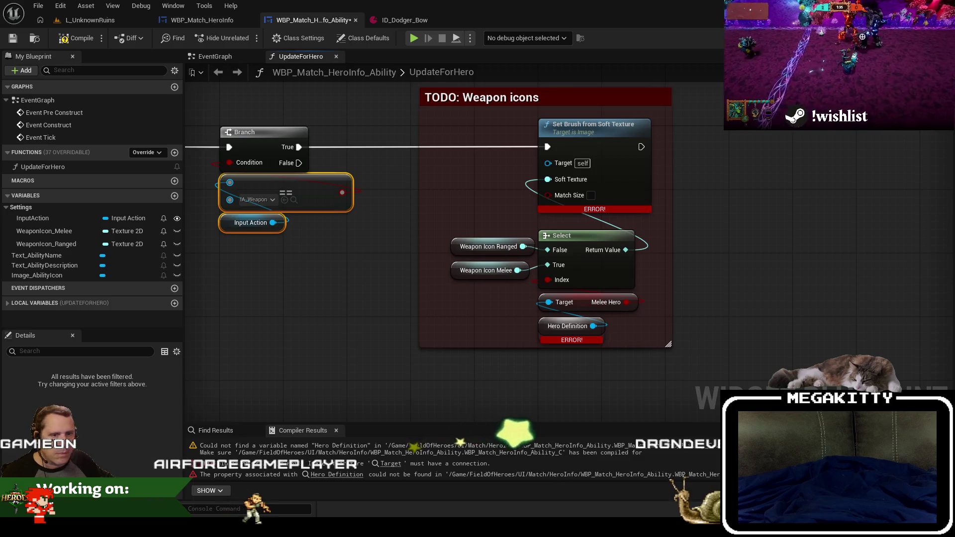
Connect an Image_AbilityIcon reference to Set Brush and recompile the blueprint.
left_click(917, 38)
left_click(940, 37)
mouse_move(47, 279)
left_mouse_down()
mouse_move(255, 274)
mouse_move(444, 209)
left_mouse_up()
left_click_drag(506, 215, 550, 179)
left_click_drag(466, 216, 561, 217)
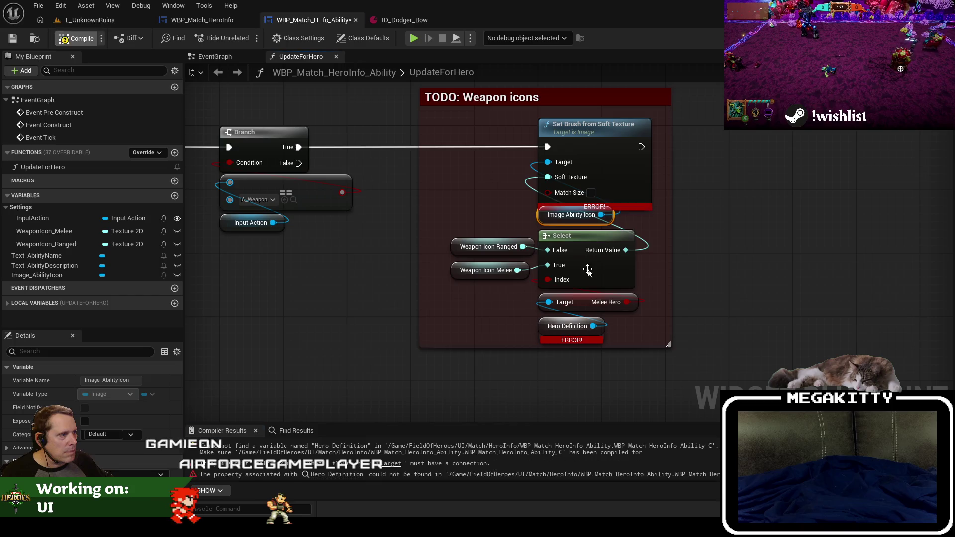
key("F7")
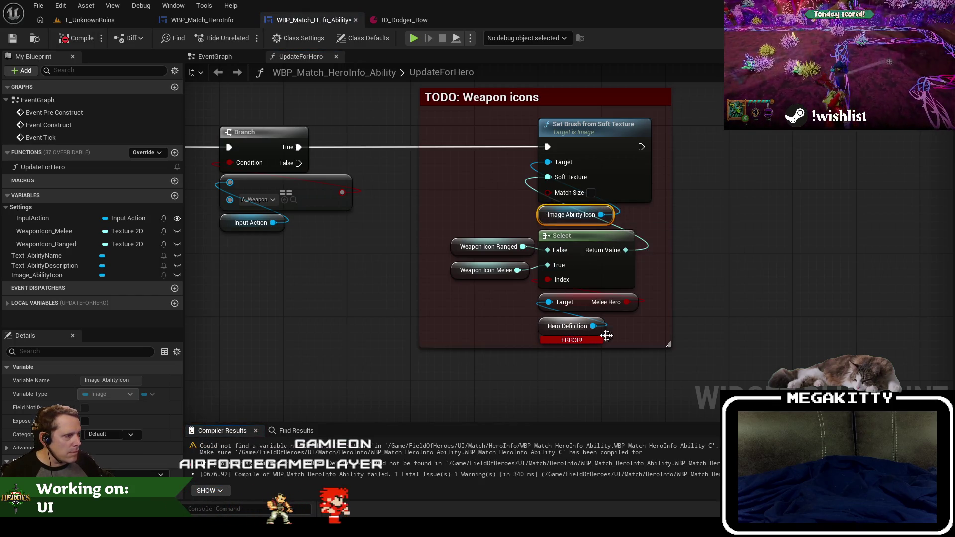
Plug a Get Hero Definition node into the Melee Hero node's Target.
left_click(571, 319)
left_click_drag(533, 309, 520, 317)
type("get hero de")
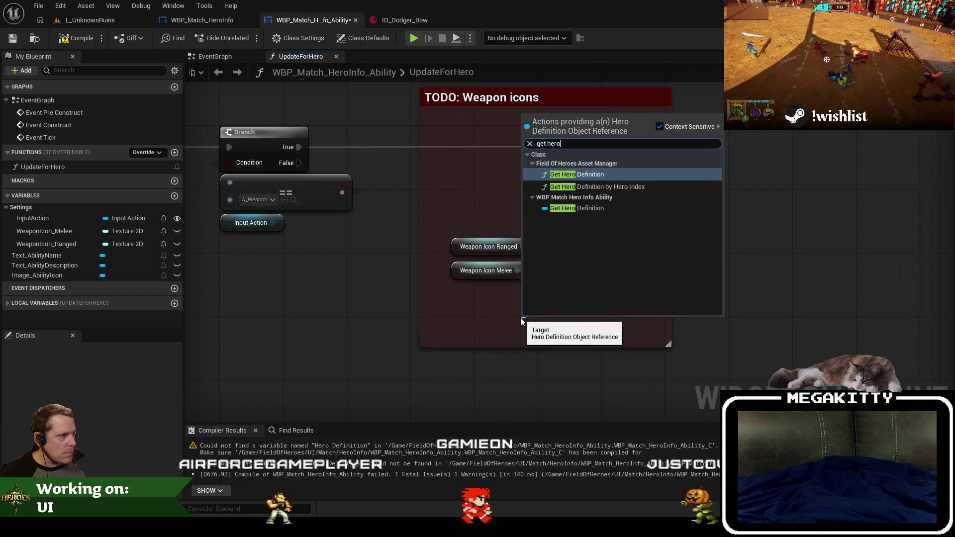
key("Return")
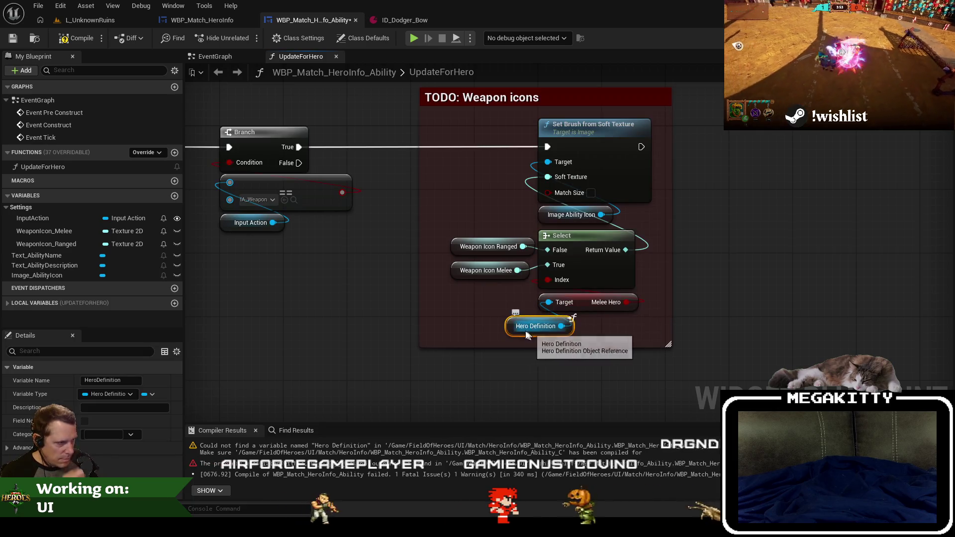
left_click_drag(521, 326, 547, 330)
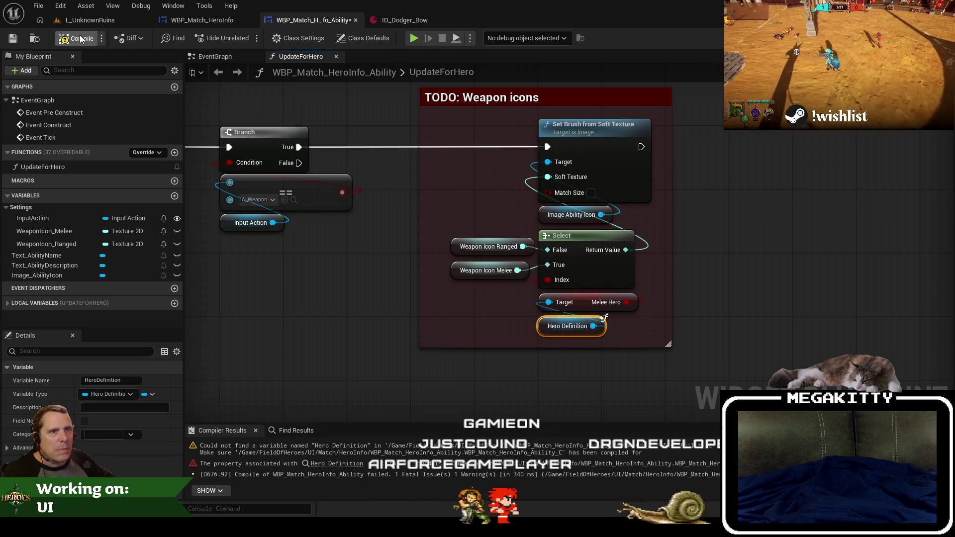
Close Compiler Results and move the Weapon icons comment box right.
left_click(256, 431)
mouse_move(562, 331)
left_mouse_down()
mouse_move(537, 124)
mouse_move(576, 120)
left_mouse_up()
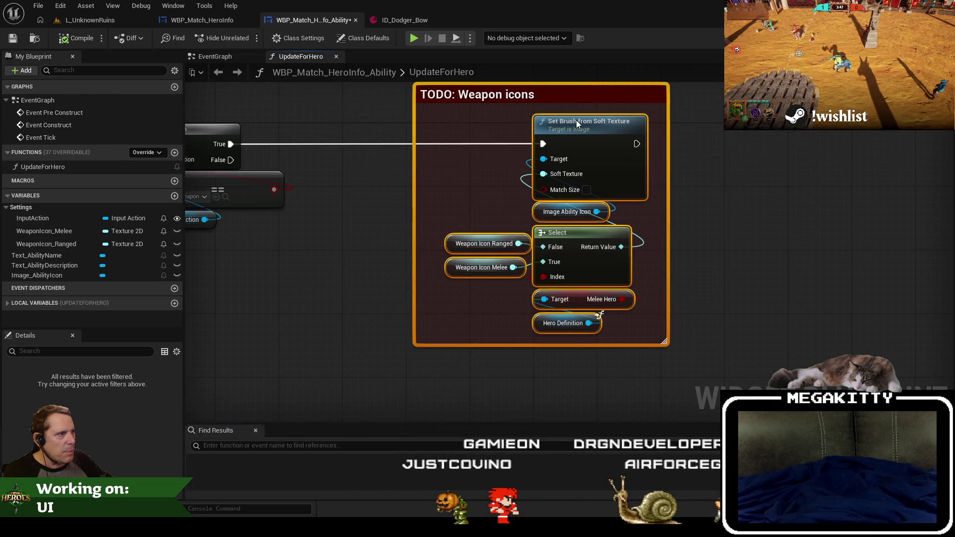
left_click(356, 217)
scroll(359, 247, "down", 1)
scroll(357, 246, "down", 2)
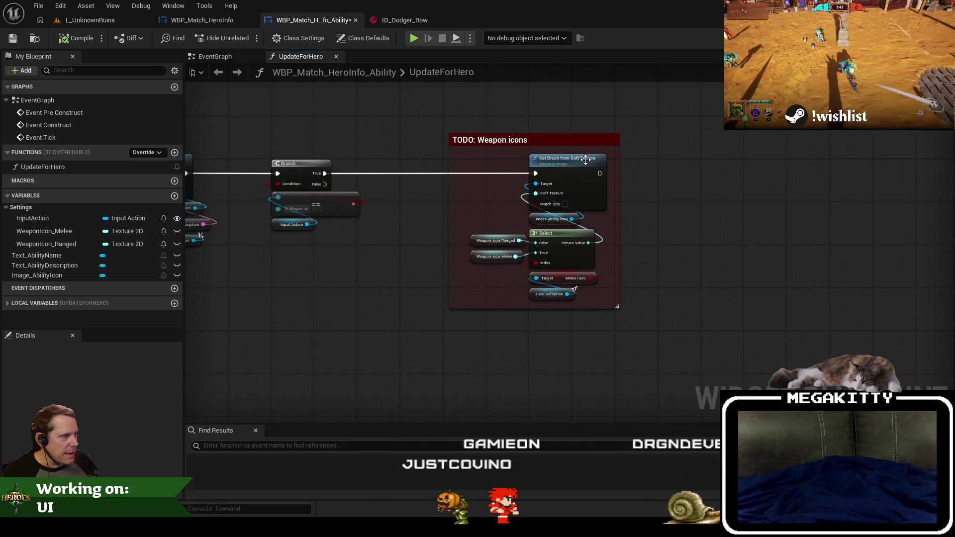
key("alt+Tab")
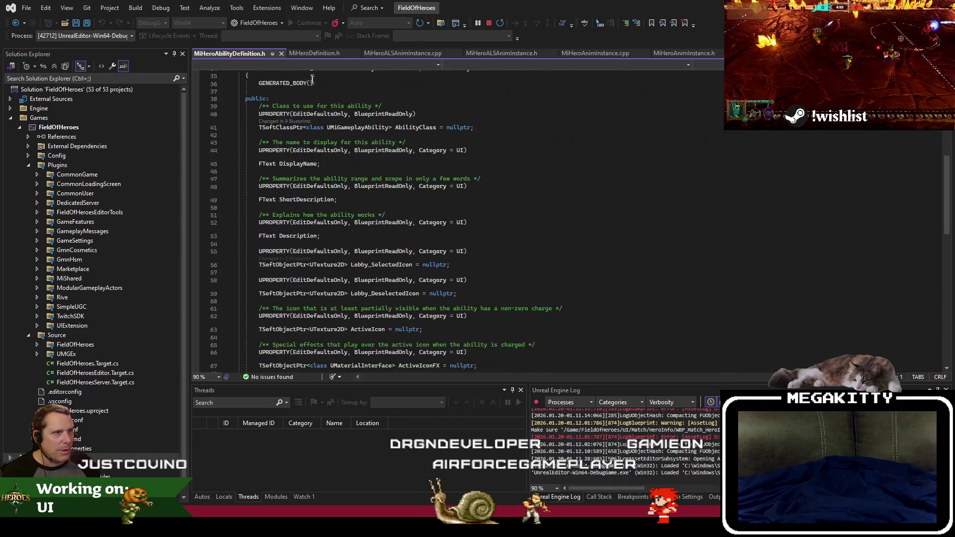
Copy the Match_HeroInfoAvatars property with its comment from MiHeroDefinition.h.
scroll(330, 226, "down", 3)
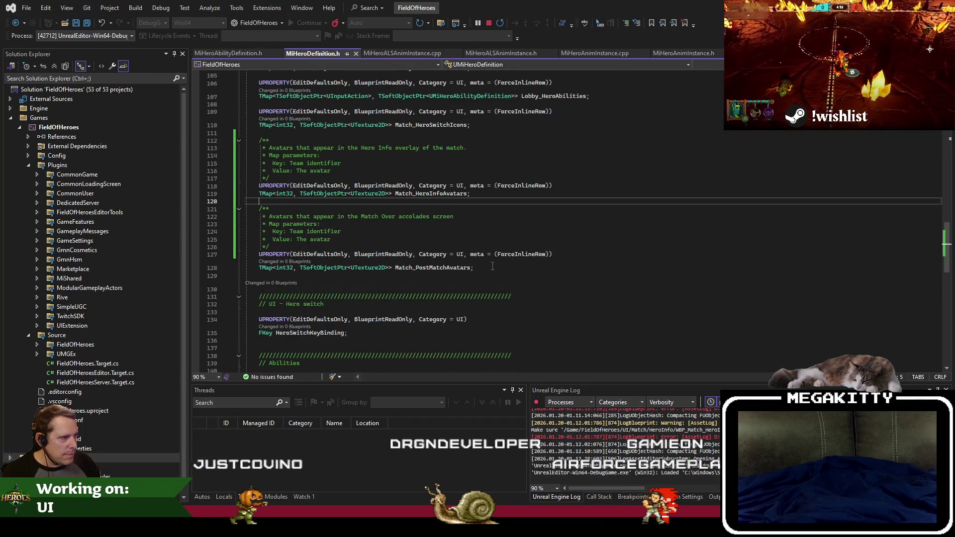
left_click_drag(483, 194, 250, 134)
key("ctrl+c")
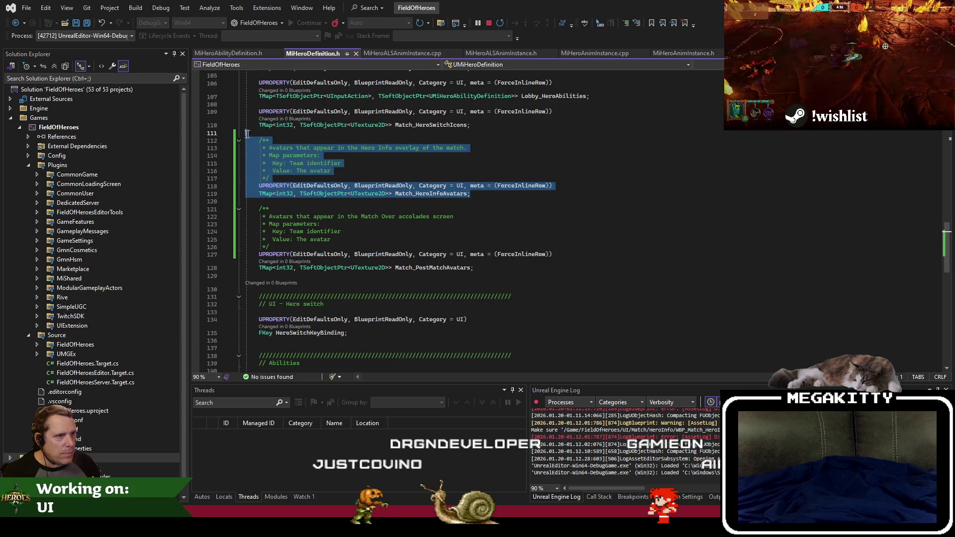
left_click(242, 54)
scroll(380, 265, "down", 3)
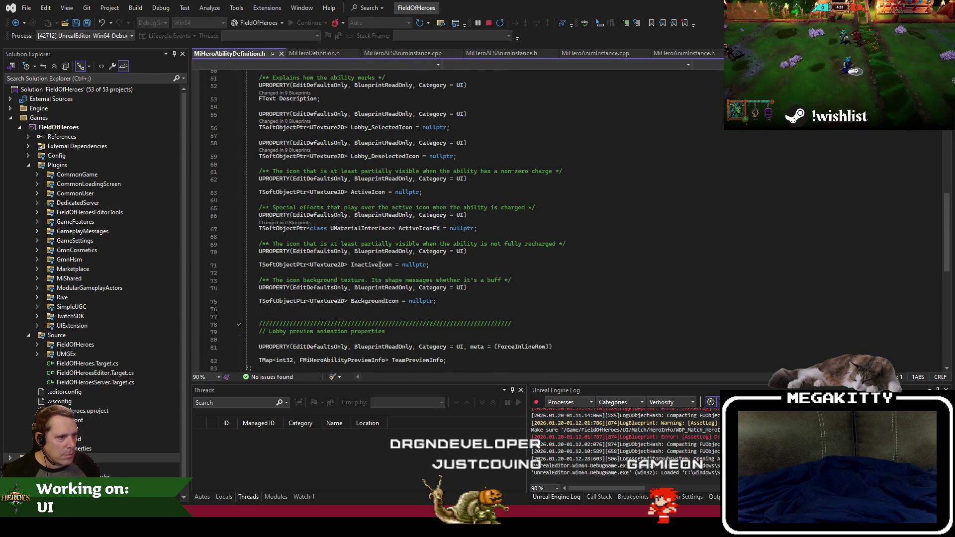
scroll(380, 265, "down", 2)
Paste the property block above the Lobby section of MiHeroAbilityDefinition.h.
left_click(434, 294)
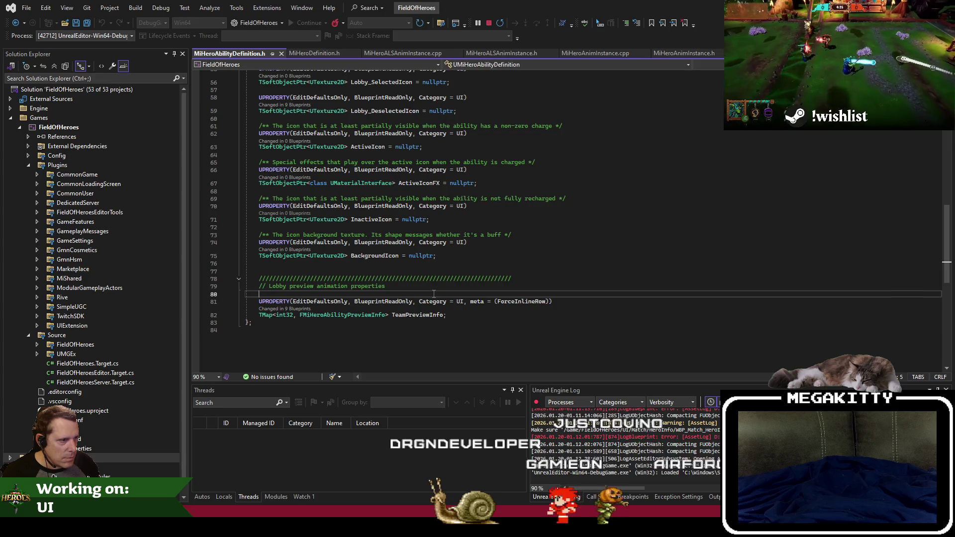
left_click(510, 272)
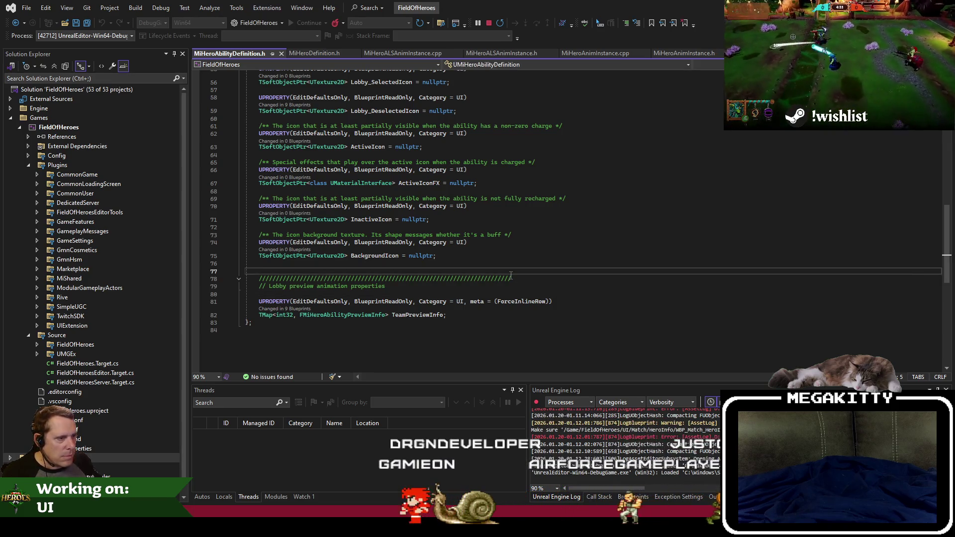
key("Down")
key("Down")
key("Down")
key("ctrl+v")
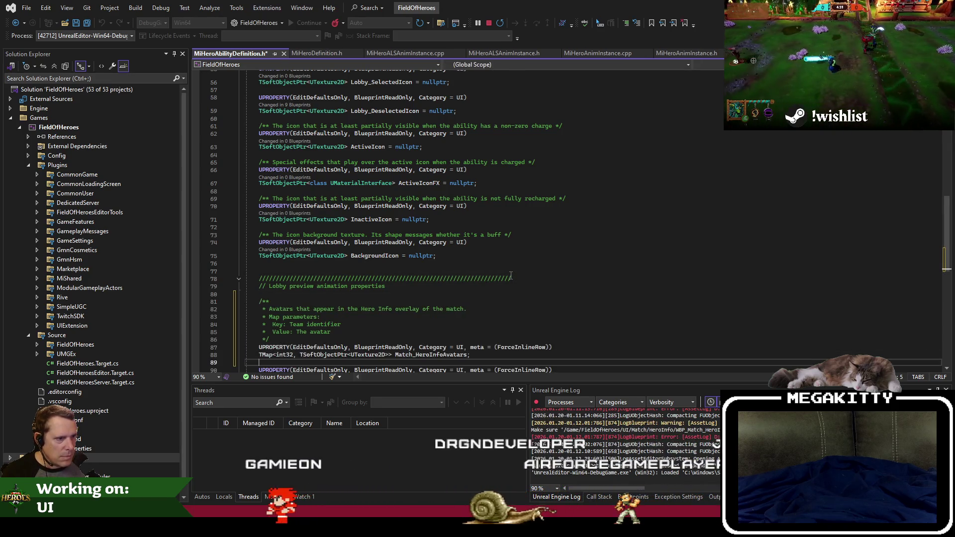
key("ctrl+z")
key("ctrl+z")
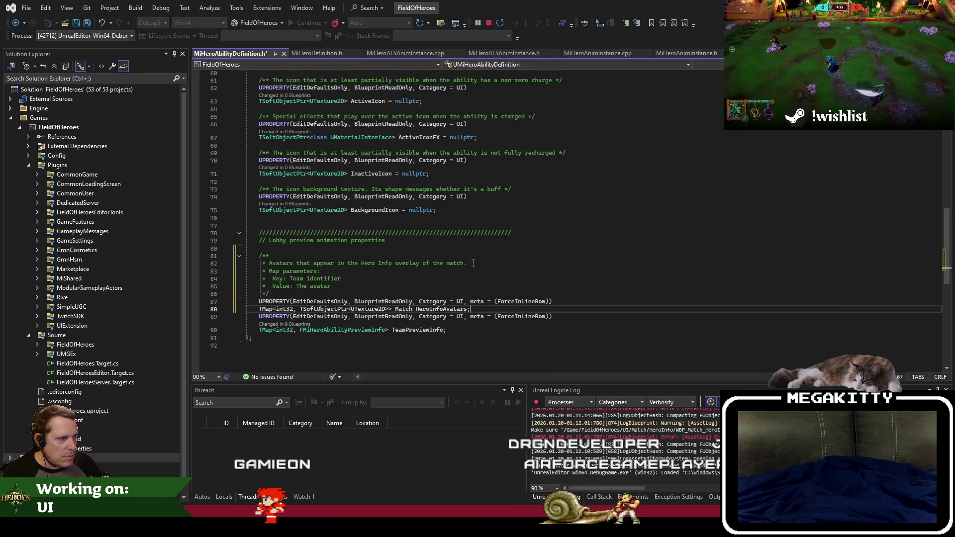
key("ctrl+z")
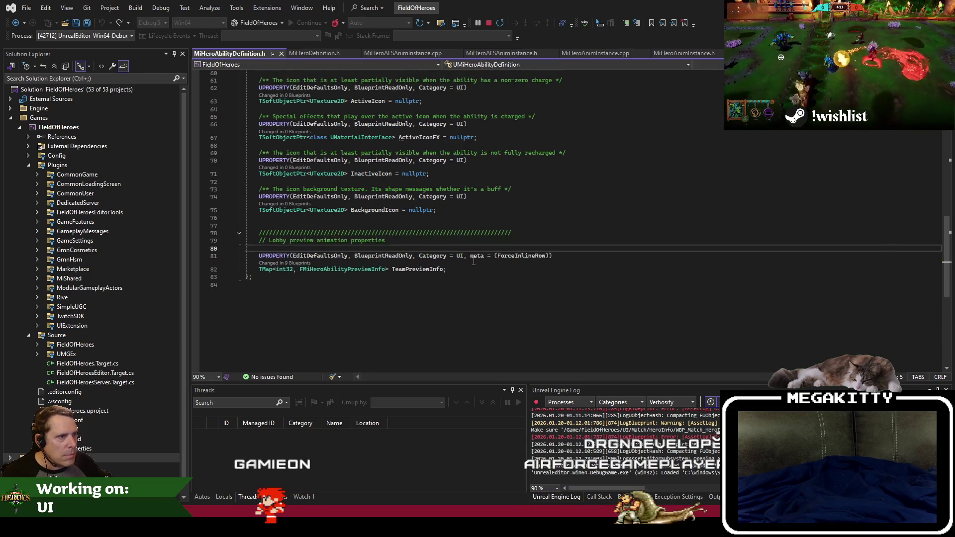
scroll(473, 261, "up", 2)
left_click(473, 261)
key("Return")
key("ctrl+v")
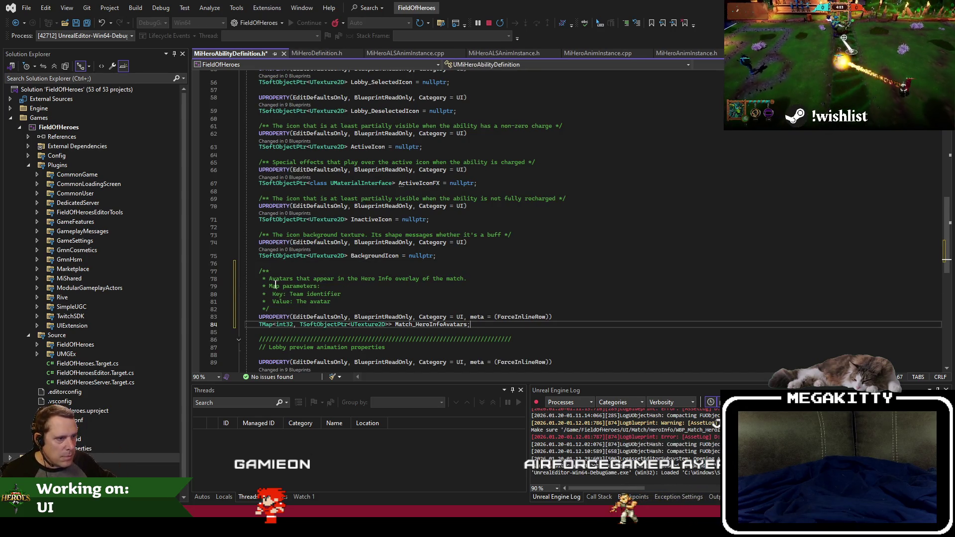
Reword the pasted comment to describe icons instead of avatars.
double_click(278, 278)
type("The icon")
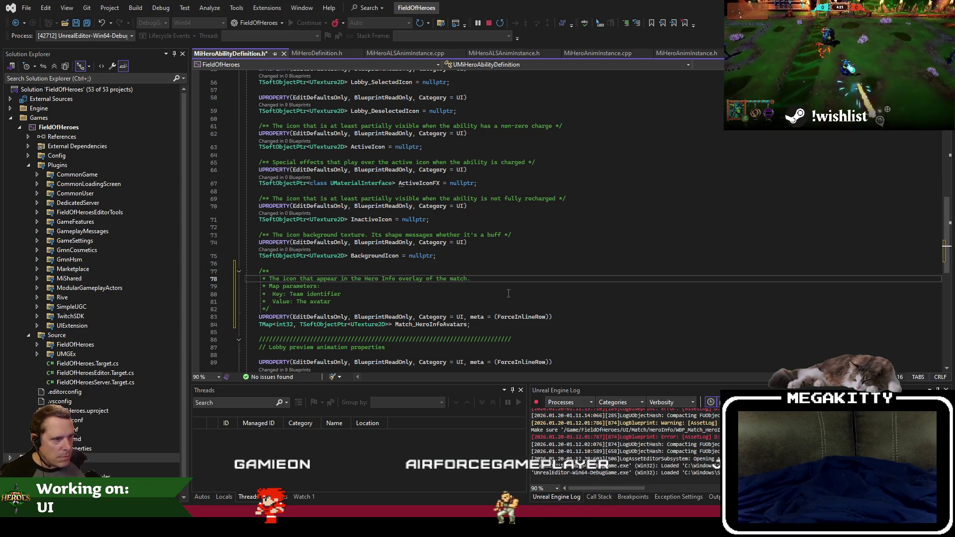
type("s")
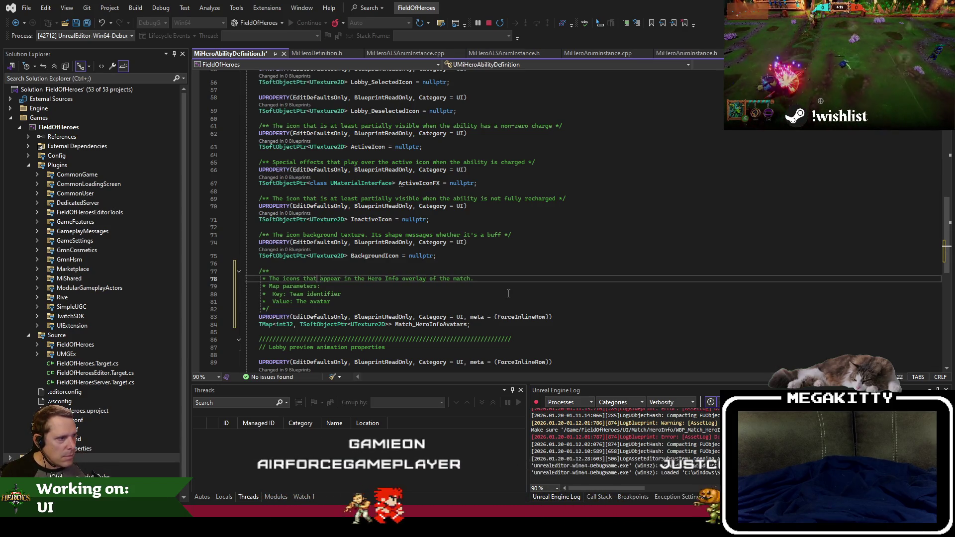
key("Down")
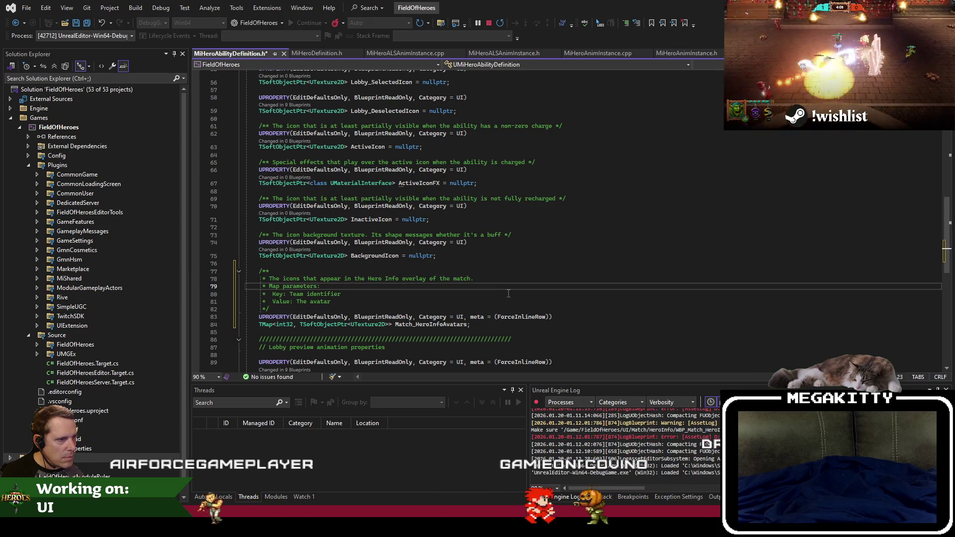
key("Down")
key("Down")
key("End")
key("BackSpace")
key("BackSpace")
key("BackSpace")
type("u")
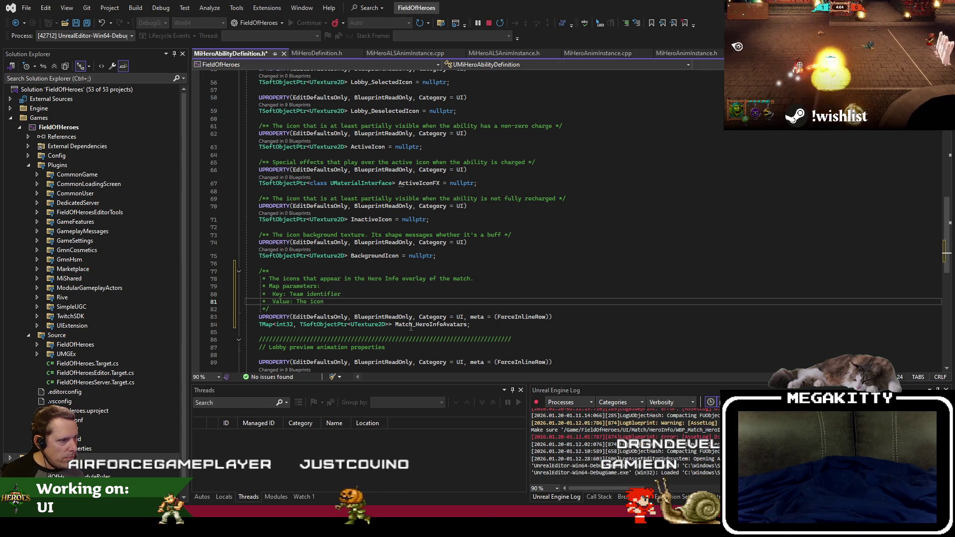
Delete the 'TMap<int32, ' key type so the declaration becomes a single soft texture.
left_click(444, 324)
type("Icon")
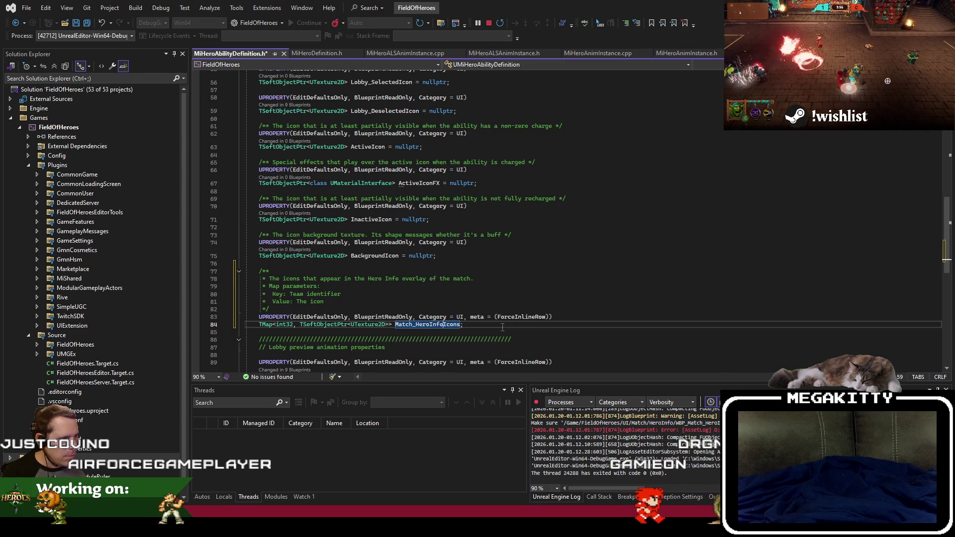
key("Up")
key("Up")
key("Up")
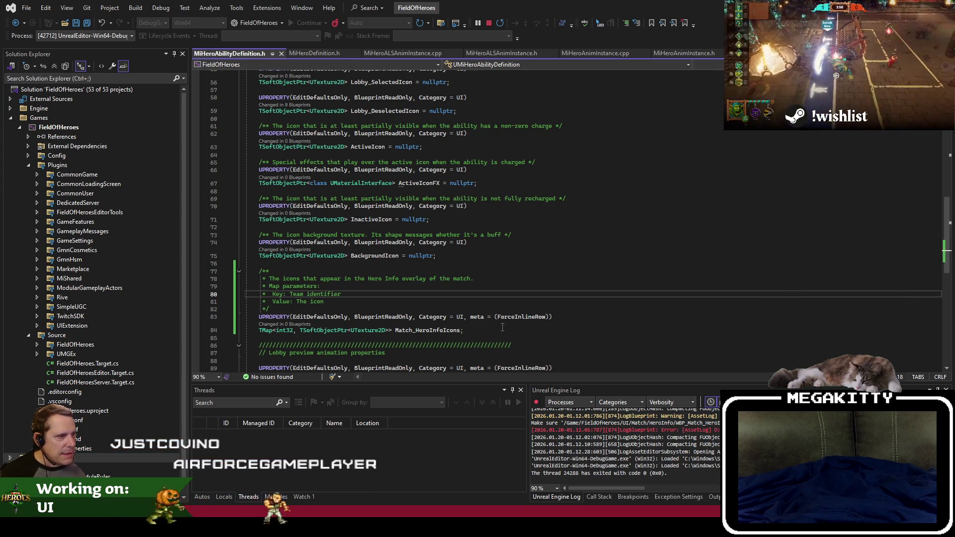
key("alt+Tab")
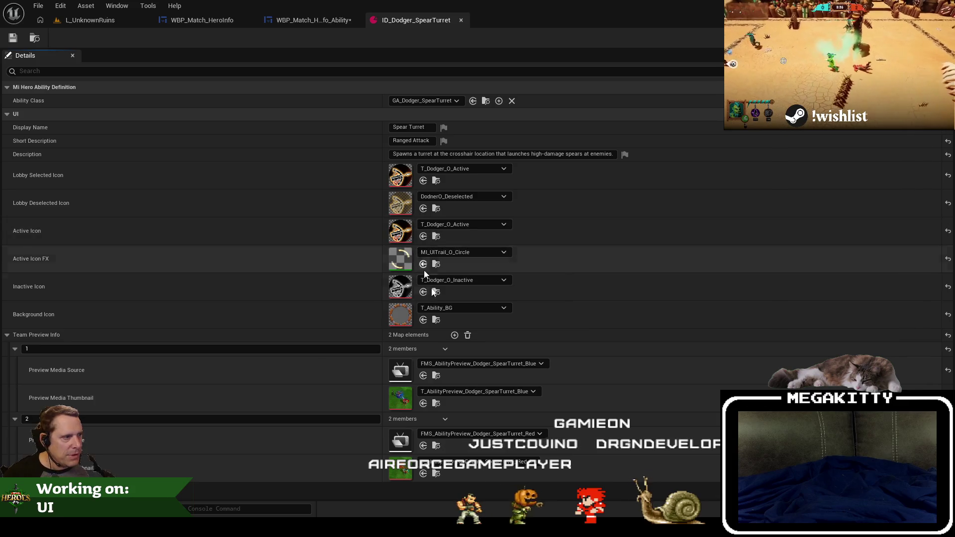
key("alt+Tab")
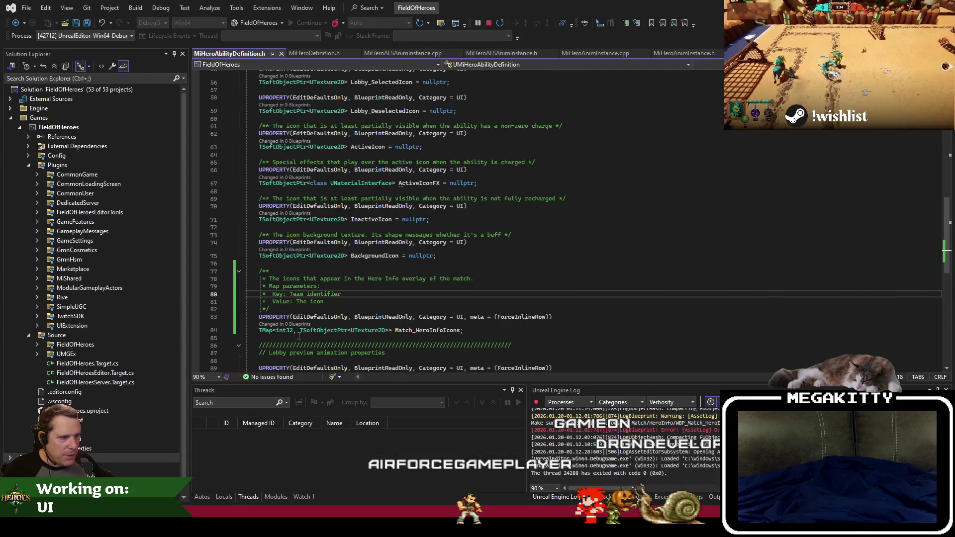
left_click(301, 331)
key("shift+Home")
key("Delete")
Reword the comment's first line: drop the trailing period and change 'appear' to 'appears'.
key("Up")
key("Up")
key("Up")
key("End")
key("BackSpace")
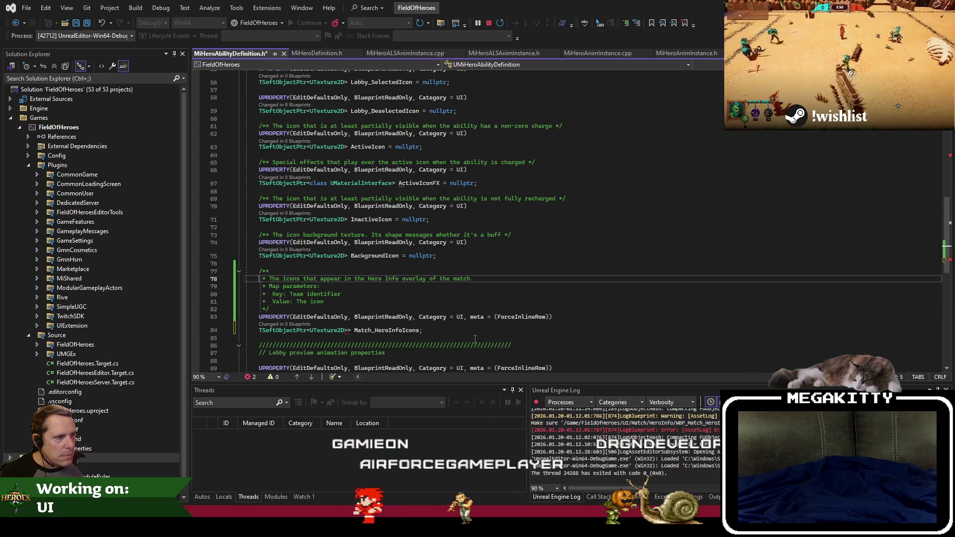
key("ctrl+Left")
key("ctrl+Left")
key("ctrl+Left")
key("Left")
key("Left")
type("s")
key("End")
Delete the map parameter comment lines, change 'icons' to 'icon', and join the comment into one line.
key("shift+Down")
key("shift+Down")
key("shift+Down")
key("Delete")
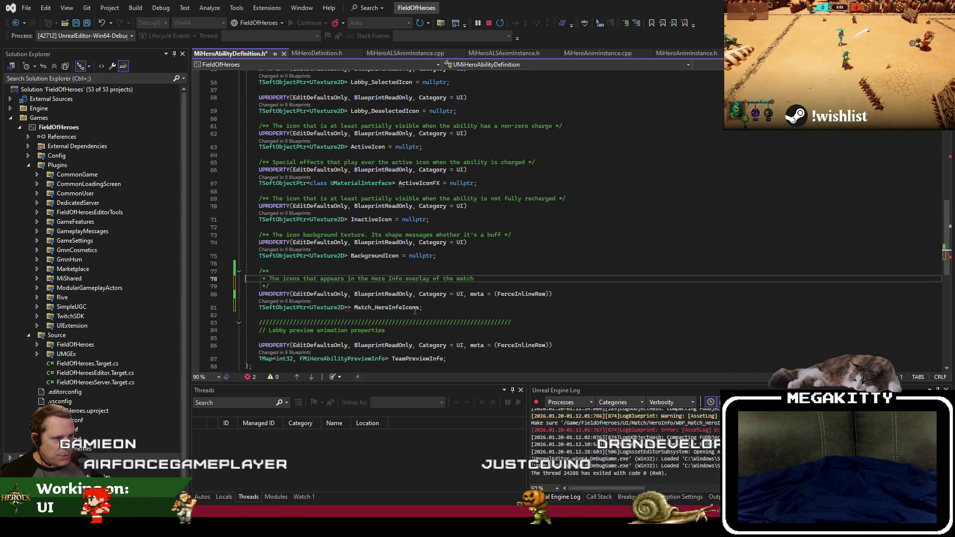
key("Up")
key("End")
key("Delete")
key("Delete")
key("Delete")
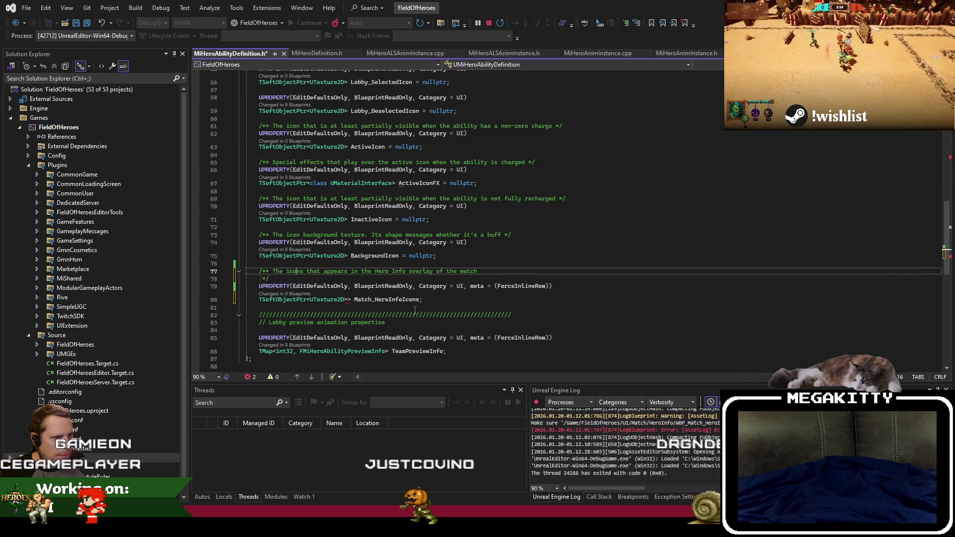
key("ctrl+Right")
key("ctrl+Right")
key("ctrl+Right")
key("Left")
key("BackSpace")
key("End")
key("Delete")
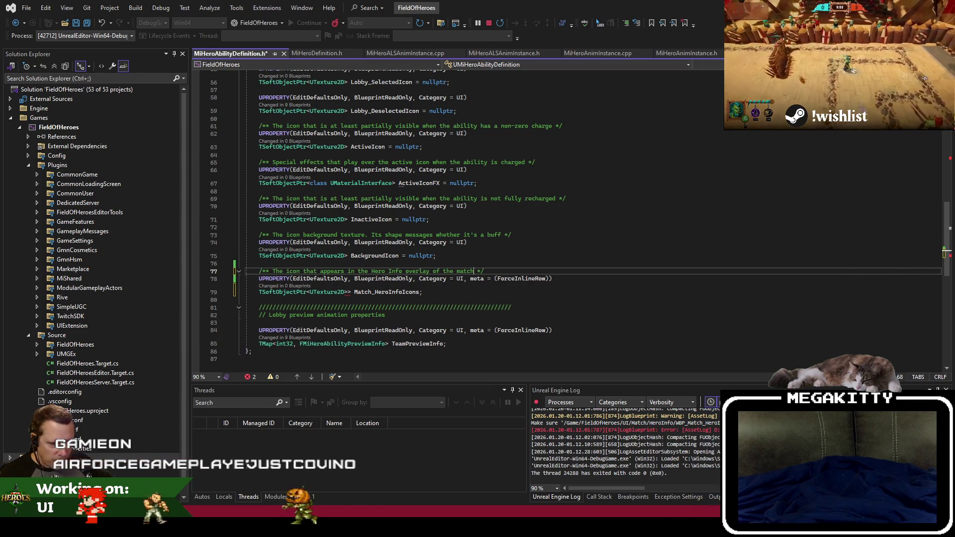
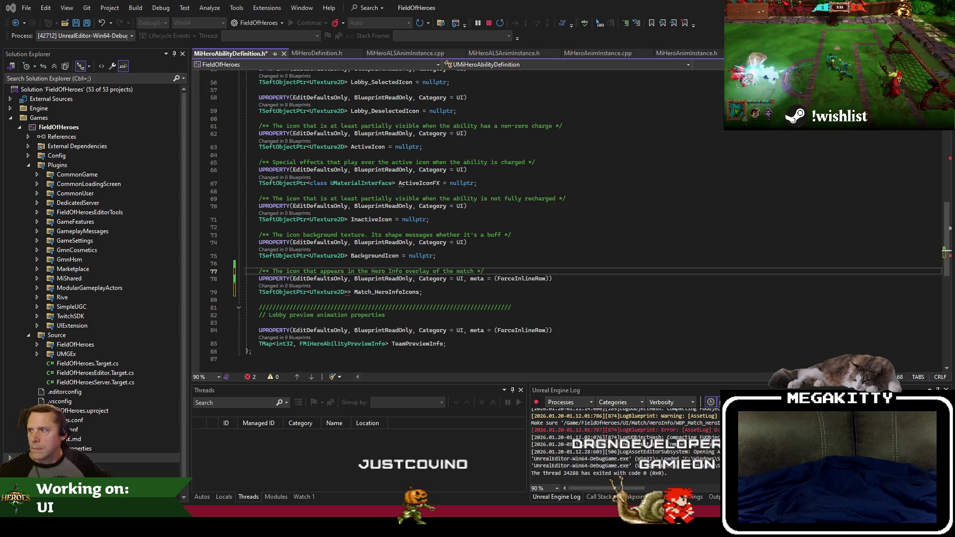
Close the reference image, delete the extra '>' from the Match_HeroInfoIcon declaration on line 79, and save the header.
mouse_move(231, 57)
left_mouse_down()
mouse_move(231, 22)
mouse_move(231, 46)
left_mouse_up()
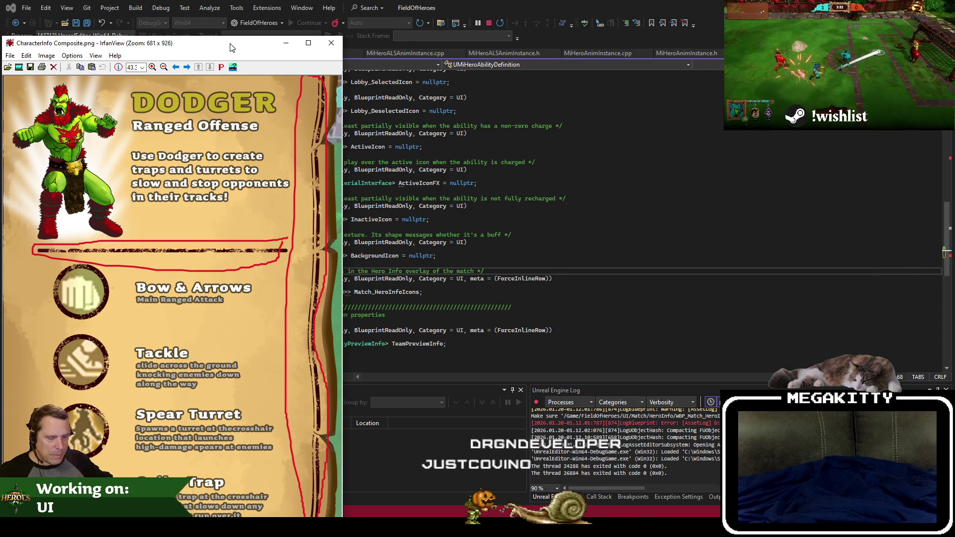
key("Escape")
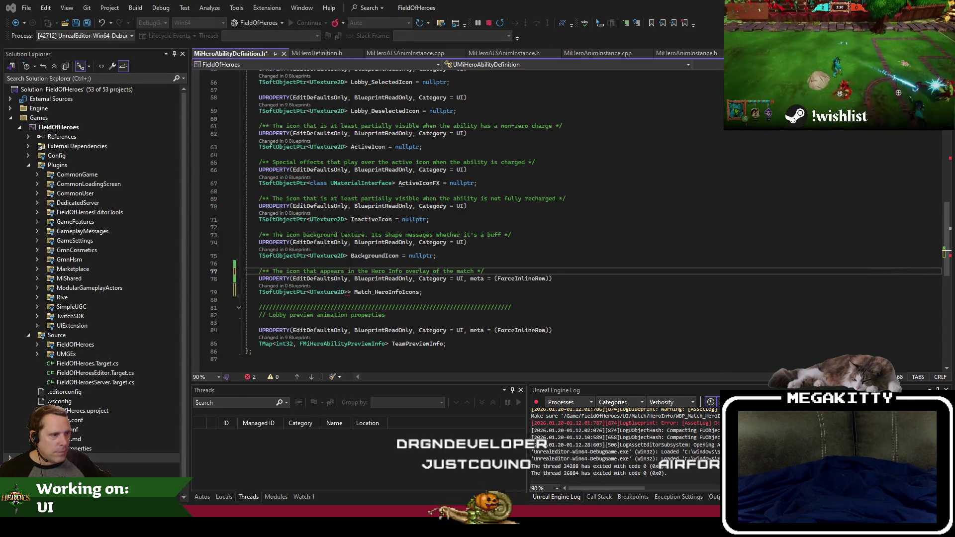
left_click(350, 292)
key("BackSpace")
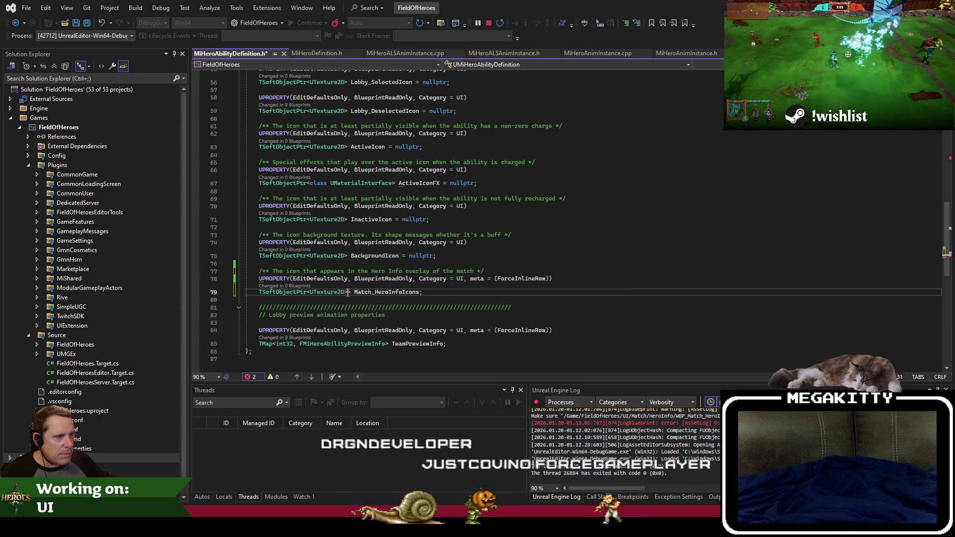
key("ctrl+s")
key("Down")
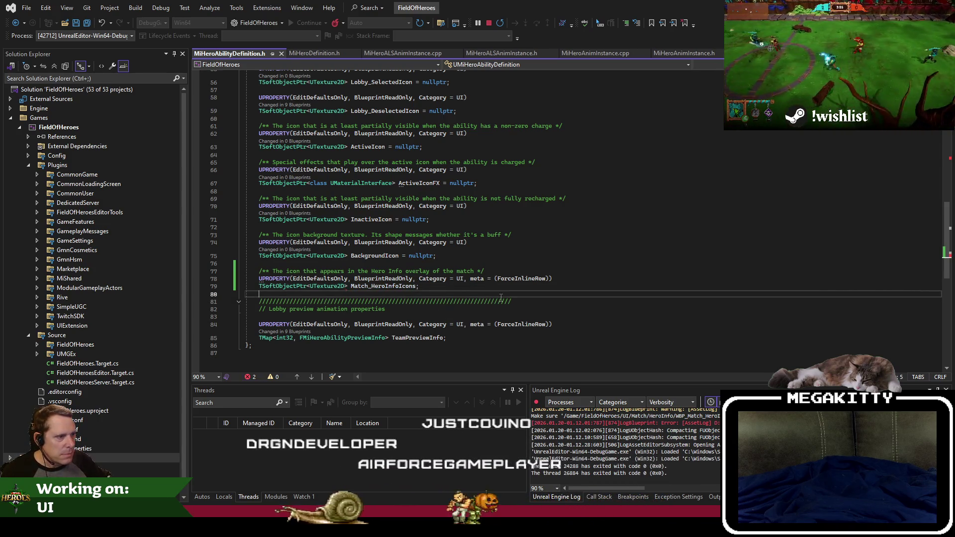
key("Up")
key("Up")
key("Up")
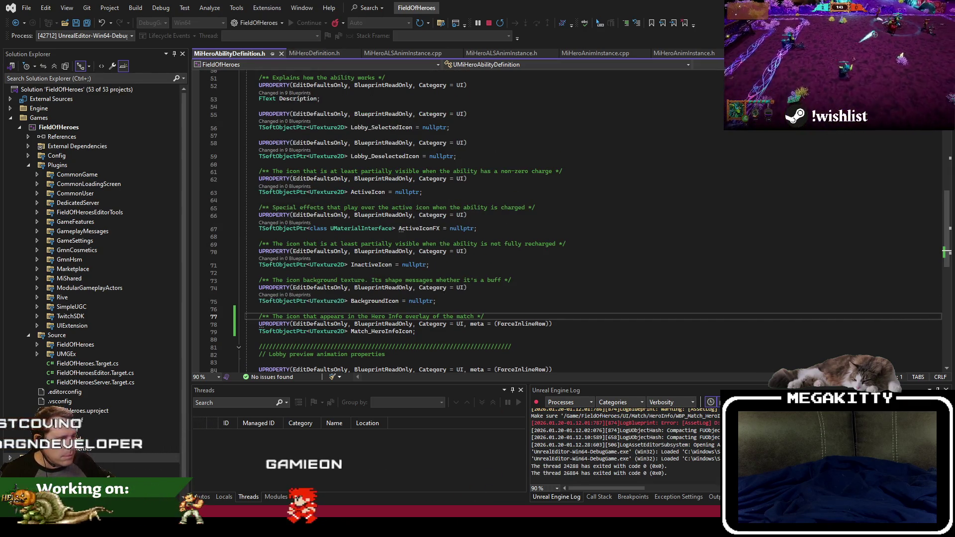
key("alt+Tab")
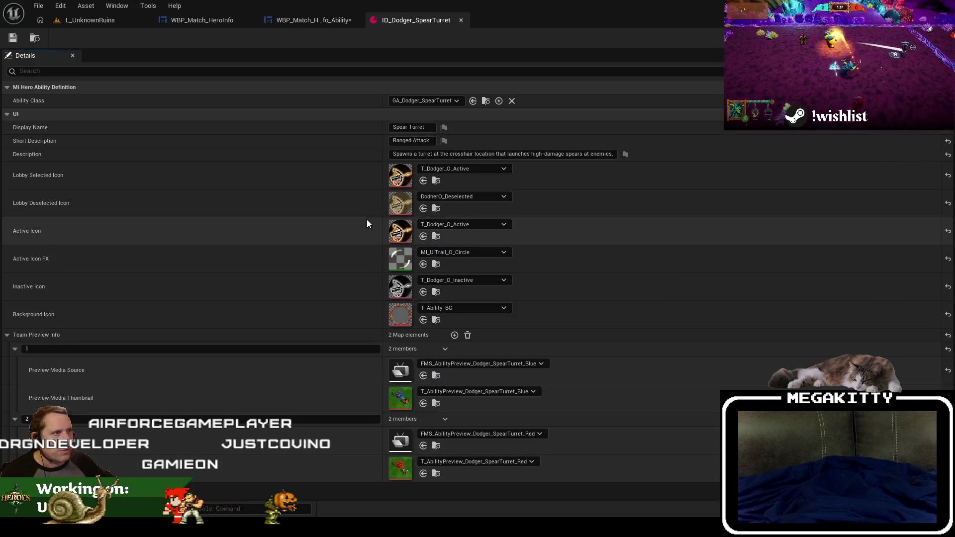
Save WBP_Match_HeroInfo_Ability together with the pending ID_Today definition using Save Selected.
left_click(312, 20)
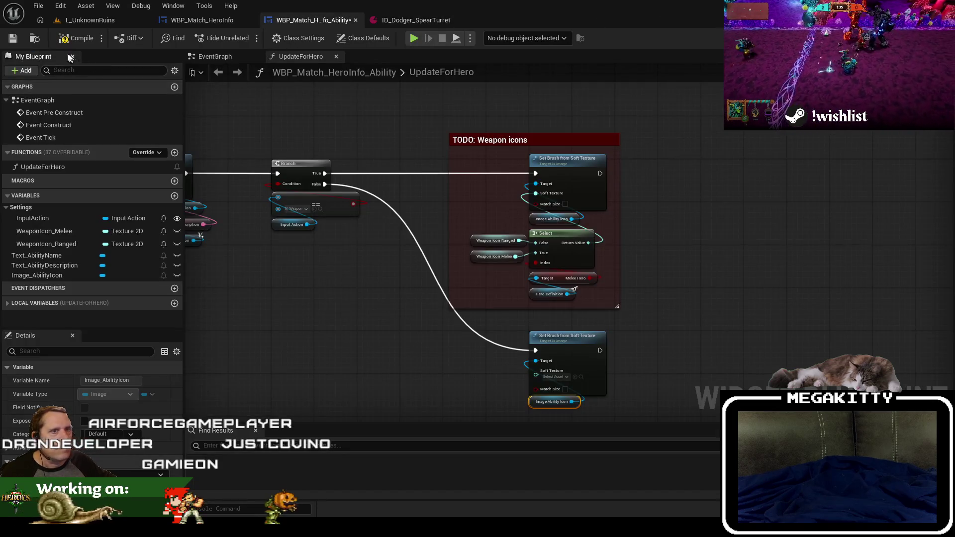
left_click(13, 39)
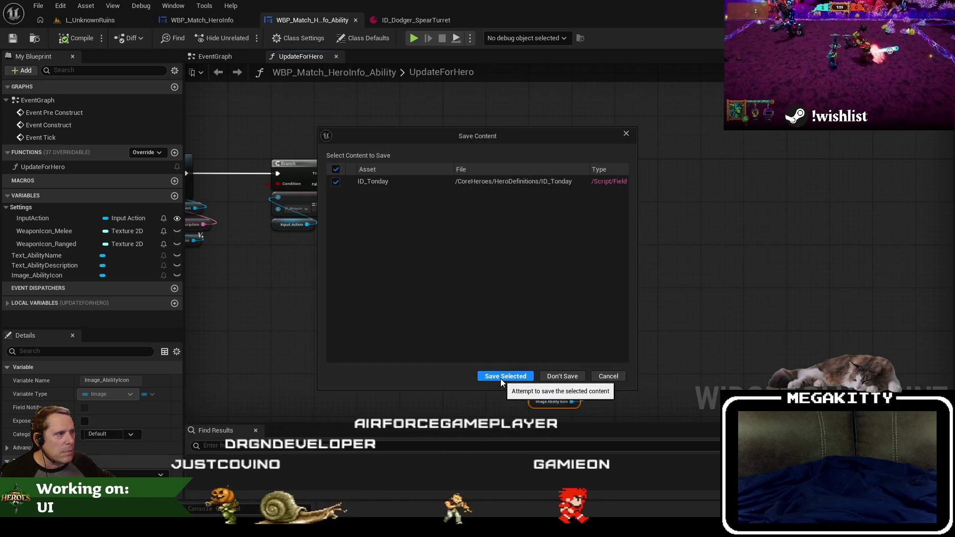
left_click(500, 378)
key("alt+Tab")
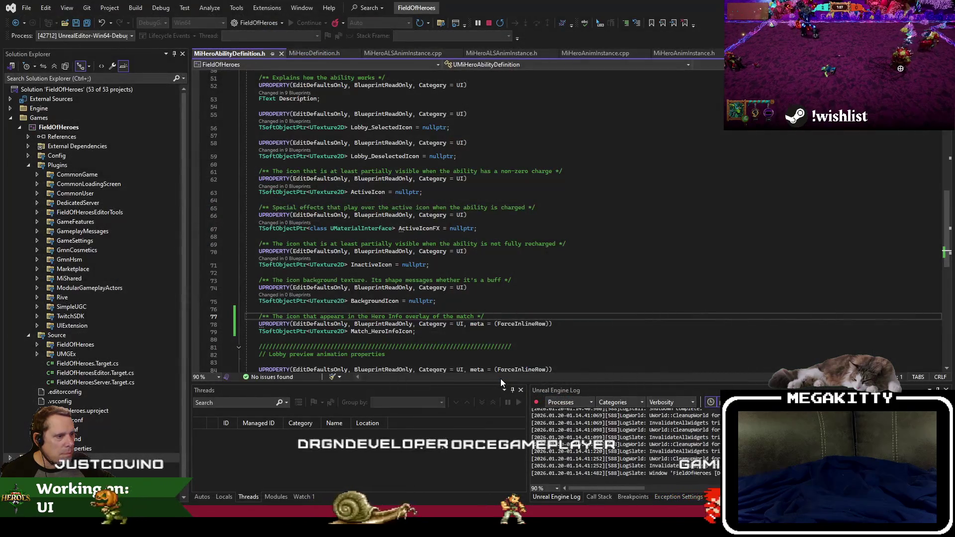
left_click(411, 345)
Add a blank line after line 80 in MiHeroAbilityDefinition.h and build the project with Ctrl+Shift+B.
left_click(402, 339)
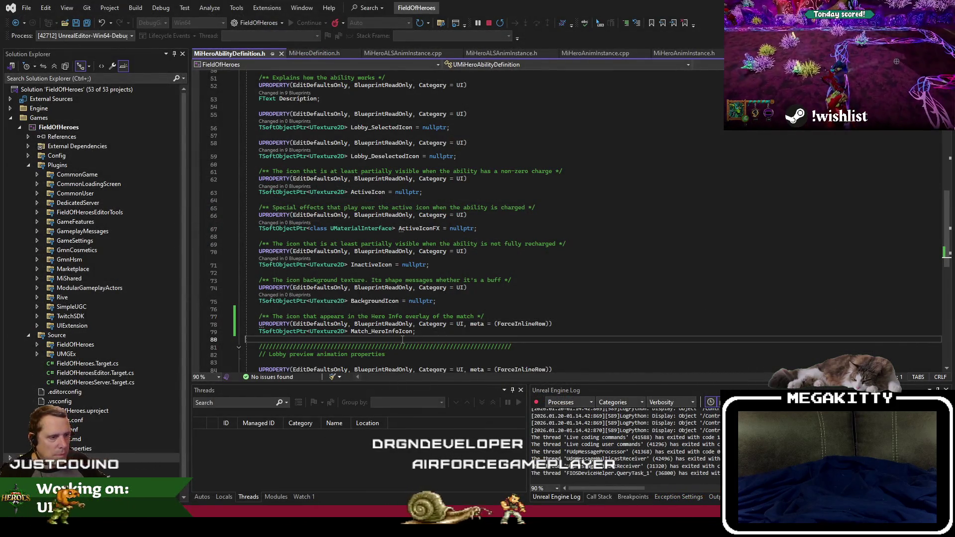
key("Return")
left_click(408, 301)
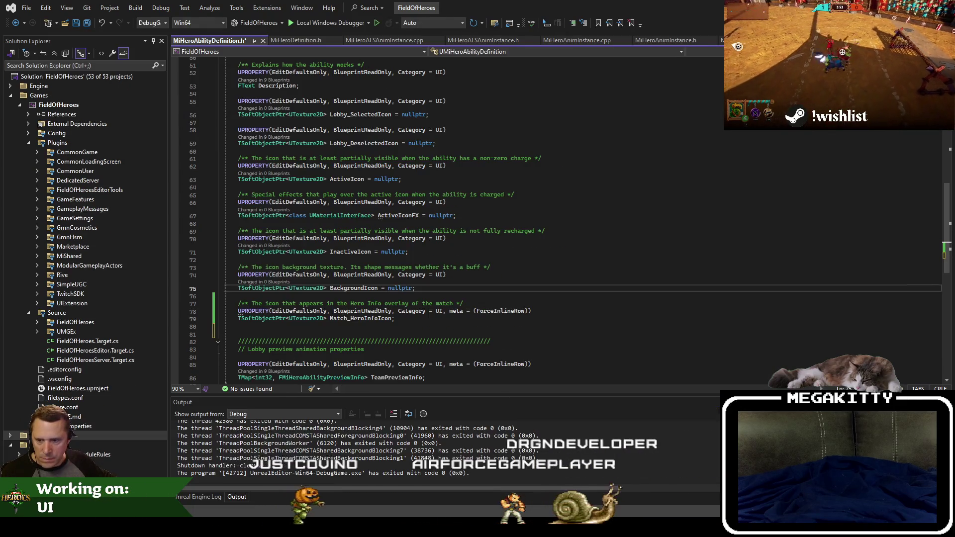
key("Up")
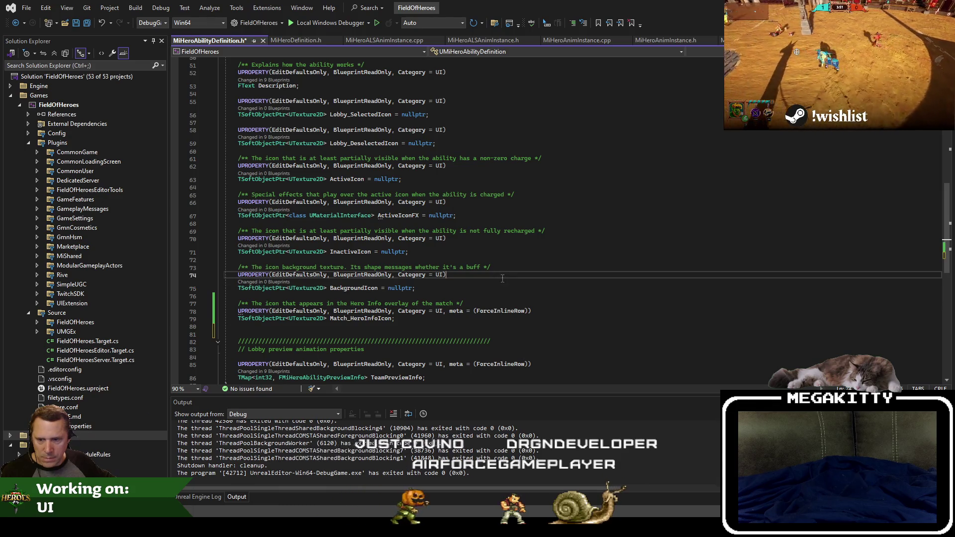
key("ctrl+shift+b")
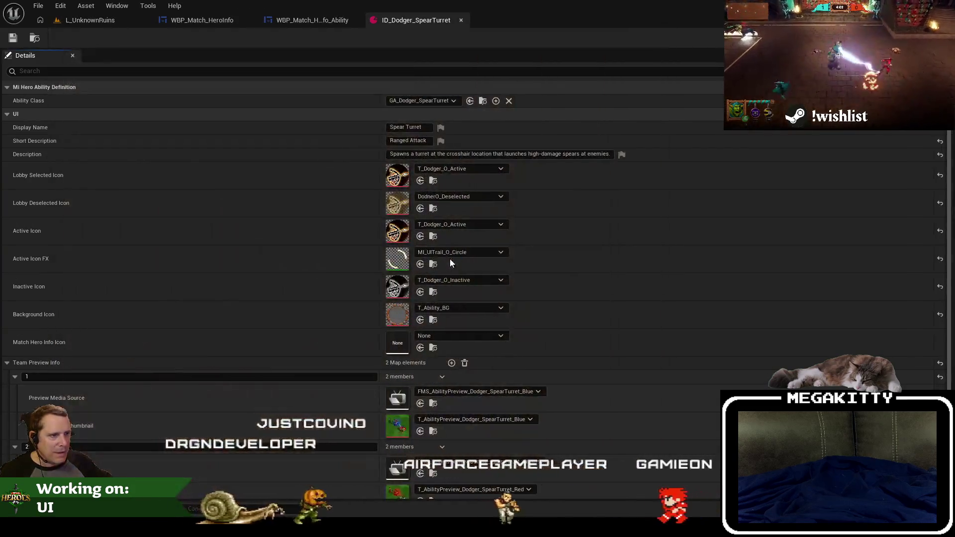
From the L_UnknownRuins Content Browser, add a new folder inside UI > Abilities > Textures.
scroll(499, 390, "down", 1)
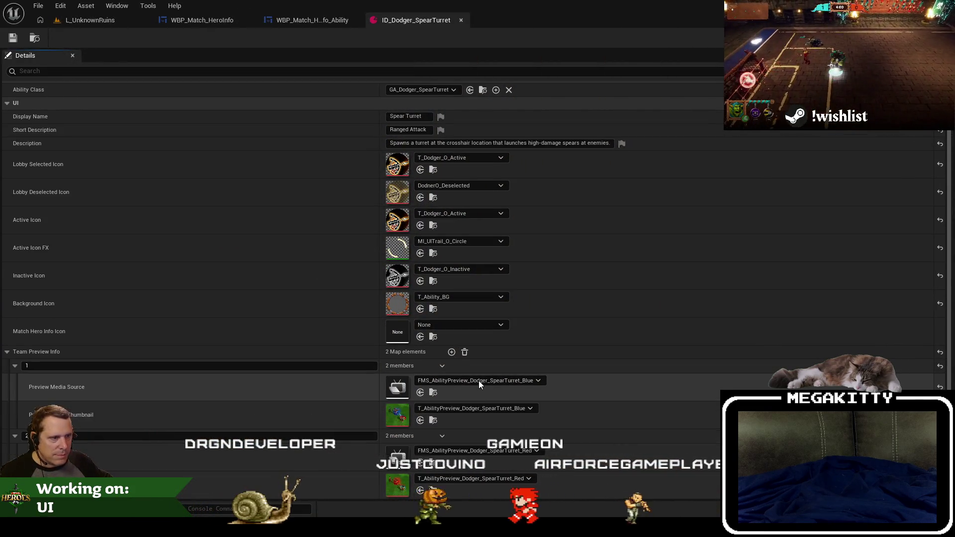
left_click(89, 20)
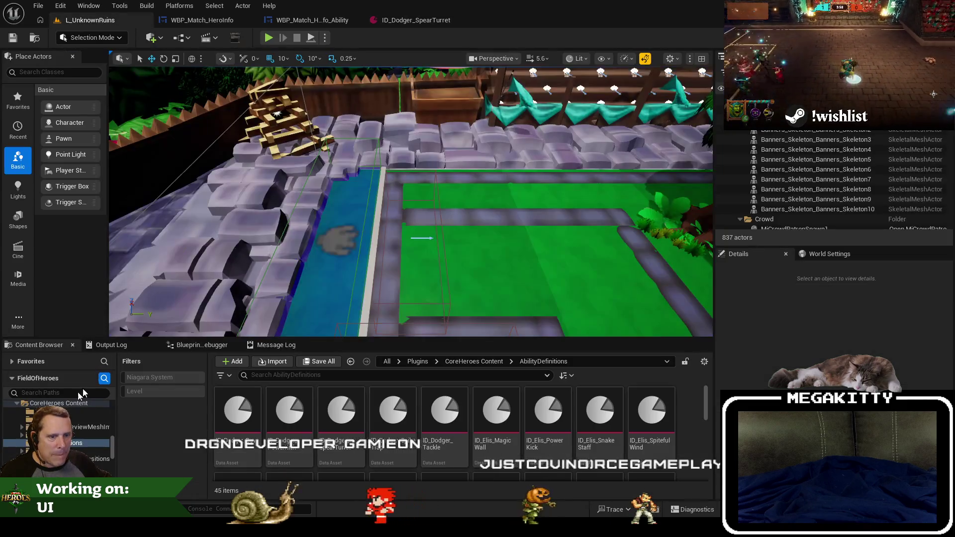
left_click(91, 457)
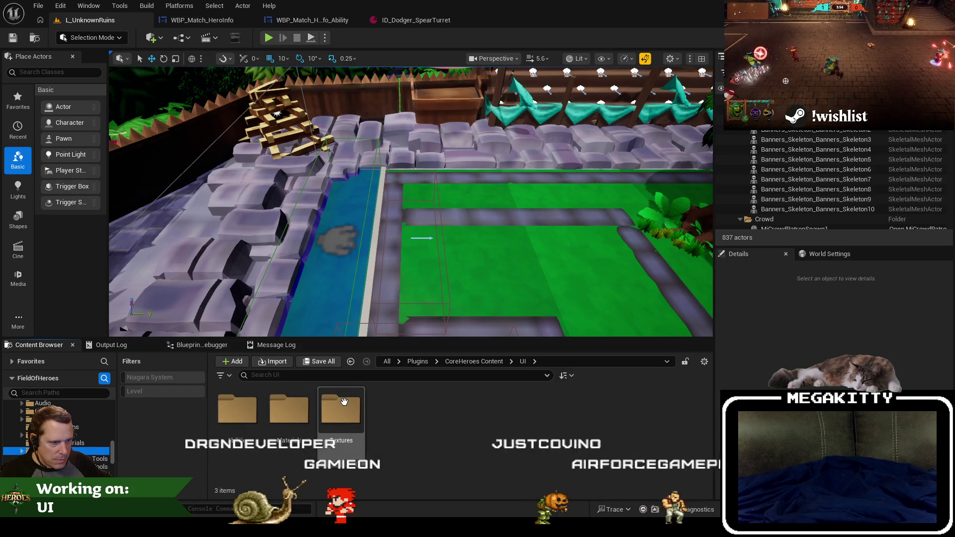
double_click(312, 435)
double_click(232, 423)
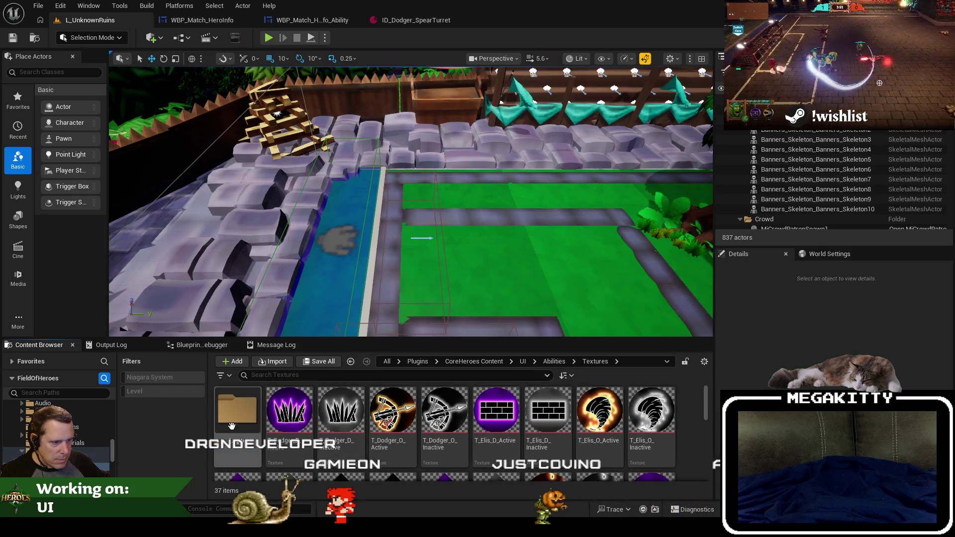
right_click(75, 450)
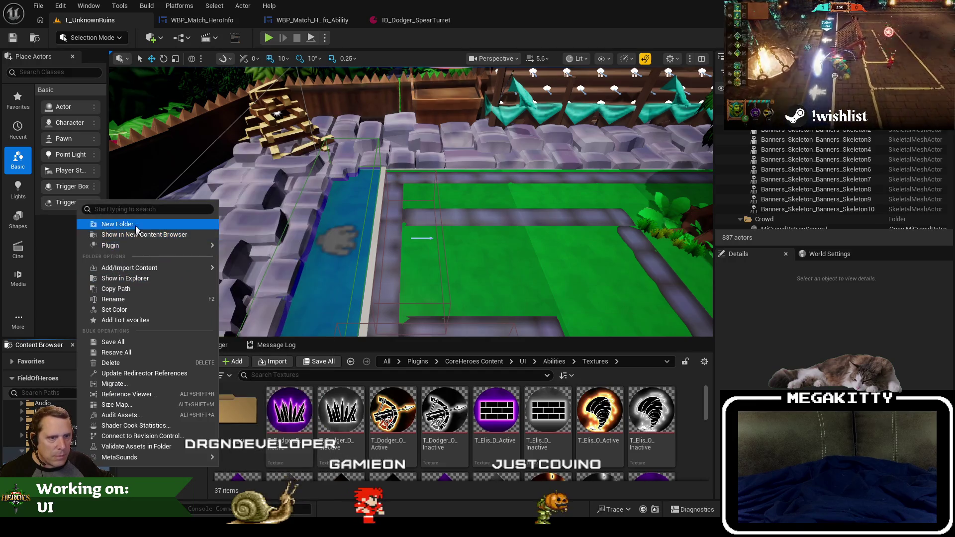
left_click(132, 223)
Name the new folder HeroInfo and select the 17 icon textures imported into it.
type("HeroInfo")
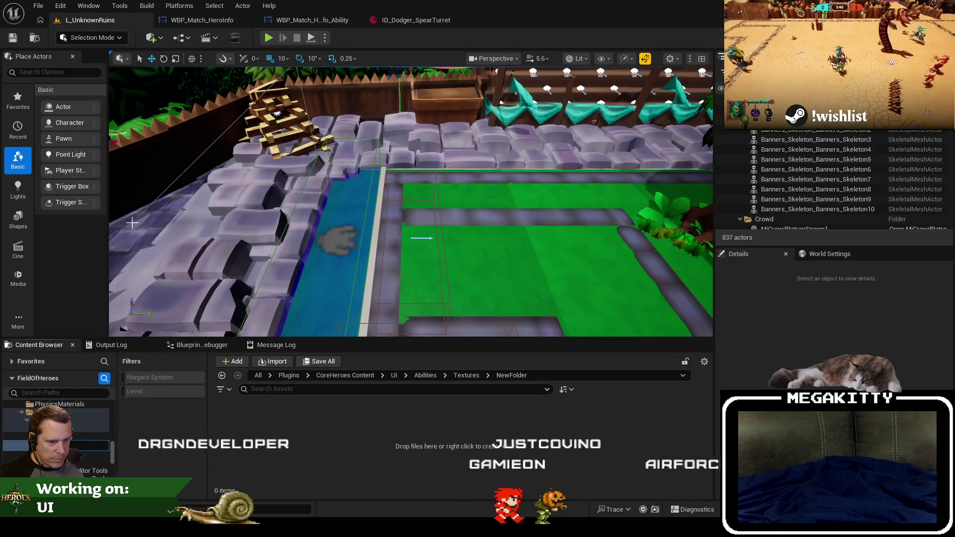
key("Return")
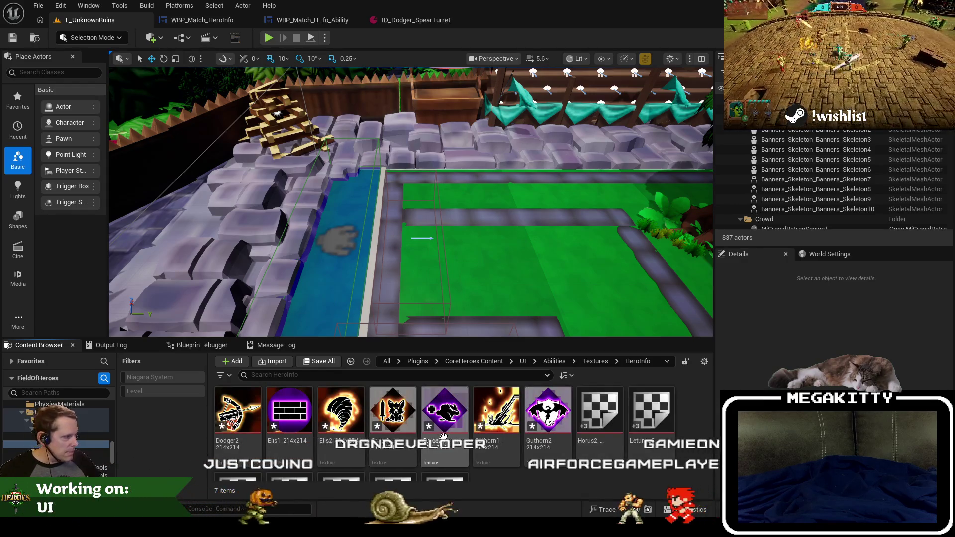
key("ctrl+a")
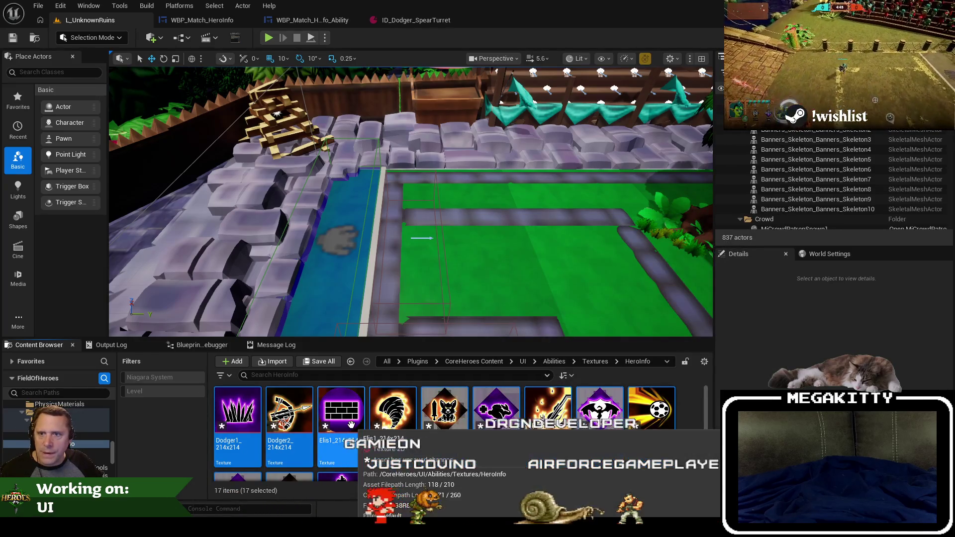
scroll(349, 426, "down", 2)
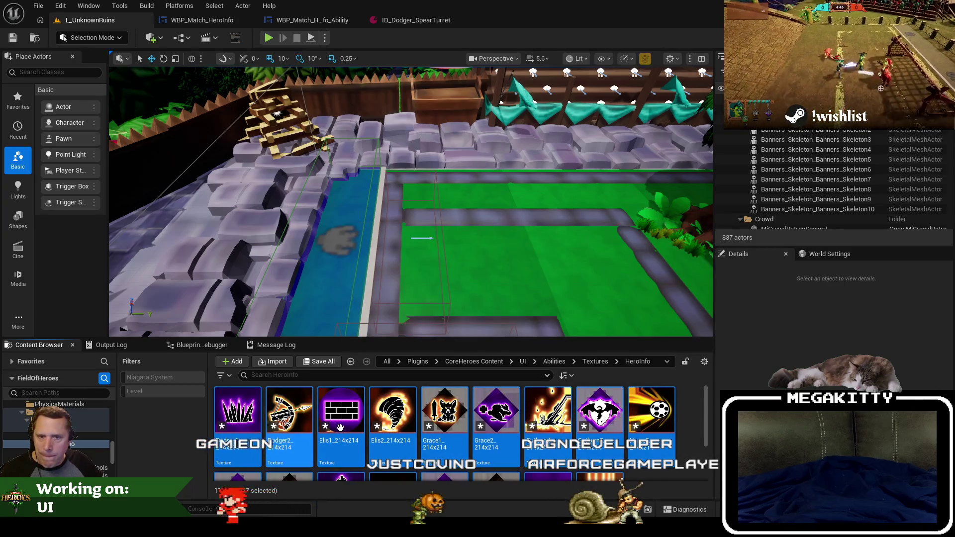
left_click(669, 460)
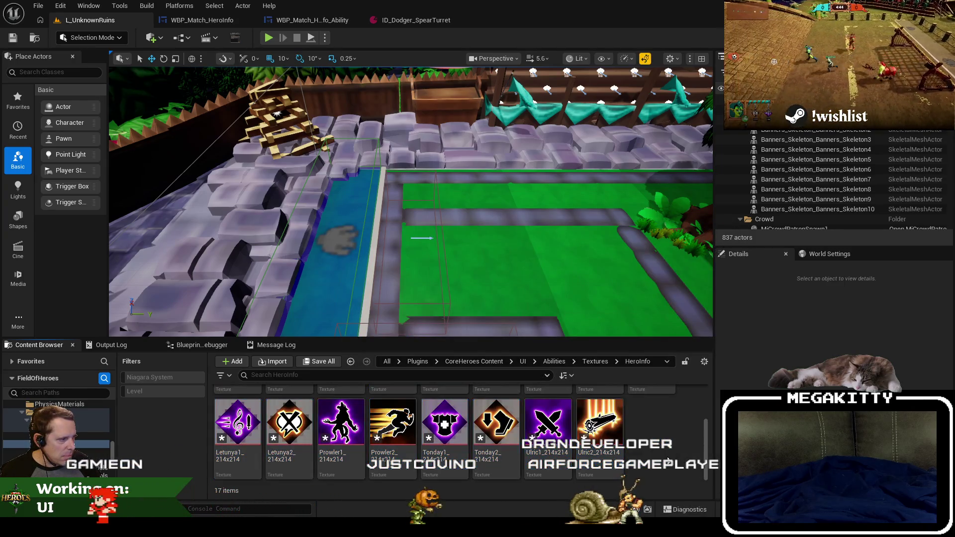
Open all 17 HeroInfo textures together in the Property Matrix.
scroll(656, 456, "up", 1)
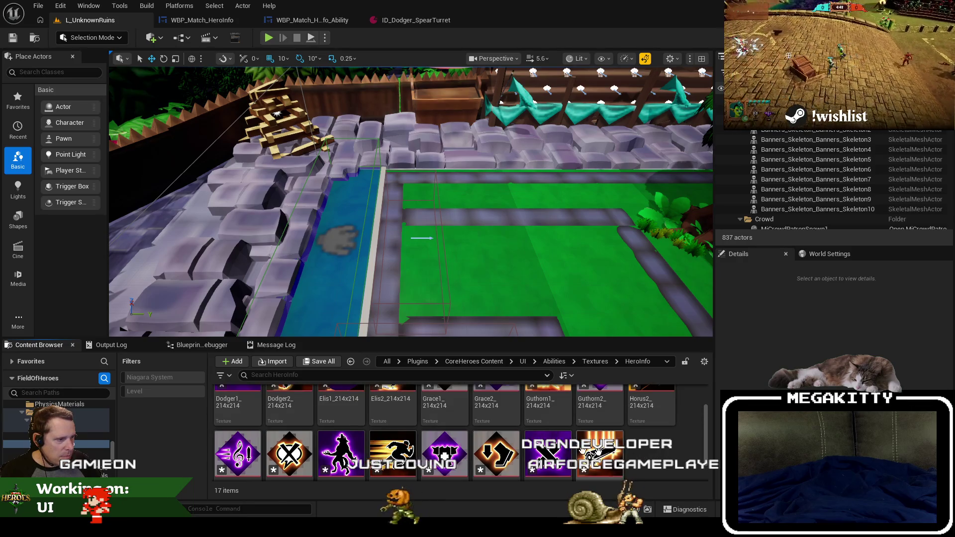
key("ctrl+a")
right_click(393, 412)
mouse_move(486, 247)
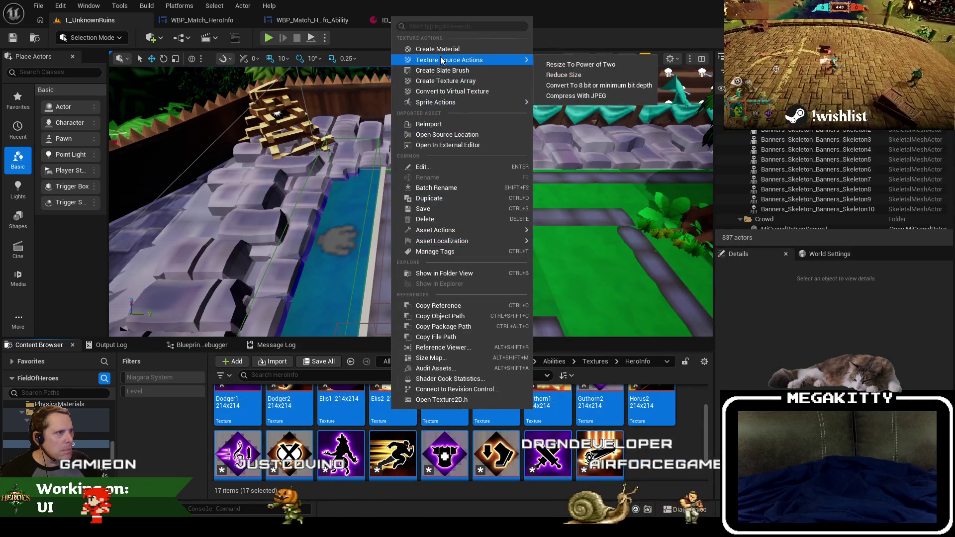
mouse_move(441, 235)
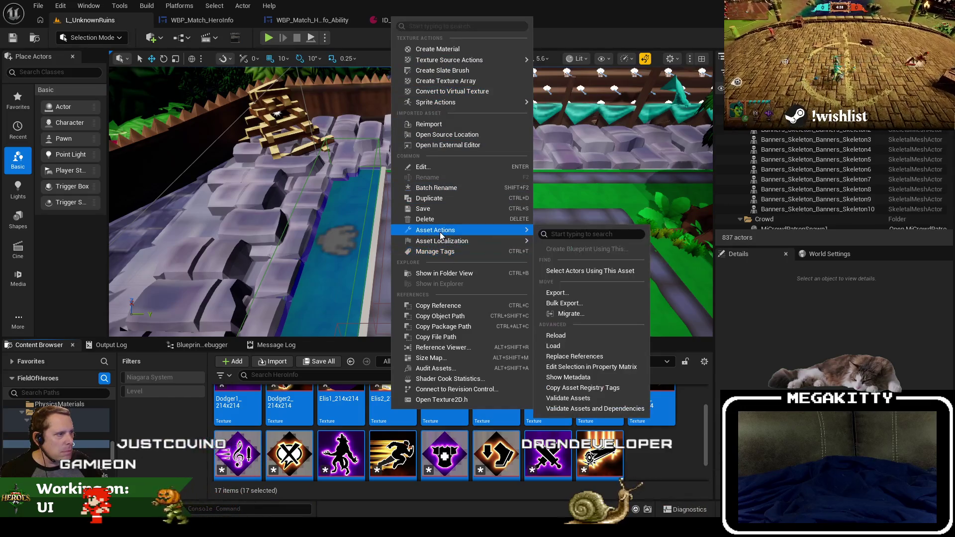
left_click(597, 370)
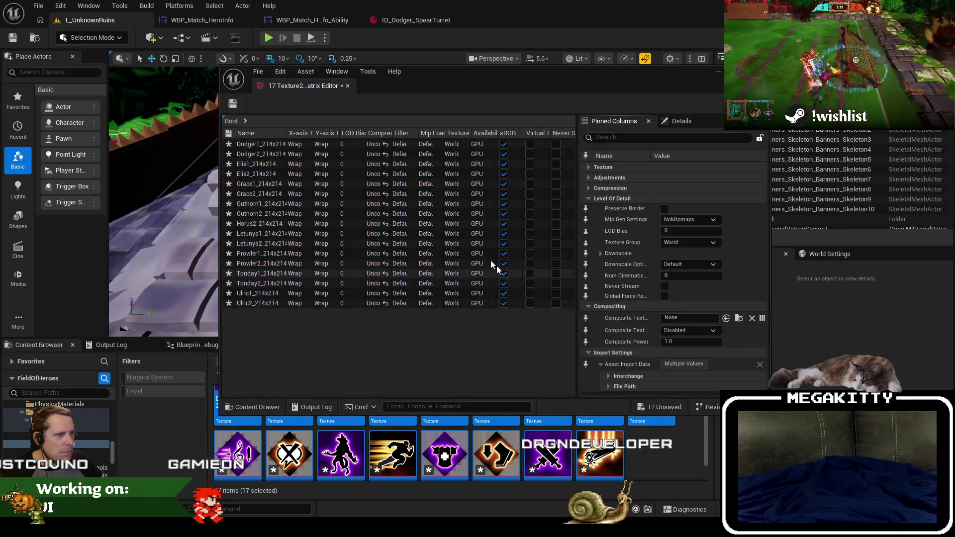
Set Texture Group to UI for all 17 HeroInfo textures in the matrix and save them.
left_click(454, 145)
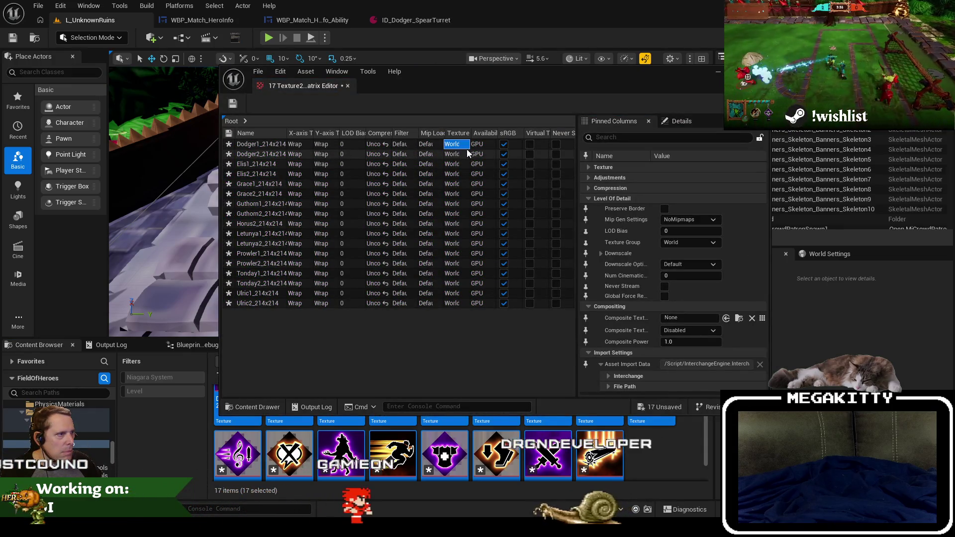
left_click_drag(286, 84, 509, 13)
left_click(425, 238, "shift")
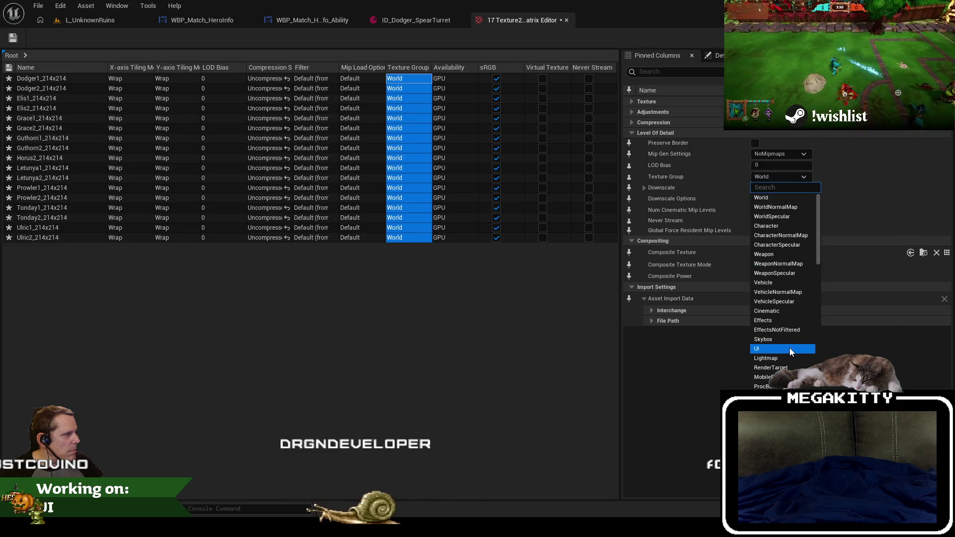
left_click(789, 350)
left_click(13, 38)
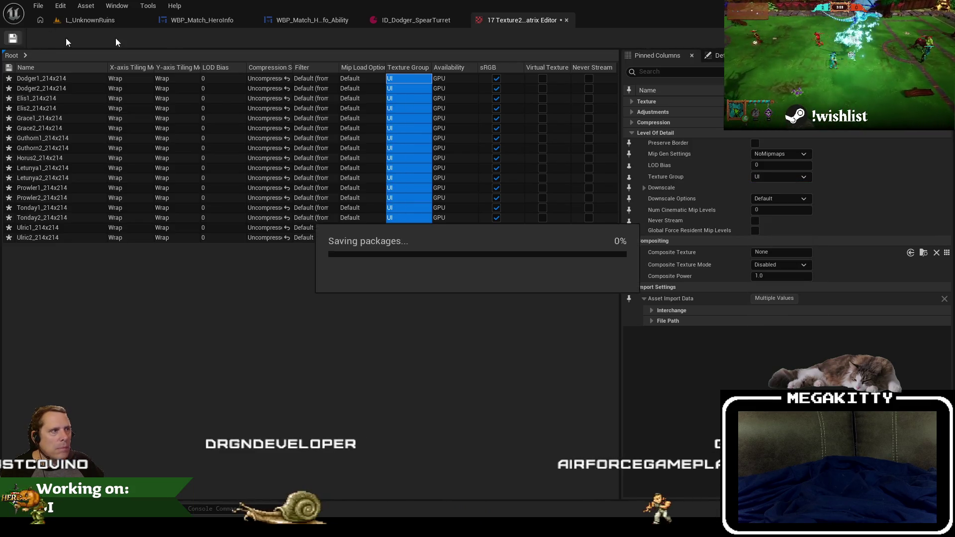
left_click(566, 20)
left_click(120, 19)
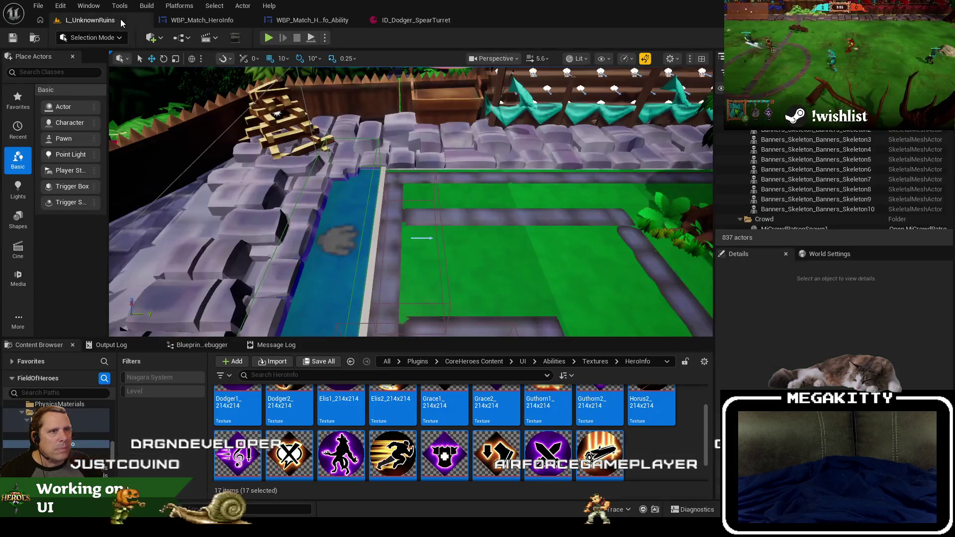
Set ID_Dodger_SpearTurret's Match Hero Info Icon to Dodger2_214x214 and close its editor.
scroll(309, 432, "up", 1)
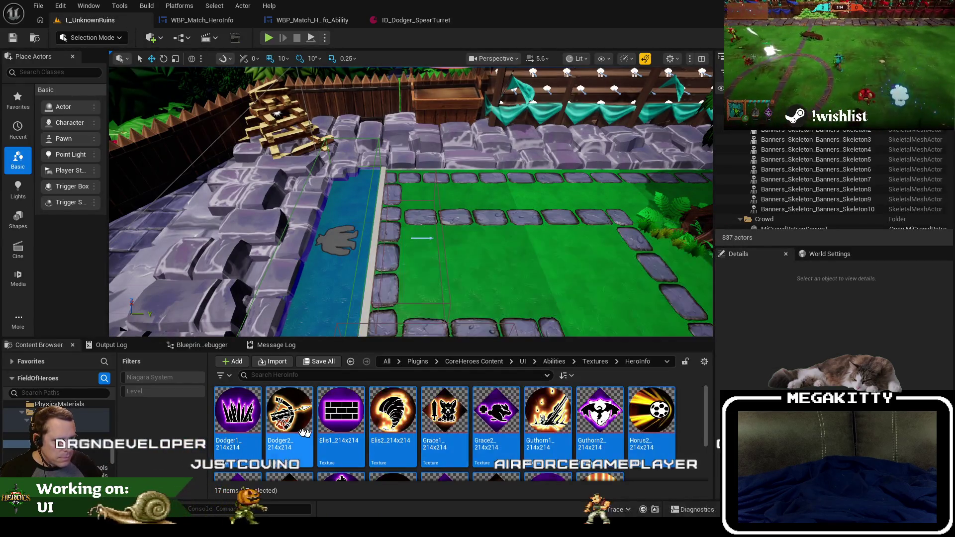
left_click(414, 20)
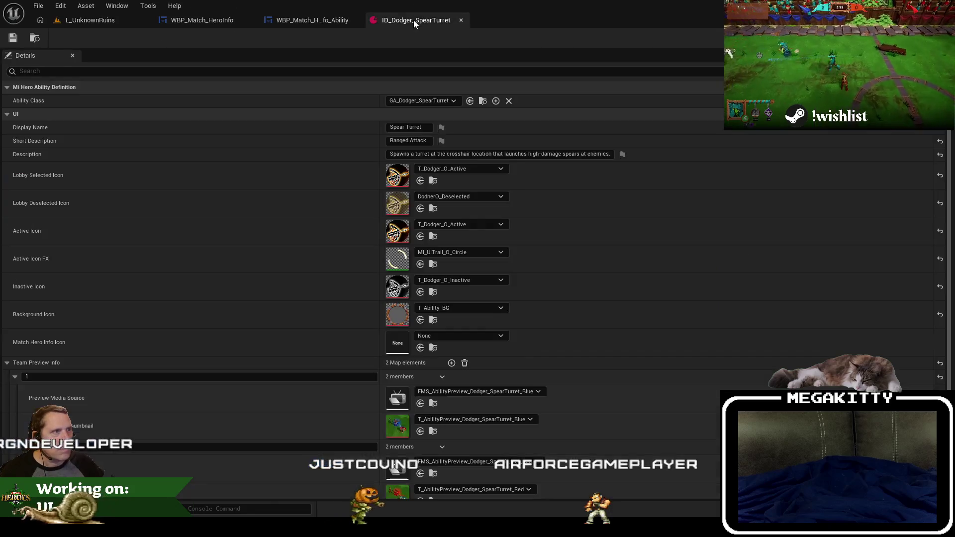
left_click(445, 333)
type("Dodger2_214x214")
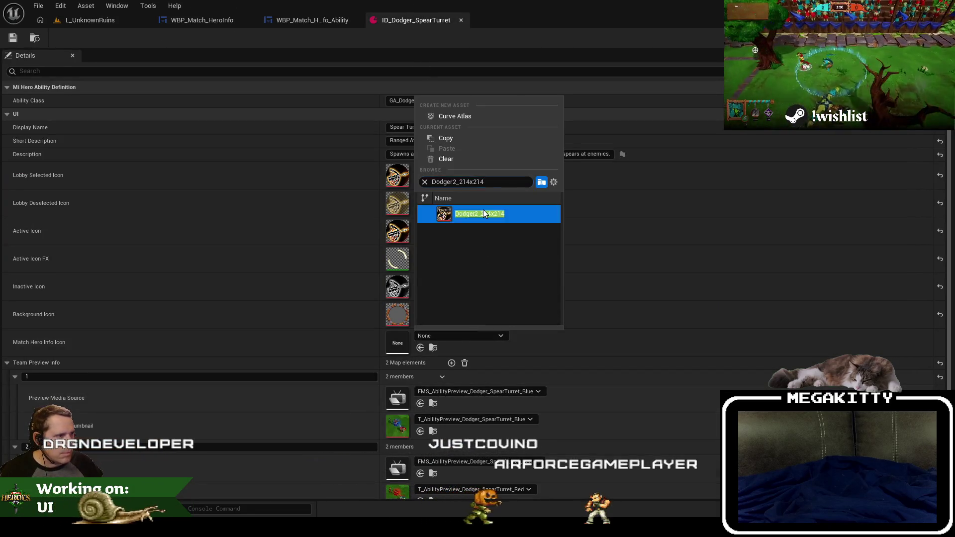
left_click(482, 212)
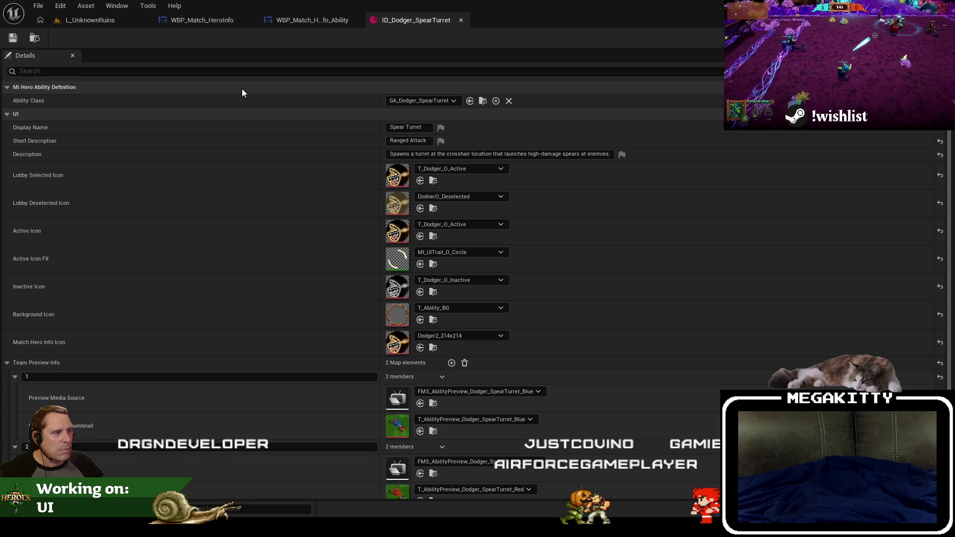
left_click(33, 39)
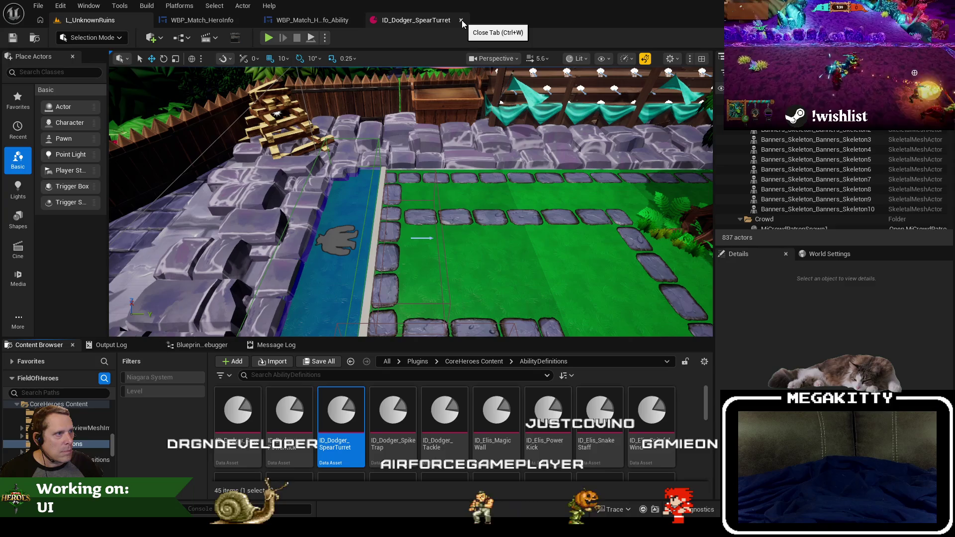
left_click(461, 20)
left_click(253, 414)
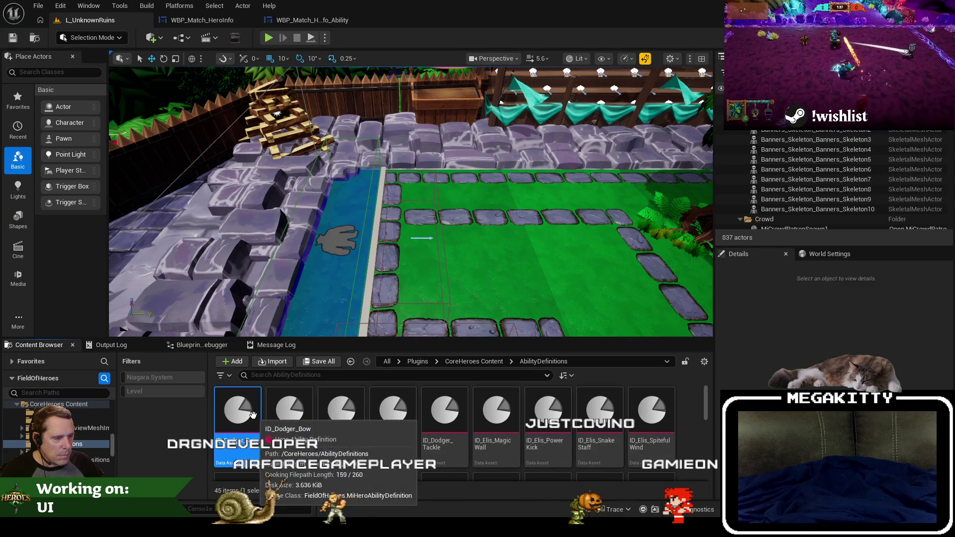
Select ID_Dodger_PowerKick and cancel the accidental Delete Assets dialog.
left_click(297, 415)
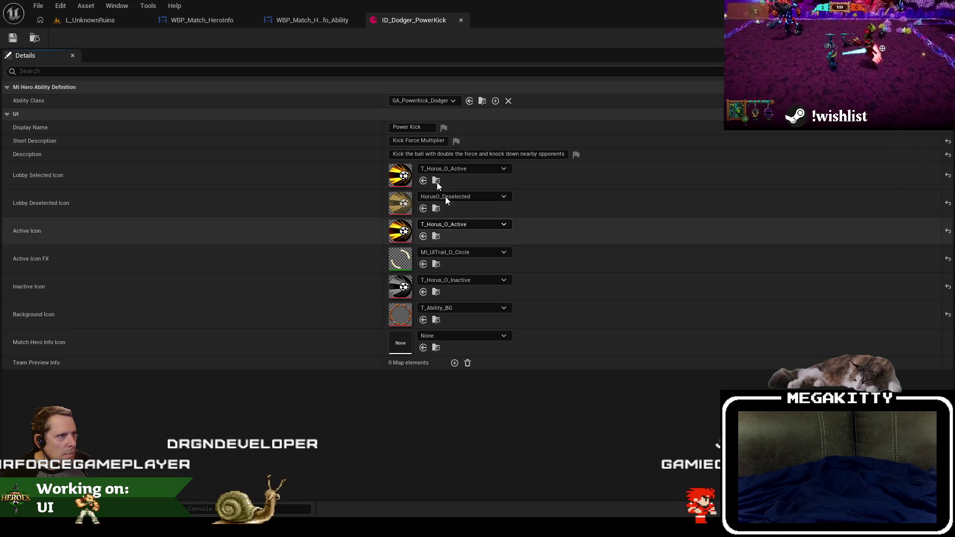
left_click(34, 37)
left_click(373, 430)
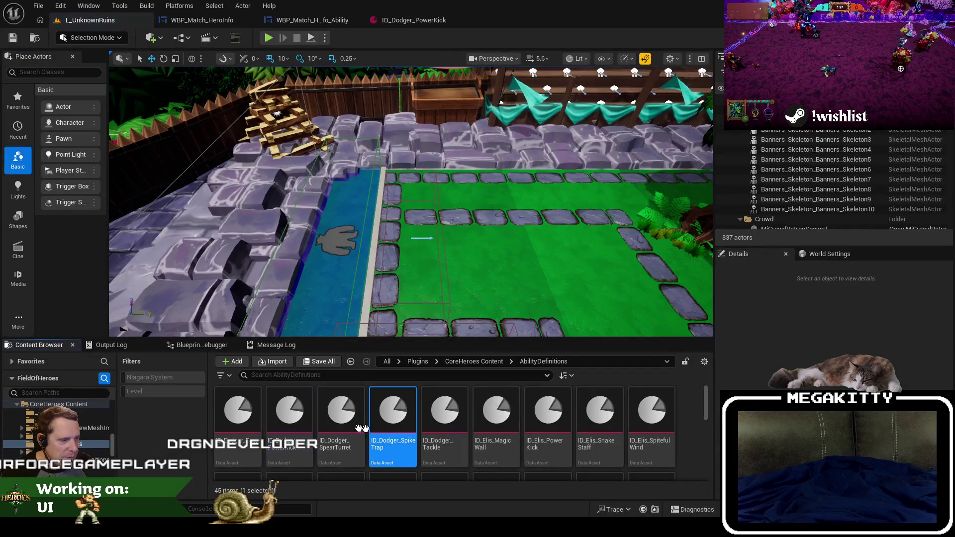
key("Delete")
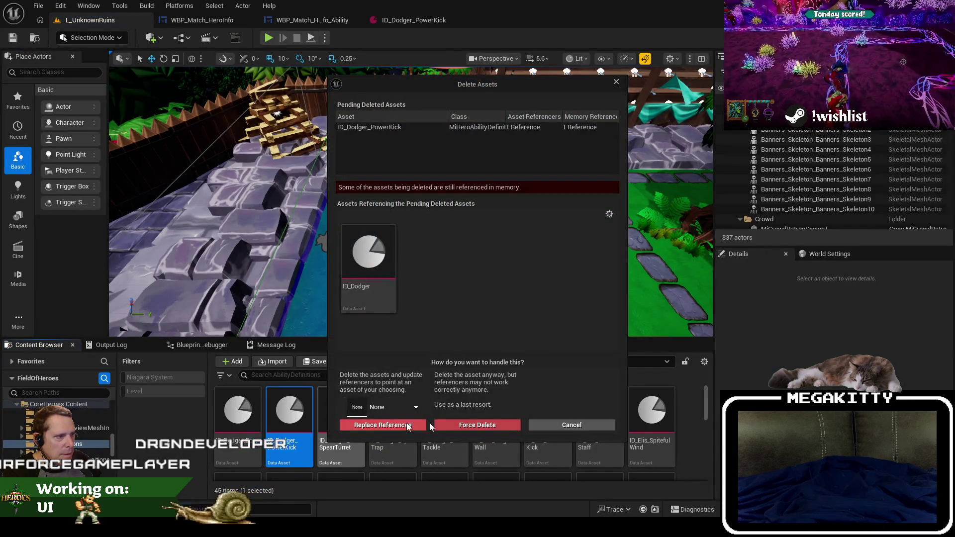
left_click(589, 422)
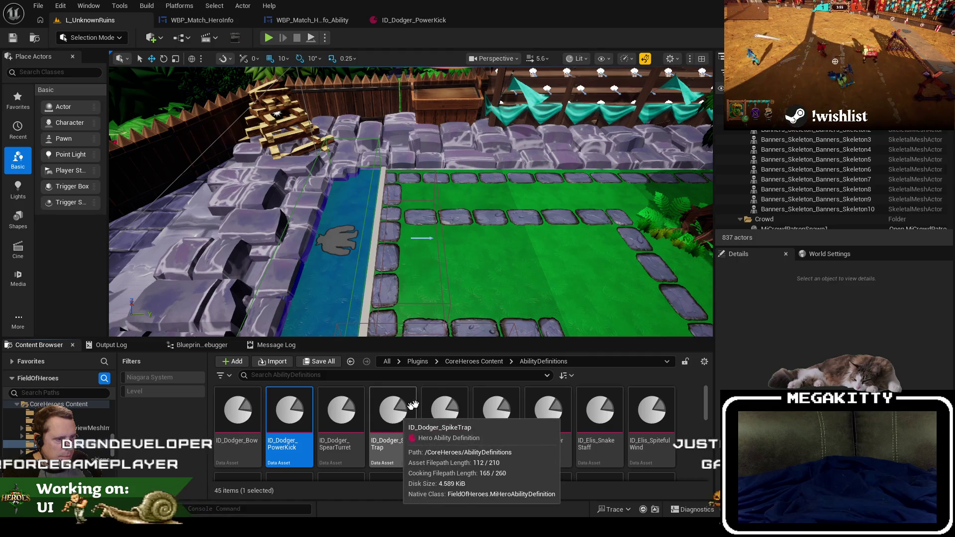
Browse the Content Browser to the UI/Abilities/Textures/HeroInfo icon folder.
left_click(486, 363)
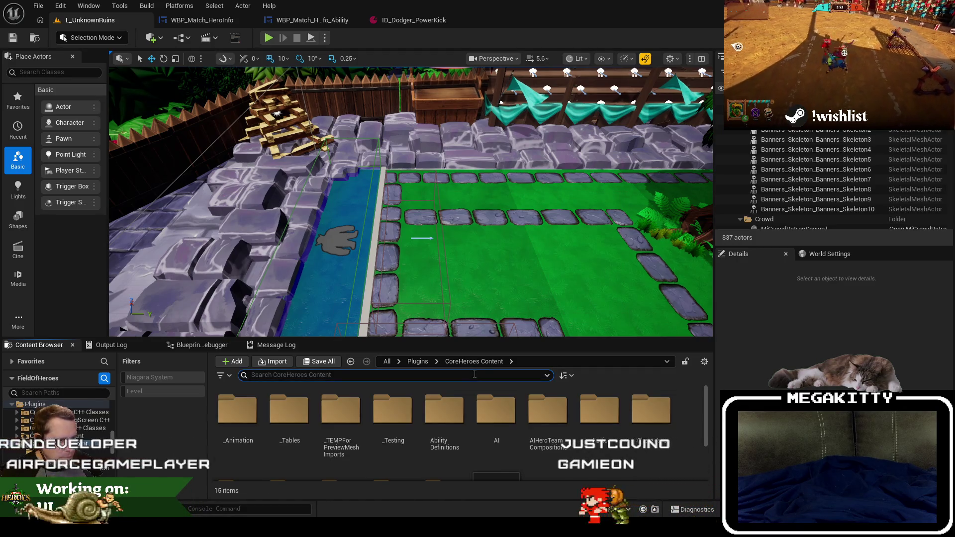
type("id_dodger")
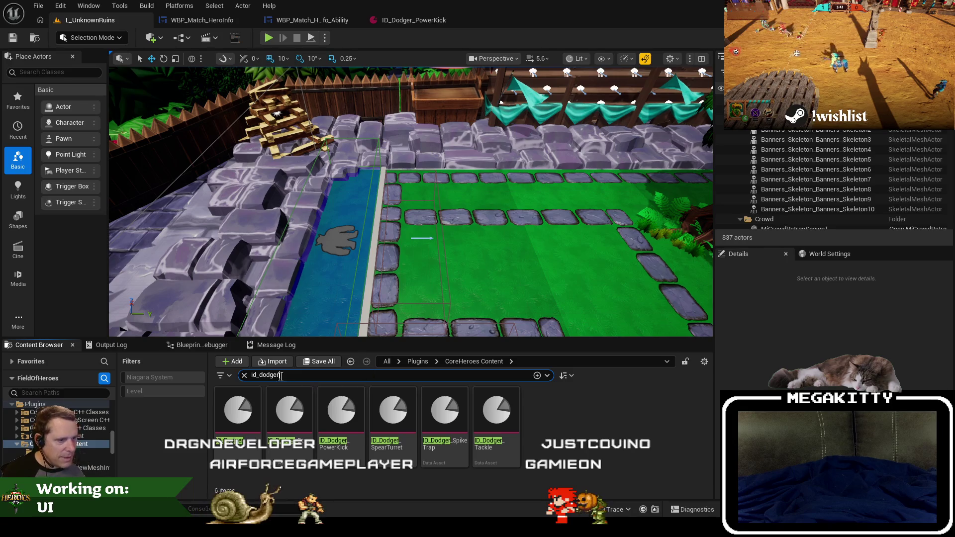
left_click(243, 376)
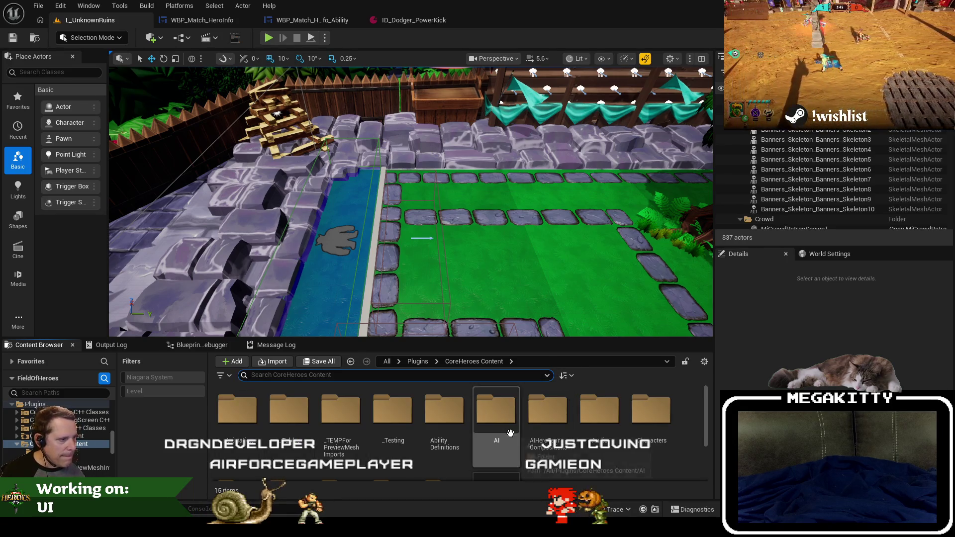
left_click(82, 469)
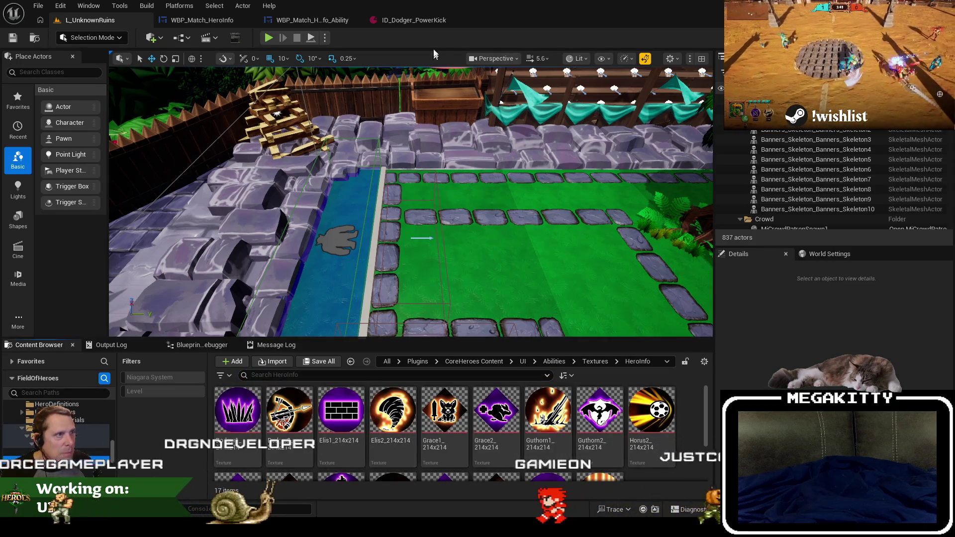
left_click(398, 20)
left_click(34, 43)
left_click(403, 410)
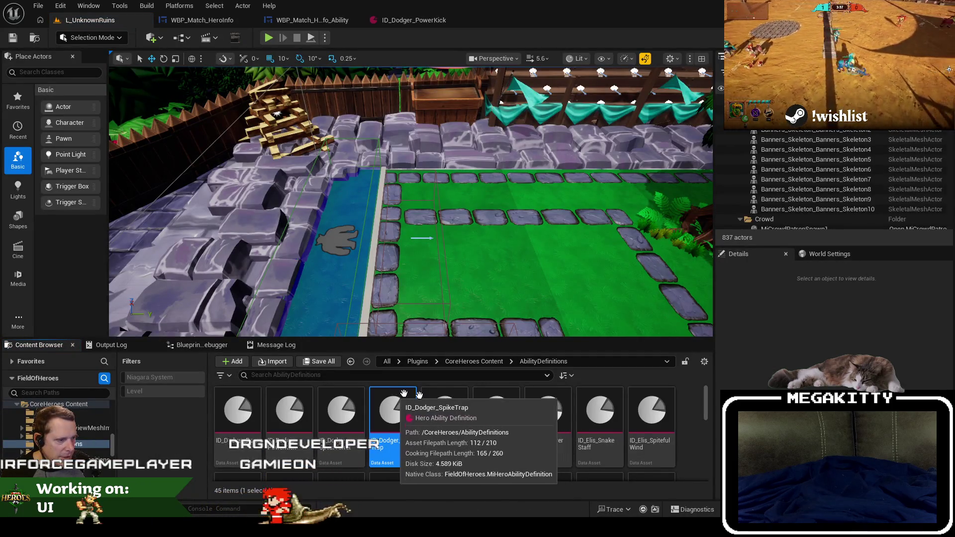
Open the Spike Trap and Tackle ability definitions and close Power Kick.
double_click(404, 410)
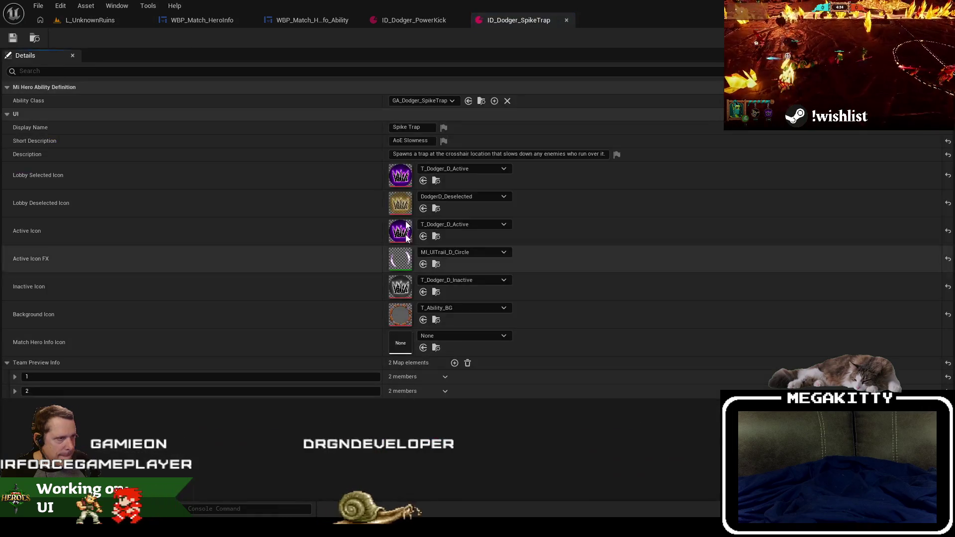
left_click(401, 19)
left_click(461, 20)
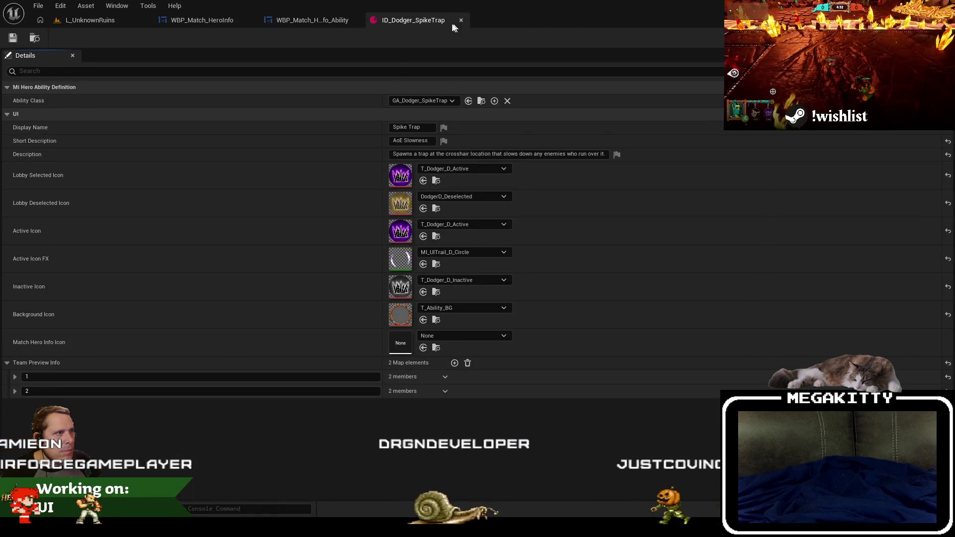
left_click(80, 21)
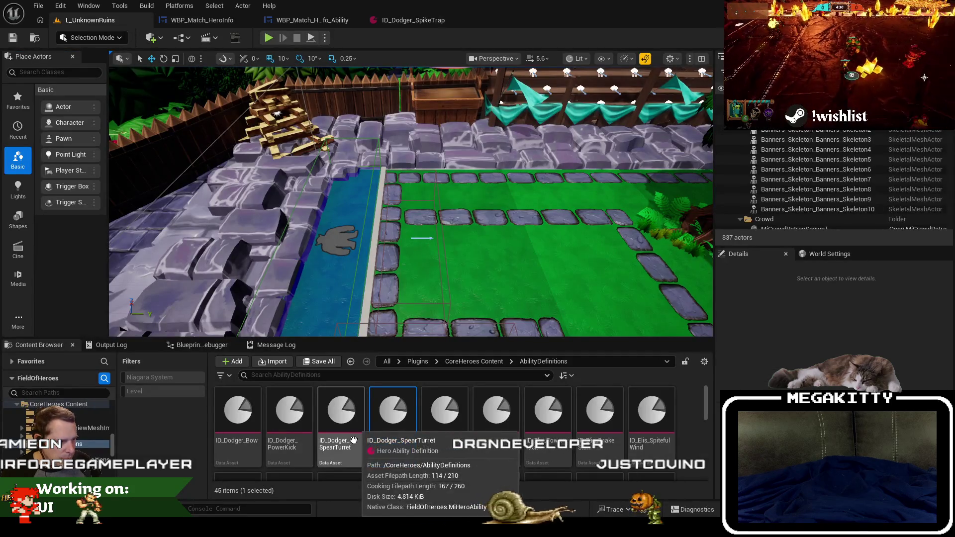
double_click(455, 410)
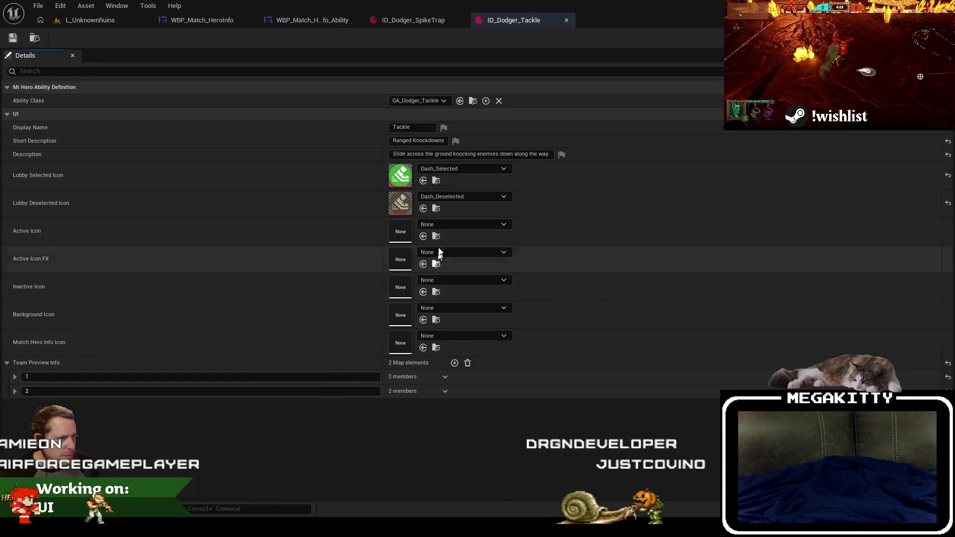
left_click(82, 21)
Open the Magic Wall, Snake Staff and Spiteful Wind ability definitions.
left_click(474, 409)
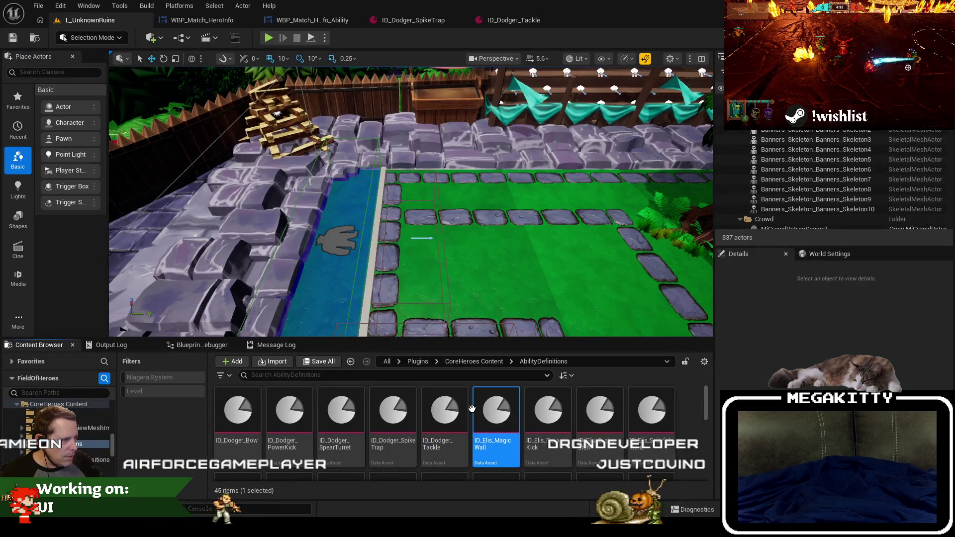
double_click(481, 403)
left_click(82, 20)
left_click(588, 426)
double_click(588, 426)
left_click(82, 20)
left_click(640, 416)
double_click(640, 415)
left_click(82, 20)
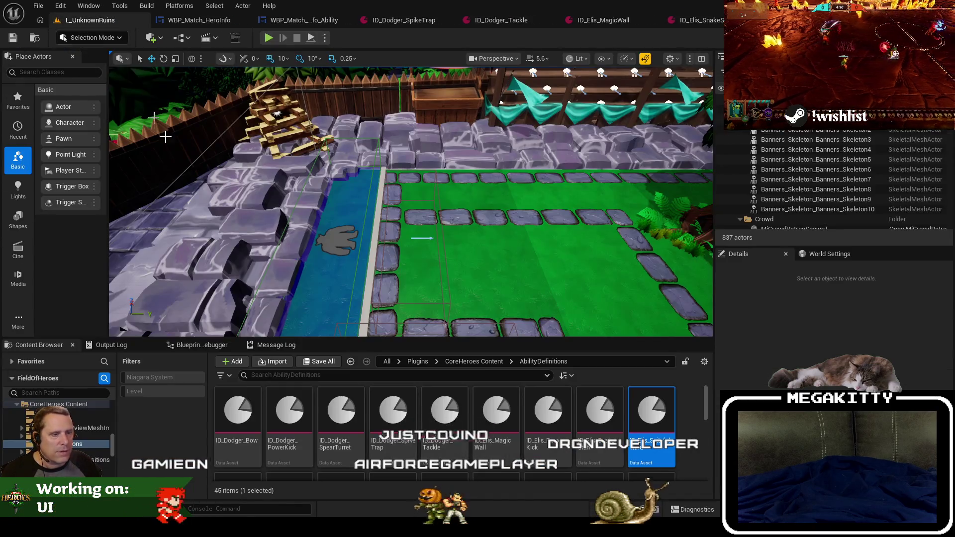
Set Magic Wall's Match Hero Info Icon to Elis1_214x214 using the copied texture name.
scroll(57, 427, "down", 2)
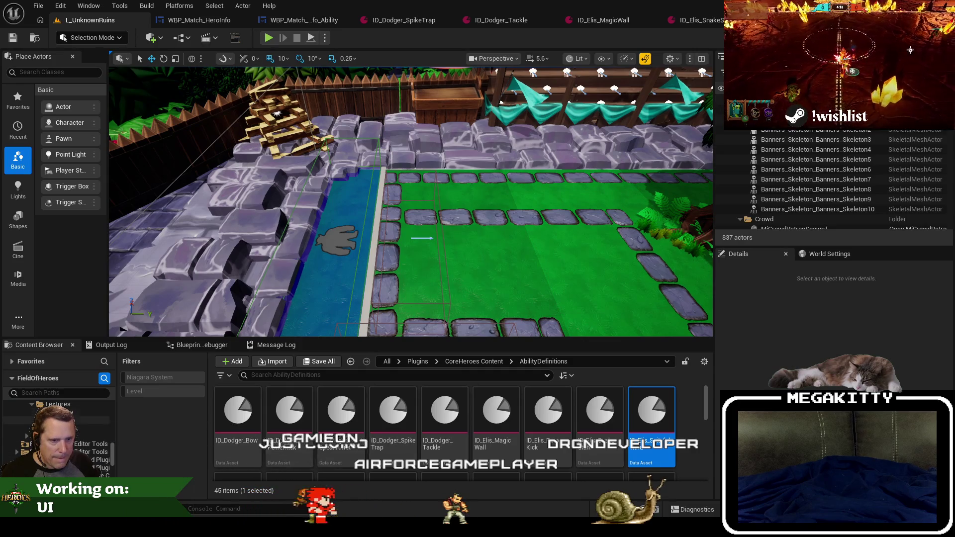
left_click(90, 420)
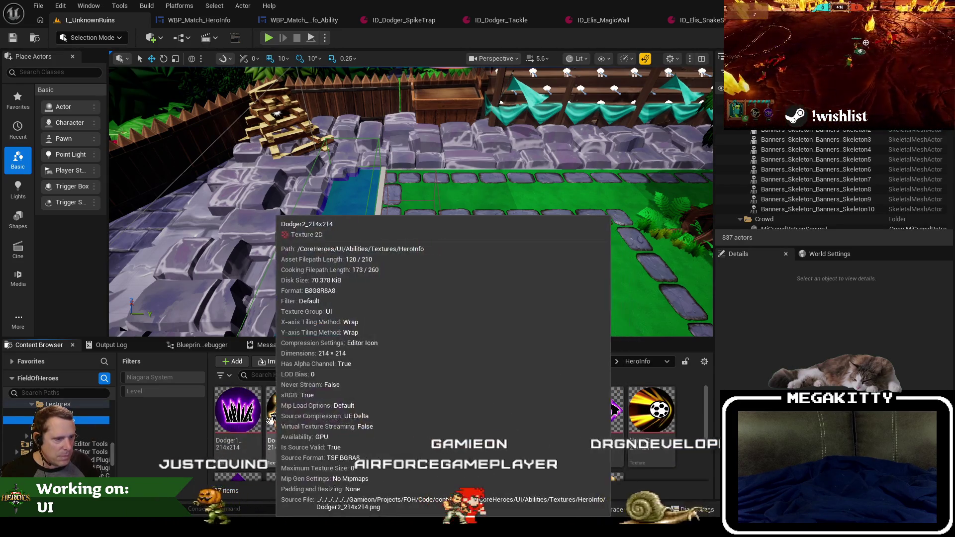
left_click(341, 413)
key("F2")
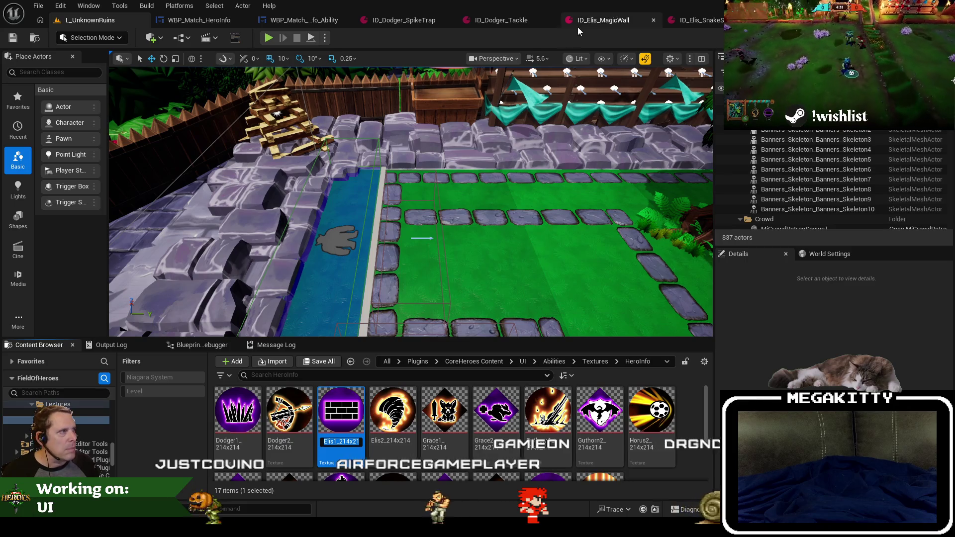
left_click(576, 24)
left_click(456, 336)
type("Elis1_214x214")
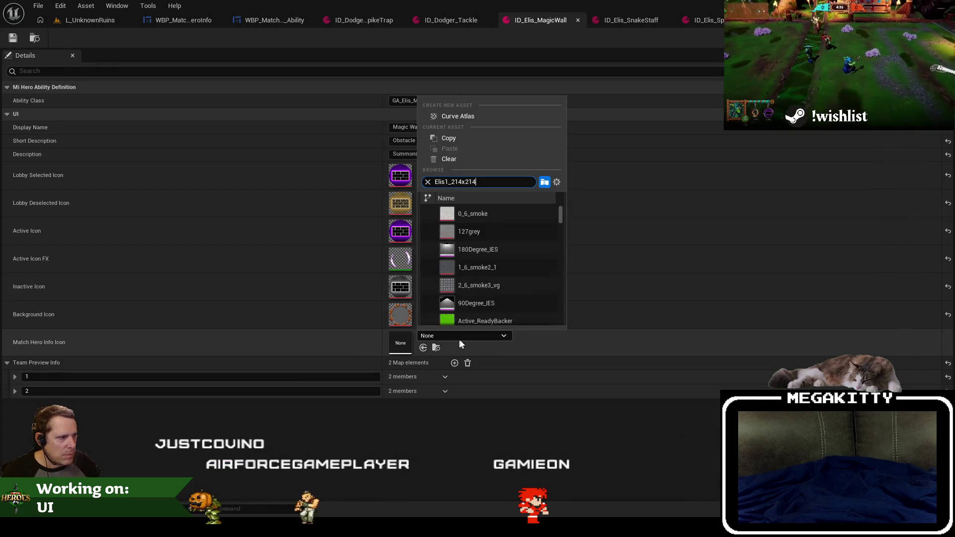
left_click(483, 213)
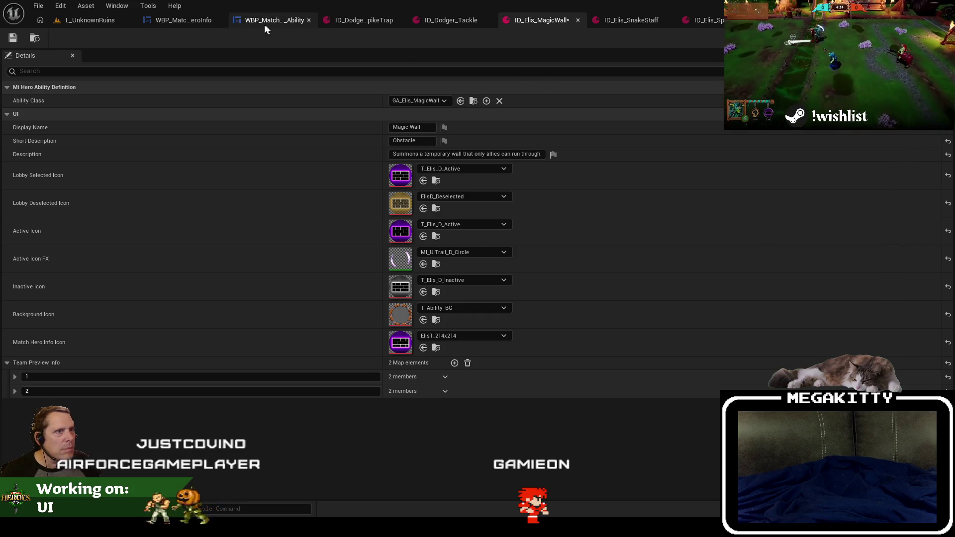
Set Spiteful Wind's Match Hero Info Icon to Elis2_214x214.
left_click(628, 23)
left_click(89, 20)
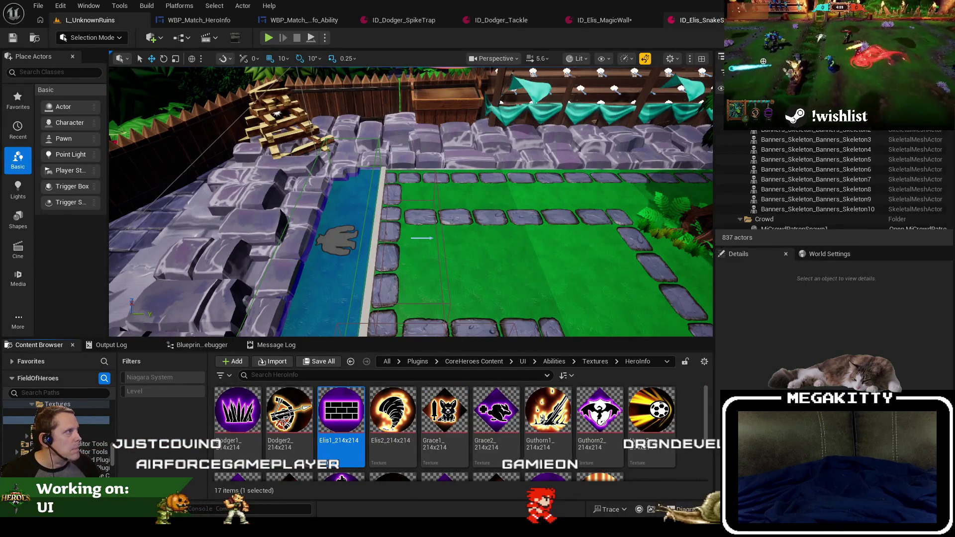
left_click(393, 410)
key("F2")
key("ctrl+c")
left_click(701, 20)
left_click(454, 334)
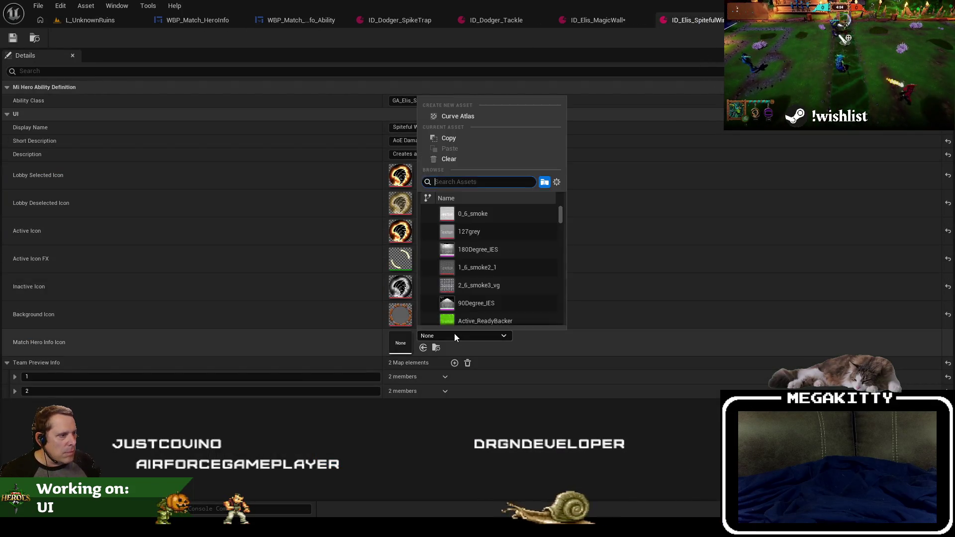
key("ctrl+v")
left_click(480, 213)
Set Spike Trap's Match Hero Info Icon to Dodger1_214x214 and close the Tackle definition.
left_click(88, 19)
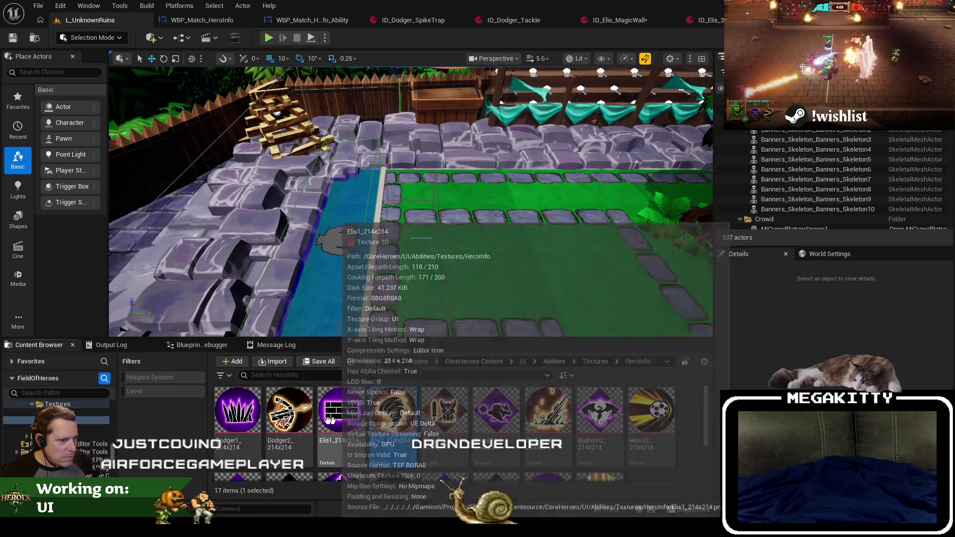
left_click(525, 20)
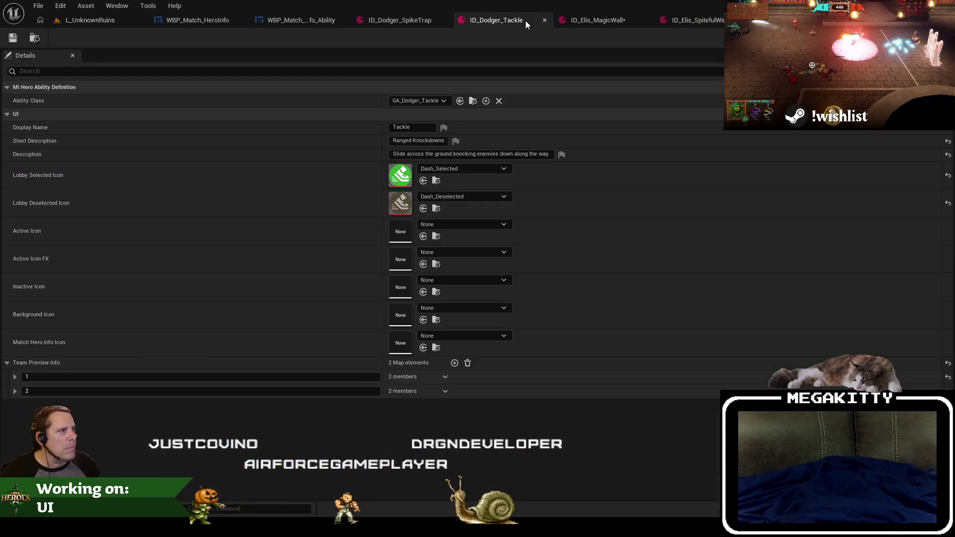
left_click(407, 20)
left_click(466, 334)
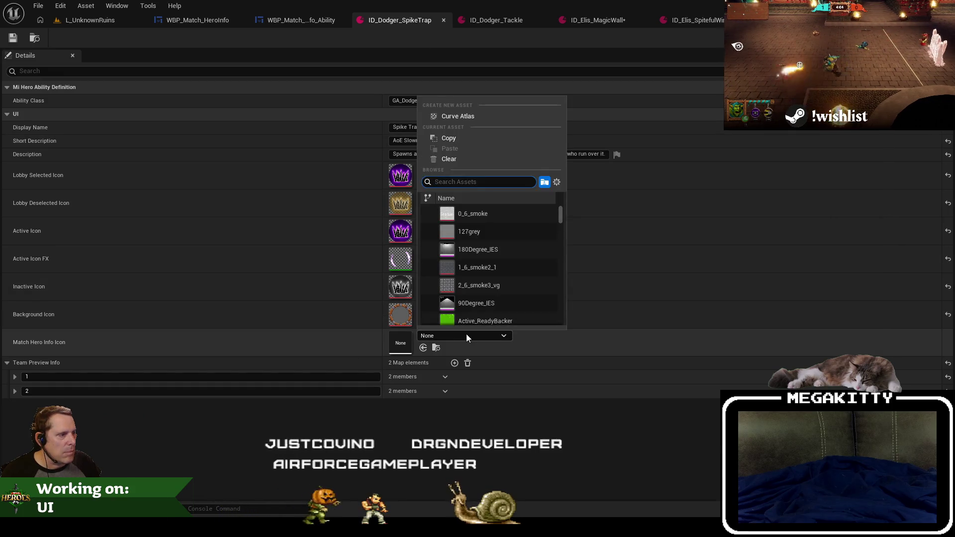
type("Dodger_Spike")
left_click(485, 215)
left_click(490, 19)
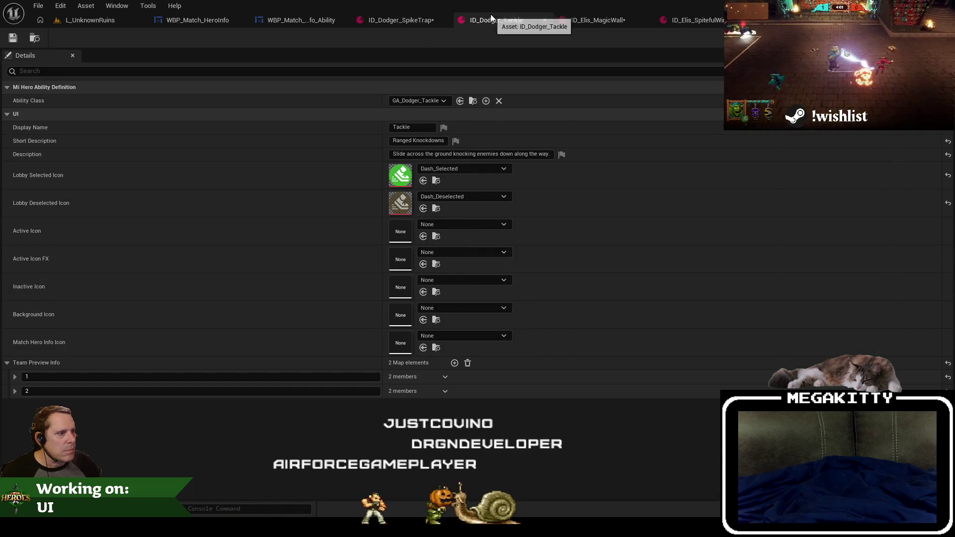
left_click(544, 20)
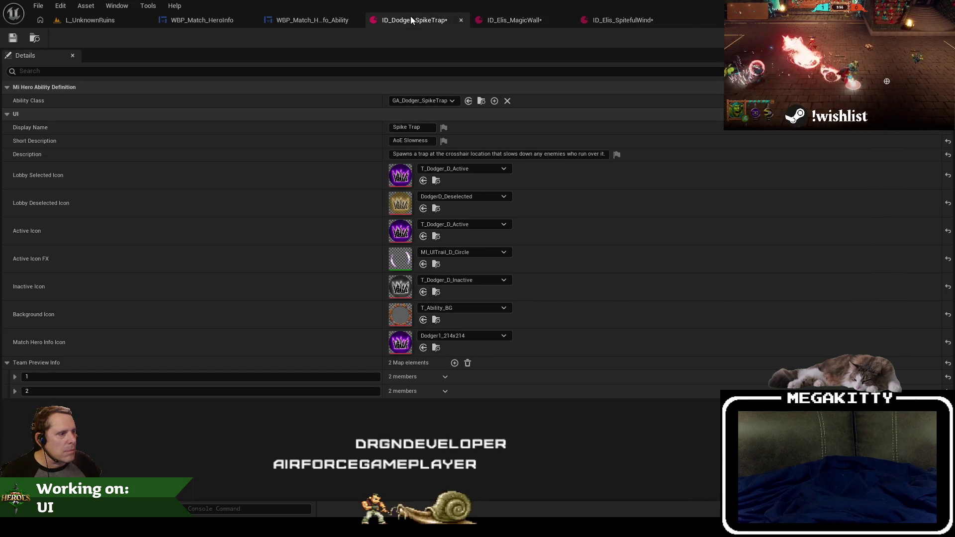
left_click(598, 23)
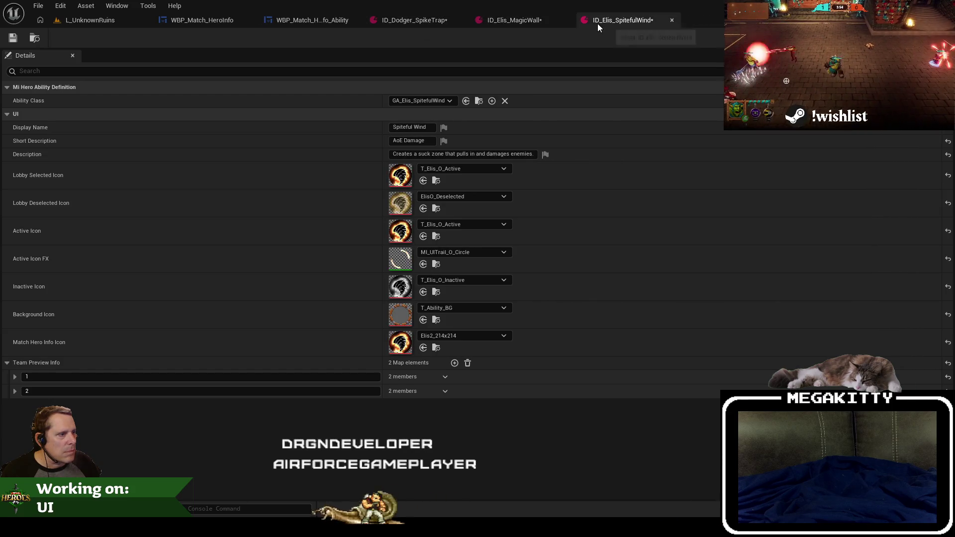
Close all editor tabs to the right of the ability info widget.
right_click(350, 24)
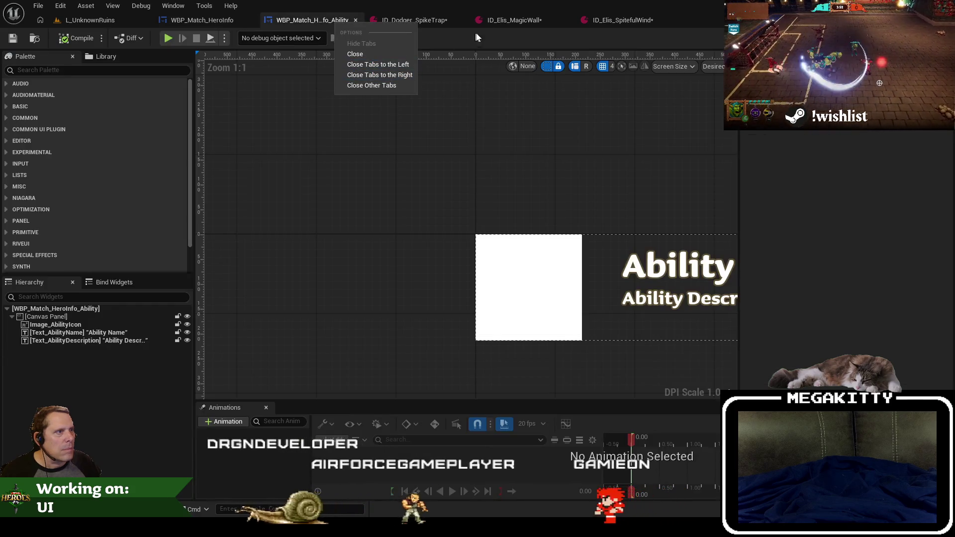
left_click(515, 20)
left_click(307, 22)
right_click(307, 22)
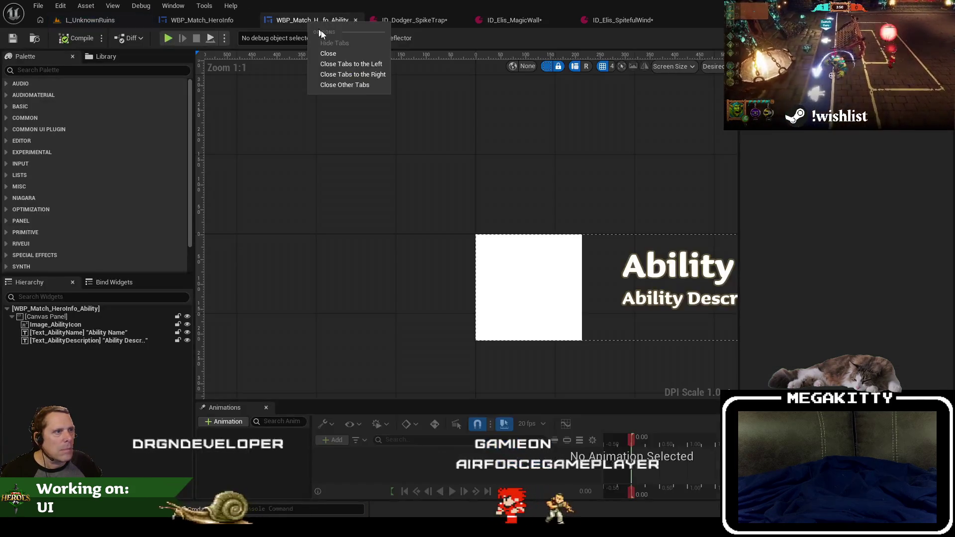
left_click(357, 79)
left_click(114, 22)
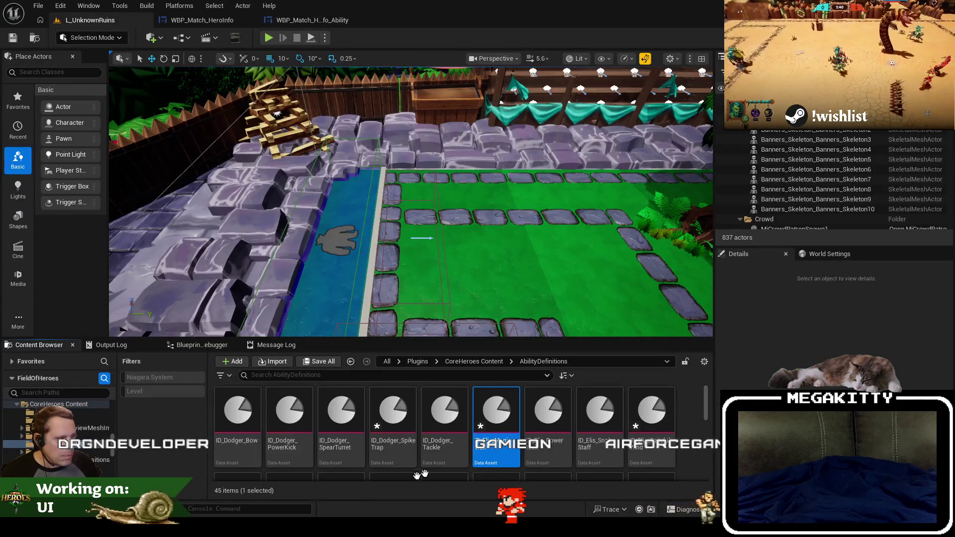
Open Grace's Feral Speed and Sick 'Em ability definitions.
scroll(646, 438, "down", 1)
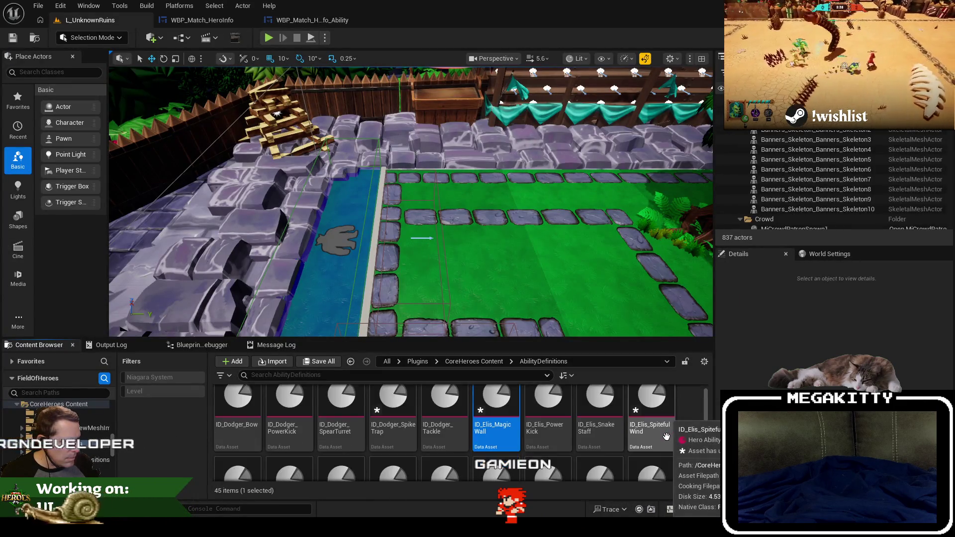
scroll(657, 437, "down", 2)
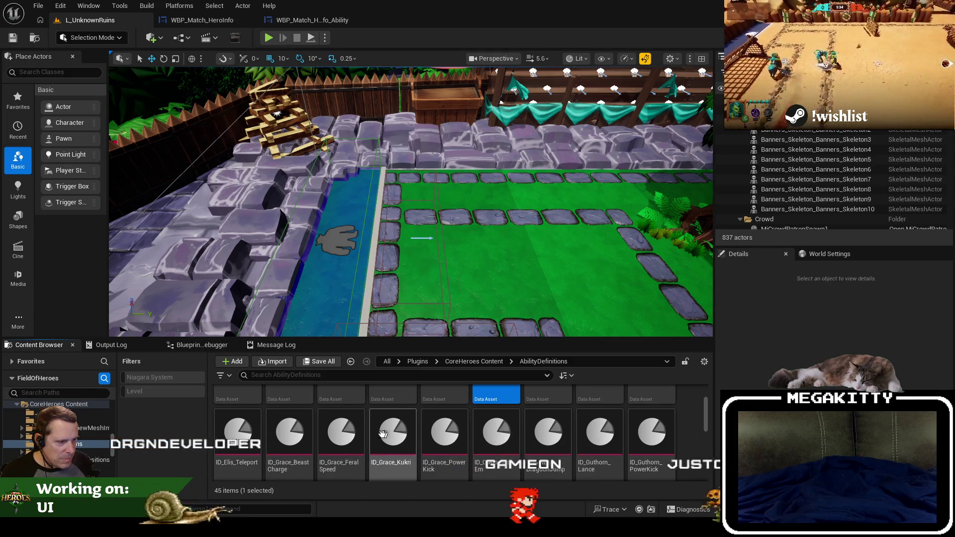
double_click(291, 432)
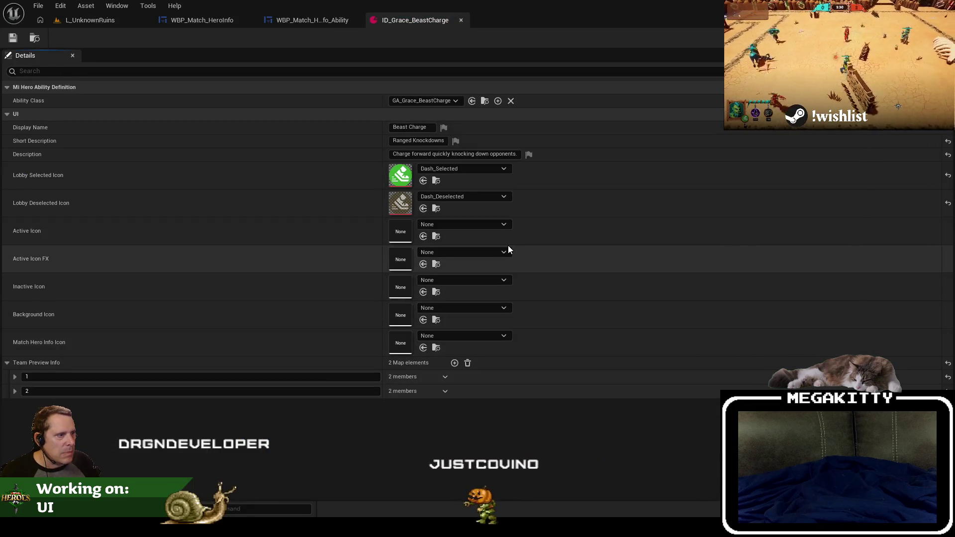
left_click(461, 20)
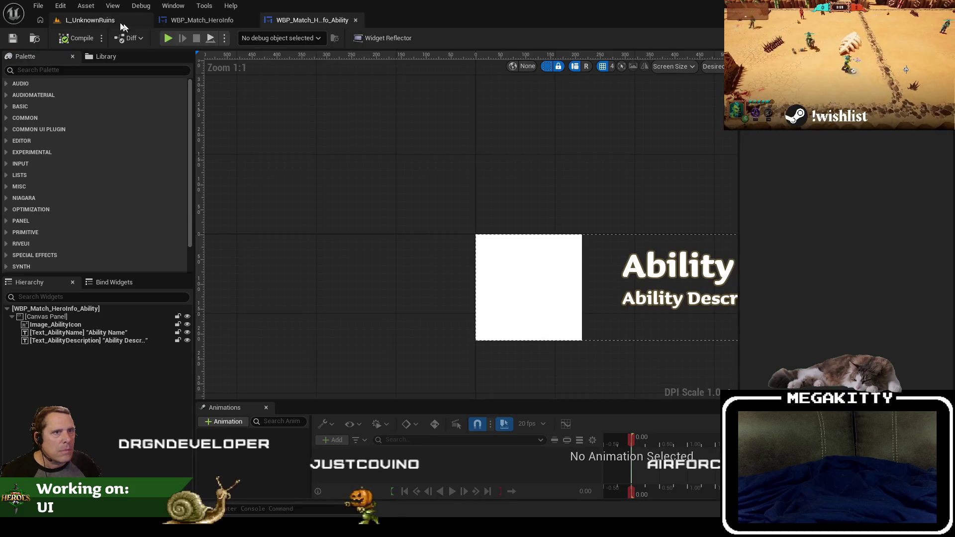
left_click(90, 20)
double_click(341, 431)
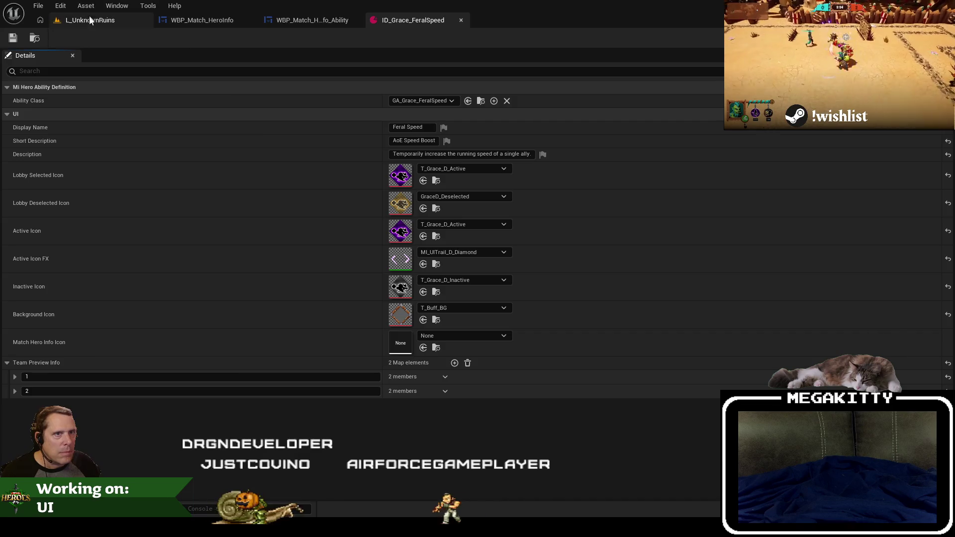
left_click(90, 18)
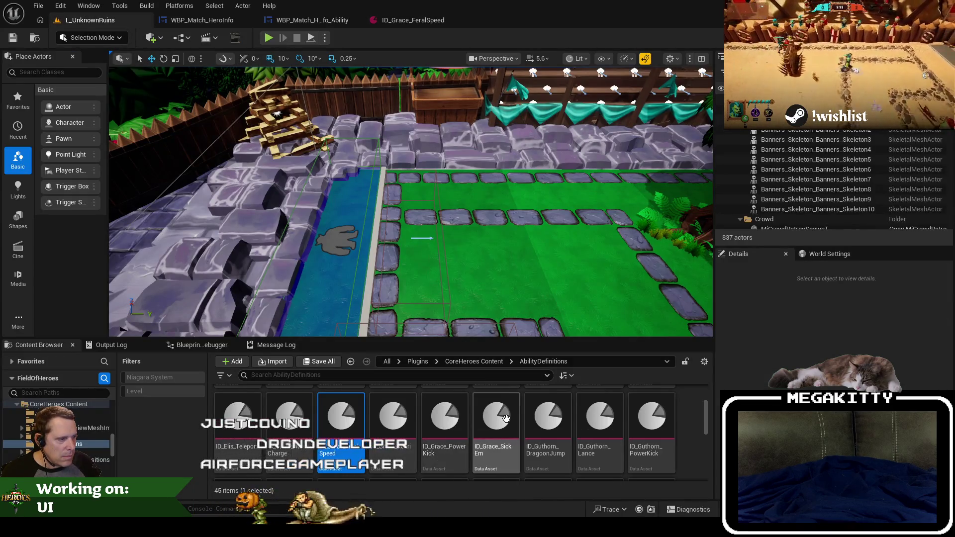
left_click(506, 418)
double_click(509, 400)
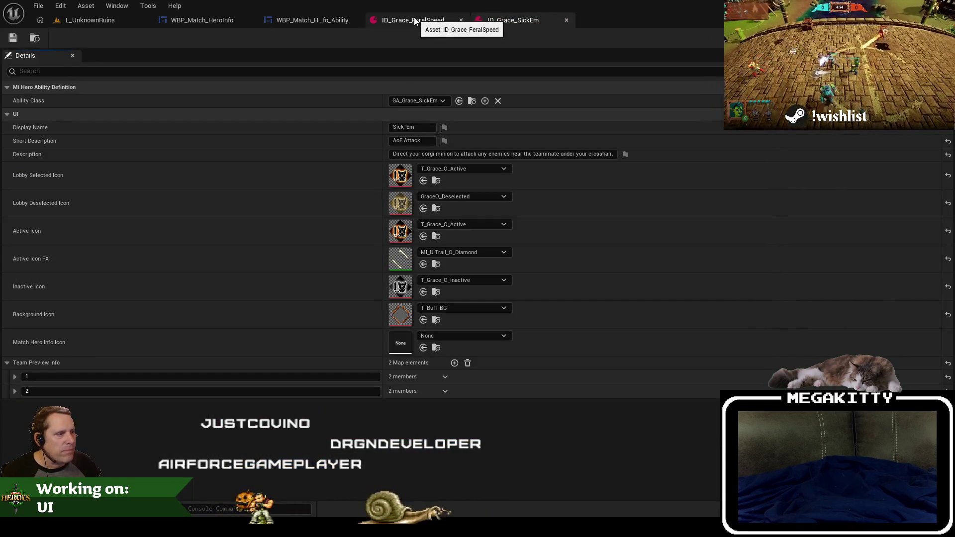
Set Sick 'Em's Match Hero Info Icon to Grace1_214x214.
left_click(414, 20)
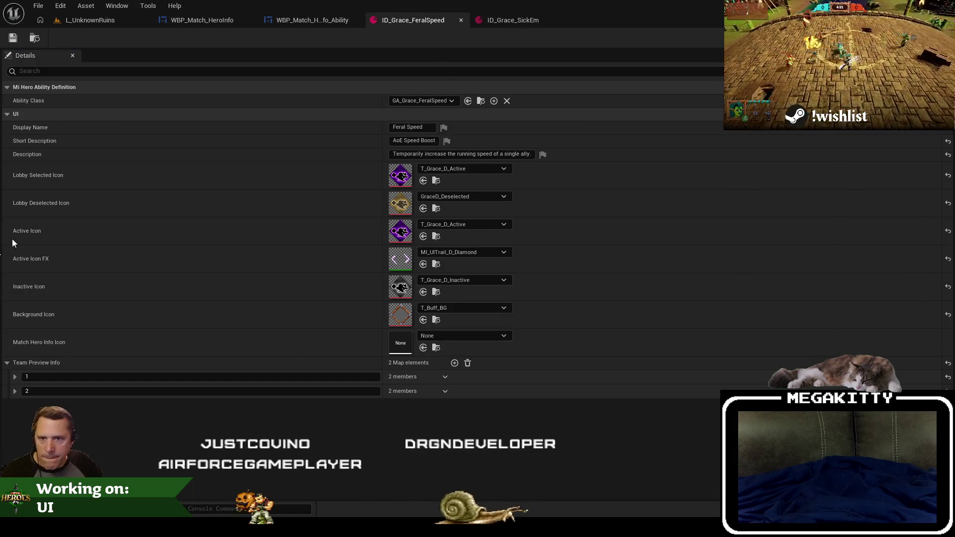
left_click(88, 20)
left_click(315, 22)
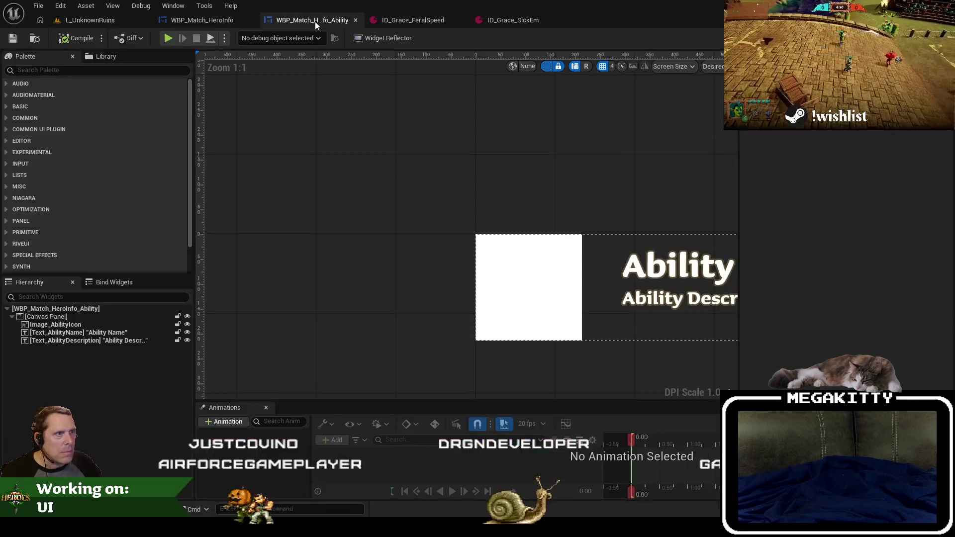
left_click(393, 21)
left_click(78, 19)
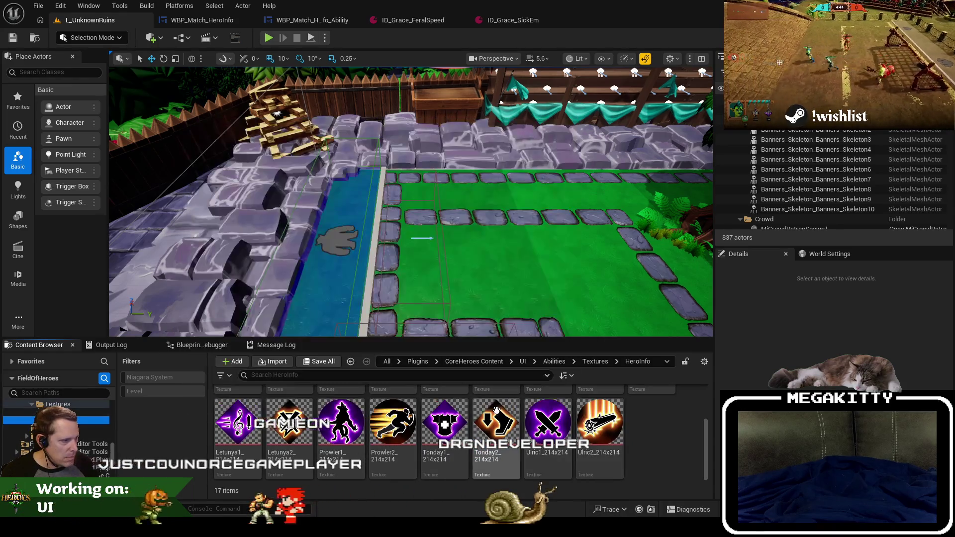
scroll(596, 426, "up", 2)
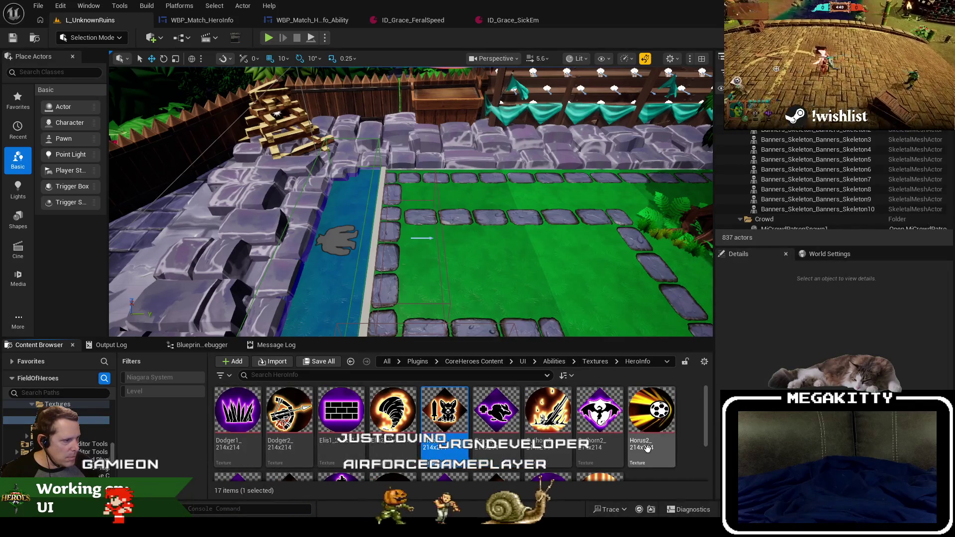
left_click(503, 19)
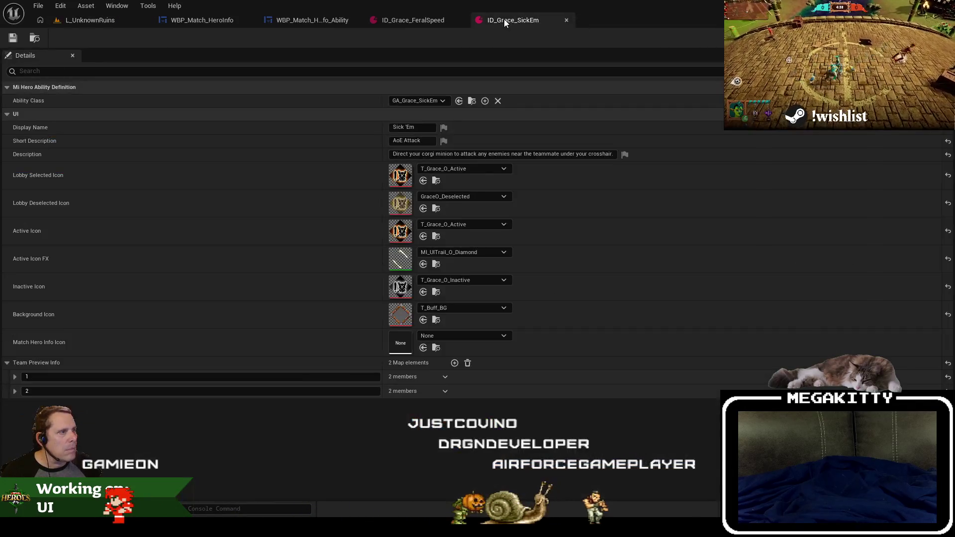
left_click(452, 335)
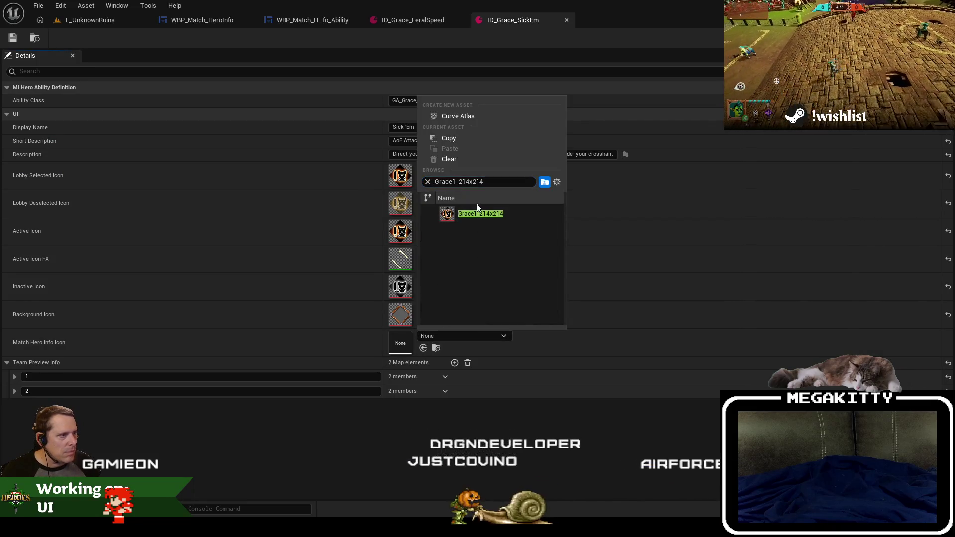
left_click(477, 206)
Set Feral Speed's Match Hero Info Icon to Grace2_214x214 and close its editor.
left_click(410, 19)
left_click(149, 23)
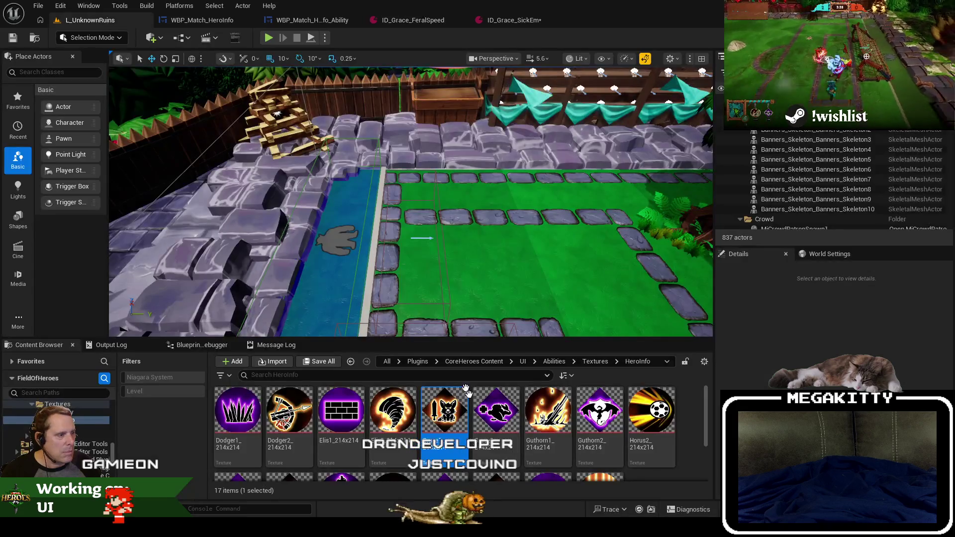
left_click(513, 451)
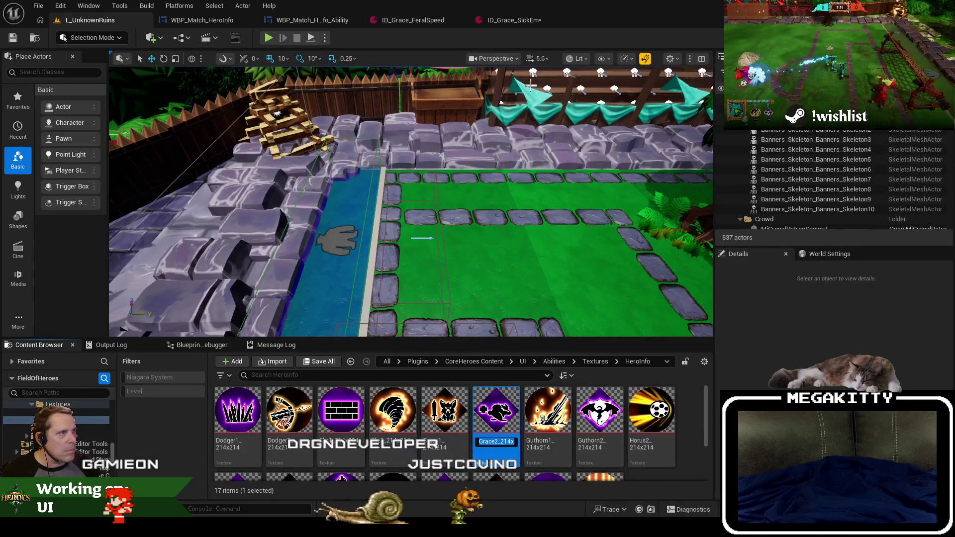
left_click(507, 22)
left_click(418, 20)
left_click(453, 336)
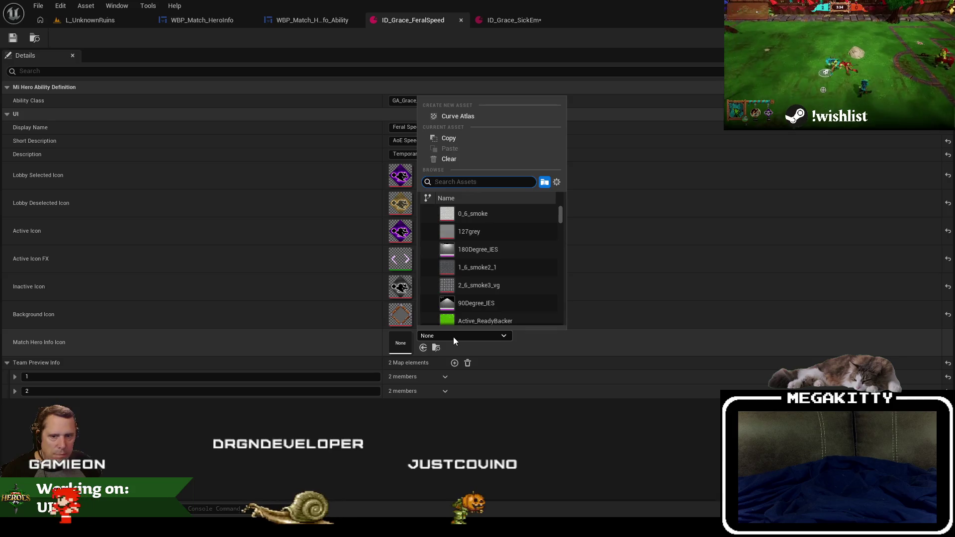
type("Grace2_214x214")
left_click(473, 213)
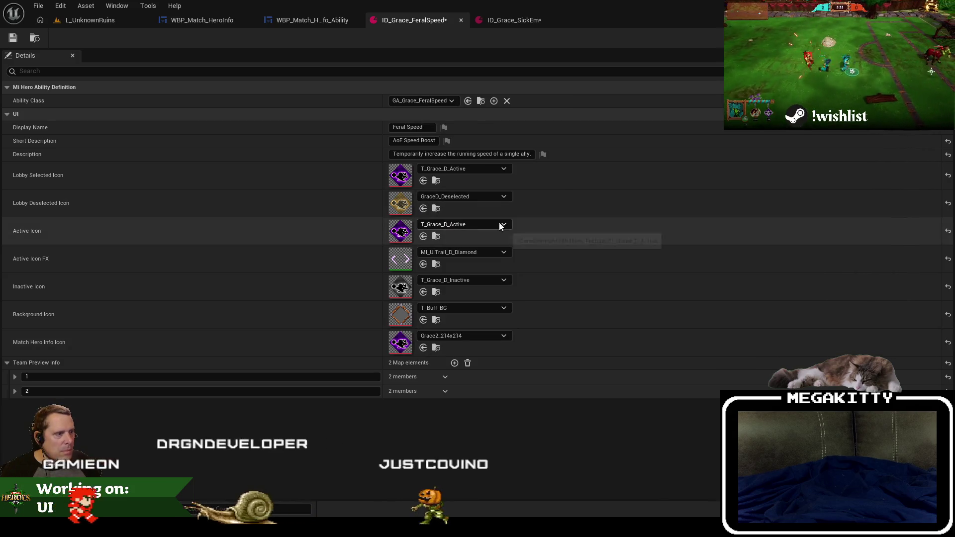
left_click(461, 20)
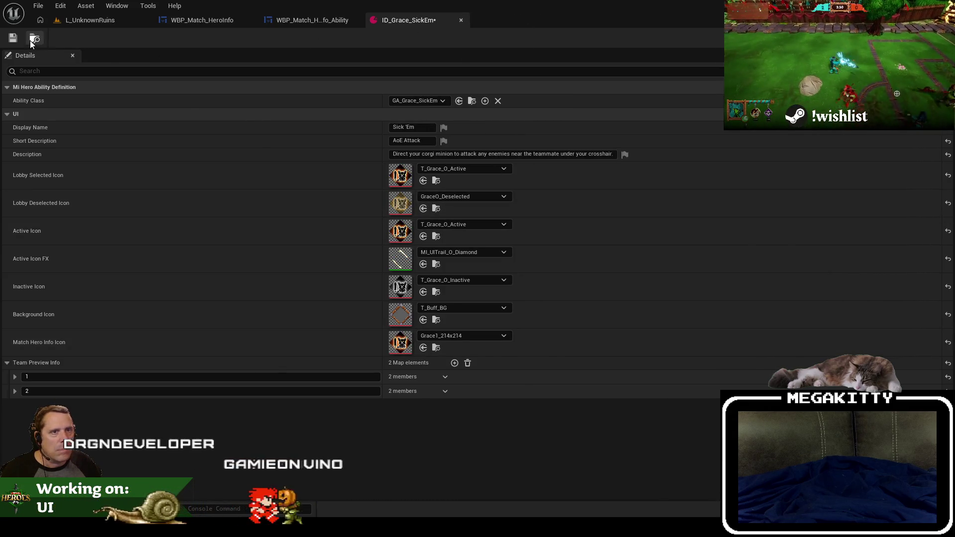
left_click(29, 40)
left_click(547, 413)
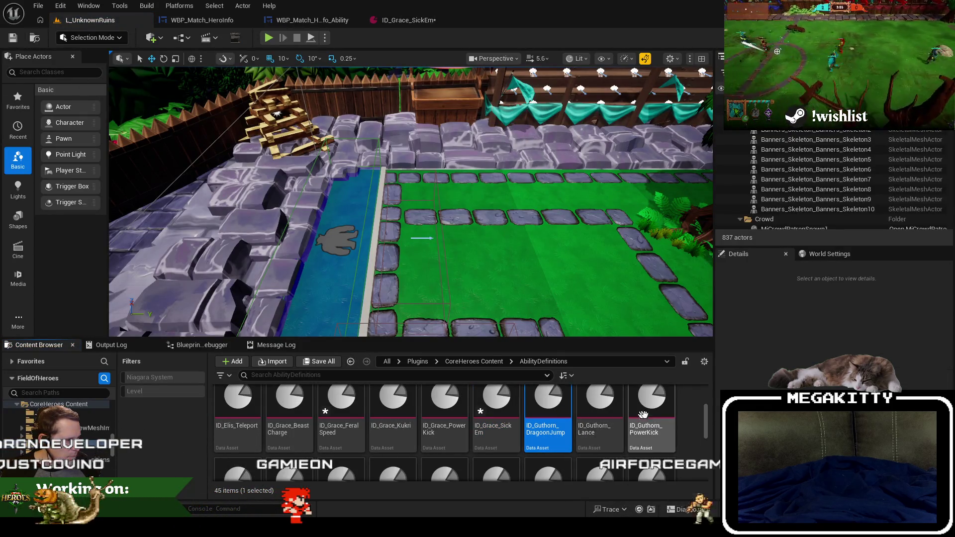
Open the Wyvern Breath and Wyvern Wing ability definitions as docked tabs, closing Dragoon Jump.
double_click(550, 404)
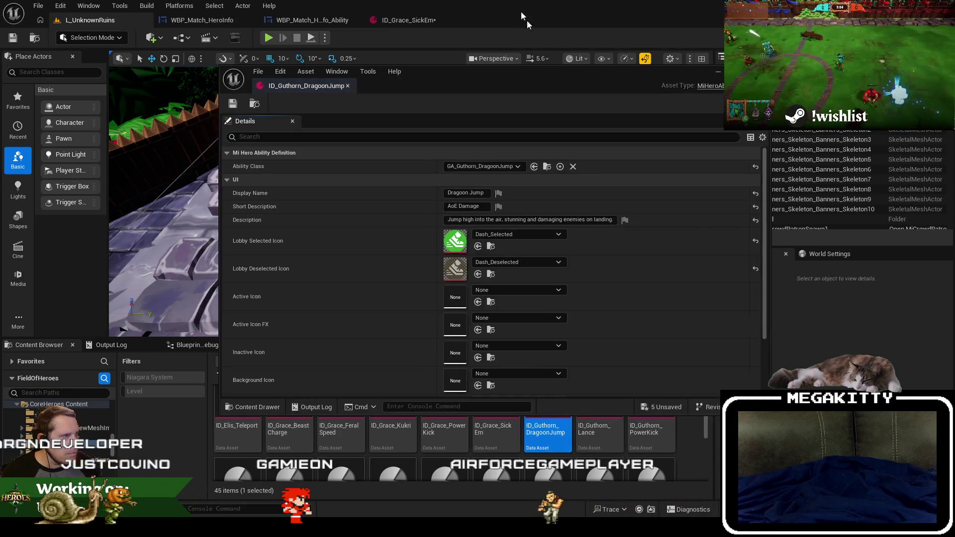
left_click(348, 86)
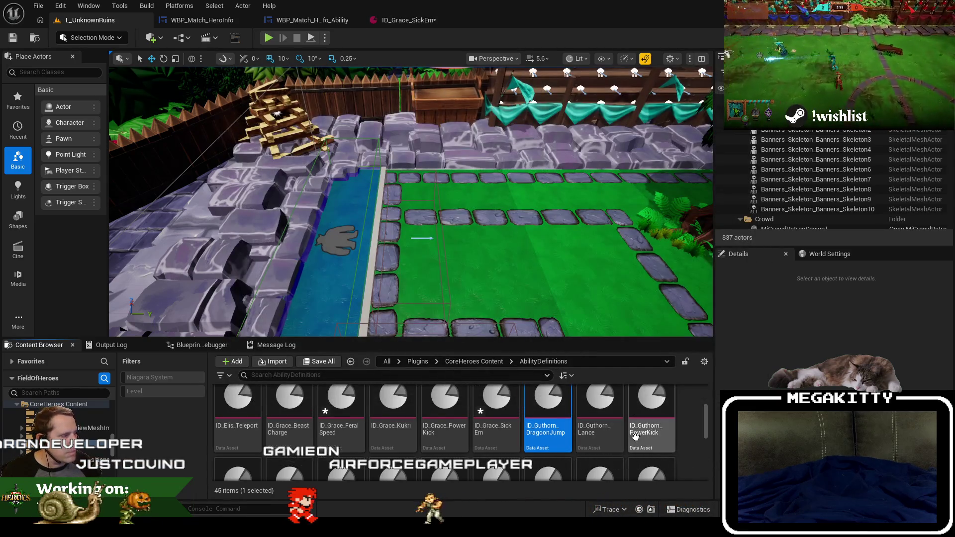
scroll(641, 431, "down", 1)
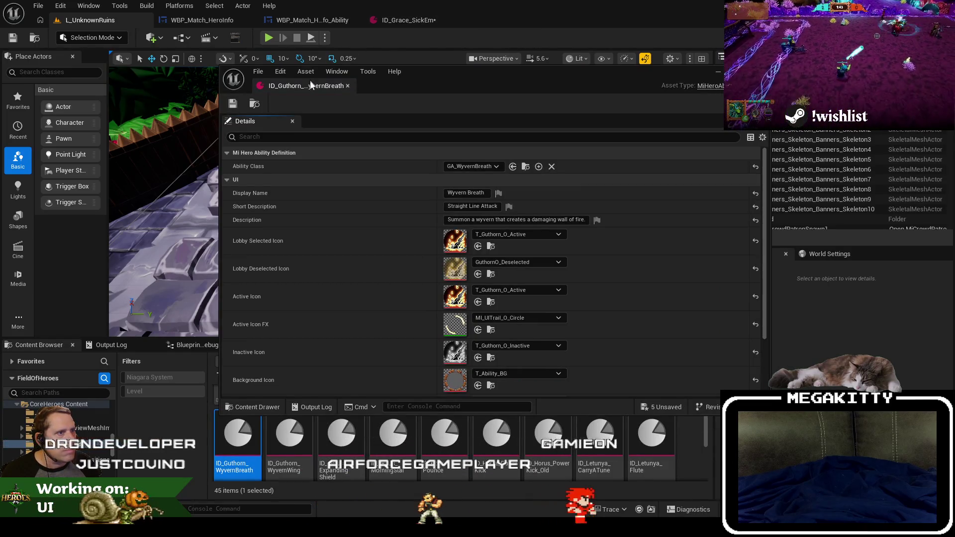
left_click_drag(309, 80, 500, 17)
left_click(91, 20)
double_click(306, 449)
left_click(101, 24)
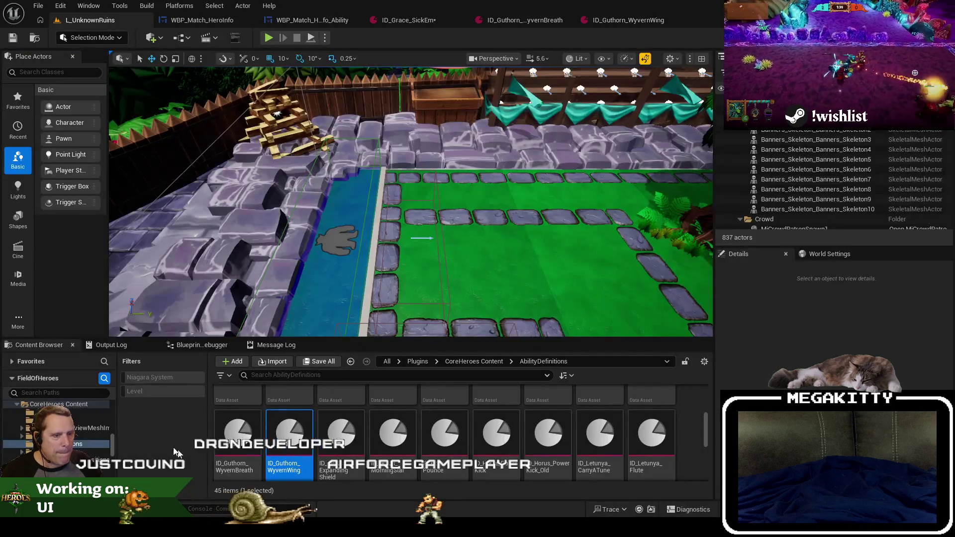
Set Wyvern Breath's Match Hero Info Icon to Guthorn1_214x214 from the HeroInfo textures.
left_click(55, 436)
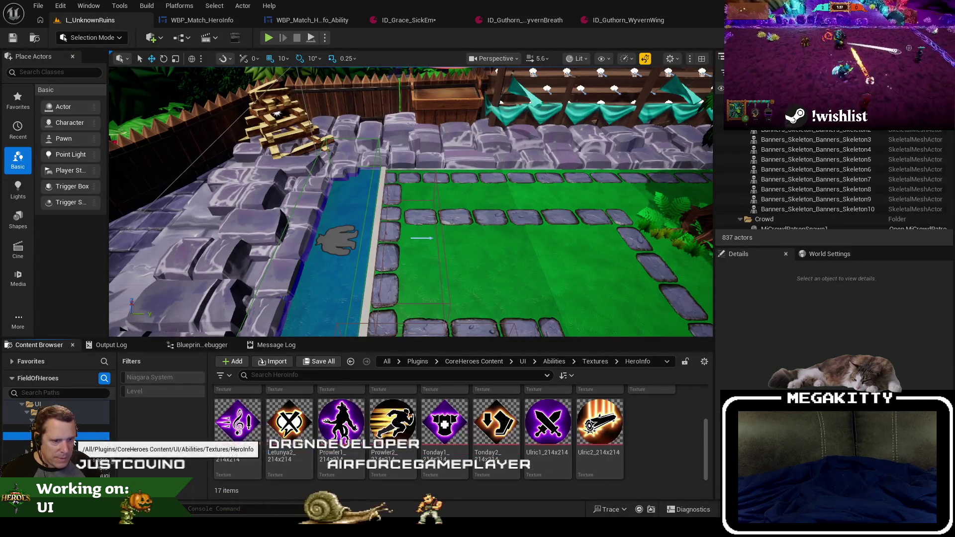
scroll(568, 458, "up", 3)
left_click(569, 459)
key("F2")
left_click(525, 20)
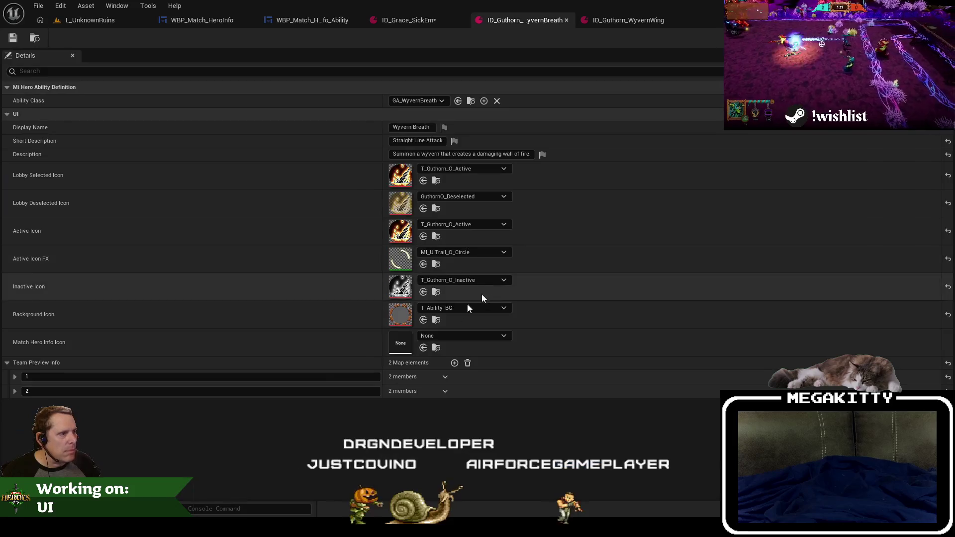
left_click(440, 334)
left_click(478, 213)
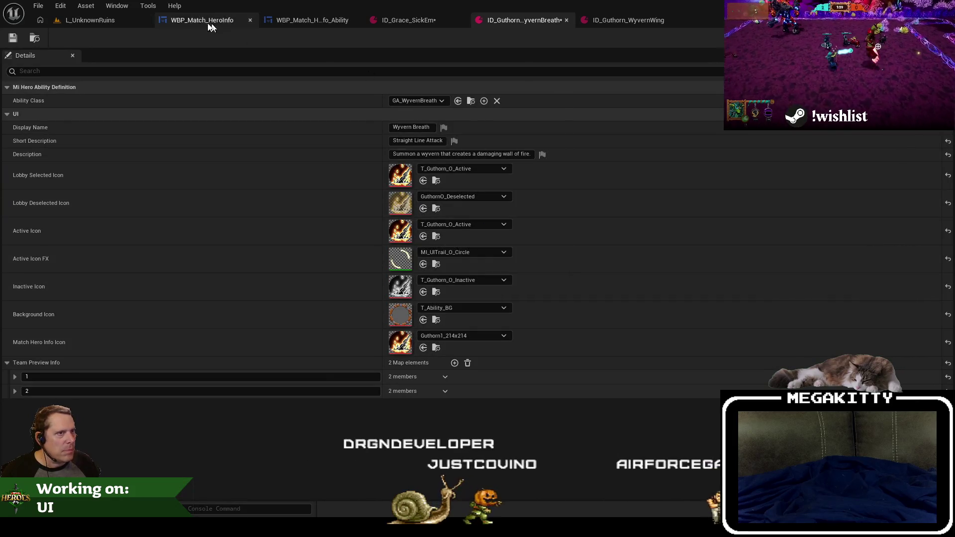
Set Wyvern Wing's Match Hero Info Icon to Guthorn2_214x214.
left_click(90, 19)
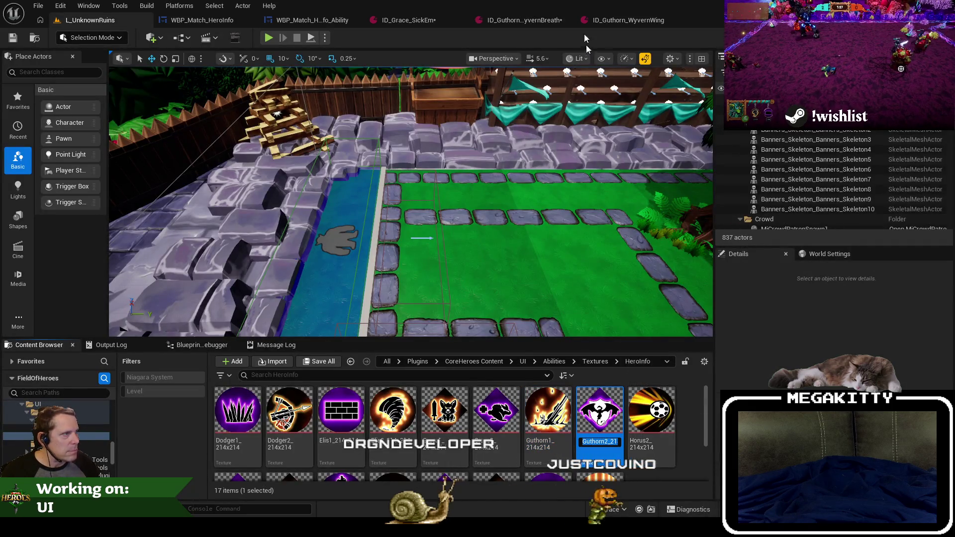
left_click(612, 19)
left_click(438, 334)
type("Guthorn2_214x214")
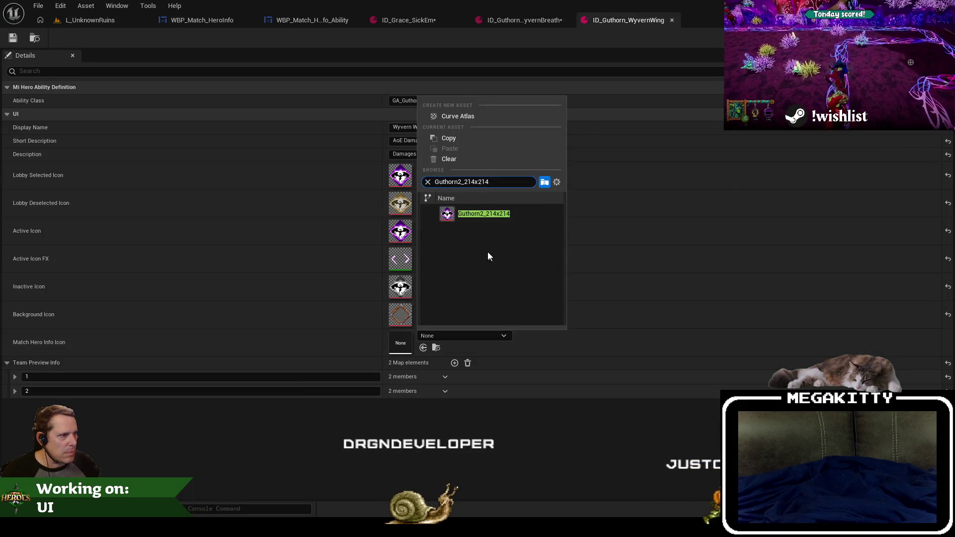
left_click(481, 214)
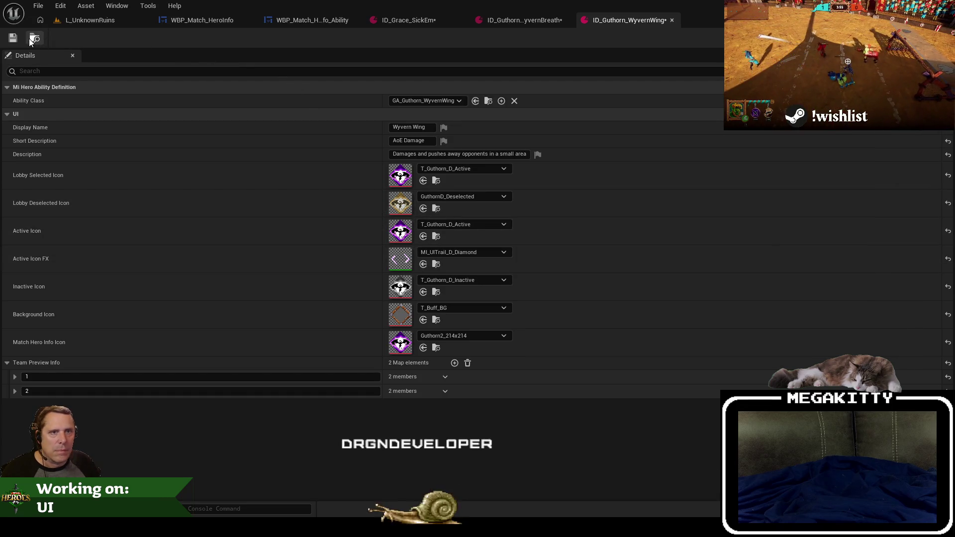
left_click(321, 22)
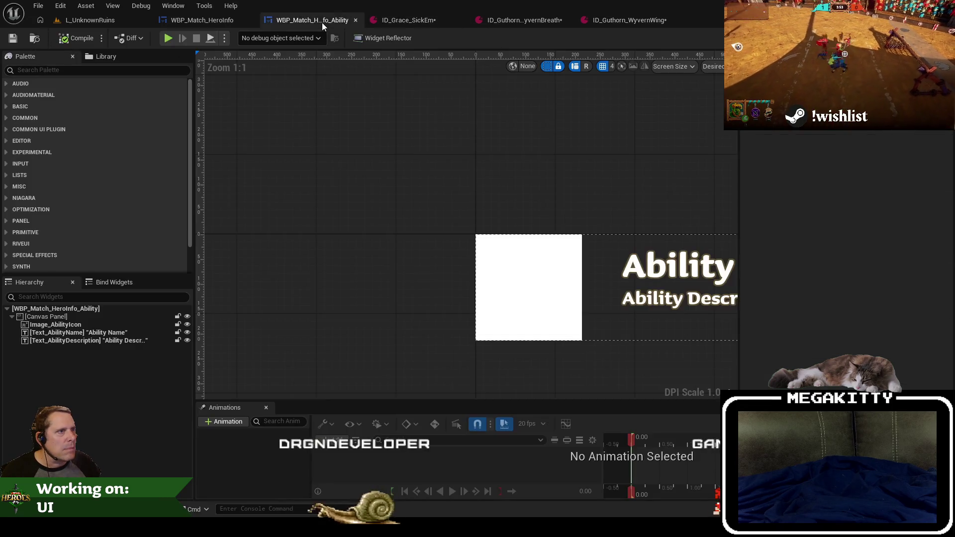
right_click(321, 22)
left_click(41, 41)
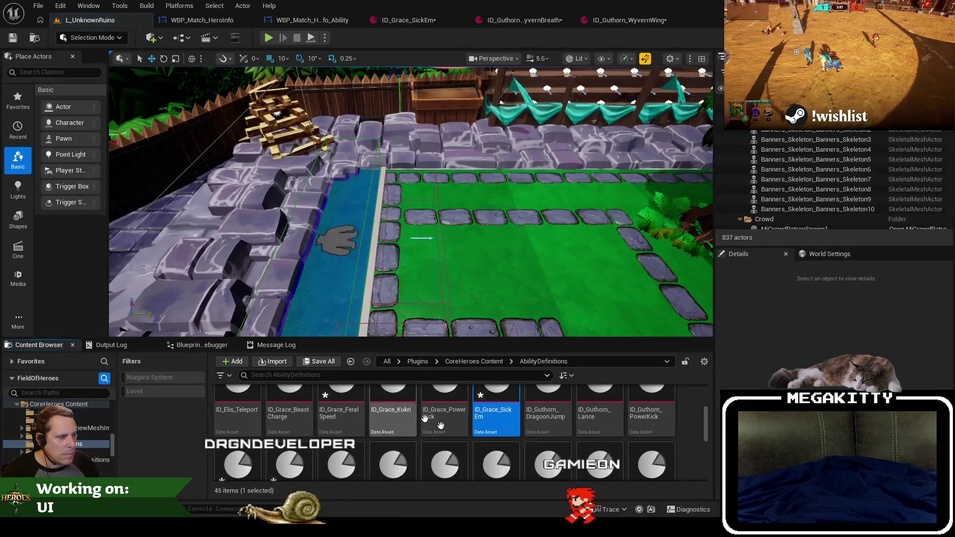
Close the previously open ability definition editors, keeping the ability info widget.
scroll(612, 436, "down", 1)
scroll(612, 436, "down", 1)
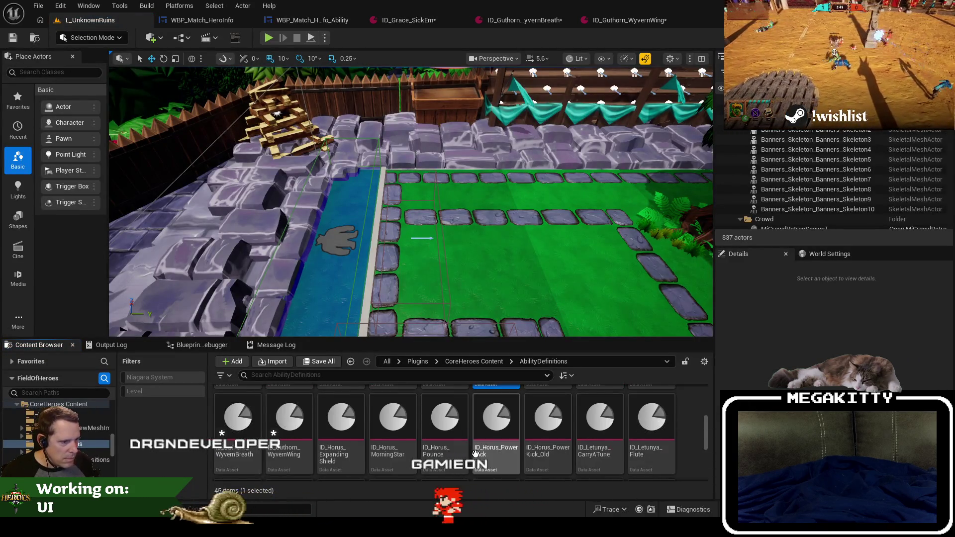
double_click(454, 423)
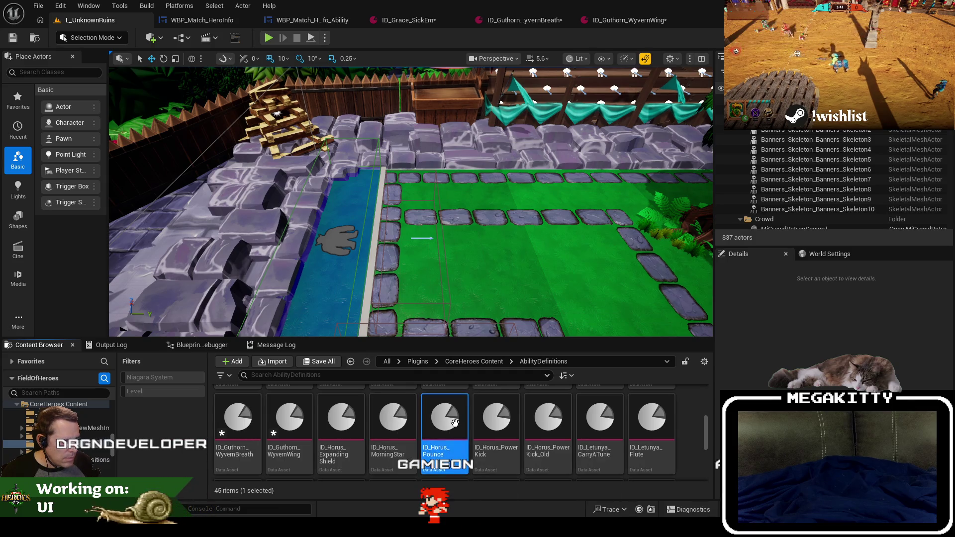
left_click(309, 19)
right_click(309, 19)
left_click(345, 85)
left_click(90, 19)
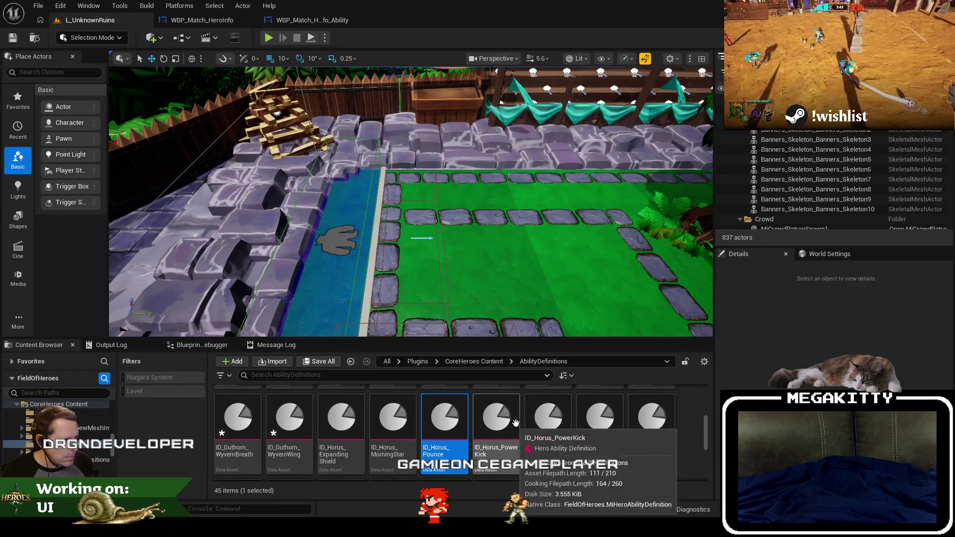
Open the Horus PowerKick, PowerKick_Old and ExpandingShield definitions as docked tabs.
left_click(494, 417)
double_click(494, 416)
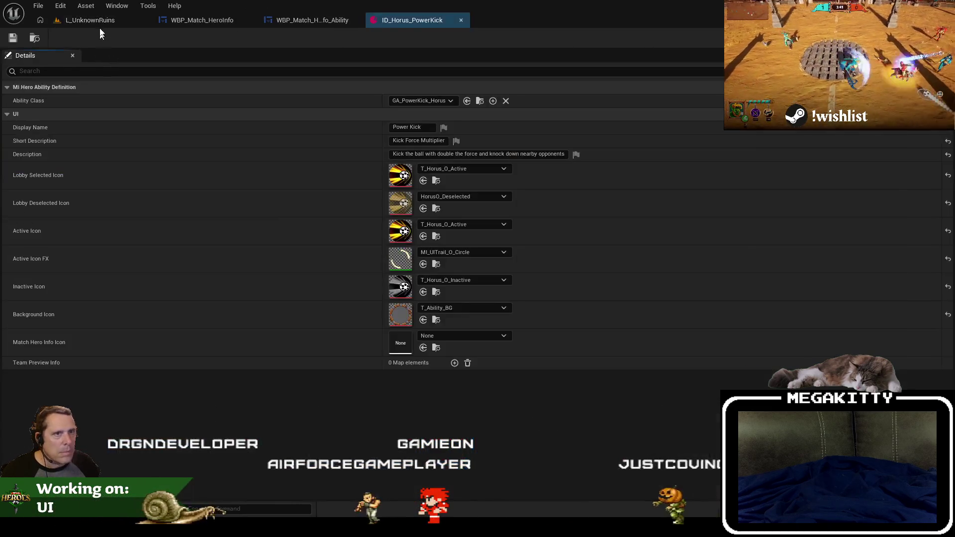
left_click(90, 20)
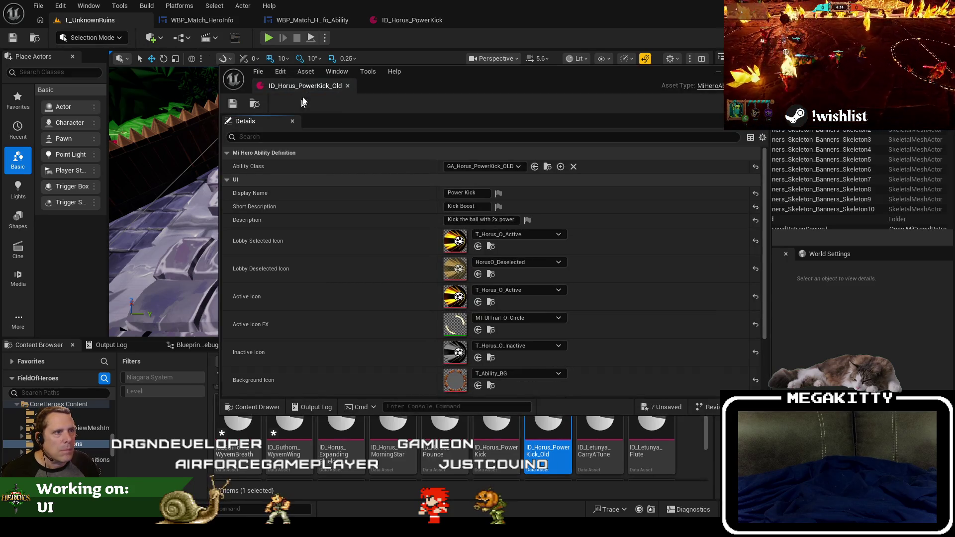
left_click_drag(305, 86, 531, 25)
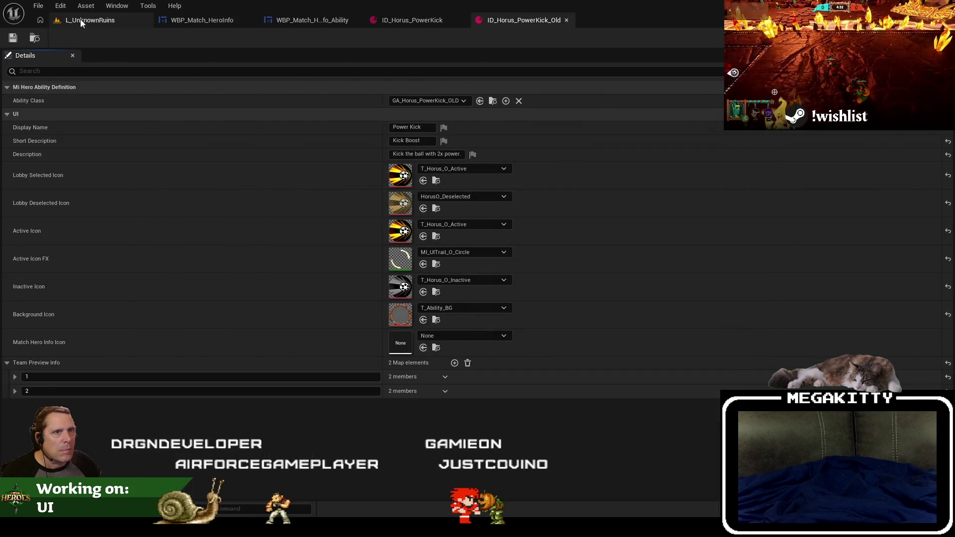
left_click(82, 22)
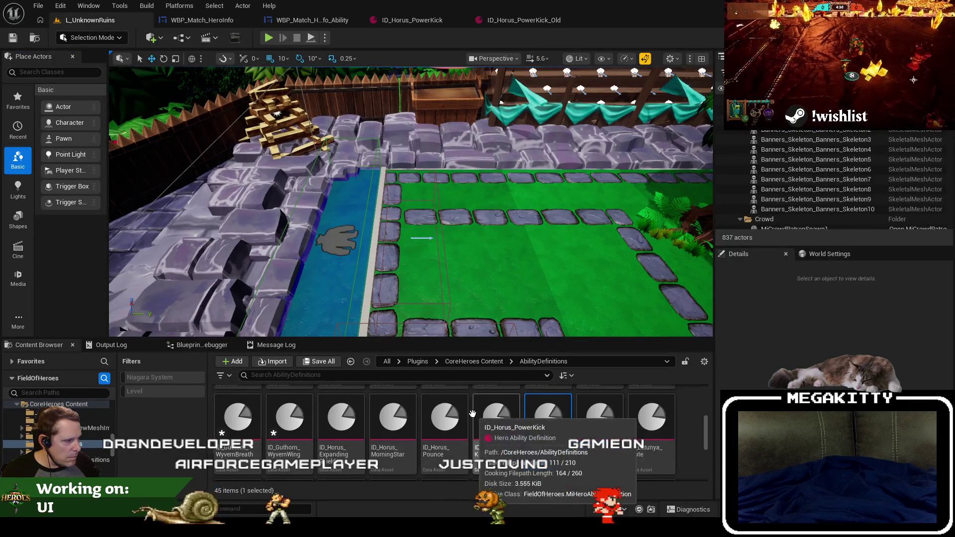
double_click(342, 418)
left_click(82, 20)
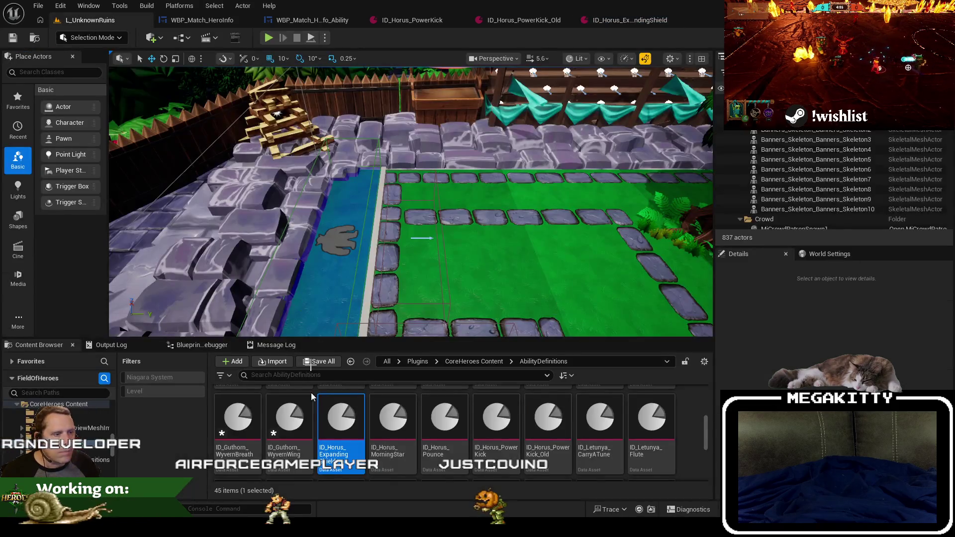
Set PowerKick_Old's Match Hero Info Icon to Horus2_214x214.
left_click(74, 468)
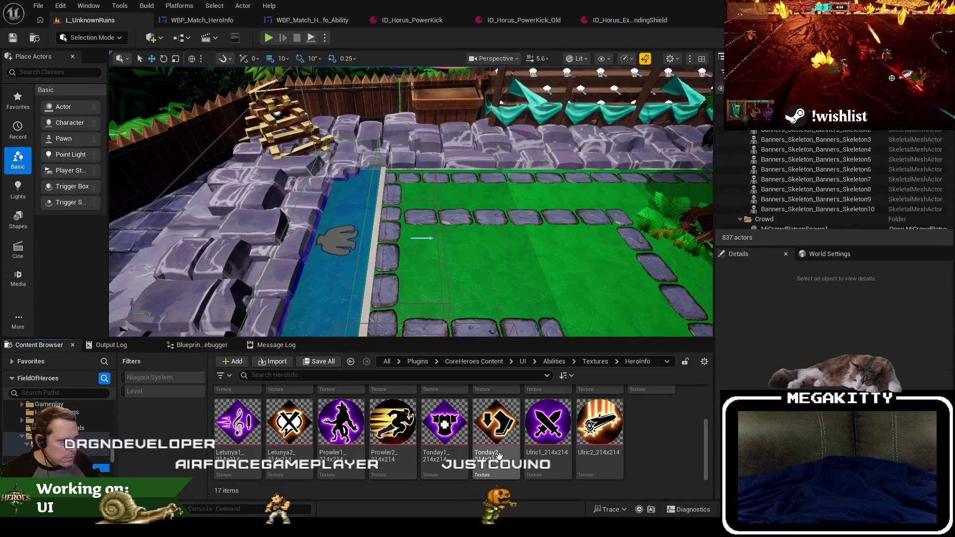
scroll(535, 425, "up", 3)
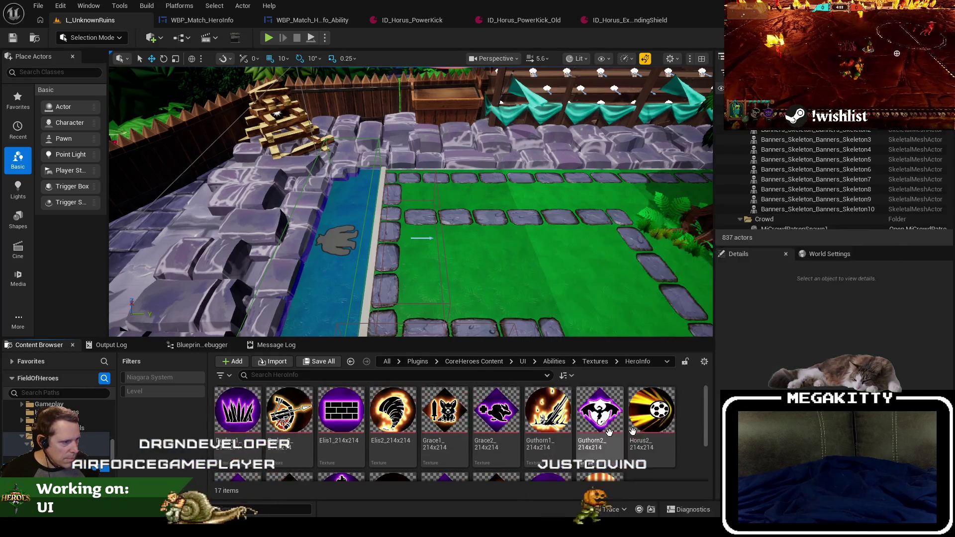
left_click(652, 413)
key("F2")
left_click(507, 21)
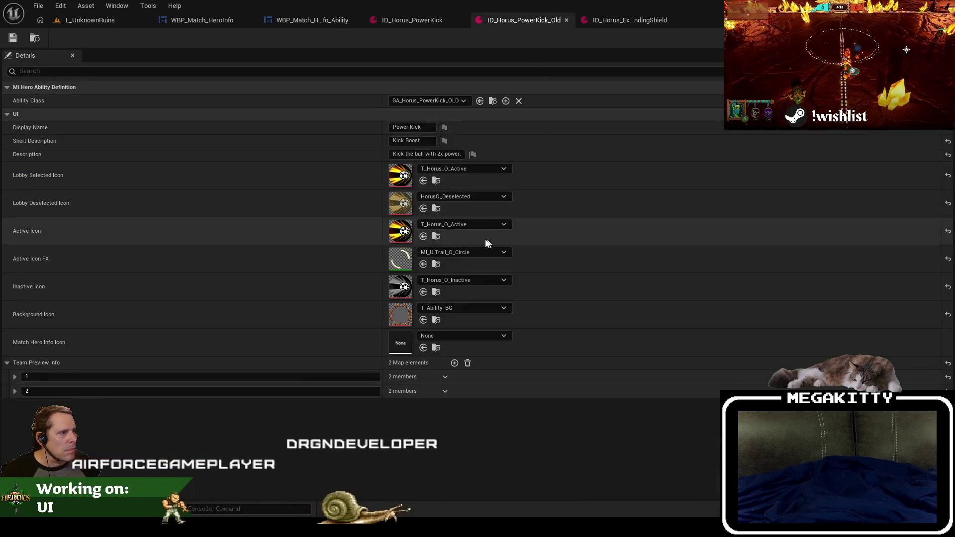
left_click(460, 336)
type("Horus2_214x214")
left_click(490, 211)
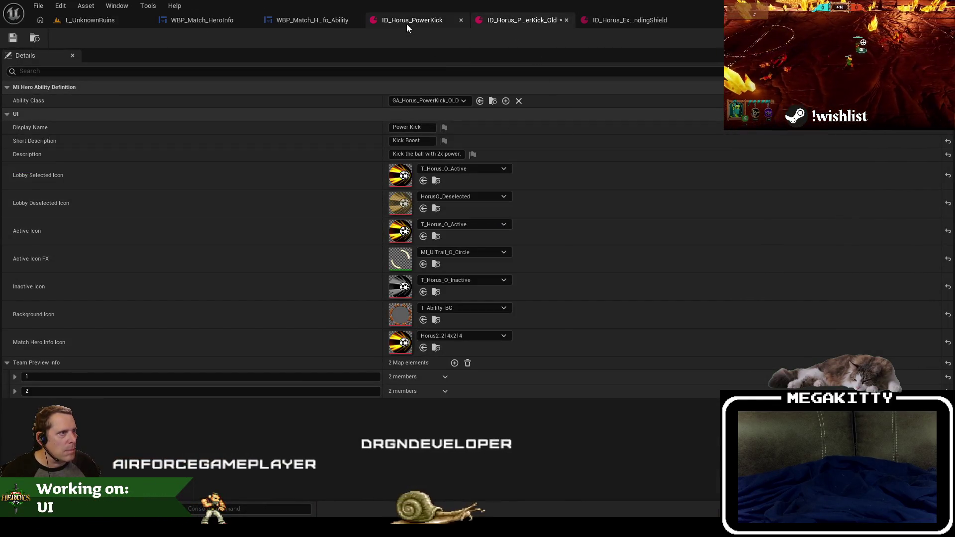
Set PowerKick's Match Hero Info Icon to Horus2_214x214 and close both PowerKick editors.
left_click(407, 21)
left_click(483, 338)
type("Horus2_214x214")
left_click(477, 211)
left_click(507, 20)
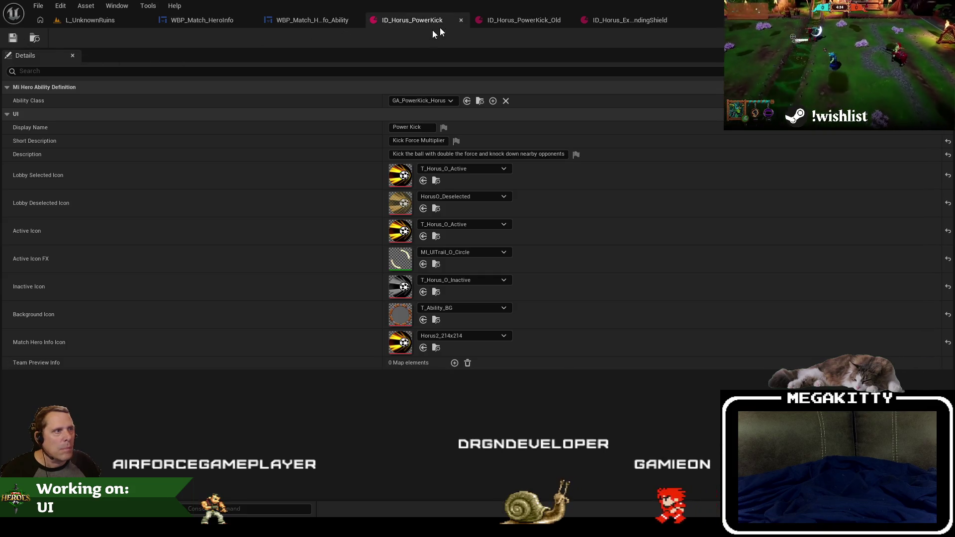
left_click(461, 20)
left_click(460, 20)
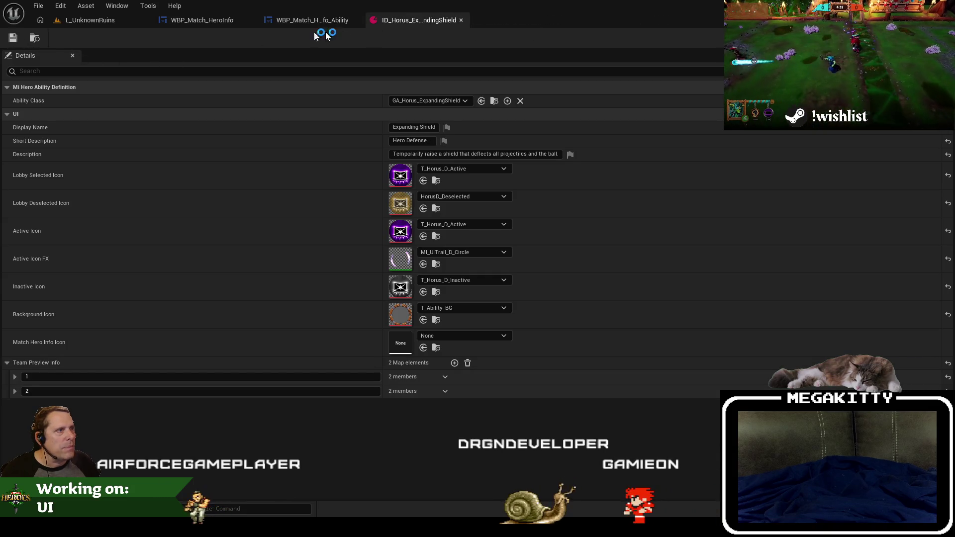
left_click(100, 22)
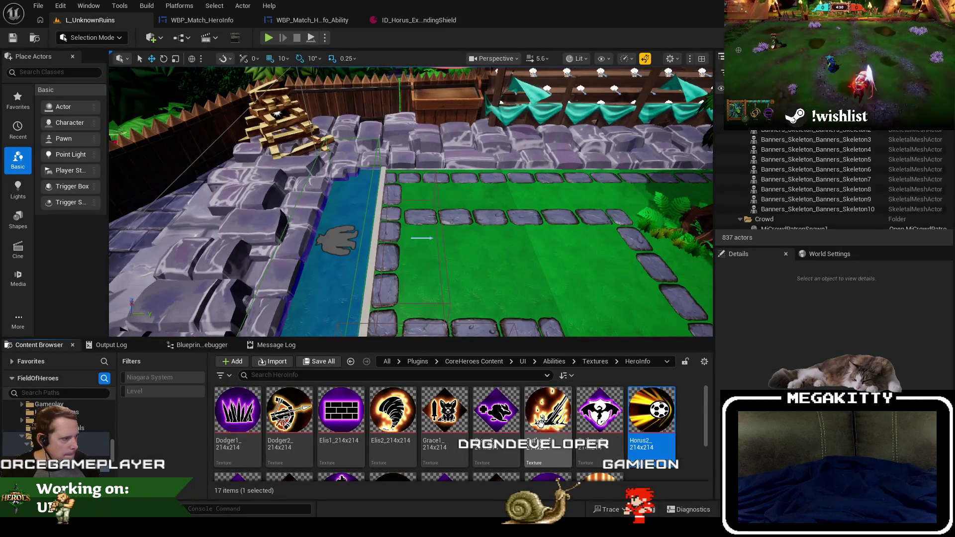
scroll(706, 448, "up", 1)
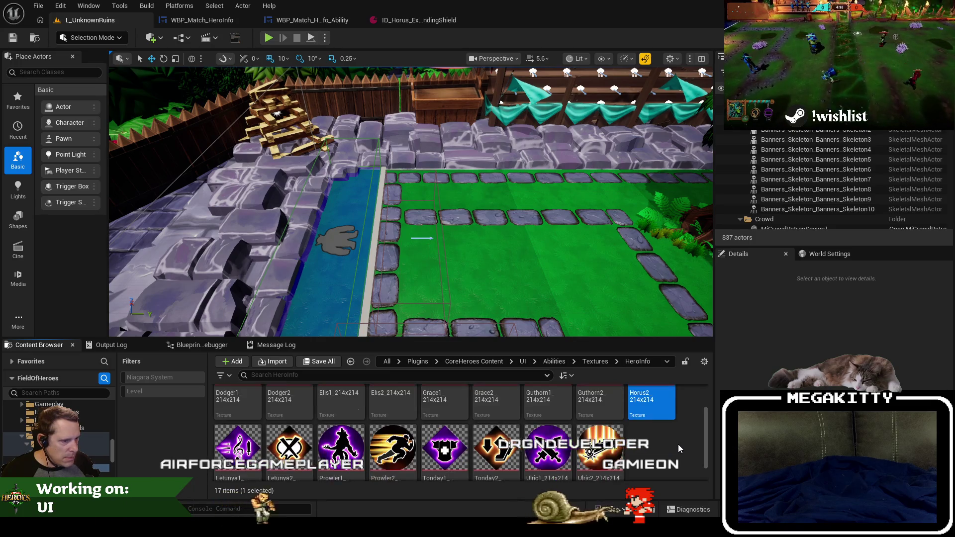
scroll(679, 447, "up", 1)
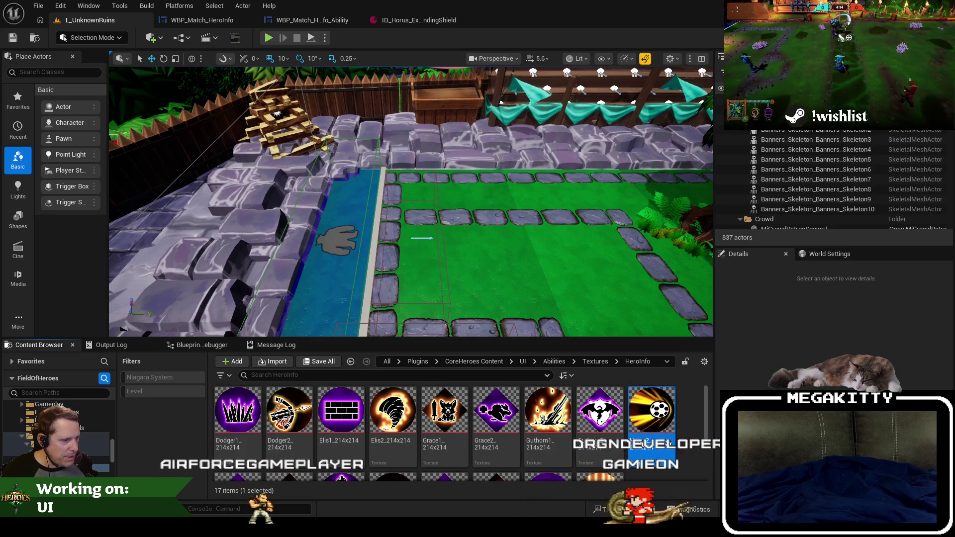
key("alt+Left")
scroll(679, 448, "down", 1)
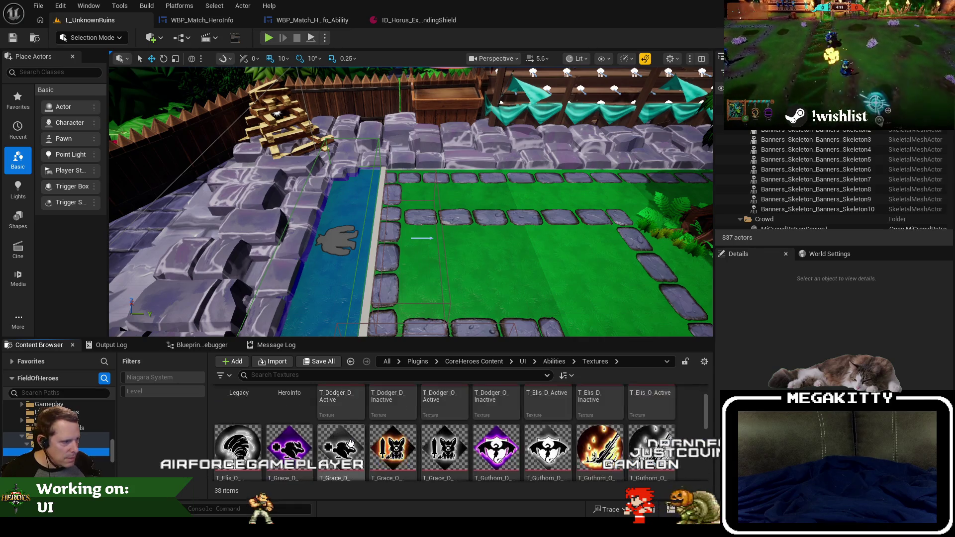
scroll(547, 438, "down", 5)
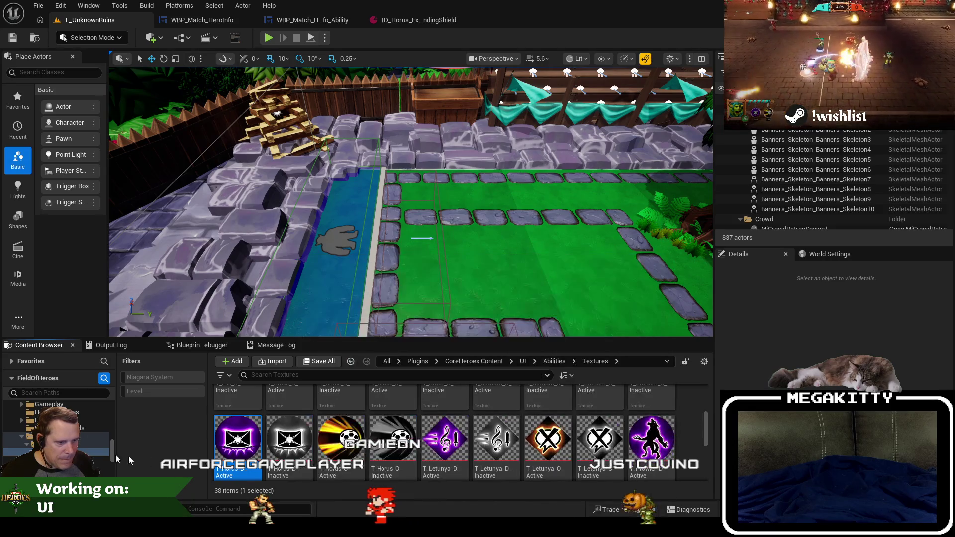
key("alt+Right")
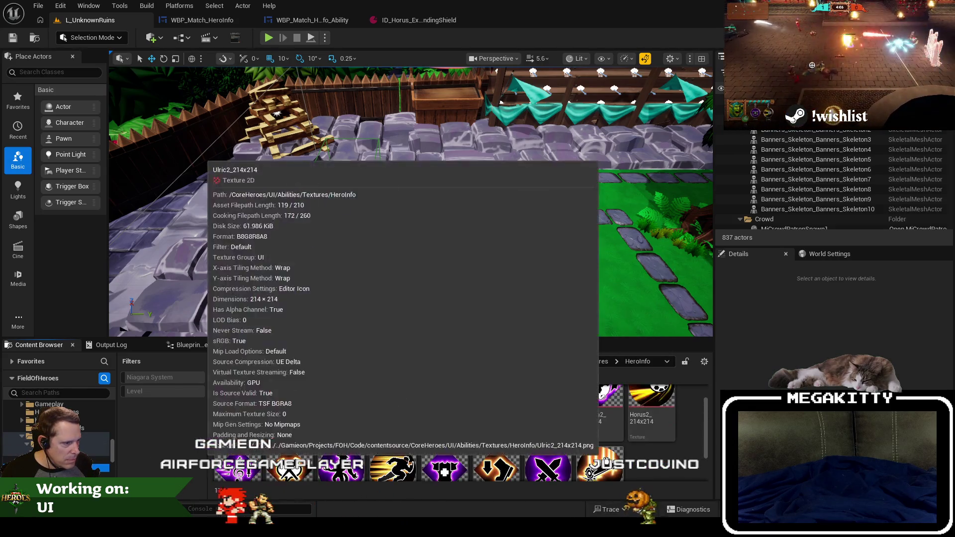
scroll(675, 456, "down", 3)
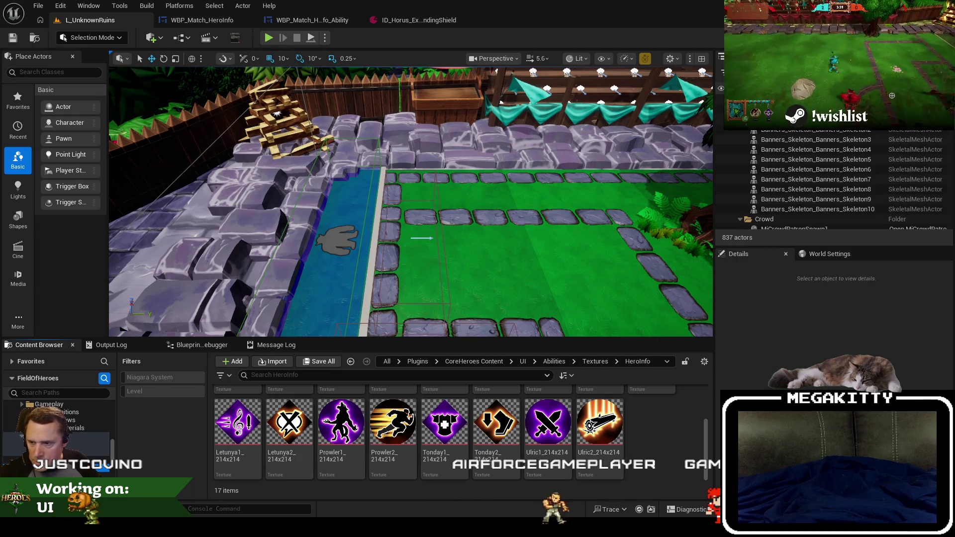
left_click(554, 444)
scroll(553, 444, "up", 2)
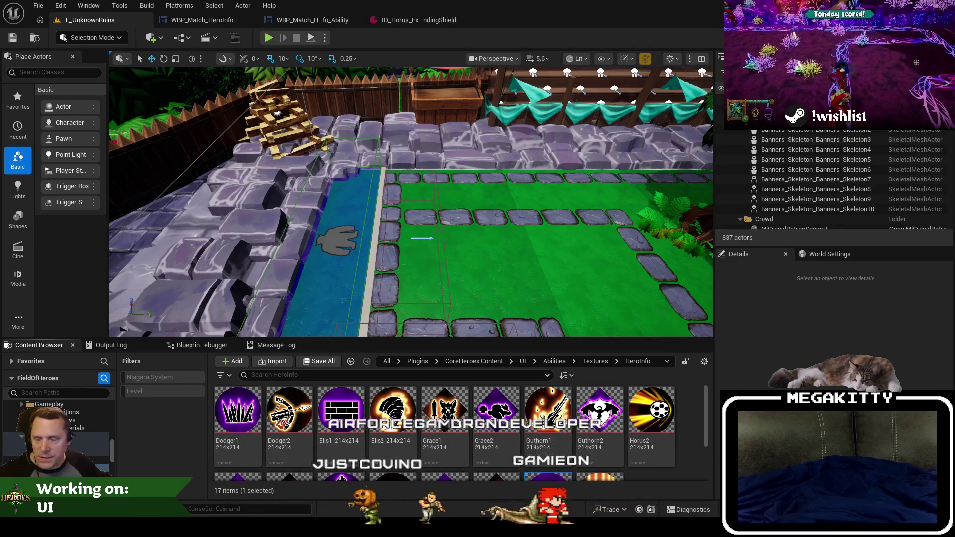
key("Escape")
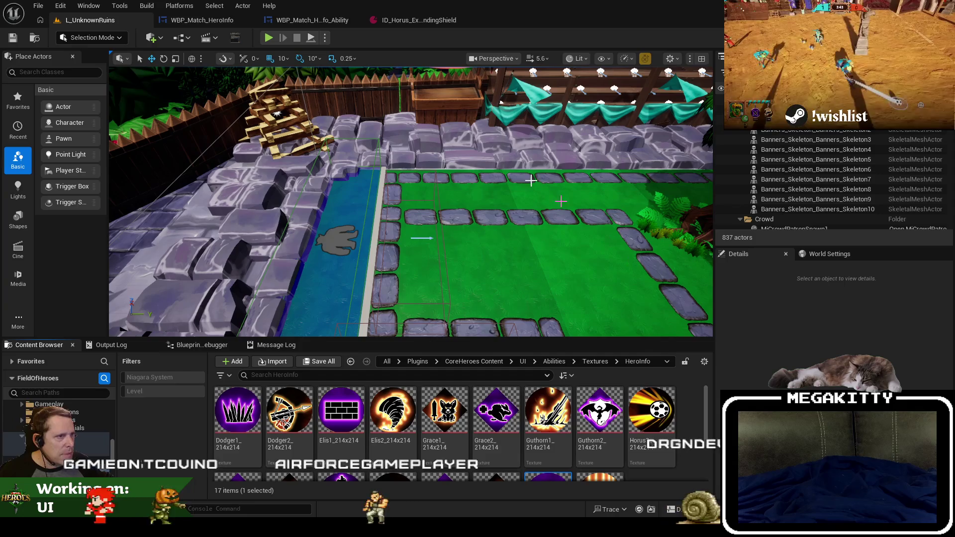
left_click(423, 21)
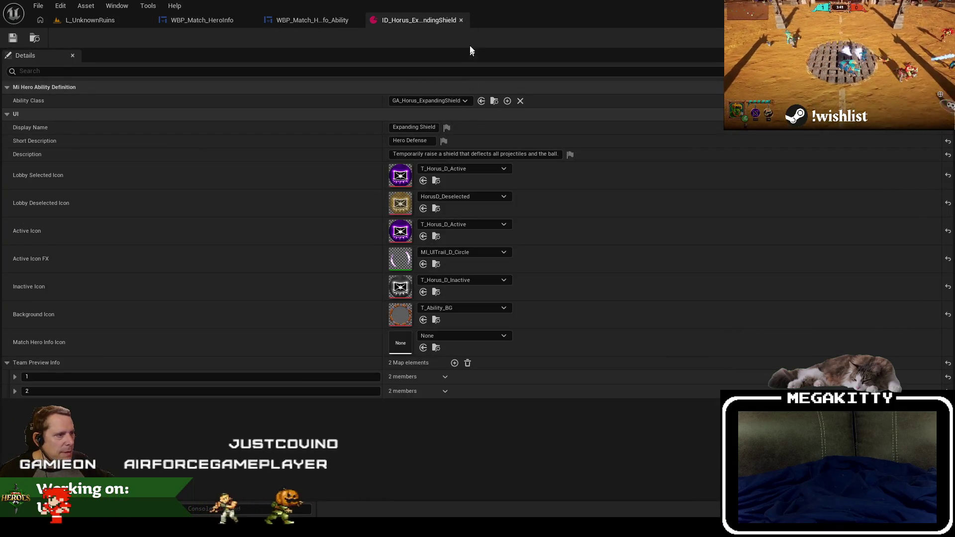
Open the Letunya Carry A Tune and Good Vibes ability definitions.
left_click(35, 42)
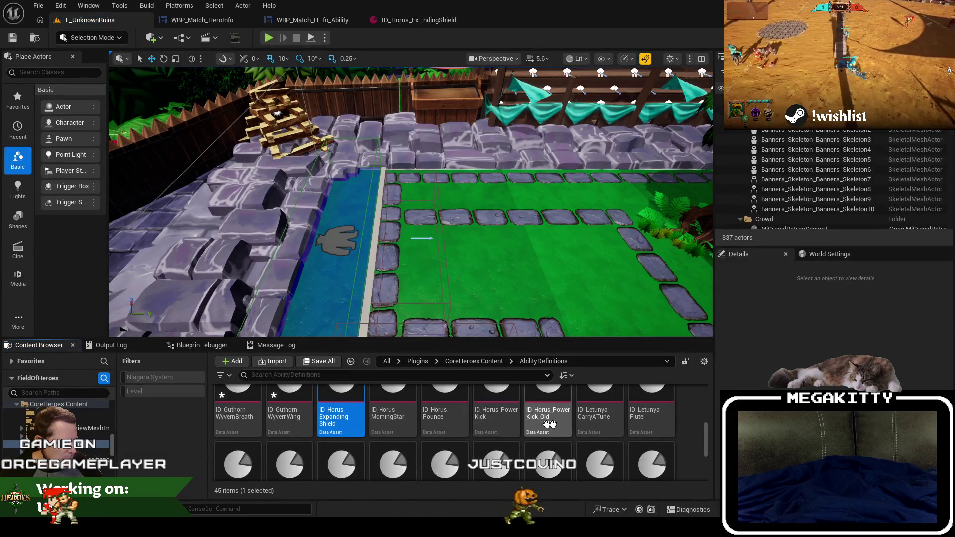
left_click(609, 426)
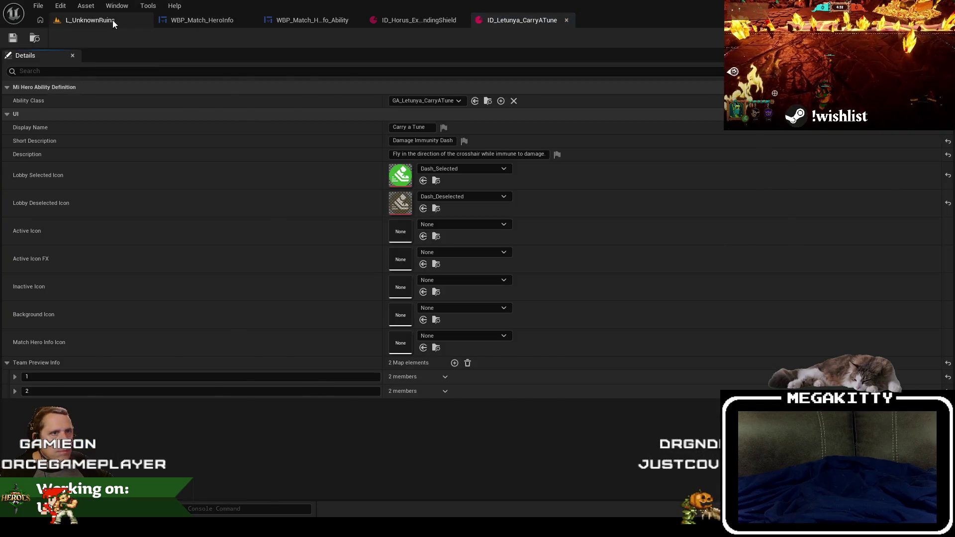
left_click(110, 18)
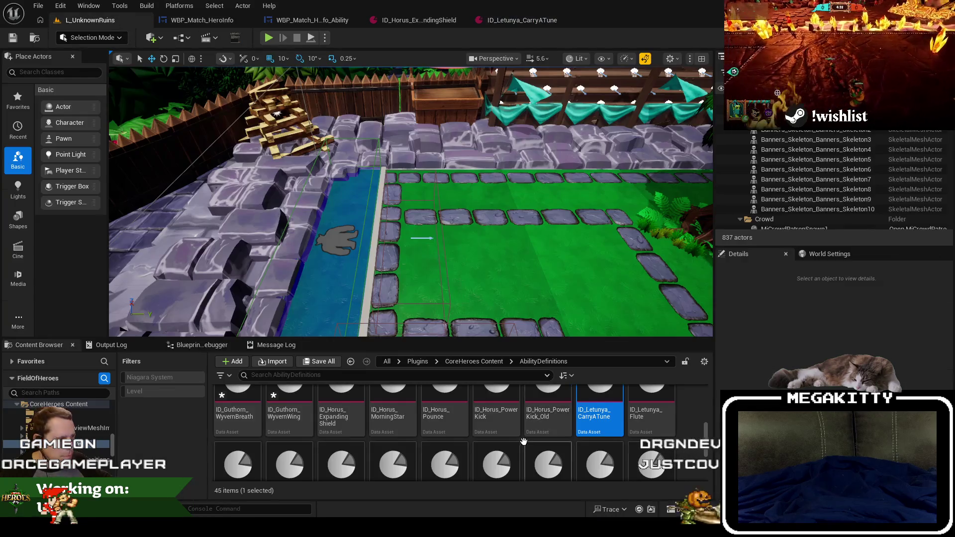
scroll(524, 442, "down", 2)
left_click(242, 424)
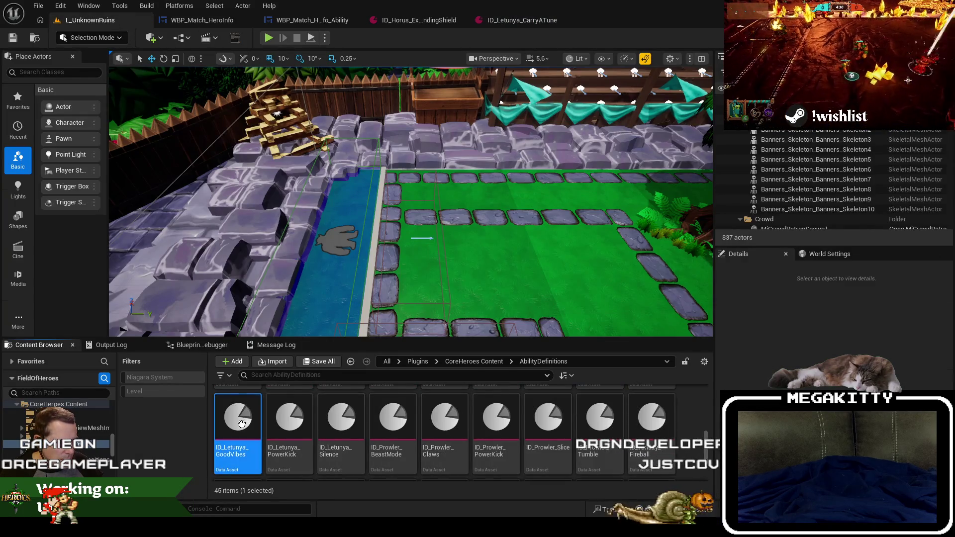
double_click(247, 422)
Open the Silence definition and close the Carry A Tune and Expanding Shield editors.
left_click(82, 20)
left_click(342, 437)
double_click(342, 437)
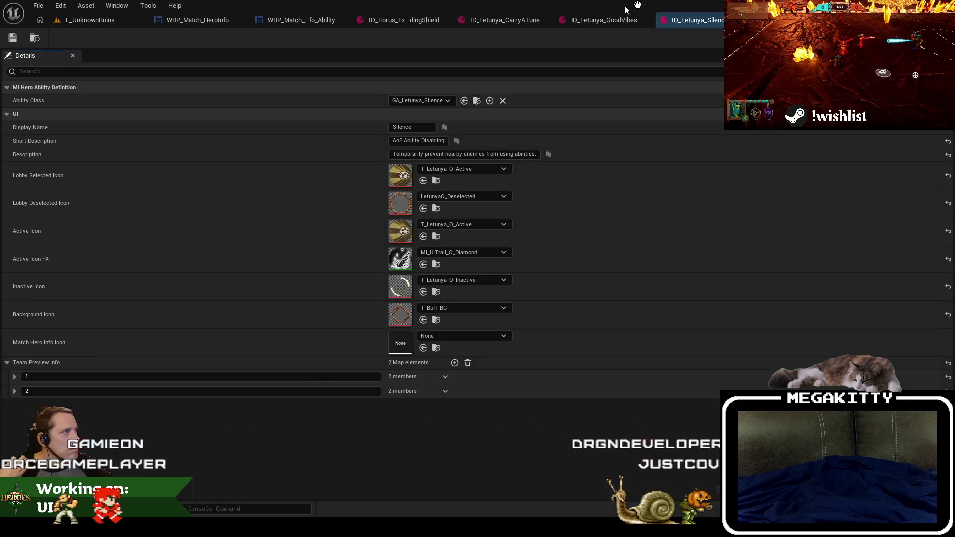
left_click(544, 20)
left_click(463, 19)
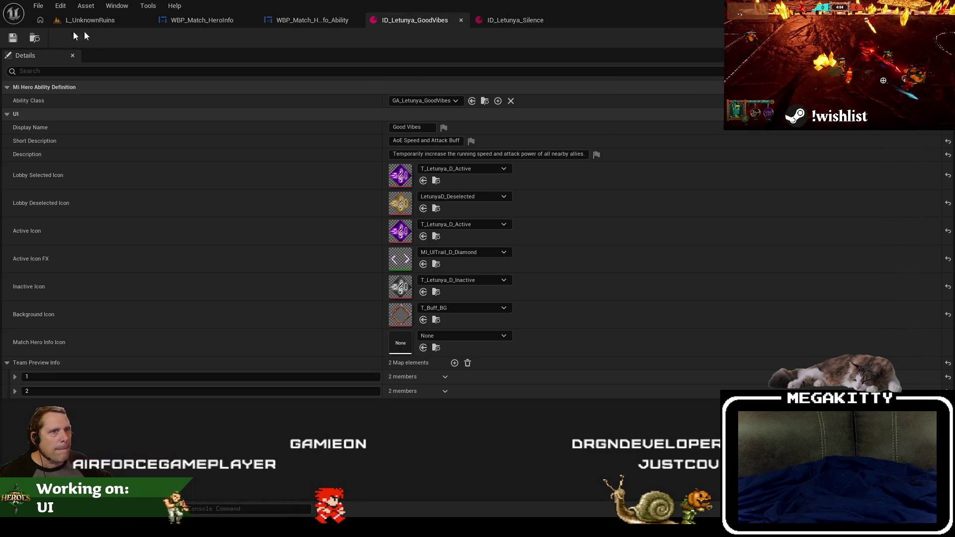
left_click(92, 20)
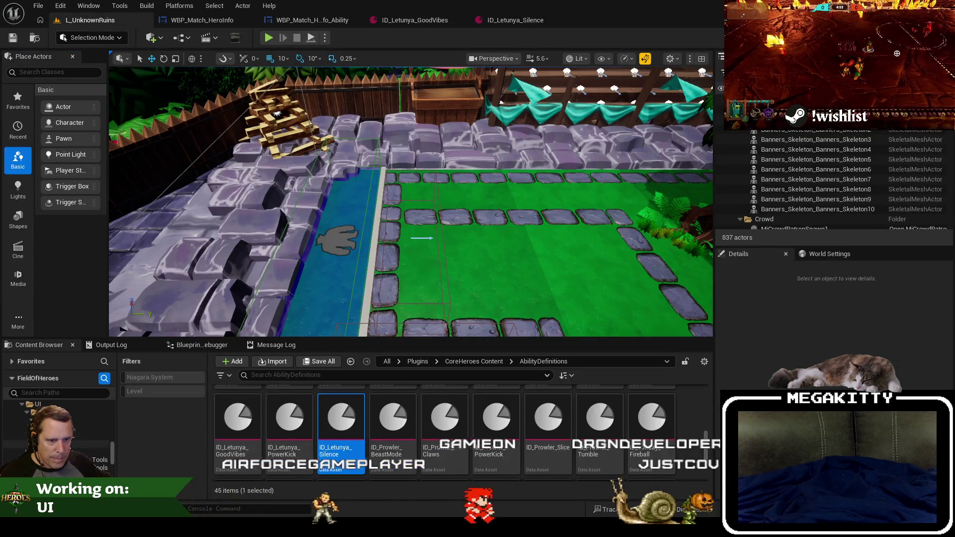
Set Good Vibes' Match Hero Info Icon to Letunya1_214x214 from the HeroInfo folder.
left_click(75, 452)
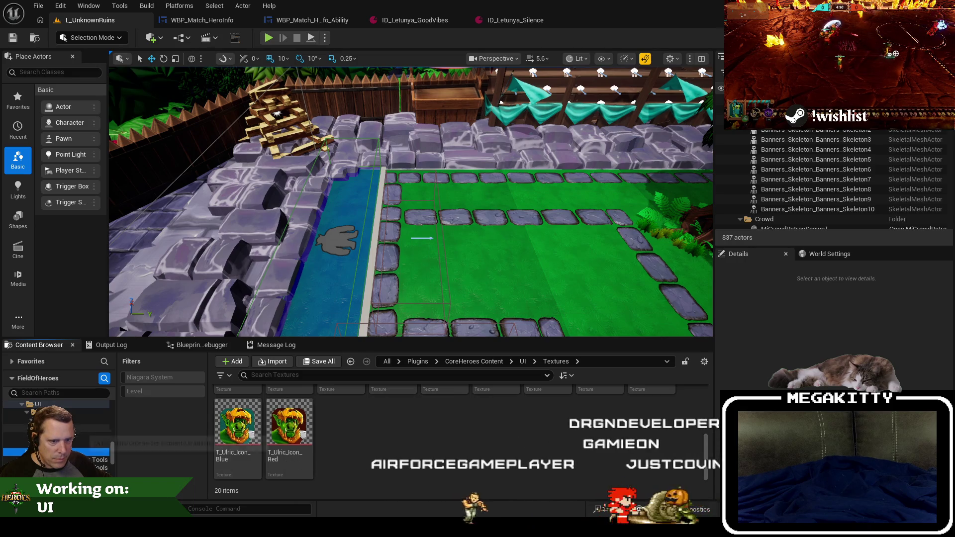
left_click(74, 436)
scroll(455, 457, "down", 1)
left_click(237, 428)
key("F2")
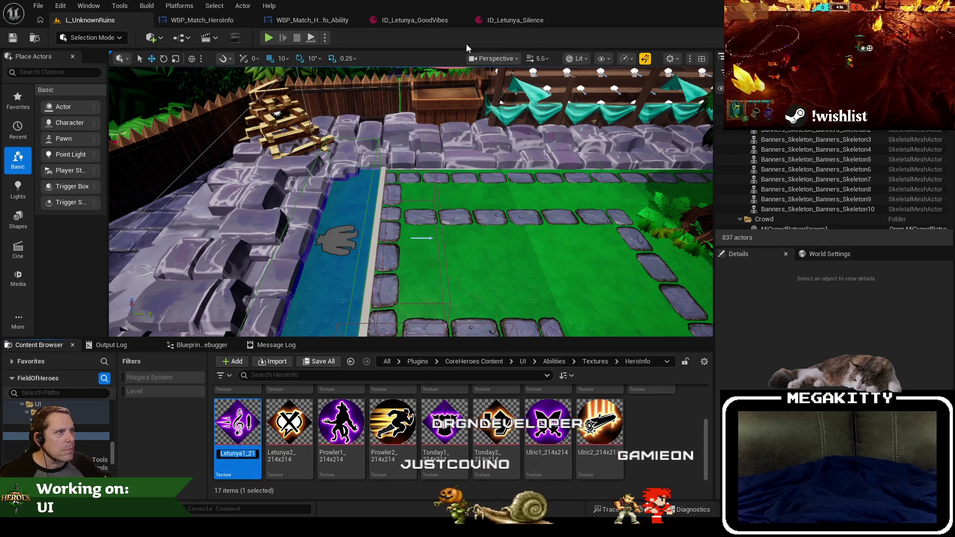
left_click(434, 22)
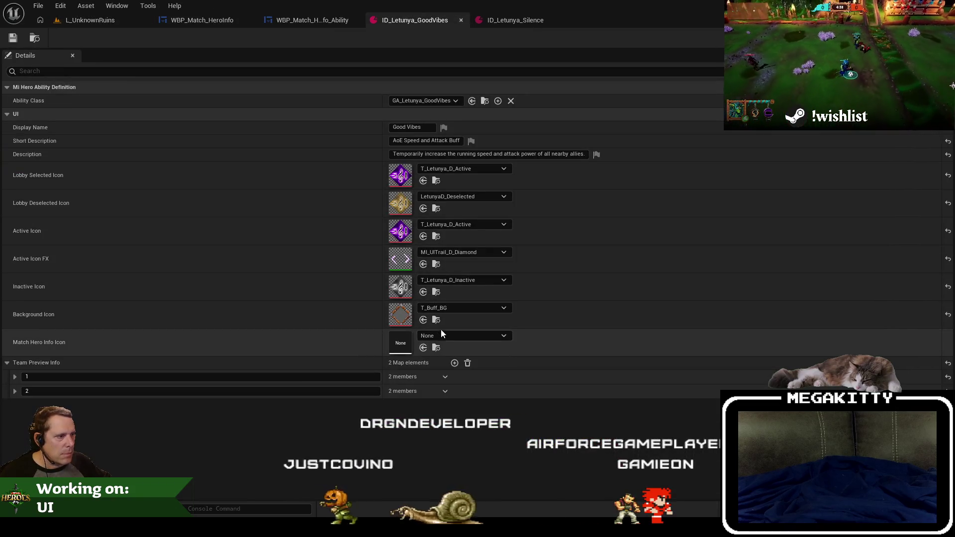
left_click(443, 336)
type("Letunya1_214x214")
left_click(476, 210)
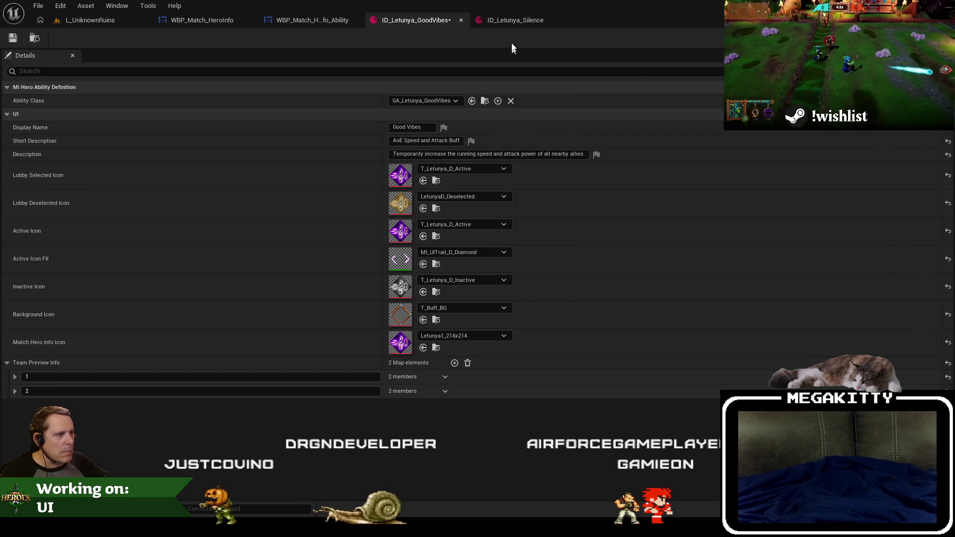
Give Silence the Letunya2_214x214 Match Hero Info Icon and save the definitions.
left_click(88, 20)
left_click(290, 423)
key("F2")
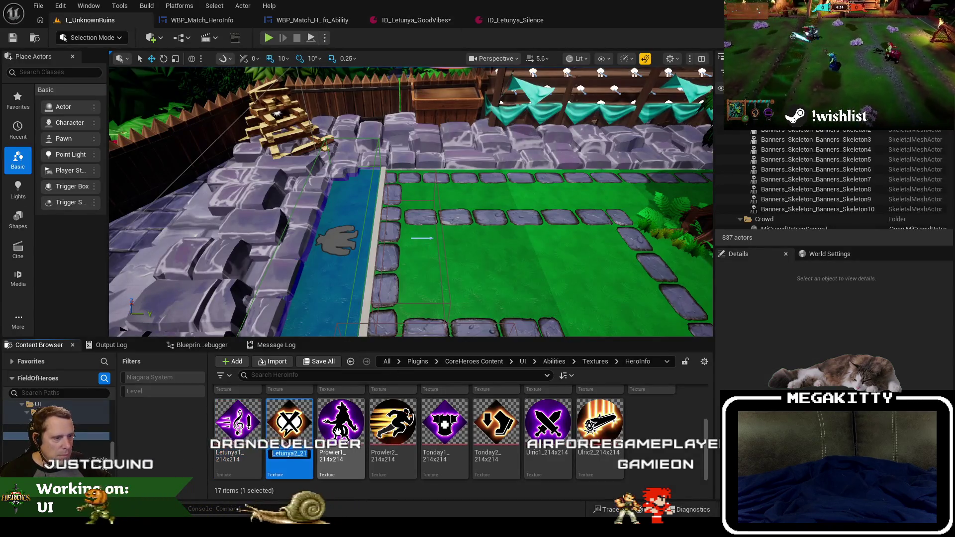
left_click(508, 21)
left_click(449, 338)
type("Letunya2_214x214")
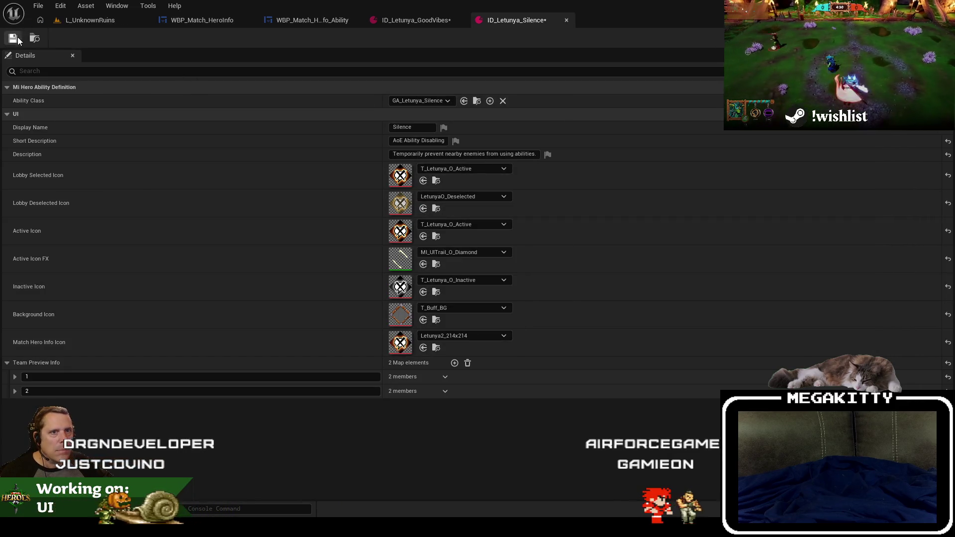
key("ctrl+s")
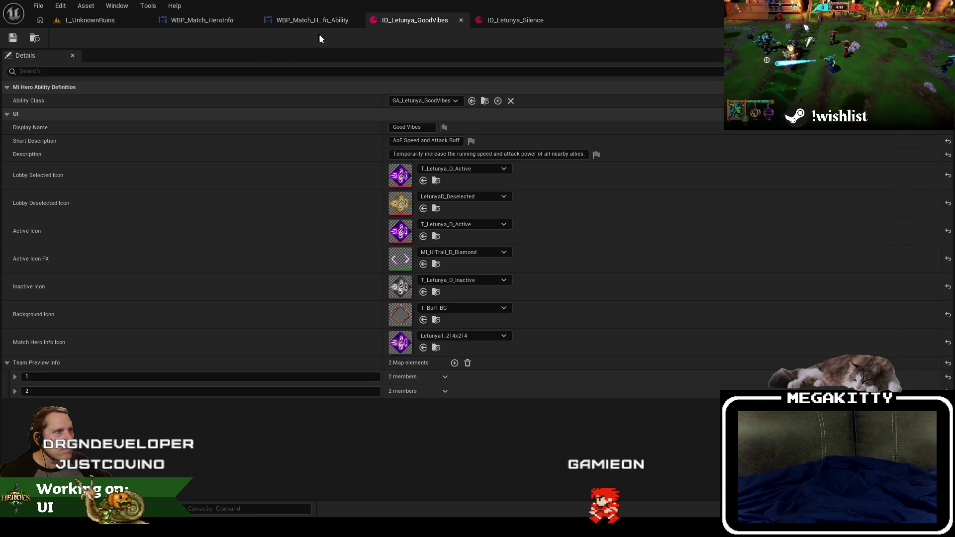
left_click(326, 21)
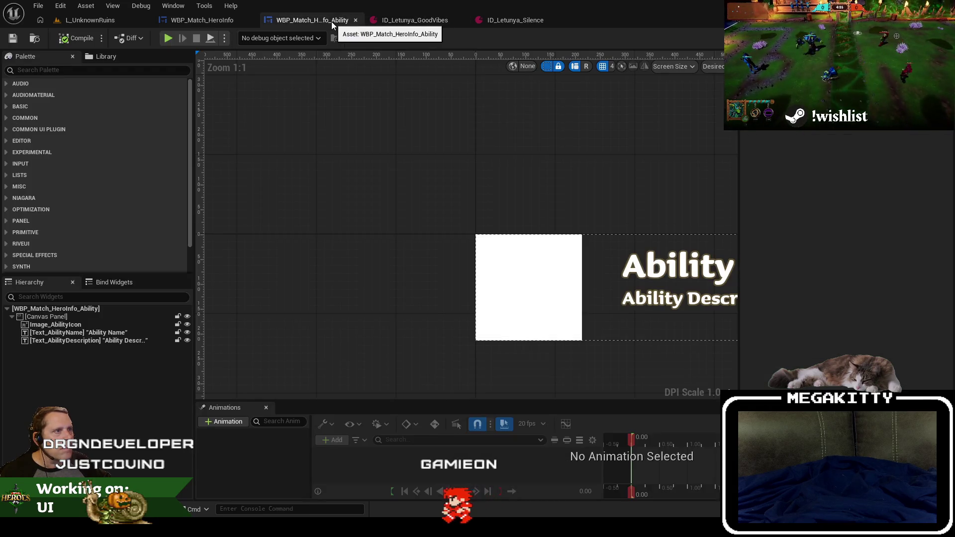
key("ctrl+Tab")
left_click(34, 39)
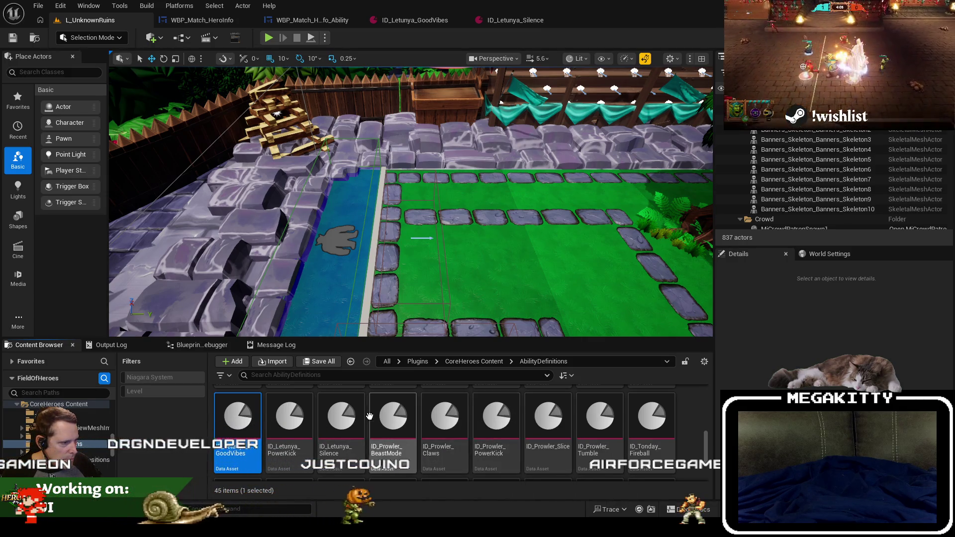
Open the Prowler Beast Mode definition and close the Letunya Silence and Good Vibes editors.
left_click(389, 416)
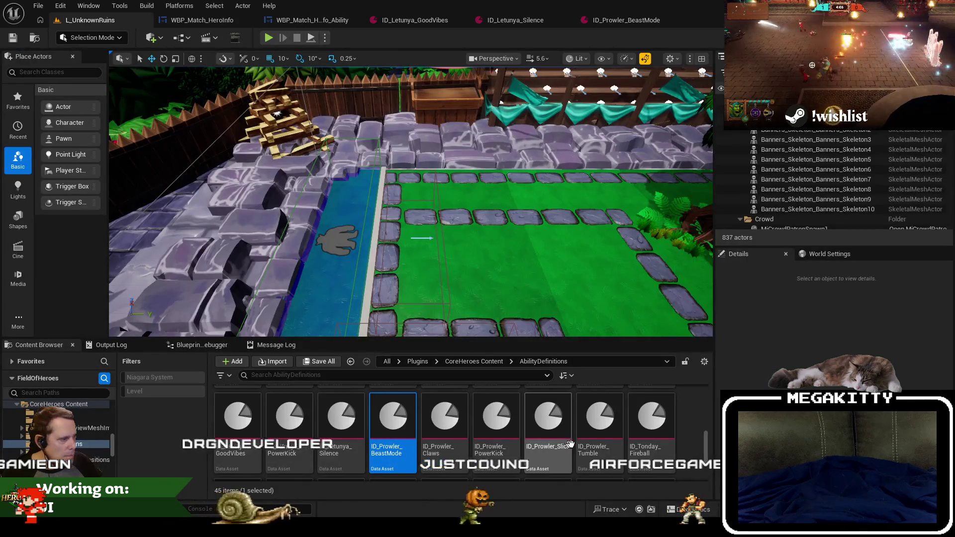
left_click(556, 419)
left_click(517, 19)
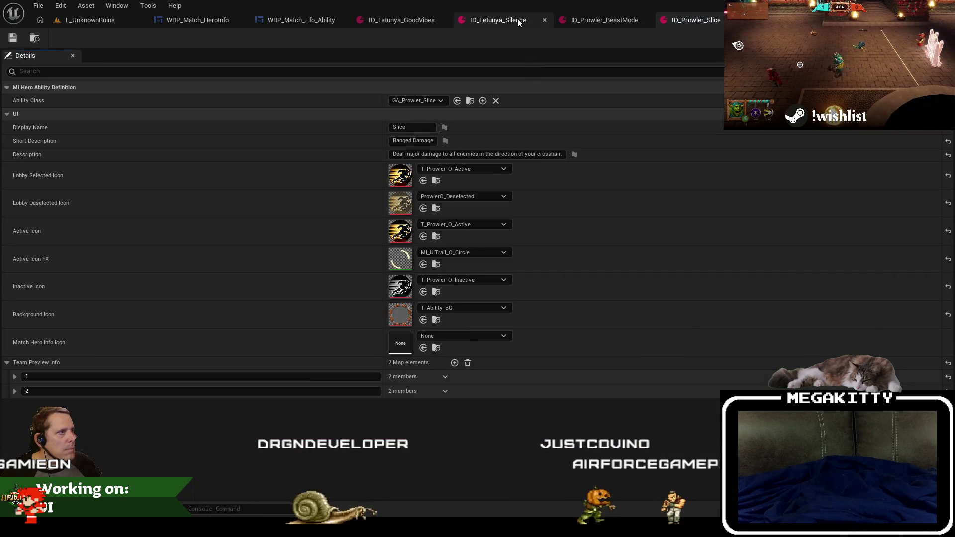
left_click(566, 20)
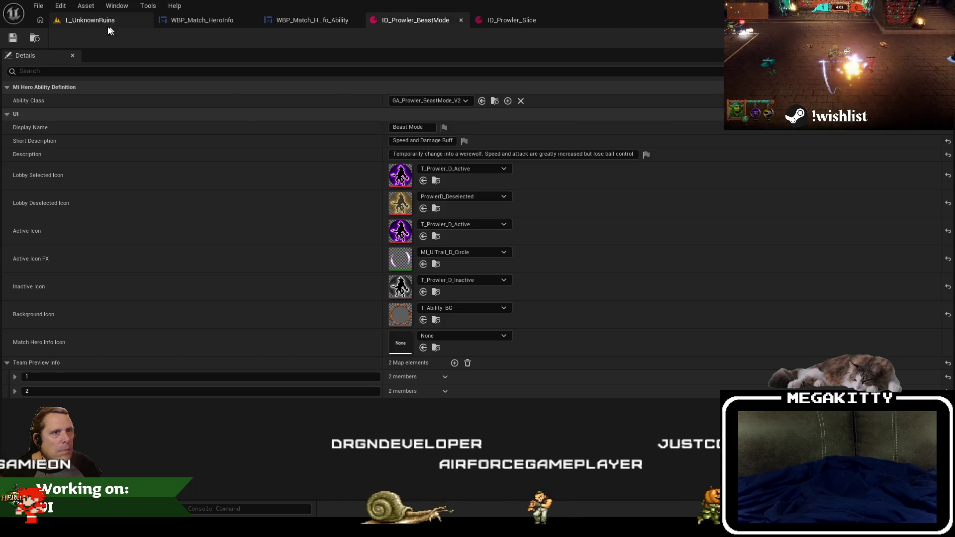
left_click(462, 20)
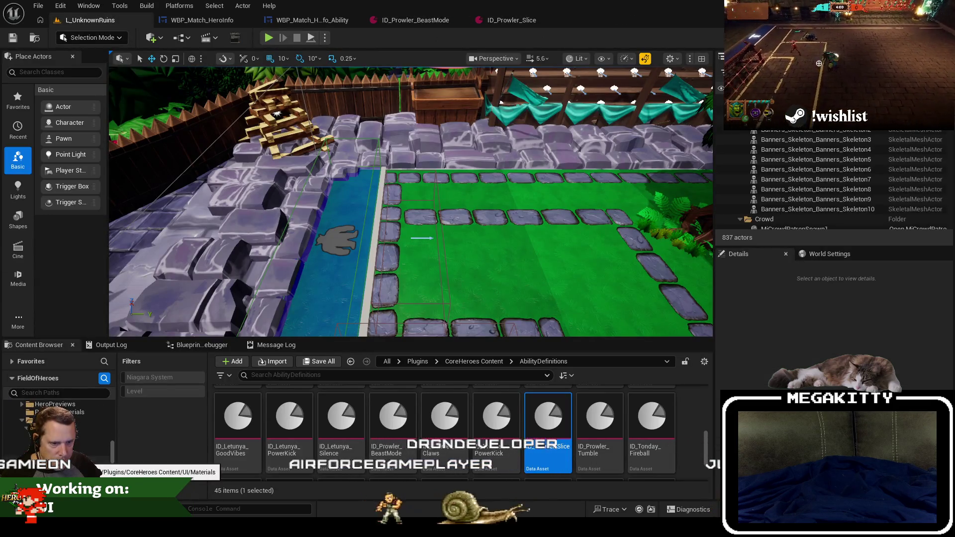
Set Beast Mode's Match Hero Info Icon to Prowler1_214x214.
left_click(50, 438)
left_click(340, 423)
key("F2")
left_click(415, 20)
left_click(464, 336)
type("Prowler1_214x214")
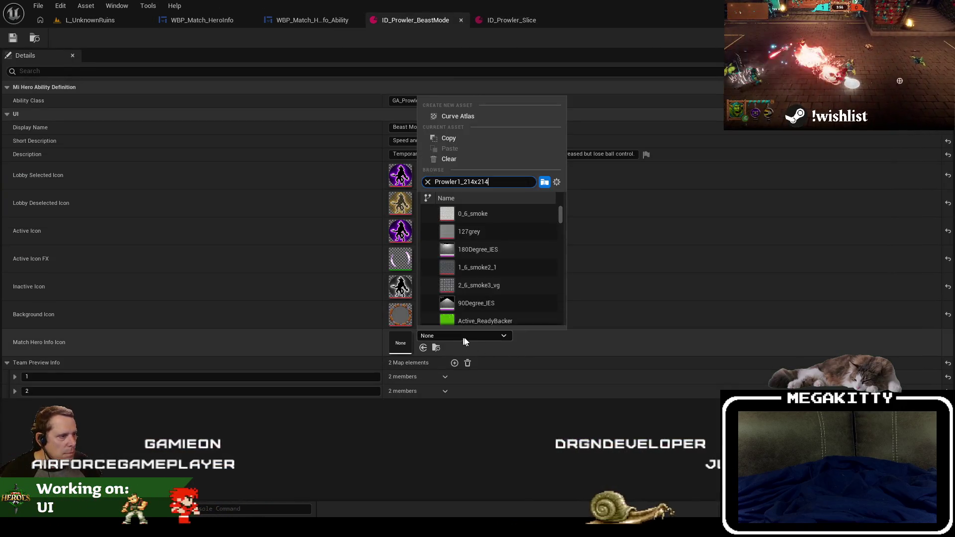
left_click(473, 213)
Set Slice's Match Hero Info Icon to Prowler2_214x214 and recheck Beast Mode's icon.
left_click(507, 20)
left_click(89, 19)
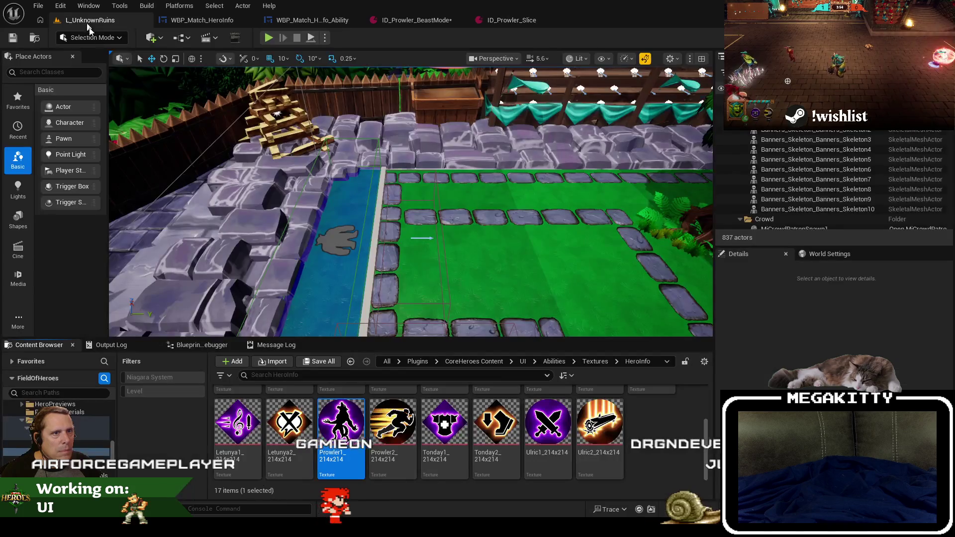
left_click(382, 450)
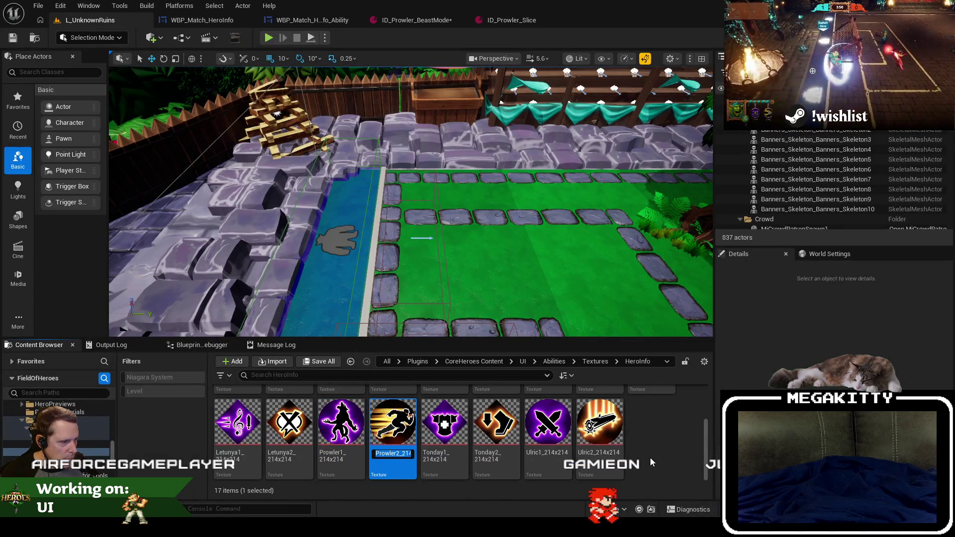
left_click(512, 20)
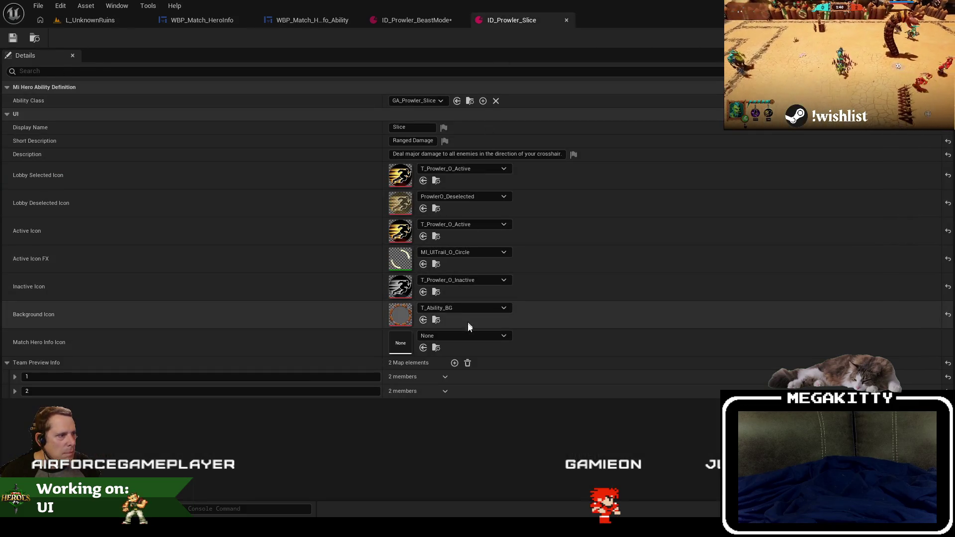
left_click(467, 334)
type("Prowler2_214x214")
left_click(485, 213)
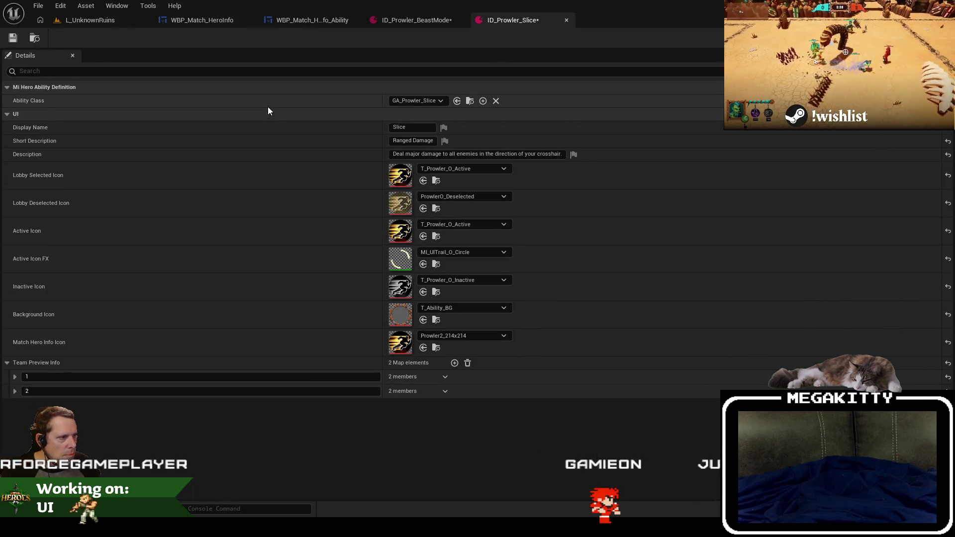
left_click(124, 21)
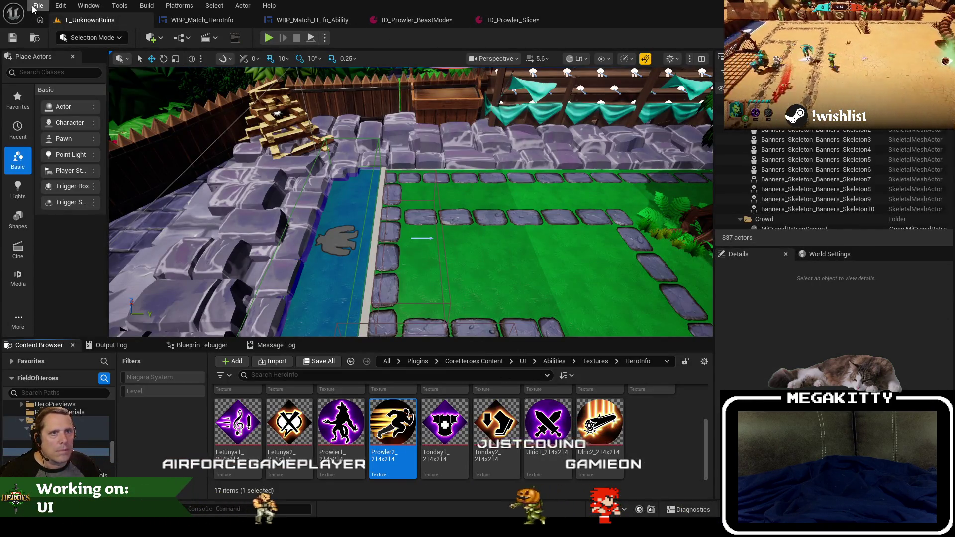
left_click(417, 20)
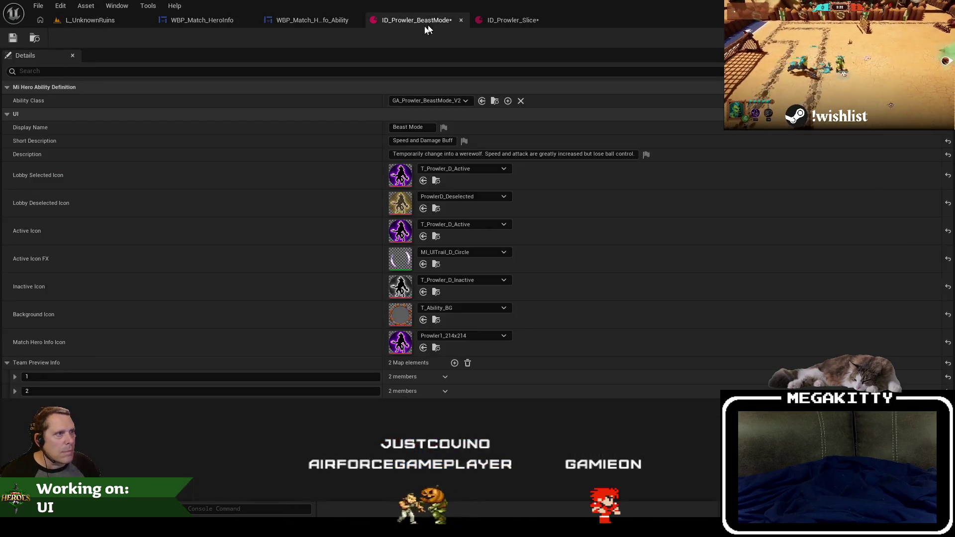
left_click(36, 39)
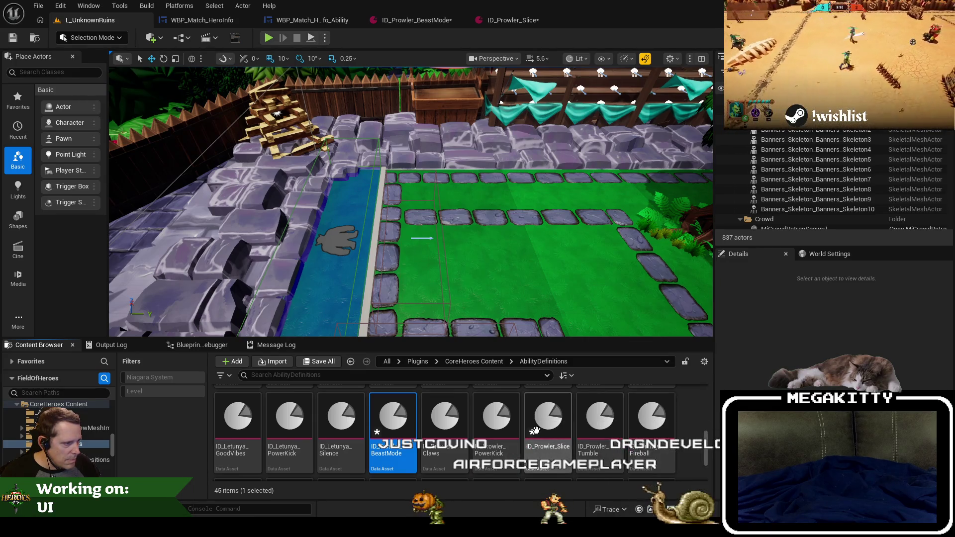
Open the Tonday Stone Skin and Wave Goodbye definitions, closing Ride the Wind.
scroll(535, 429, "down", 1)
scroll(262, 440, "down", 4)
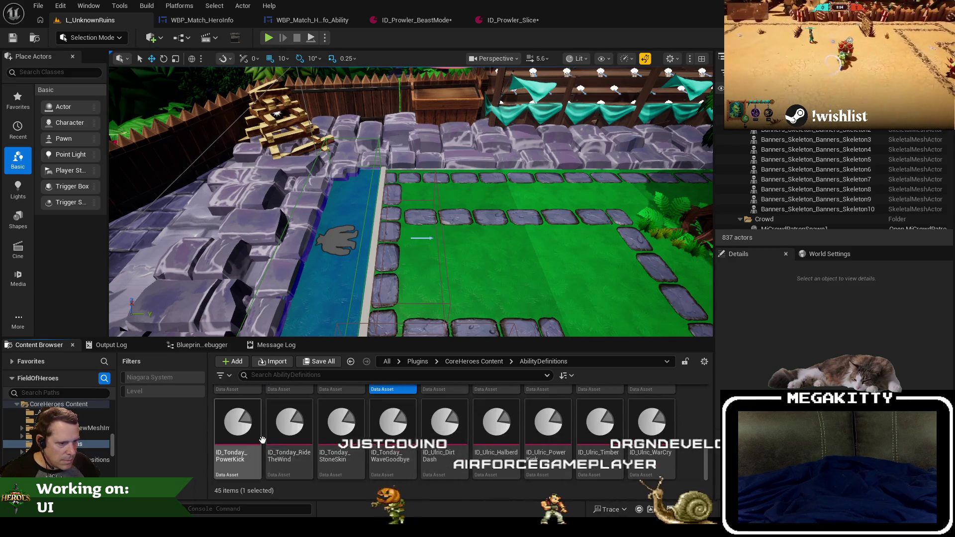
left_click(311, 436)
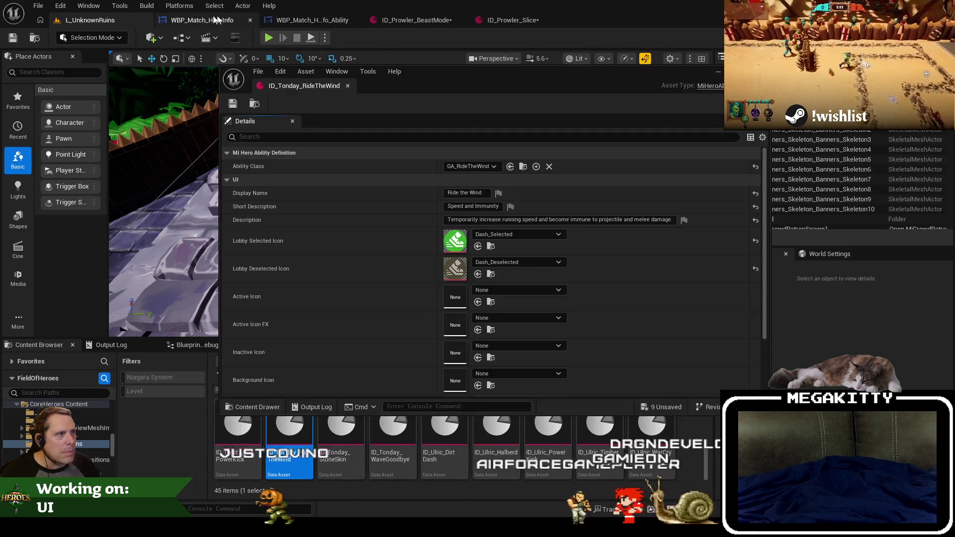
left_click_drag(279, 28, 628, 26)
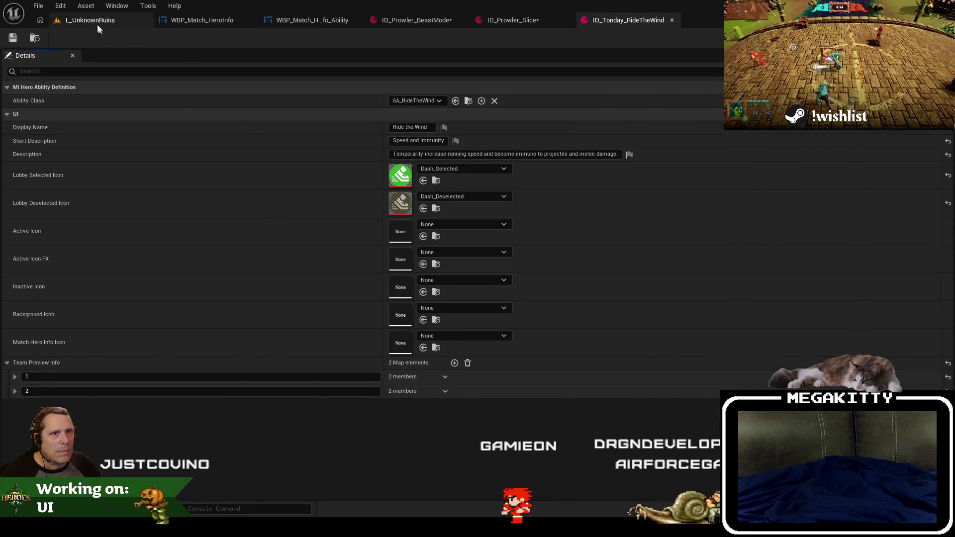
left_click(89, 20)
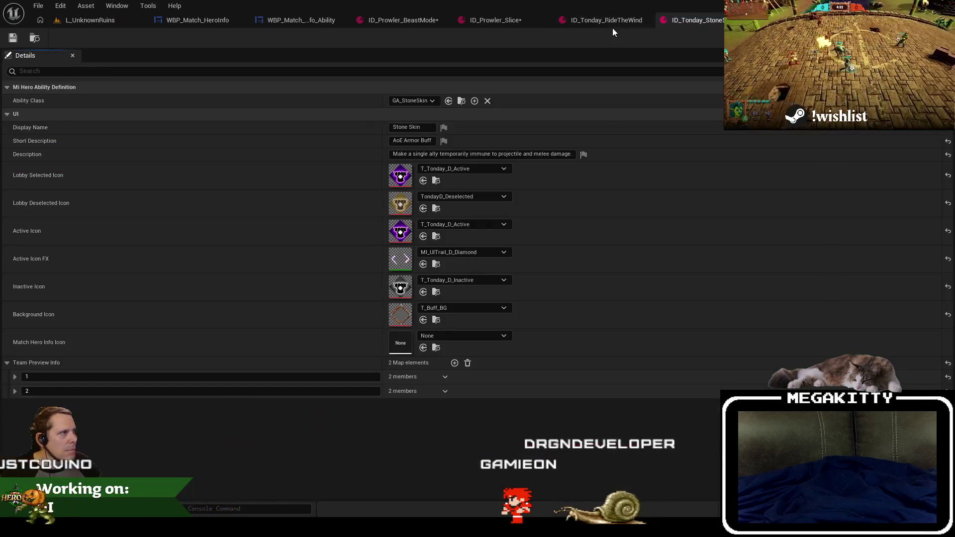
left_click(612, 25)
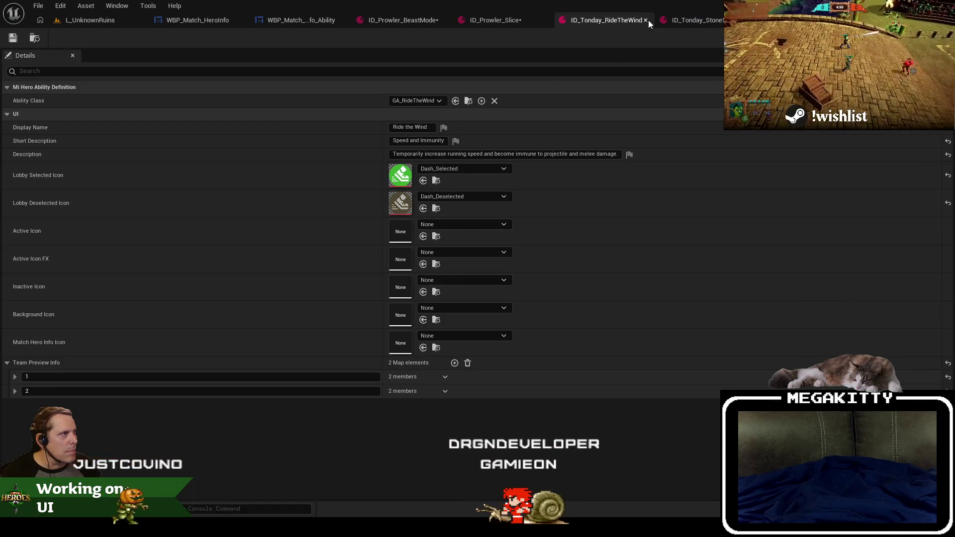
left_click(645, 20)
left_click(101, 21)
left_click(391, 427)
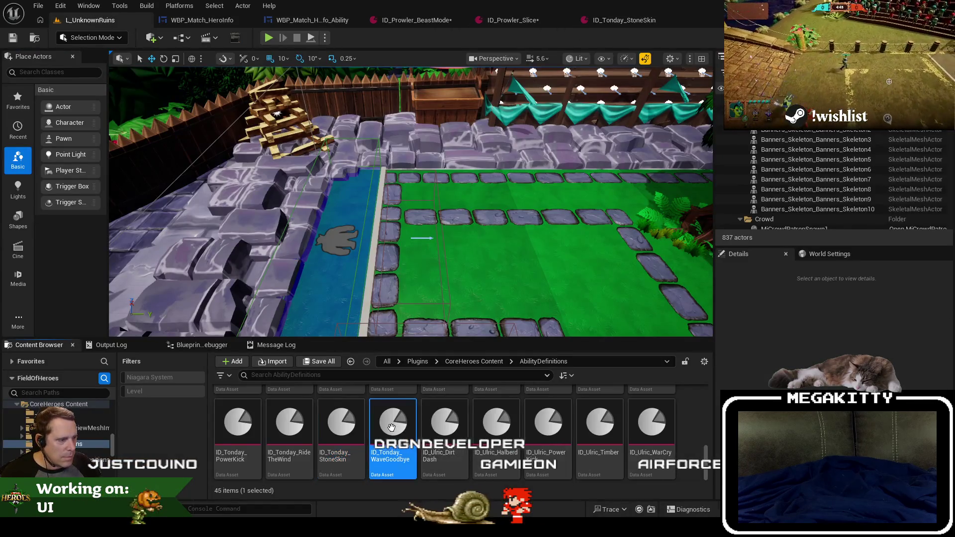
key("Return")
left_click(89, 20)
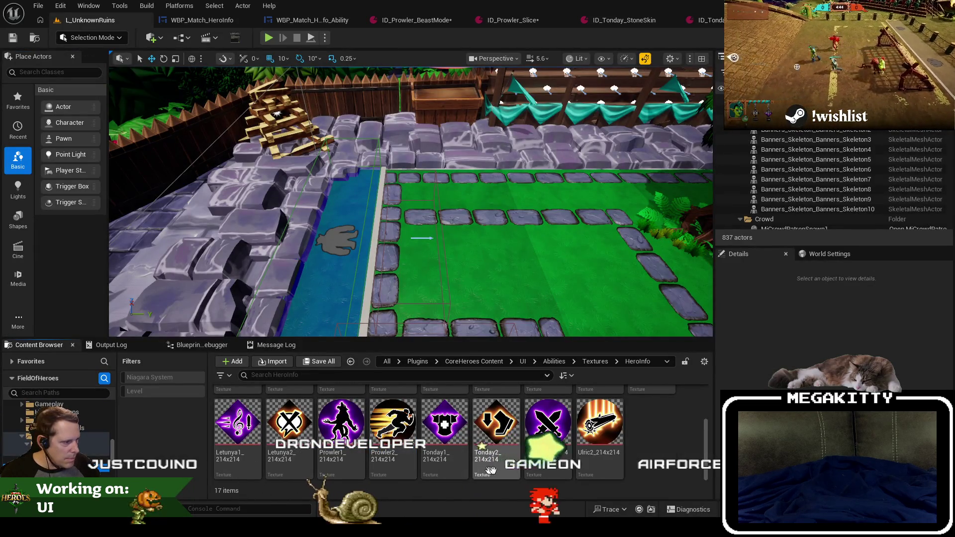
Set Stone Skin's Match Hero Info Icon to Tonday1_214x214.
left_click(456, 460)
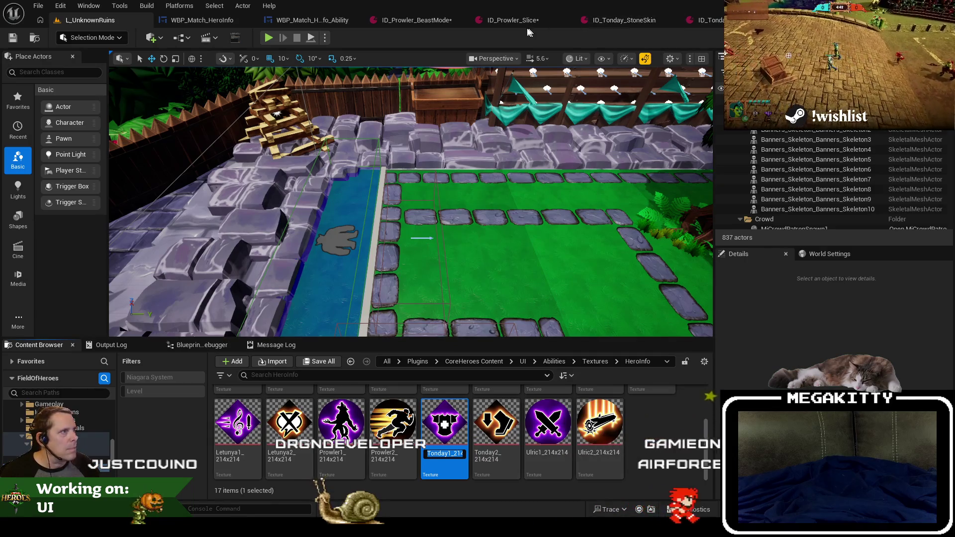
left_click(602, 20)
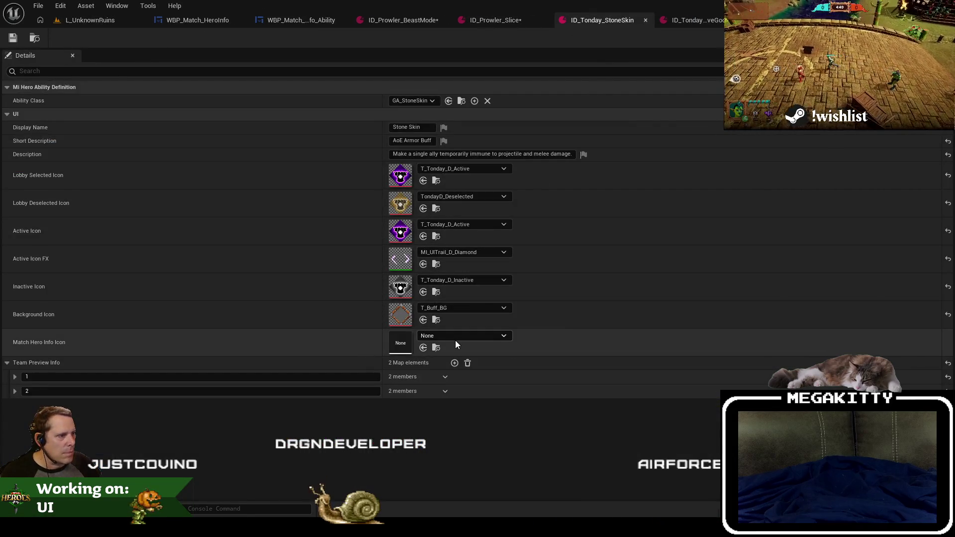
left_click(465, 335)
type("Tonday1_214x214")
left_click(482, 213)
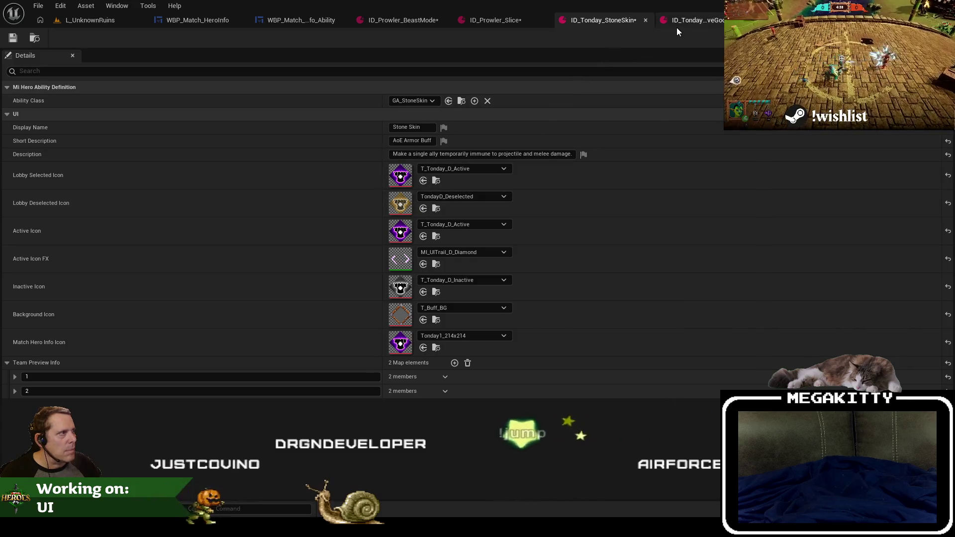
Set Wave Goodbye's Match Hero Info Icon to Tonday2_214x214.
left_click(90, 20)
left_click(496, 425)
key("F2")
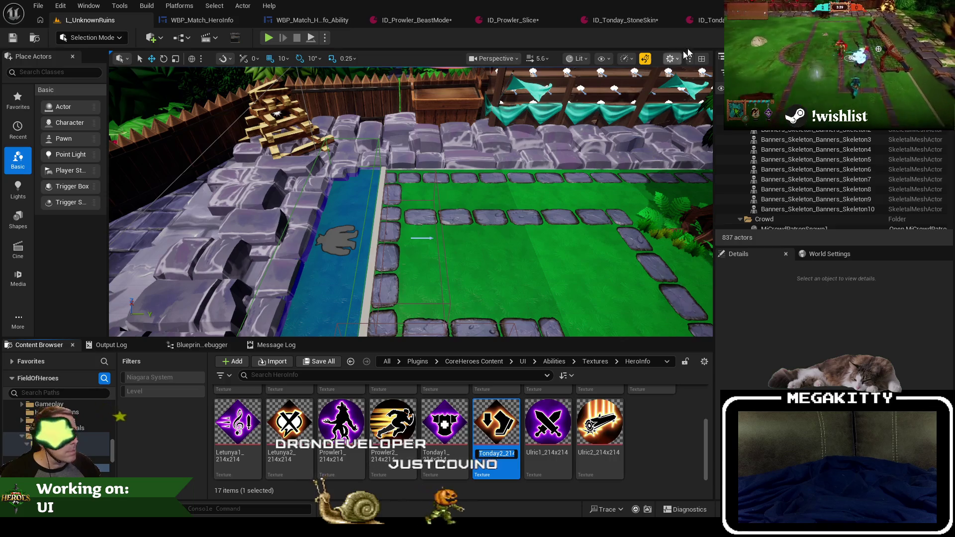
key("ctrl+c")
left_click(696, 20)
left_click(447, 338)
key("ctrl+v")
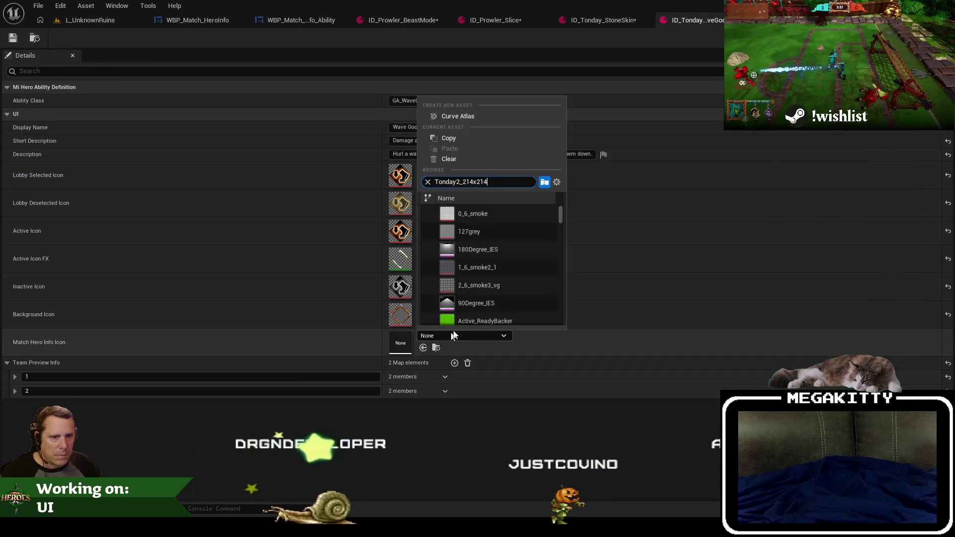
left_click(480, 211)
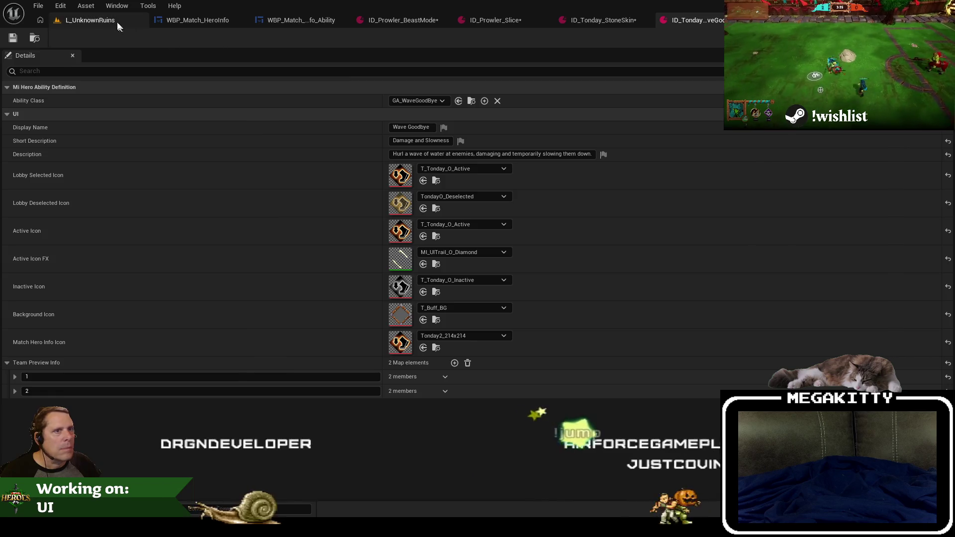
Recheck Beast Mode's icons and return to the content browser.
left_click(119, 24)
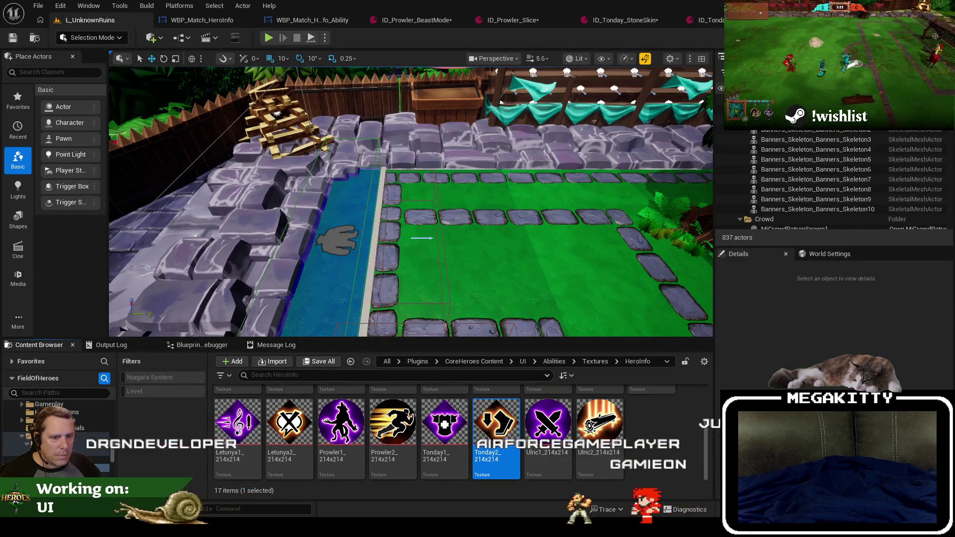
left_click(398, 20)
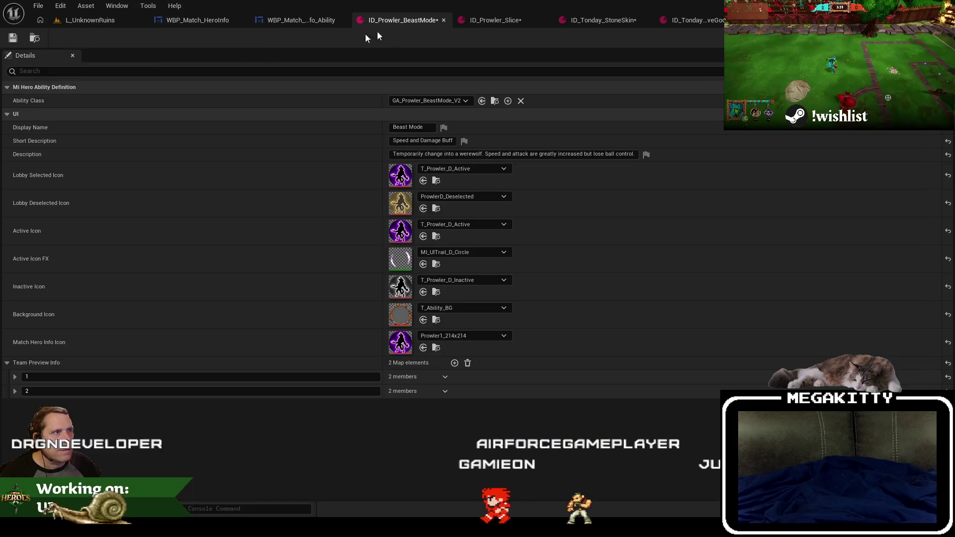
left_click(34, 39)
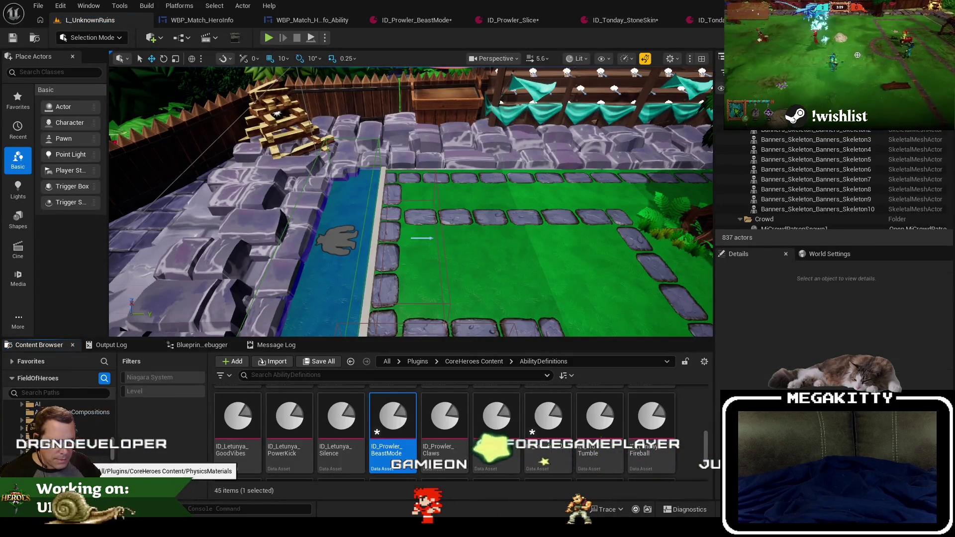
scroll(695, 477, "down", 2)
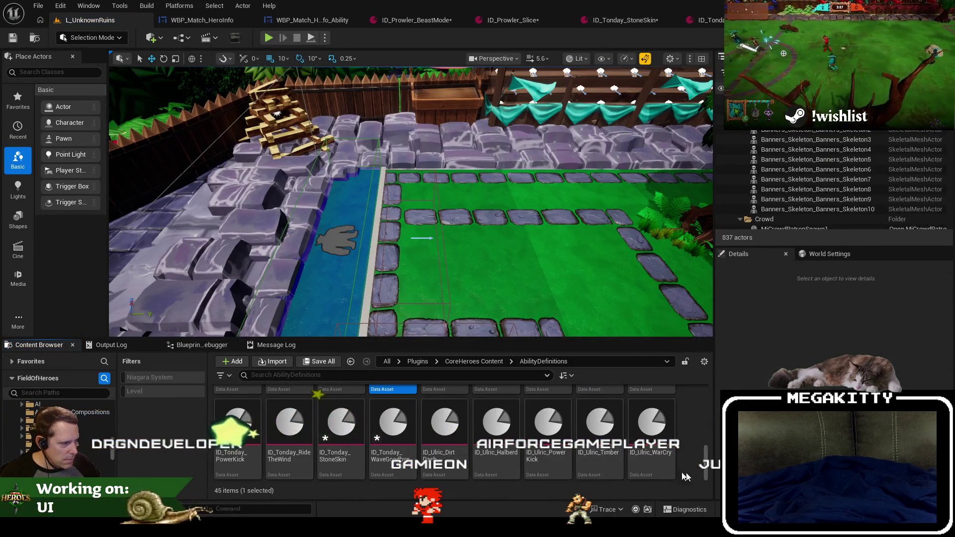
Open the ID_Ulric_Halberd, ID_Ulric_Timber and ID_Ulric_WarCry ability definitions.
key("Return")
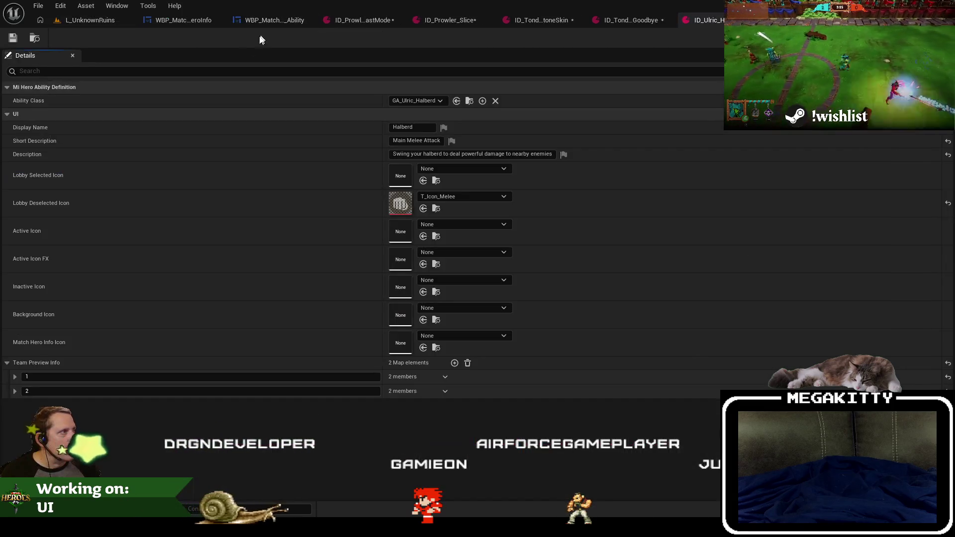
left_click(113, 25)
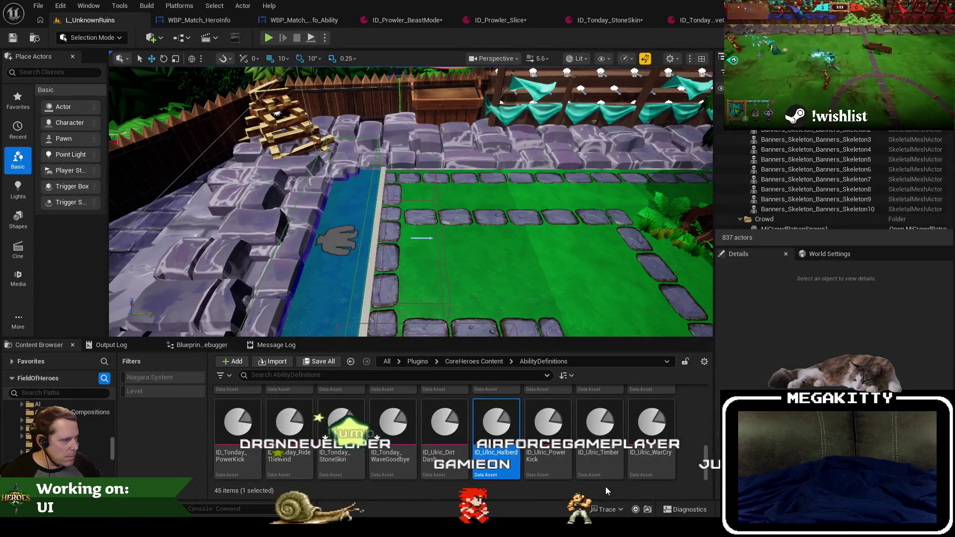
double_click(599, 428)
left_click(86, 22)
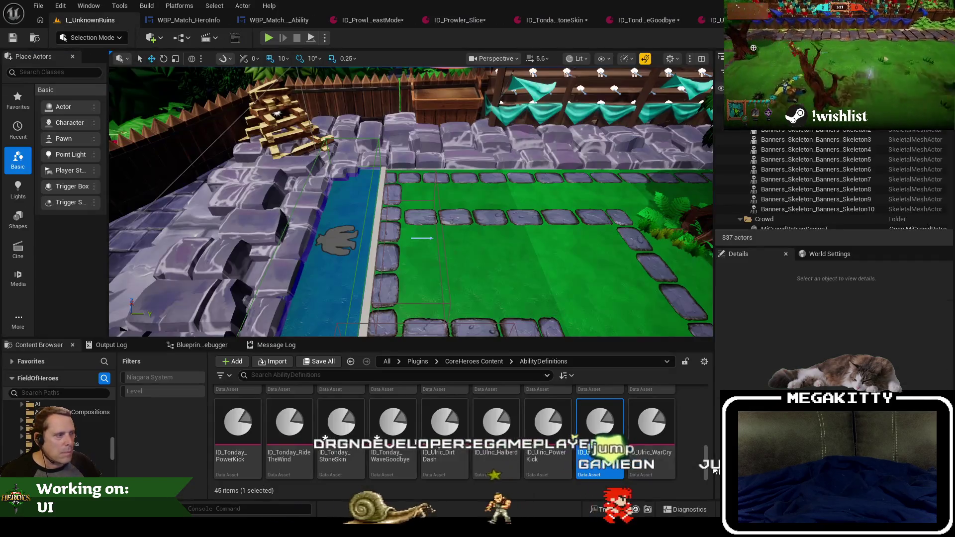
double_click(650, 427)
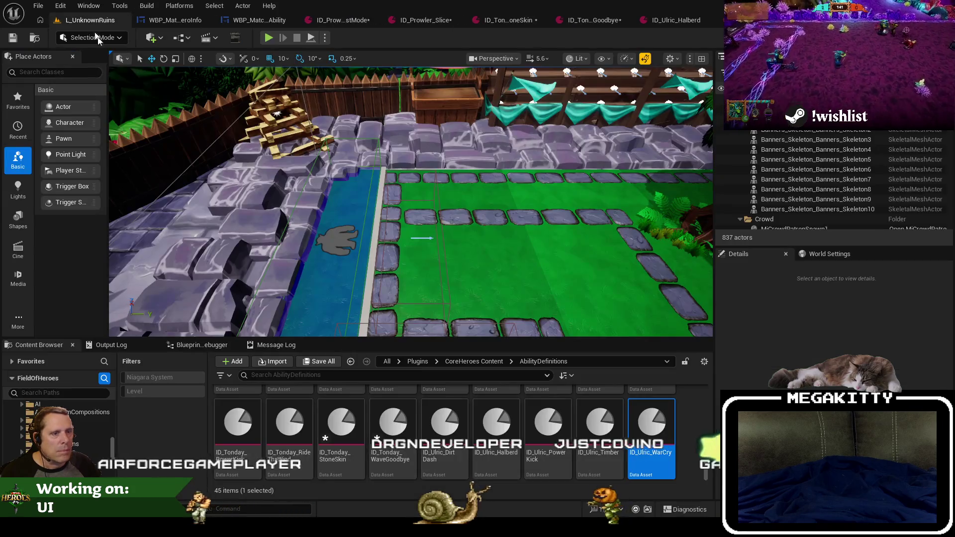
Copy the Ulric1_214x214 texture name from the UI Textures HeroInfo abilities folder.
left_click(86, 20)
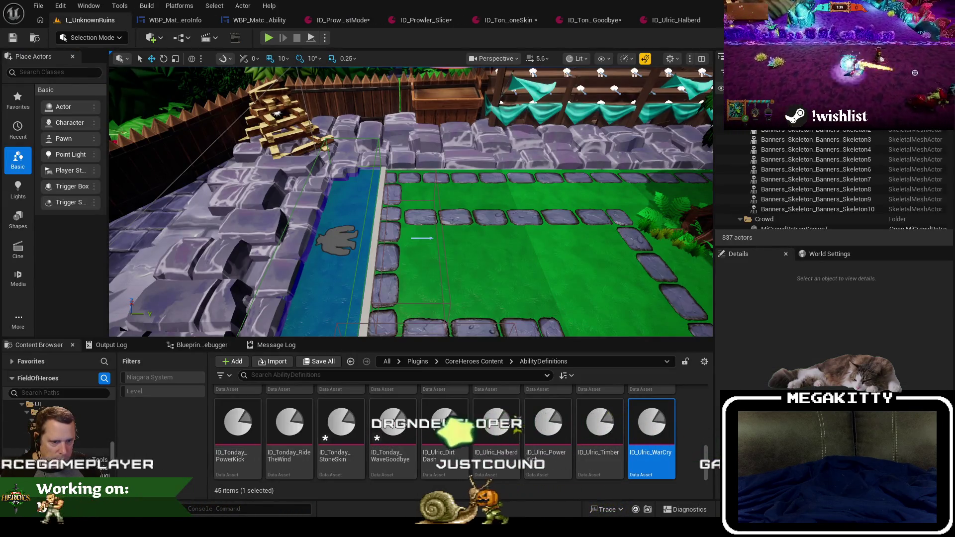
left_click(75, 451)
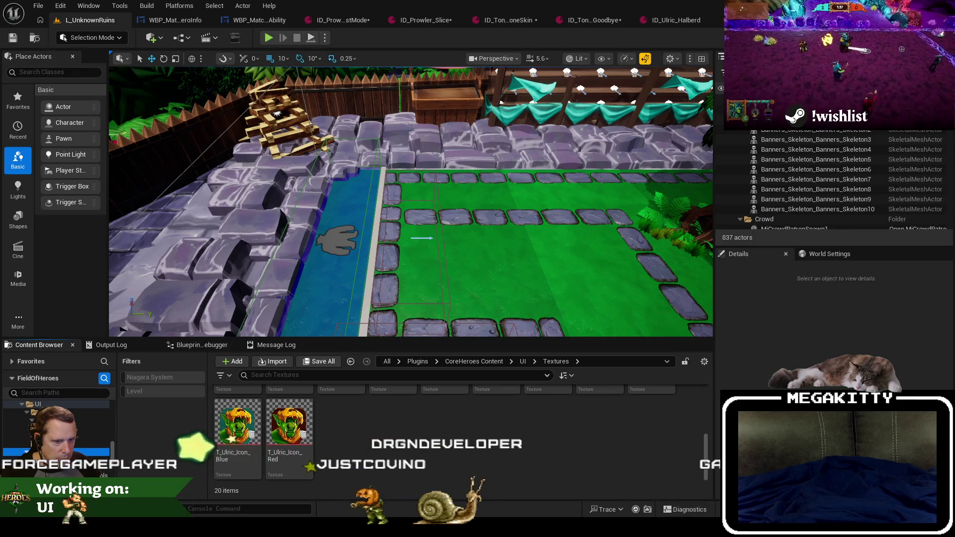
key("Down")
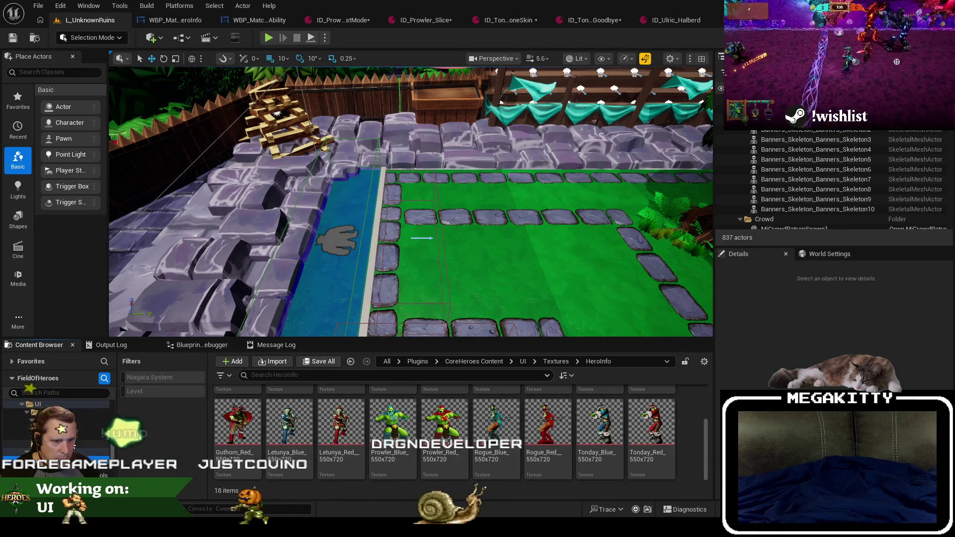
key("Up")
key("Up")
left_click(532, 428)
key("F2")
key("ctrl+c")
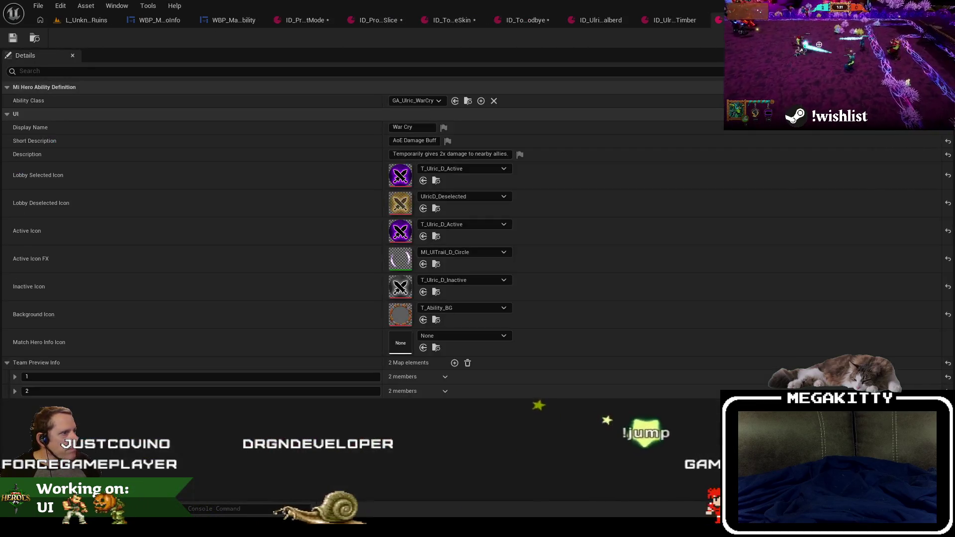
Set War Cry's Match Hero Info Icon to Ulric1_214x214.
left_click(463, 335)
key("ctrl+v")
left_click(482, 215)
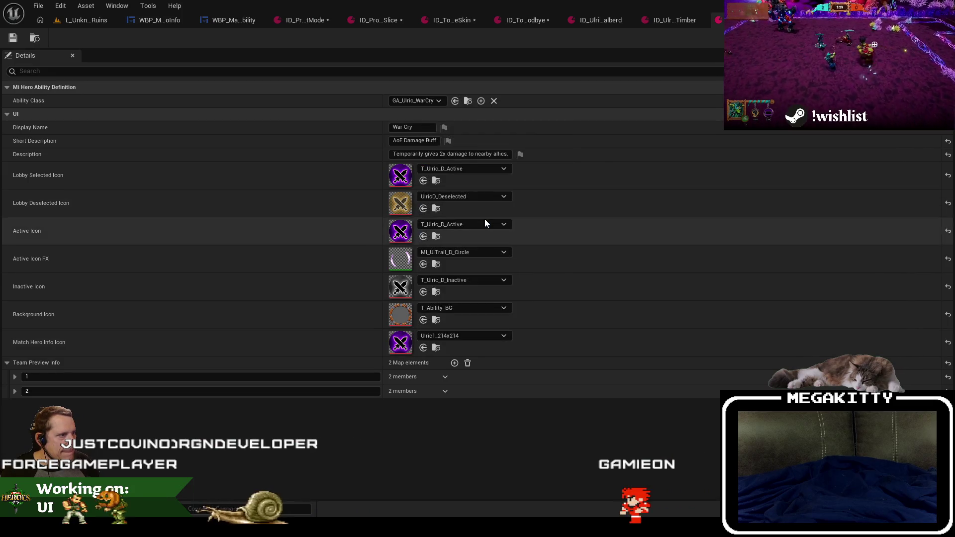
Set Timber's Match Hero Info Icon to Ulric2_214x214.
key("ctrl+Tab")
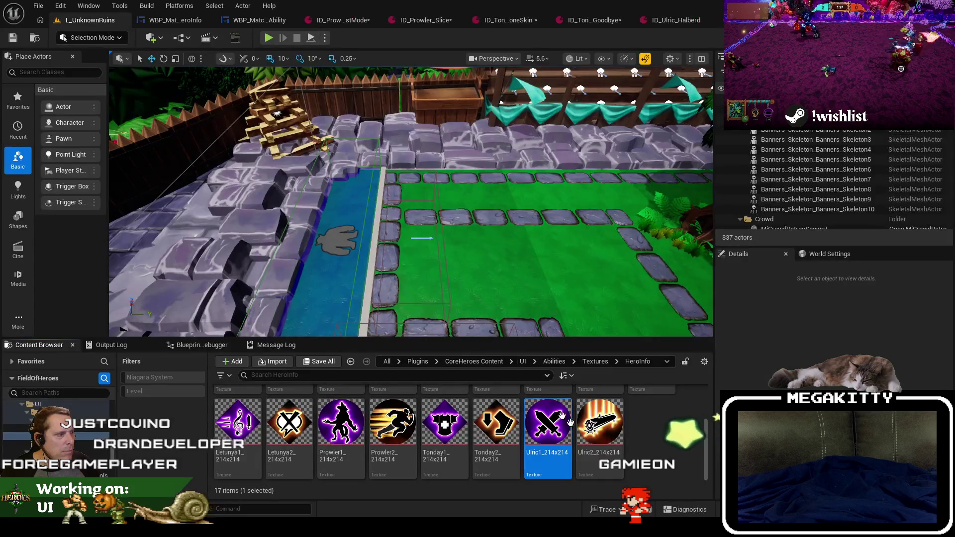
key("ctrl+Tab")
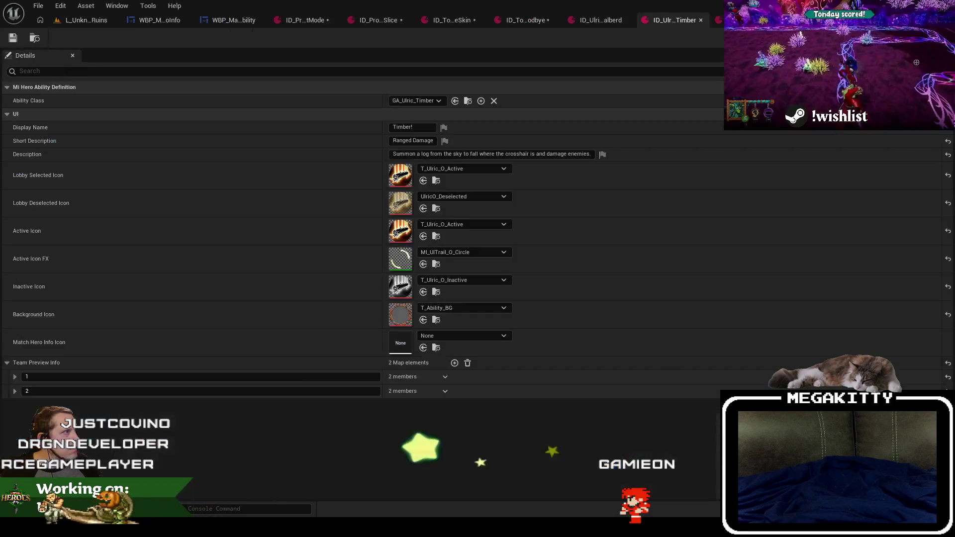
left_click(434, 335)
key("ctrl+v")
left_click(483, 211)
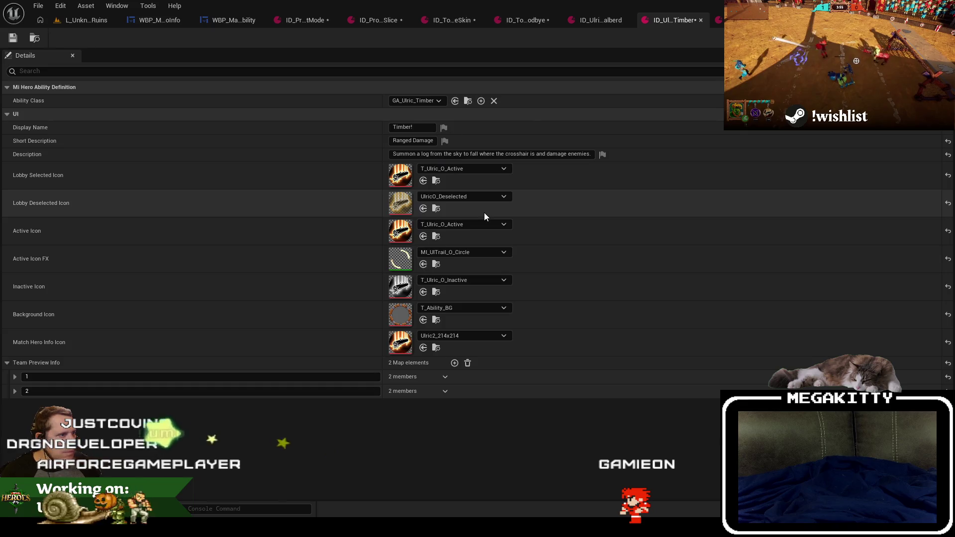
left_click(229, 19)
right_click(229, 18)
Close the ability definition tabs and show the widget's UpdateForHero graph.
left_click(290, 70)
left_click_drag(463, 179, 211, 148)
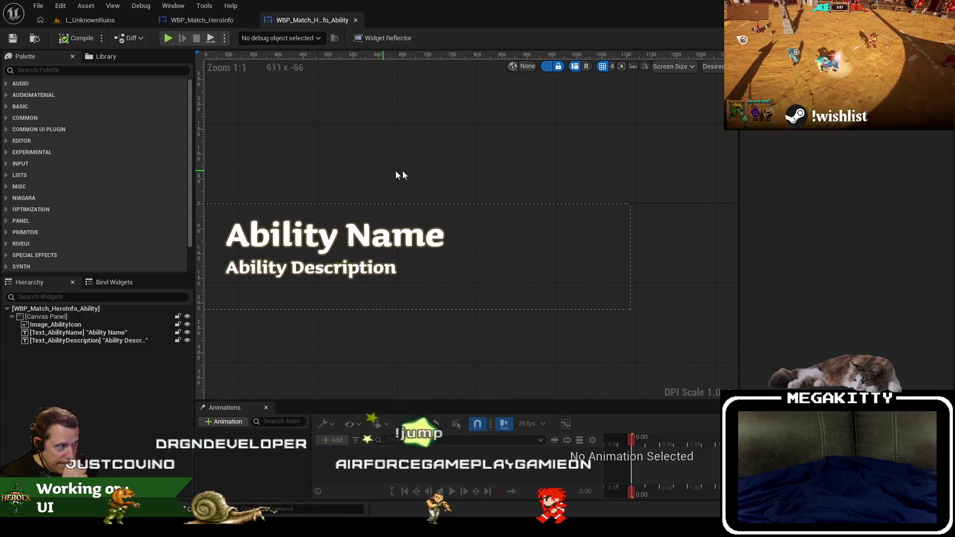
scroll(462, 179, "down", 1)
left_click(935, 37)
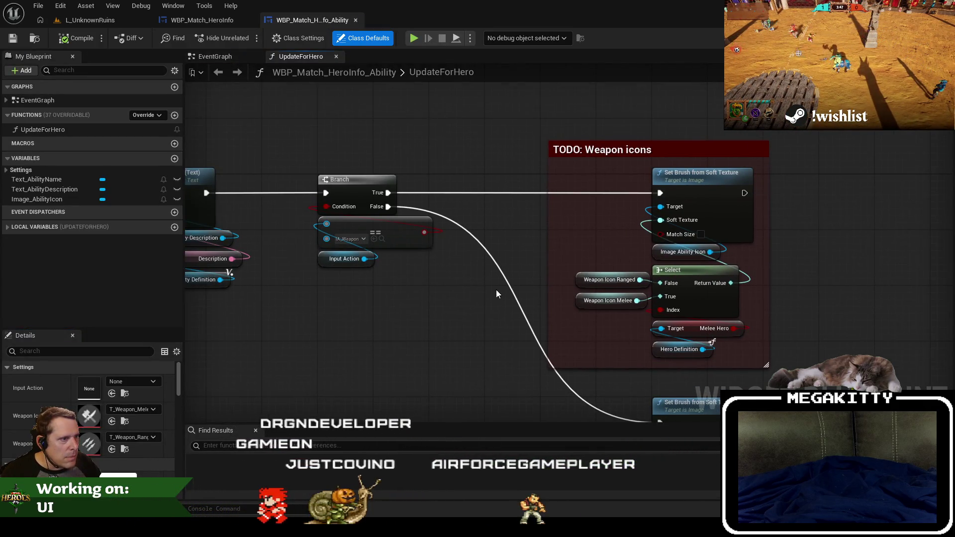
Duplicate the == Input Action comparison and make the copy check IA_Dash.
left_click_drag(497, 290, 402, 218)
key("ctrl+c")
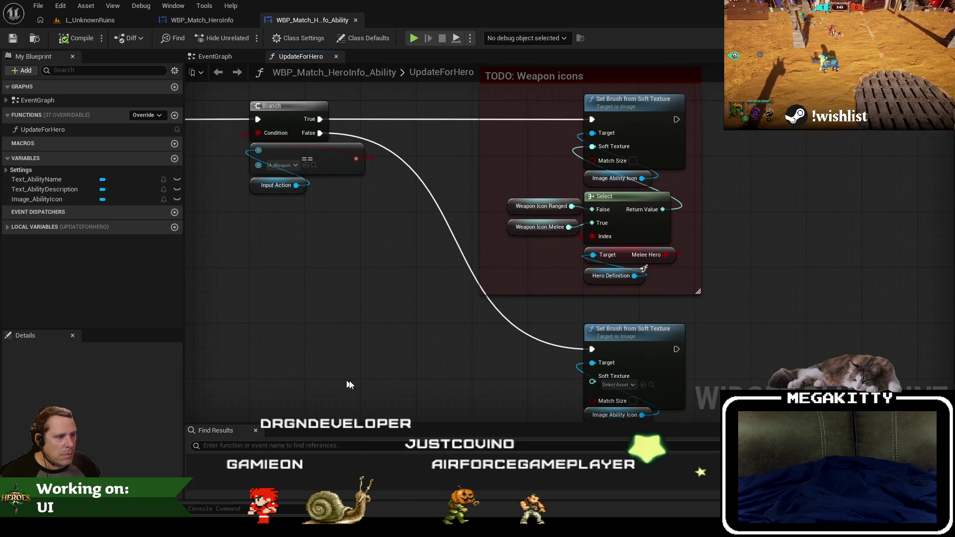
key("ctrl+v")
left_click(378, 381)
type("a")
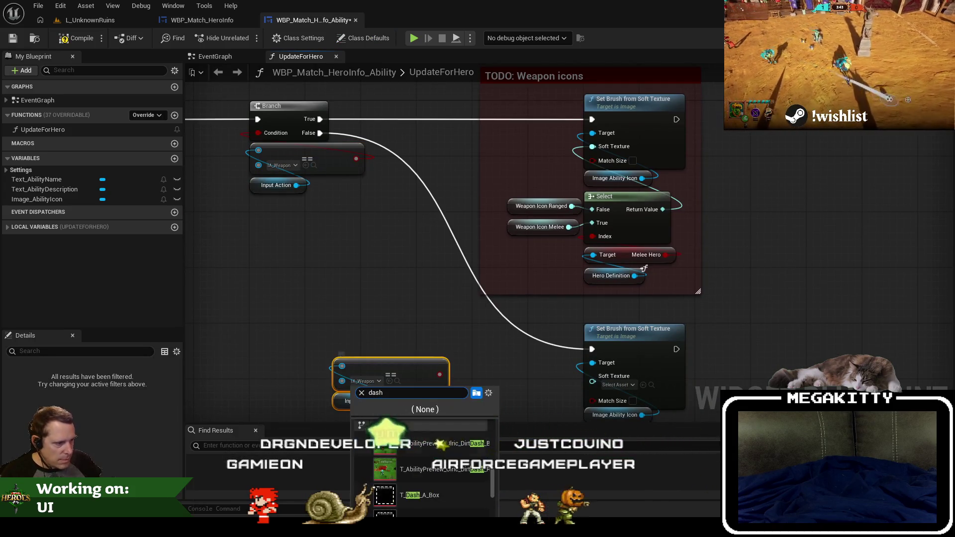
type("ia_dash")
left_click(410, 450)
Add a Branch on the IA_Dash comparison and wire its False to the Set Brush node.
mouse_move(433, 374)
left_mouse_down()
mouse_move(402, 279)
mouse_move(431, 202)
mouse_move(401, 225)
left_mouse_up()
type("branch")
key("Return")
left_click_drag(320, 134, 374, 227)
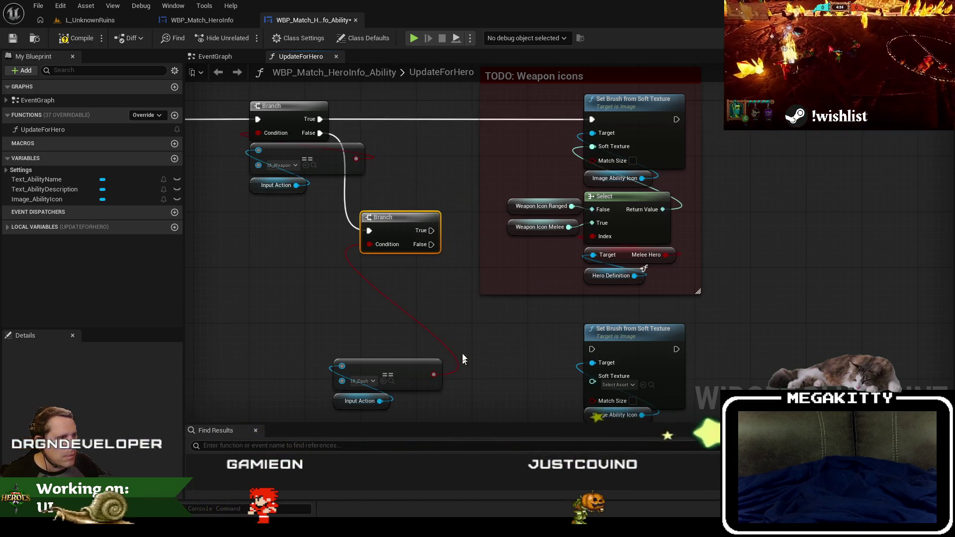
scroll(543, 302, "down", 2)
left_click_drag(567, 238, 606, 278)
left_click_drag(412, 165, 579, 288)
Rearrange the IA_Dash, Branch, Set Brush and TODO weapon icons nodes into tidy positions.
mouse_move(384, 321)
left_mouse_down()
mouse_move(375, 273)
mouse_move(391, 269)
mouse_move(397, 191)
left_mouse_up()
mouse_move(412, 243)
left_mouse_down()
mouse_move(386, 146)
mouse_move(419, 234)
mouse_move(429, 232)
left_mouse_up()
left_click_drag(473, 323, 501, 365)
mouse_move(640, 272)
left_mouse_down()
mouse_move(604, 297)
mouse_move(391, 119)
left_mouse_up()
left_click_drag(529, 158, 481, 155)
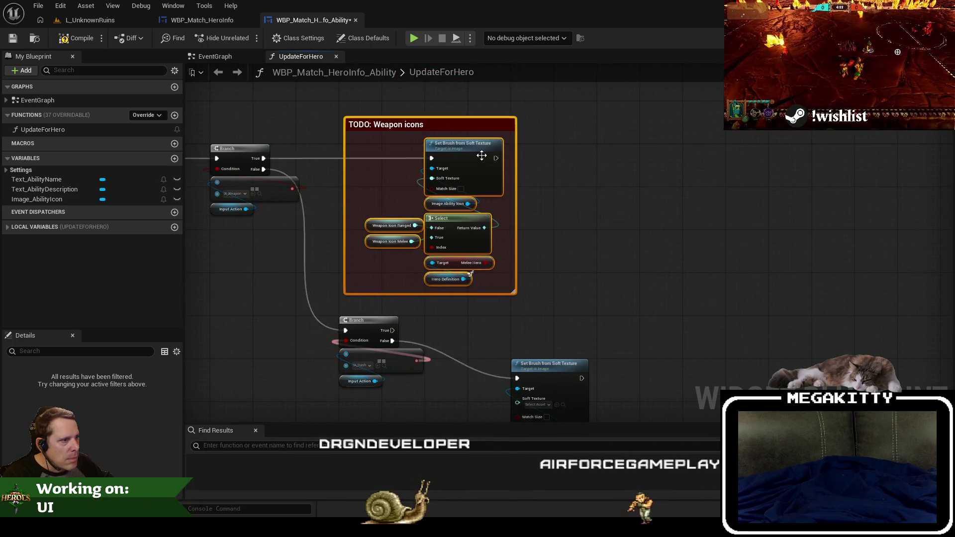
left_click_drag(556, 312, 557, 227)
mouse_move(638, 387)
left_mouse_down()
mouse_move(371, 255)
mouse_move(450, 241)
mouse_move(374, 299)
left_mouse_up()
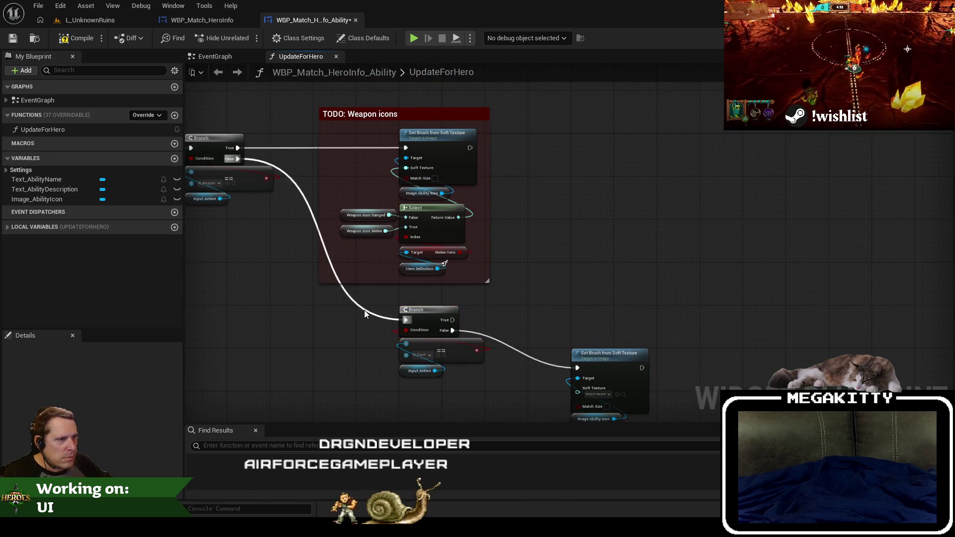
left_click_drag(679, 412, 534, 309)
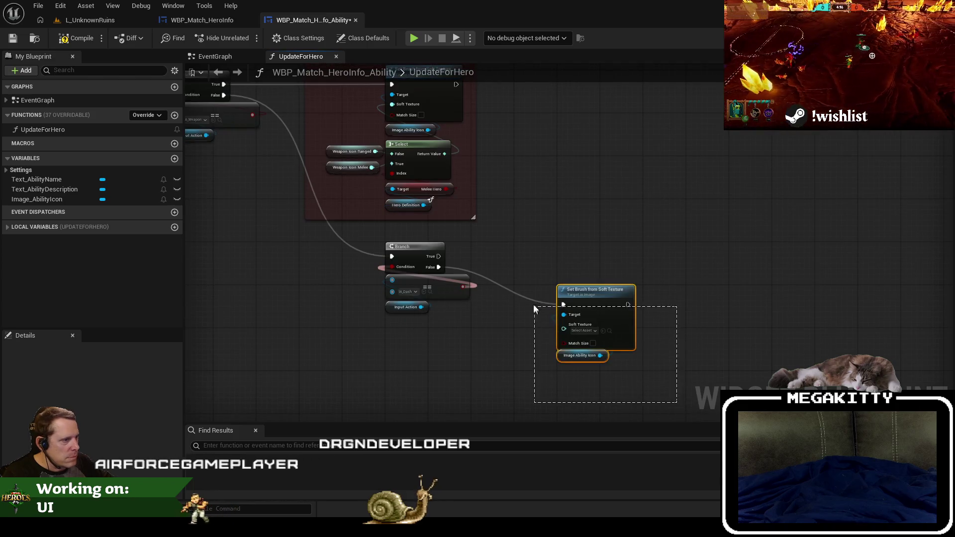
mouse_move(590, 292)
left_mouse_down()
mouse_move(544, 242)
mouse_move(565, 294)
mouse_move(567, 377)
left_mouse_up()
Connect the IA_Dash Branch's True output to the upper Set Brush from Soft Texture node.
mouse_move(477, 173)
left_mouse_down()
mouse_move(424, 123)
mouse_move(524, 219)
mouse_move(507, 231)
mouse_move(529, 217)
mouse_move(450, 234)
mouse_move(370, 231)
left_mouse_up()
scroll(508, 230, "up", 2)
left_click_drag(493, 298, 489, 313)
left_click(82, 22)
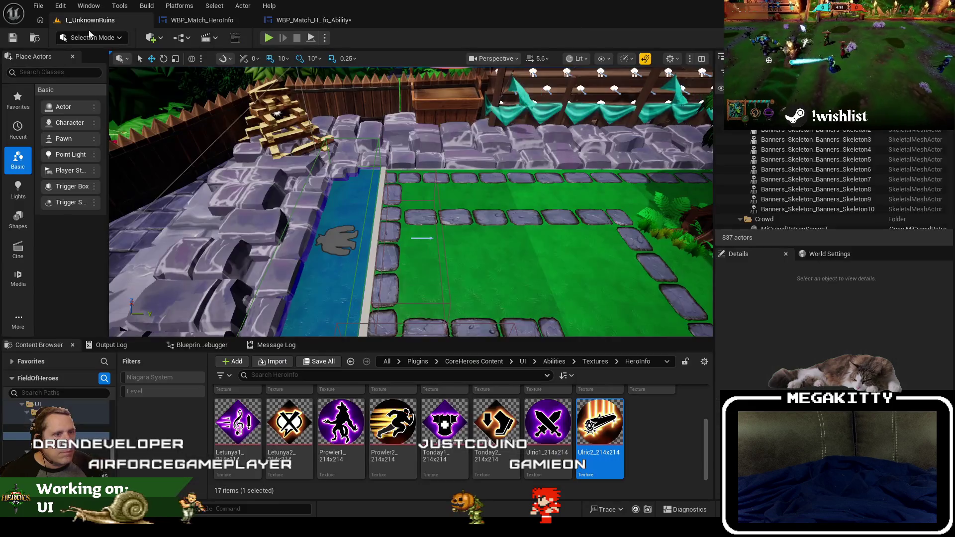
Copy Dash_Selected from ID_Dodger_Tackle's Lobby Selected Icon into the upper Set Brush's Soft Texture.
scroll(385, 475, "up", 2)
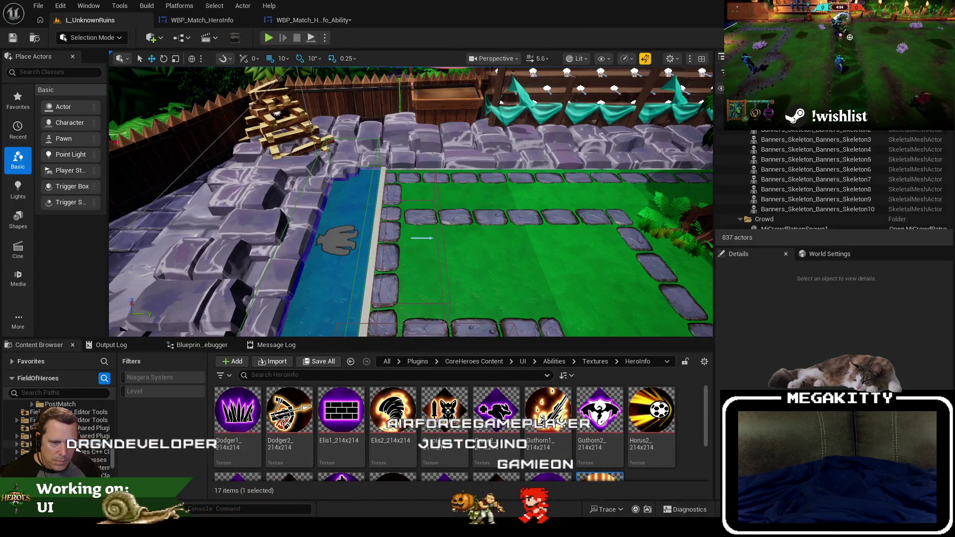
left_click(80, 445)
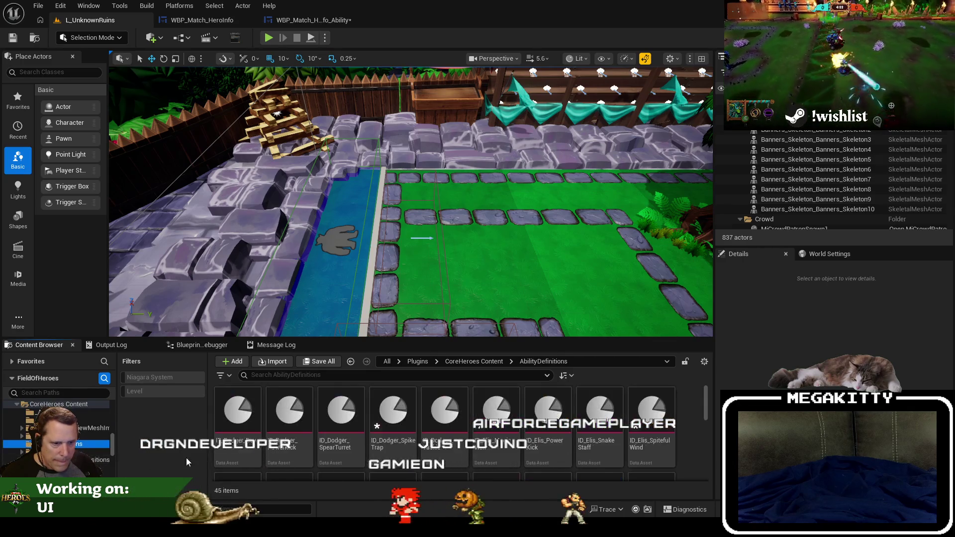
left_click(293, 406)
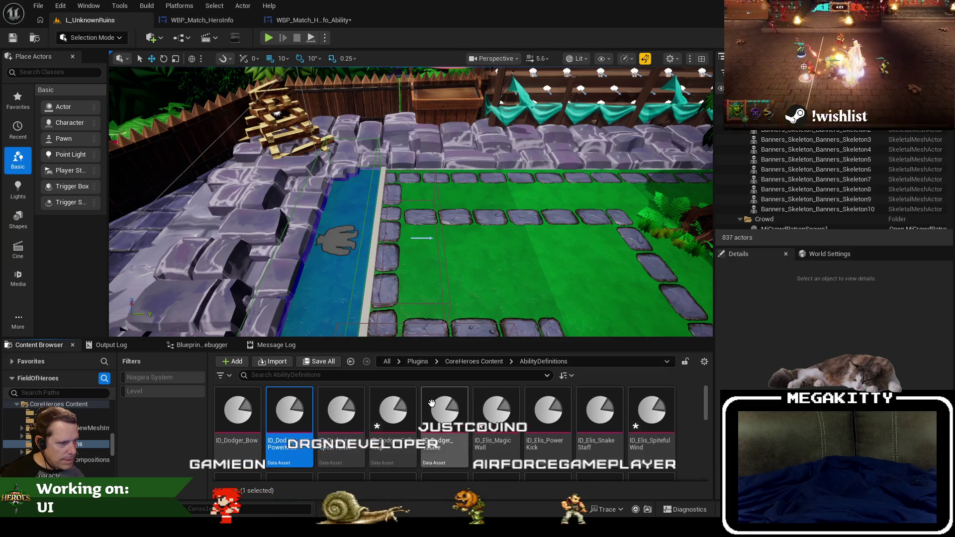
double_click(448, 405)
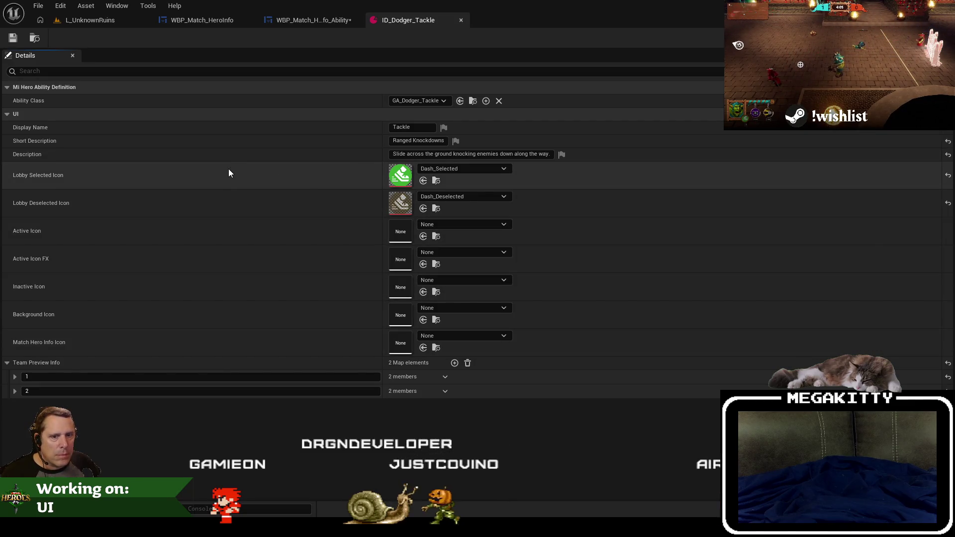
right_click(404, 175)
left_click(445, 192)
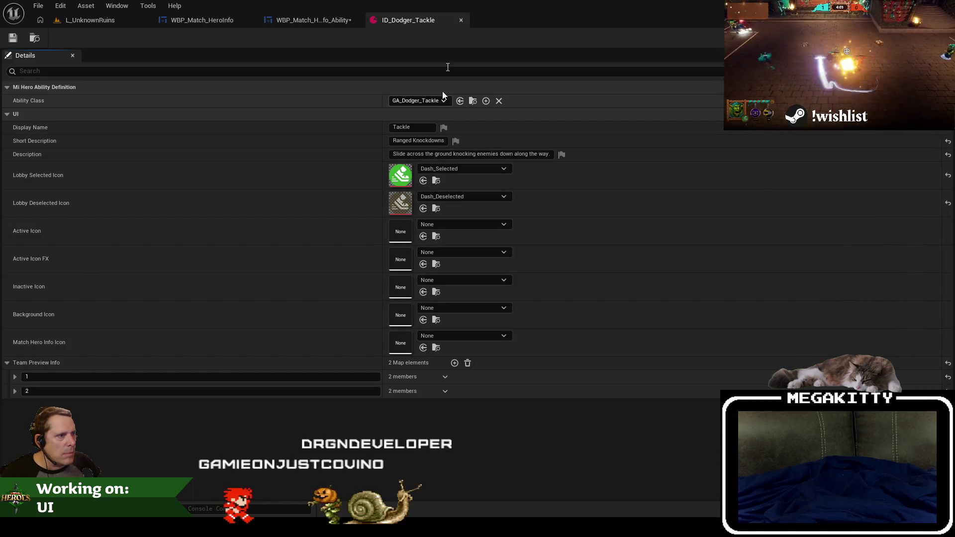
left_click(461, 20)
left_click(539, 270)
key("Escape")
left_click(639, 298)
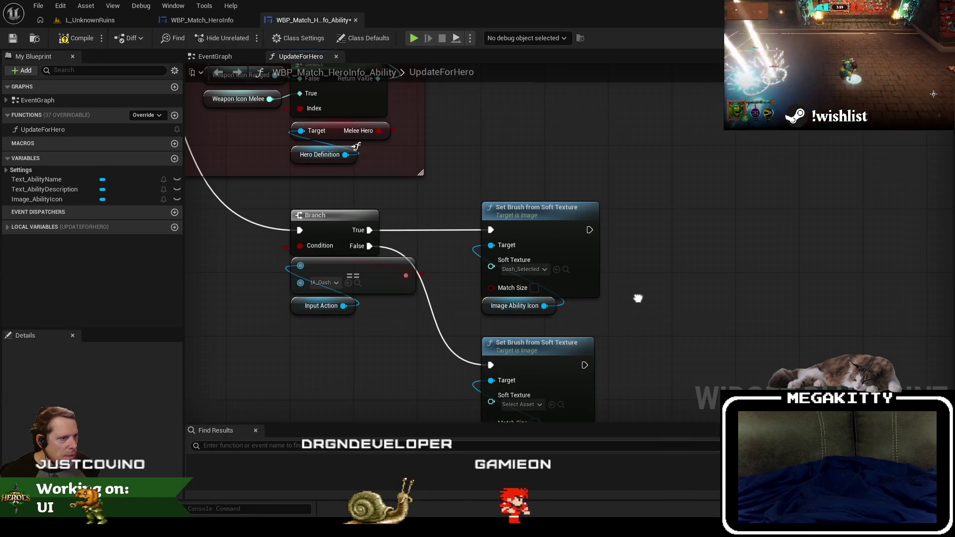
Place a Local Ability Definition getter below the Set Brush nodes.
scroll(644, 268, "down", 1)
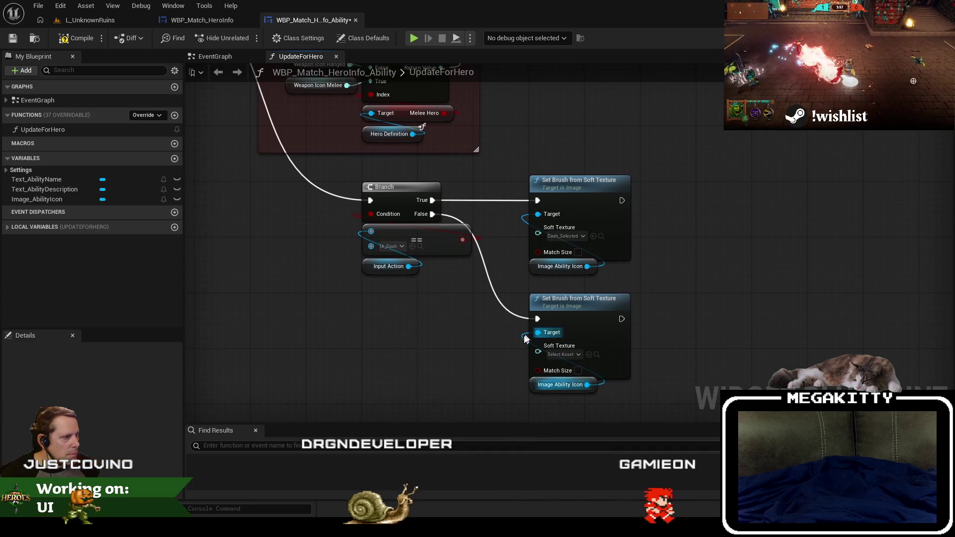
left_click_drag(426, 277, 581, 423)
left_click_drag(249, 175, 421, 228)
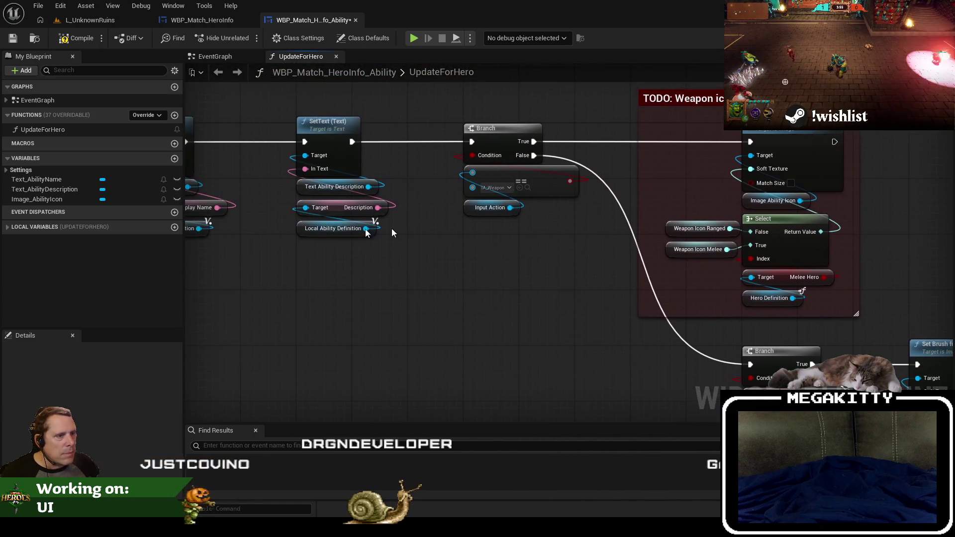
left_click(309, 230)
mouse_move(608, 351)
left_mouse_down()
mouse_move(360, 178)
mouse_move(205, 86)
left_mouse_up()
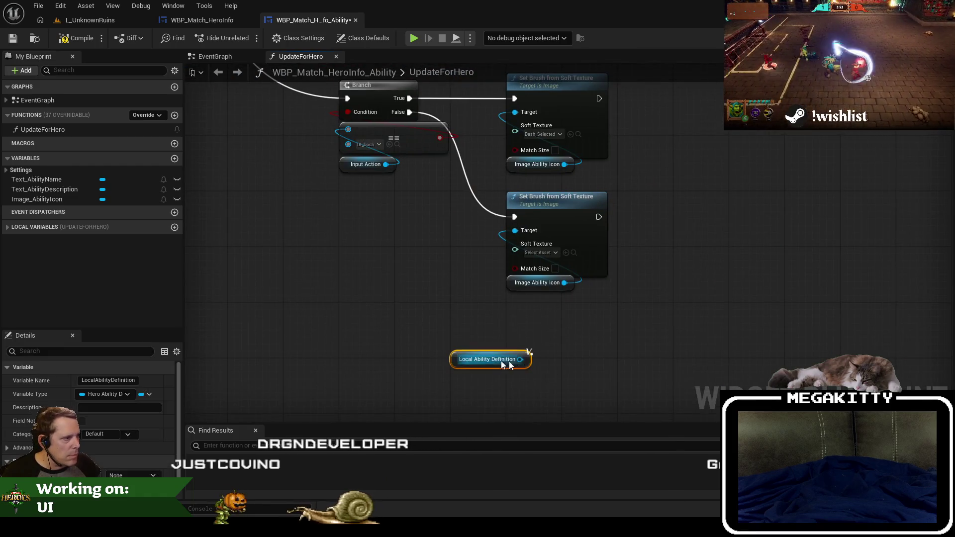
Add Get Match Hero Info Icon from the definition to feed the lower Set Brush's texture.
left_click_drag(520, 359, 433, 305)
type("get hero info")
key("Return")
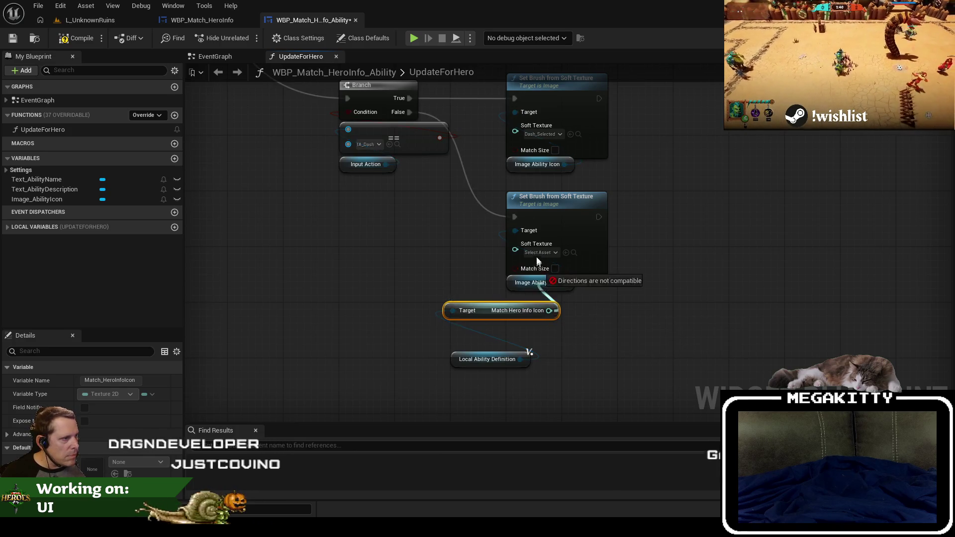
mouse_move(549, 310)
left_mouse_down()
mouse_move(529, 307)
mouse_move(551, 298)
left_mouse_up()
key("Escape")
left_click_drag(476, 355, 539, 320)
left_click_drag(580, 359, 518, 279)
left_click(312, 215)
scroll(263, 283, "down", 5)
scroll(335, 284, "up", 3)
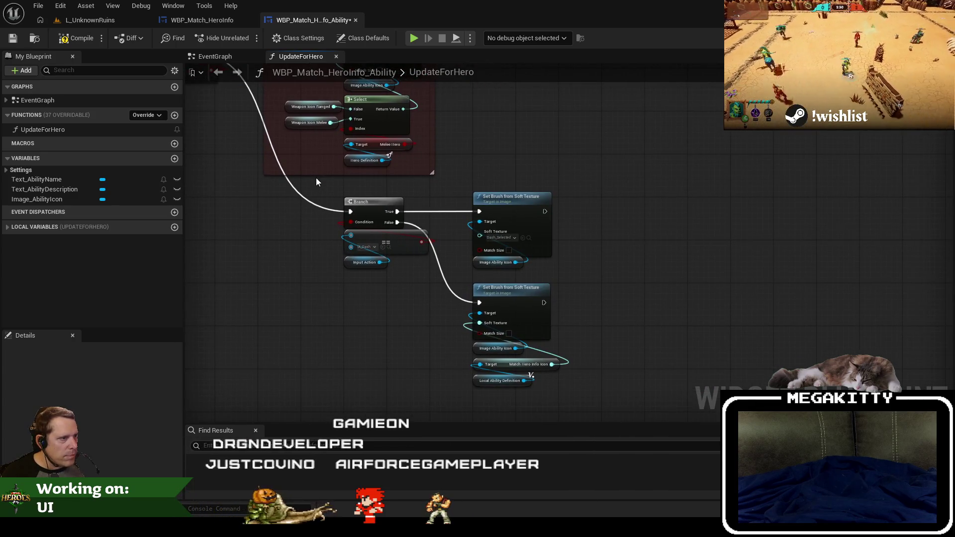
mouse_move(331, 196)
left_mouse_down()
mouse_move(579, 261)
mouse_move(463, 186)
mouse_move(470, 174)
left_mouse_up()
Wrap the upper Set Brush in a 'Dash icon' comment and the lower group in 'Ability icon'.
type("c")
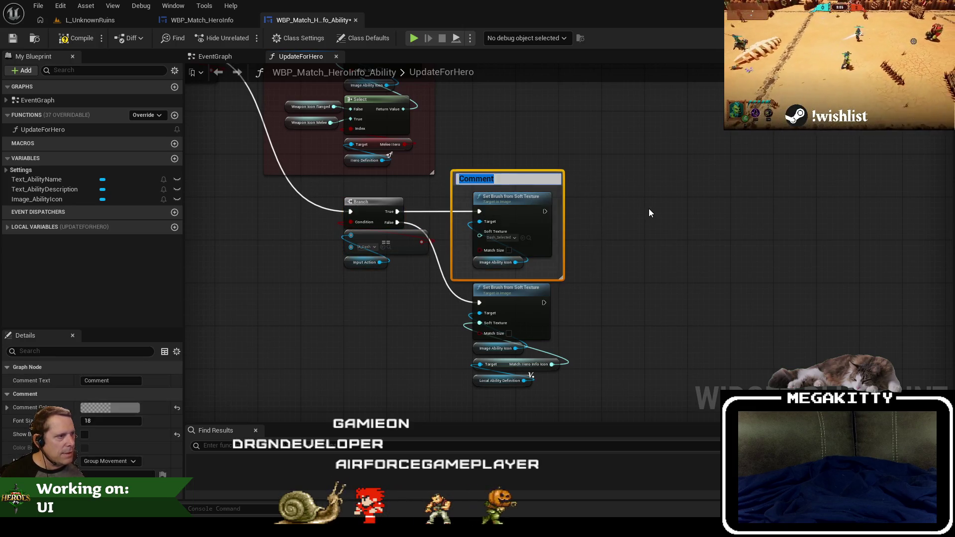
type(" icon")
key("Return")
left_click_drag(625, 335, 446, 211)
left_click_drag(462, 196, 462, 239)
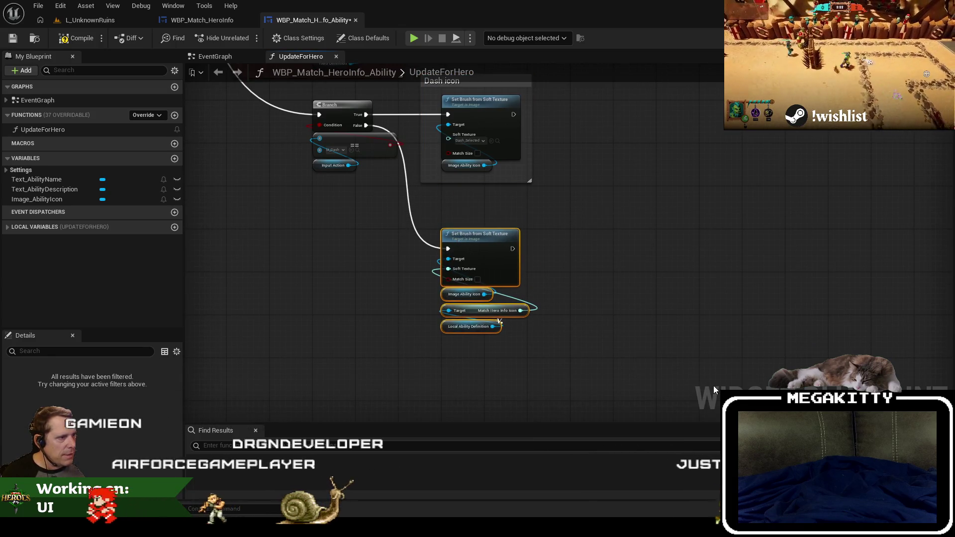
type("cAbility icon")
key("Return")
Retitle the dash comment 'TODO: Dash icons' and tint it dark red.
mouse_move(667, 203)
left_mouse_down()
mouse_move(653, 366)
mouse_move(629, 285)
left_mouse_up()
double_click(526, 247)
type("TODO:")
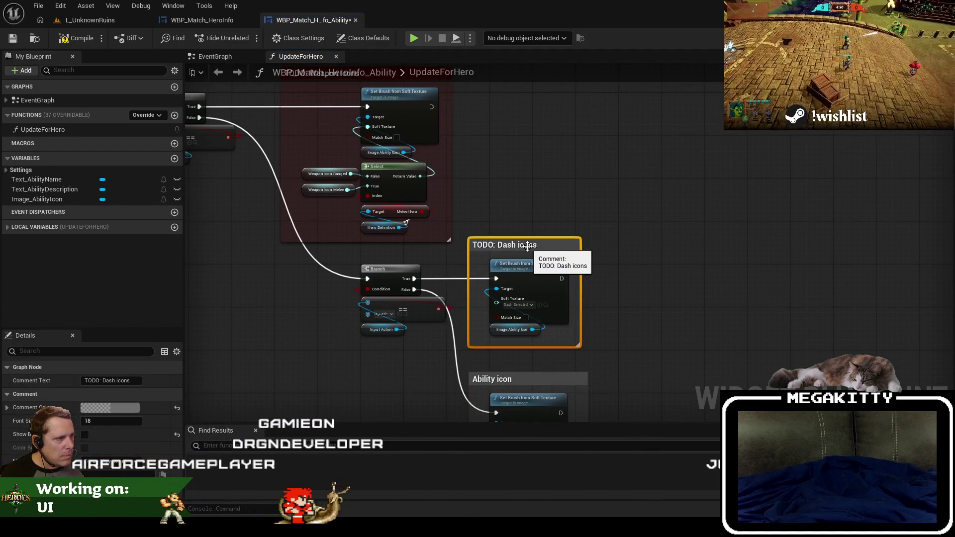
left_click(132, 407)
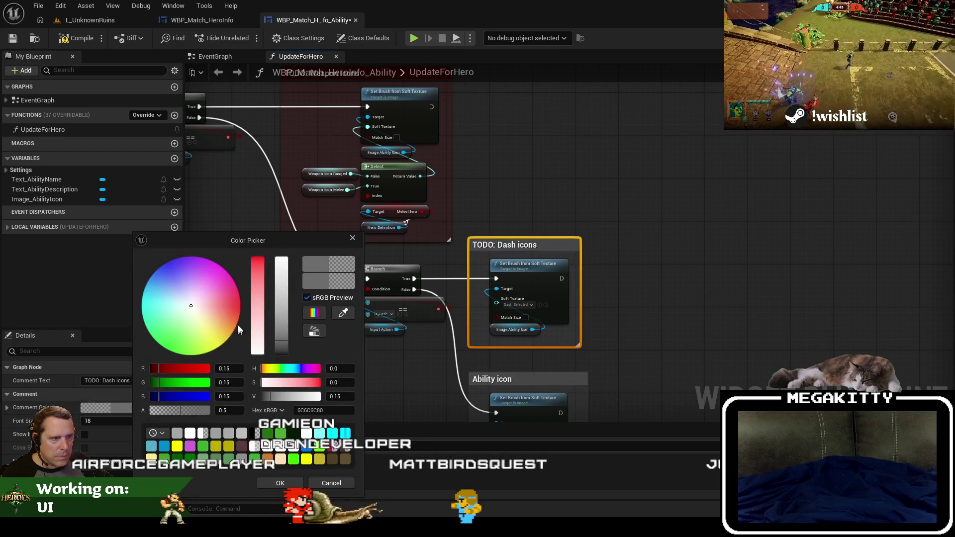
left_click(241, 306)
left_click(280, 483)
Compile the ability widget blueprint and return to the L_UnknownRuins level.
scroll(266, 249, "down", 4)
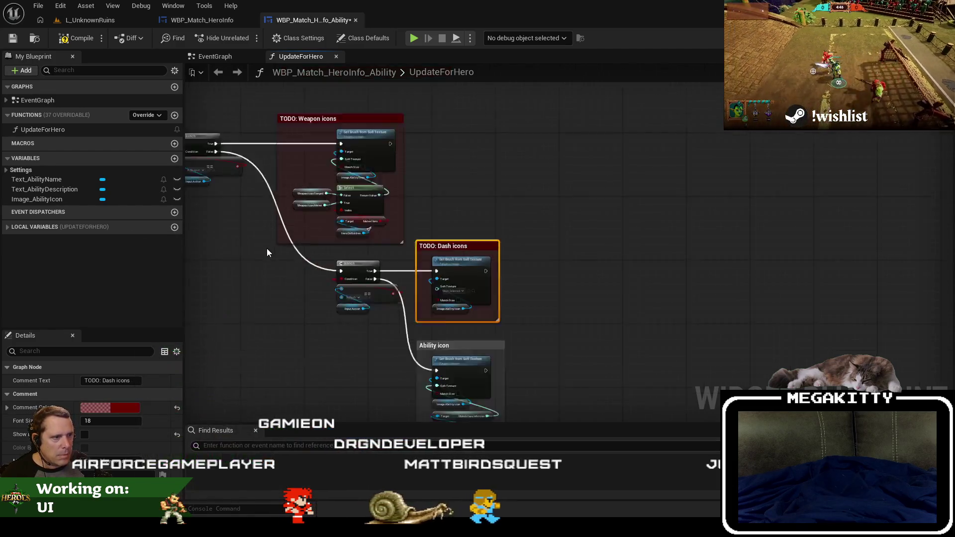
key("F7")
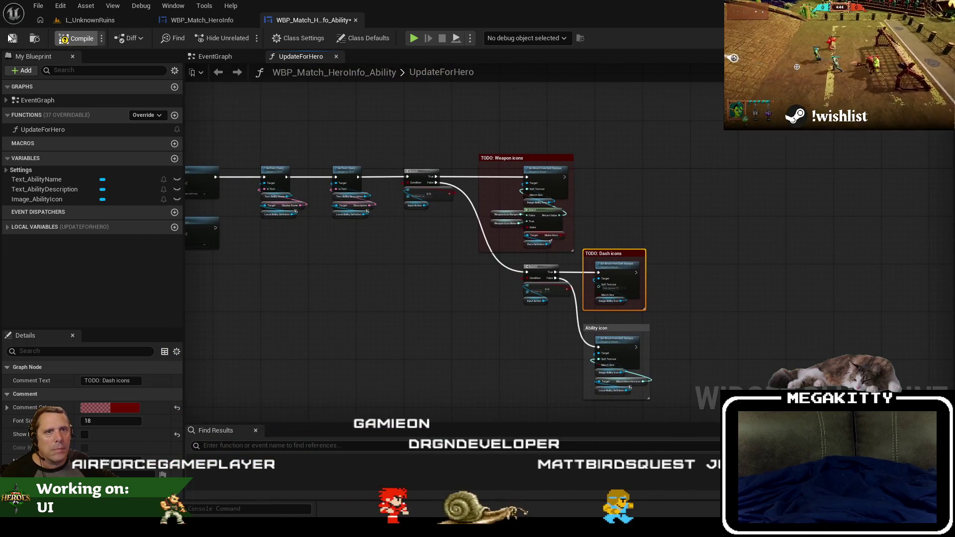
left_click(83, 21)
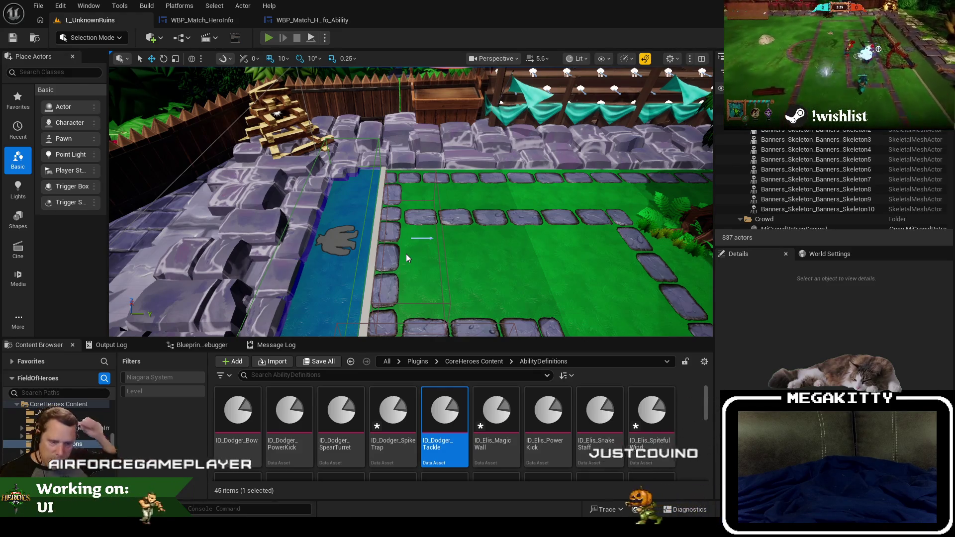
Play-test as Dodger, view the F1 hero info overlay, stop, then bring up the character info image.
key("alt+p")
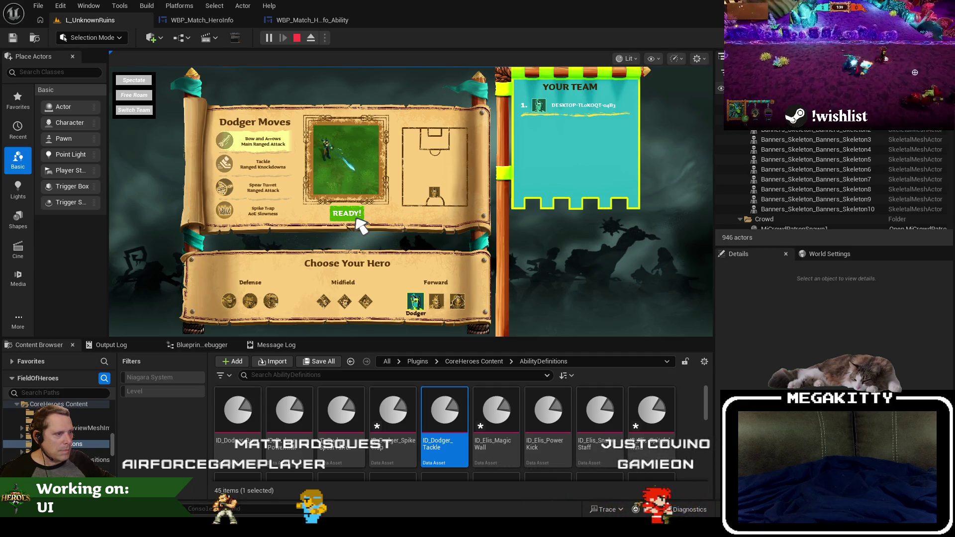
left_click(356, 218)
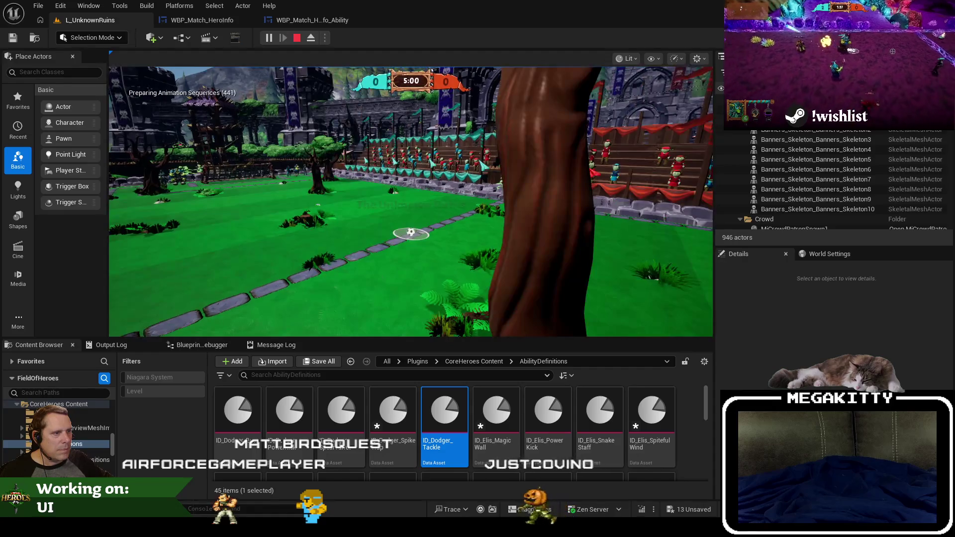
key("F1")
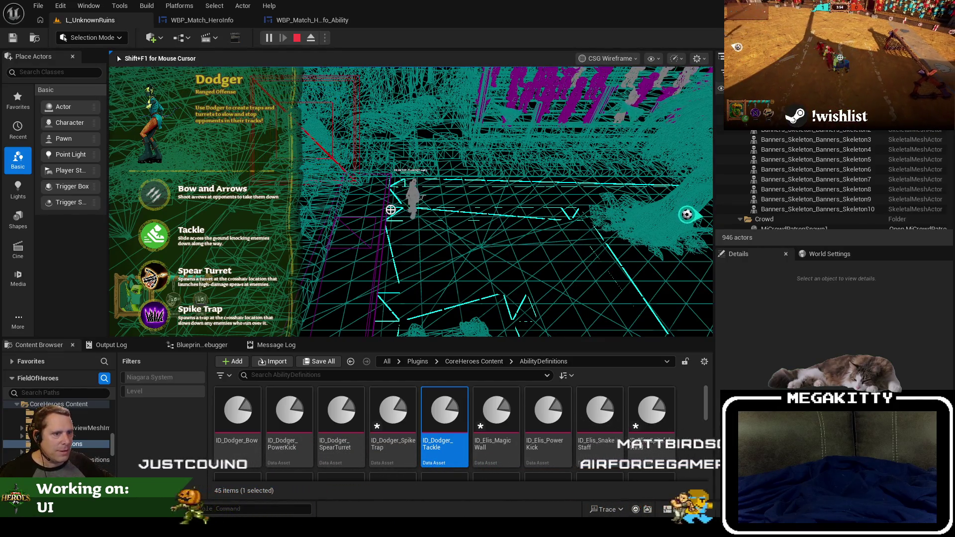
key("Escape")
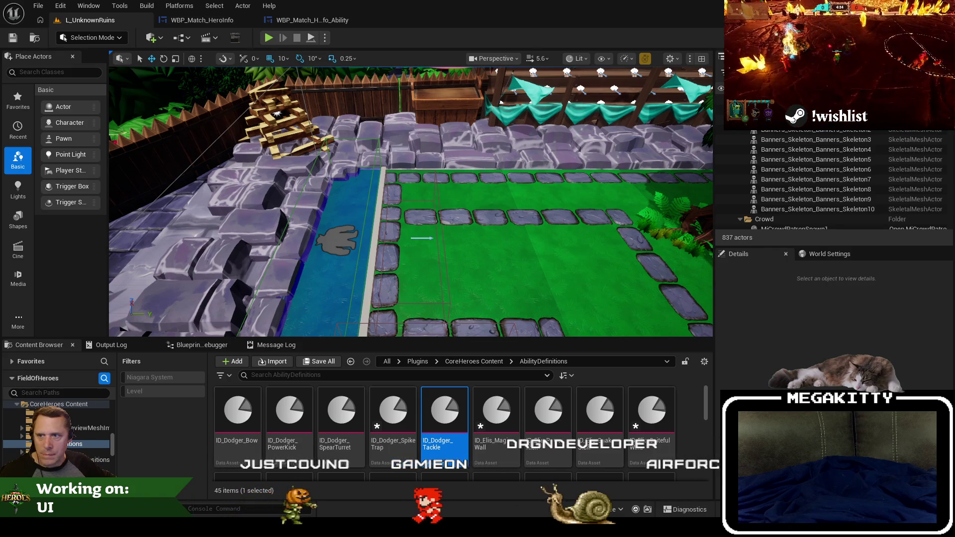
key("alt+Tab")
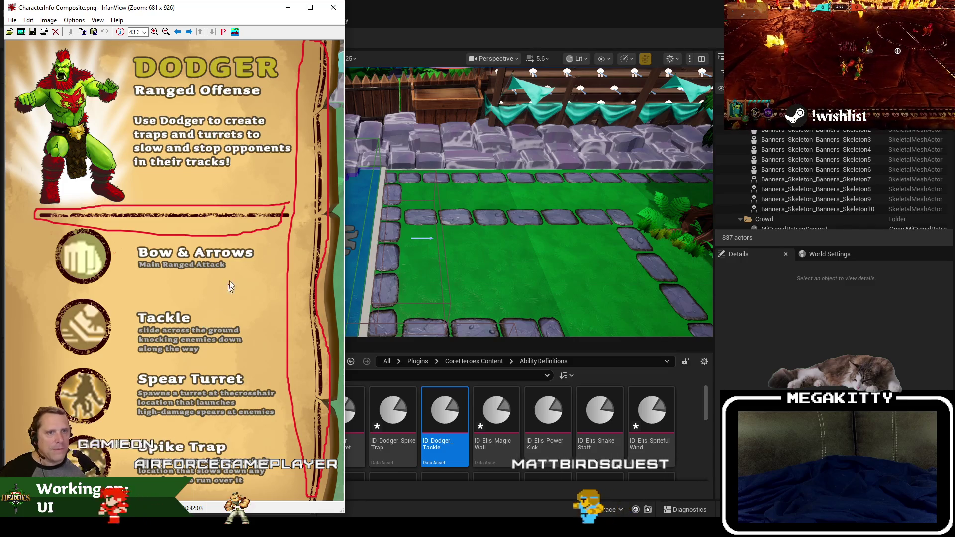
Close the CharacterInfo Composite image in IrfanView.
key("Escape")
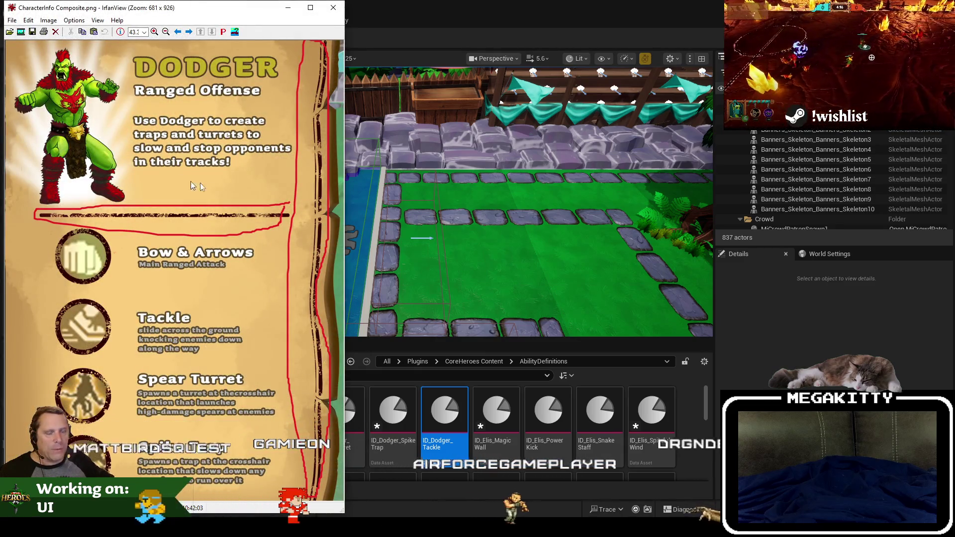
key("Escape")
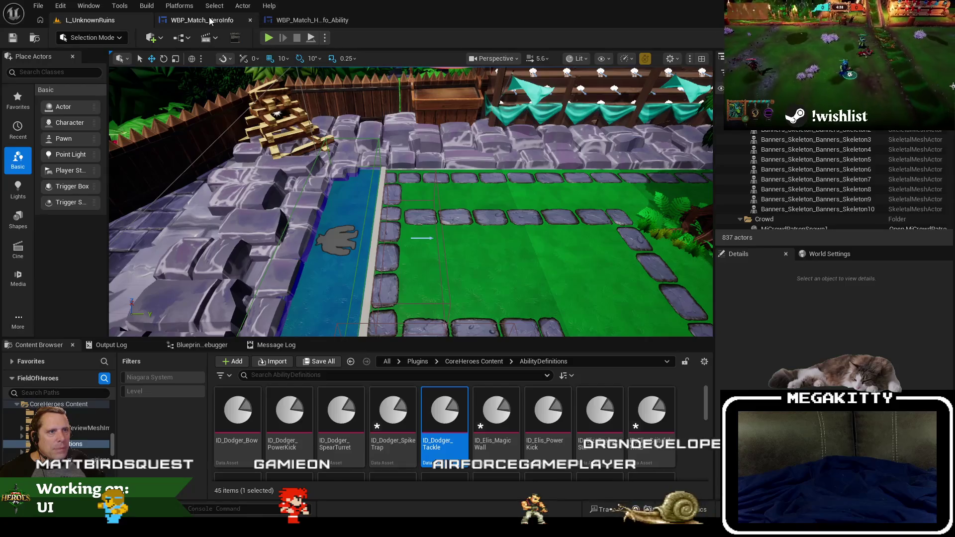
Compare the ability widget graph with the WBP_Match_HeroInfo designer, ending on the designer.
left_click(210, 21)
left_click(329, 18)
left_click(195, 20)
left_click(279, 20)
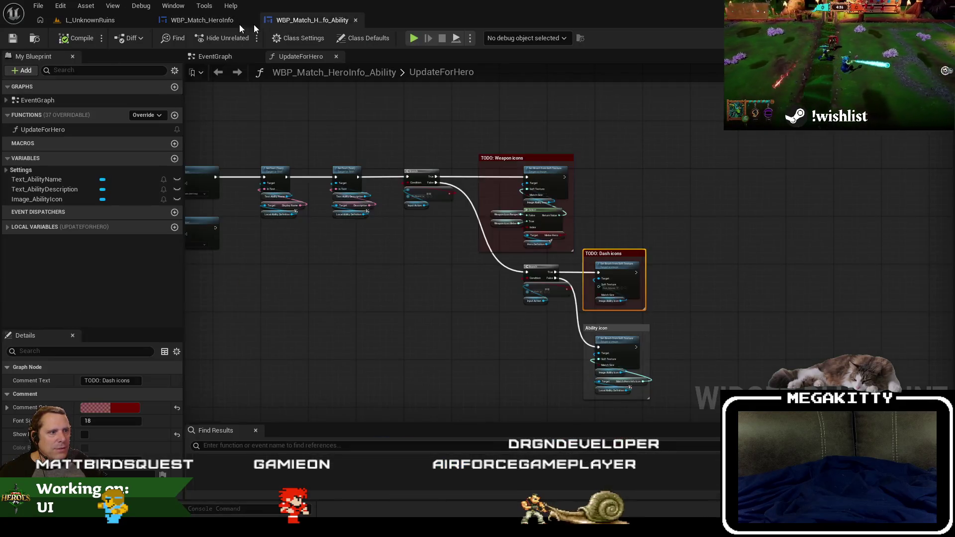
left_click(237, 22)
left_click(278, 20)
left_click(207, 22)
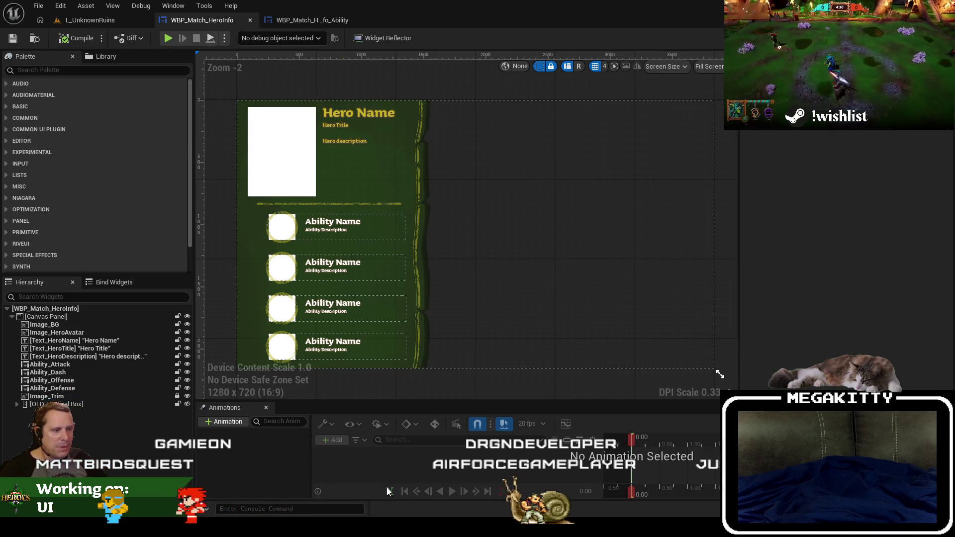
Save all 13 modified ability definition assets via Save Selected.
key("ctrl+shift+s")
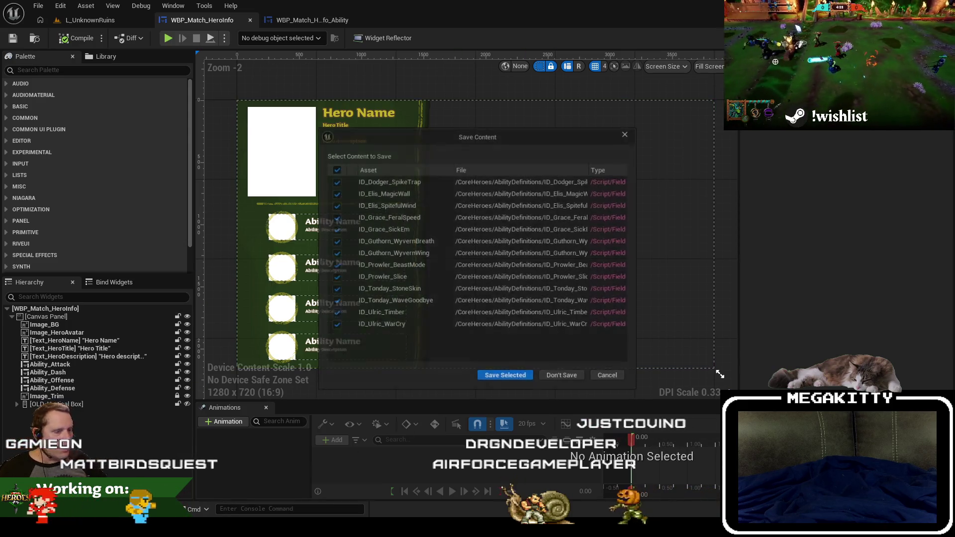
left_click(502, 376)
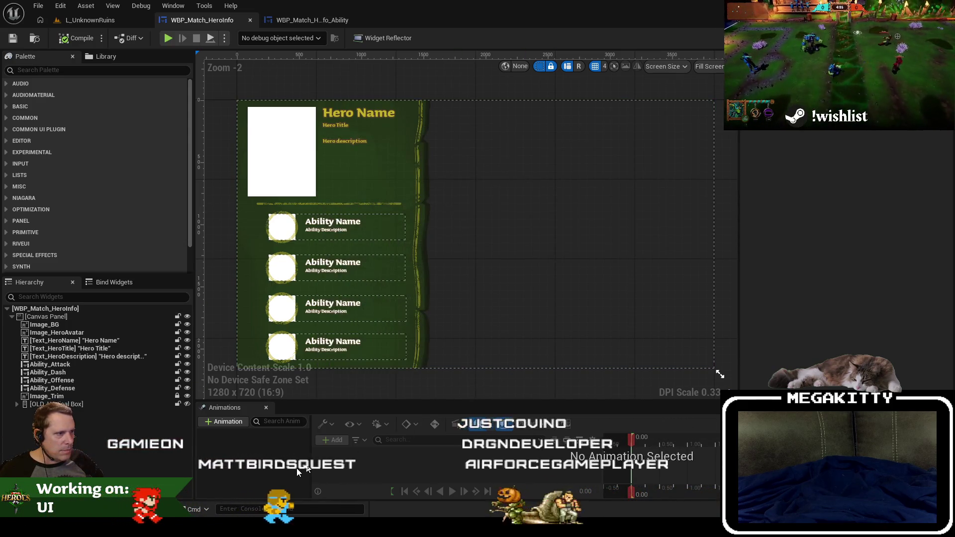
key("alt+Tab")
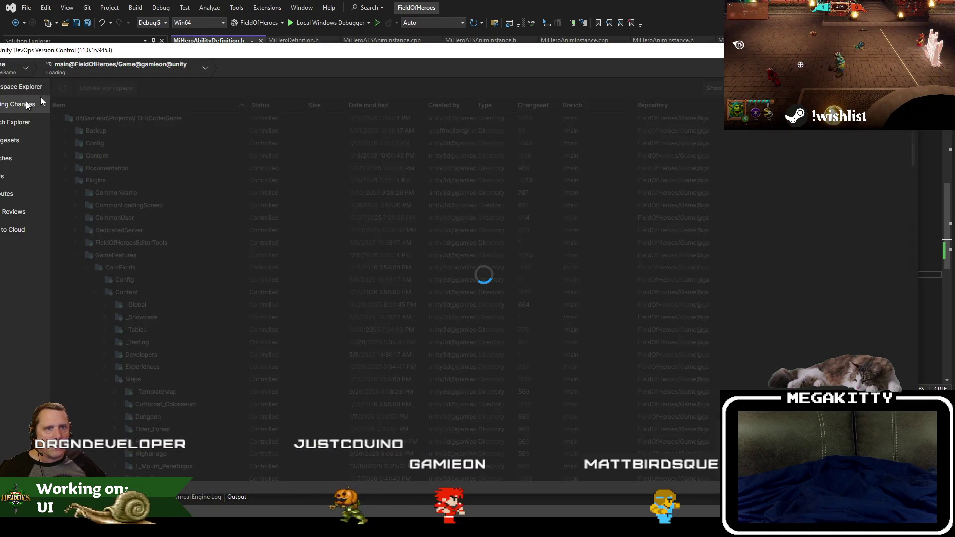
Show Pending Changes and include every changed item in the check-in.
left_click(27, 104)
mouse_move(156, 54)
left_mouse_down()
mouse_move(184, 47)
mouse_move(189, 4)
left_mouse_up()
scroll(294, 236, "down", 10)
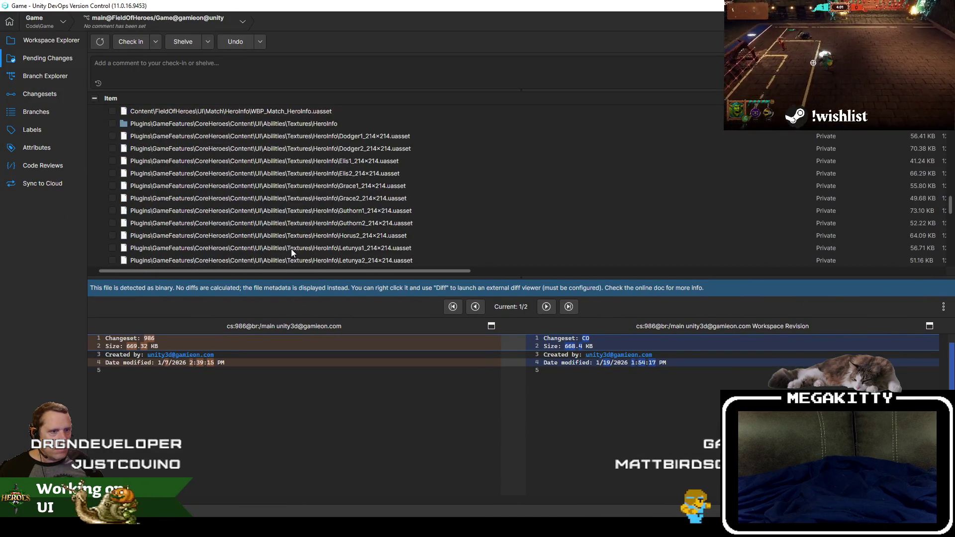
scroll(291, 249, "up", 10)
left_click(94, 98)
left_click(126, 73)
type("Improvements to")
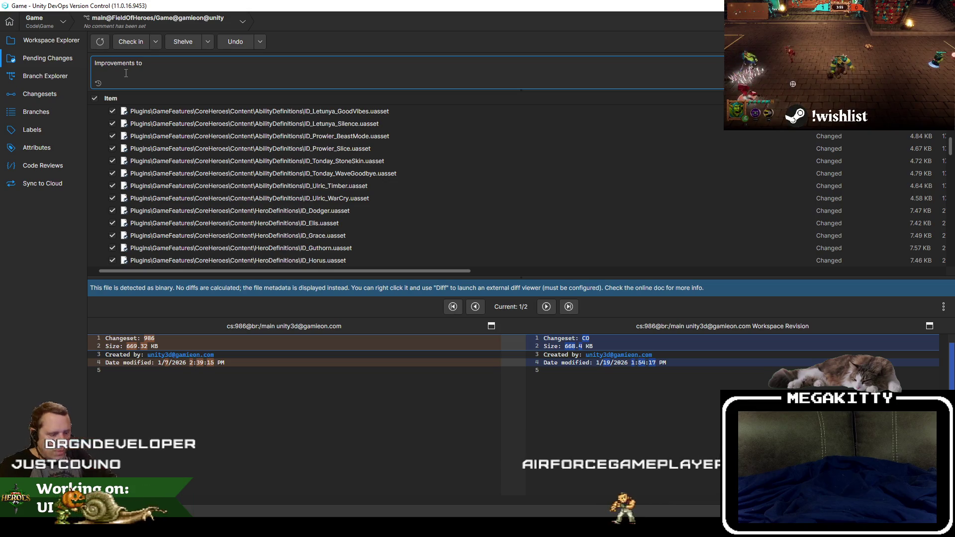
Check in as 'Improvements to match hero info overlay' (changeset 1021), then build FieldOfHeroes in Visual Studio.
type(" hero info")
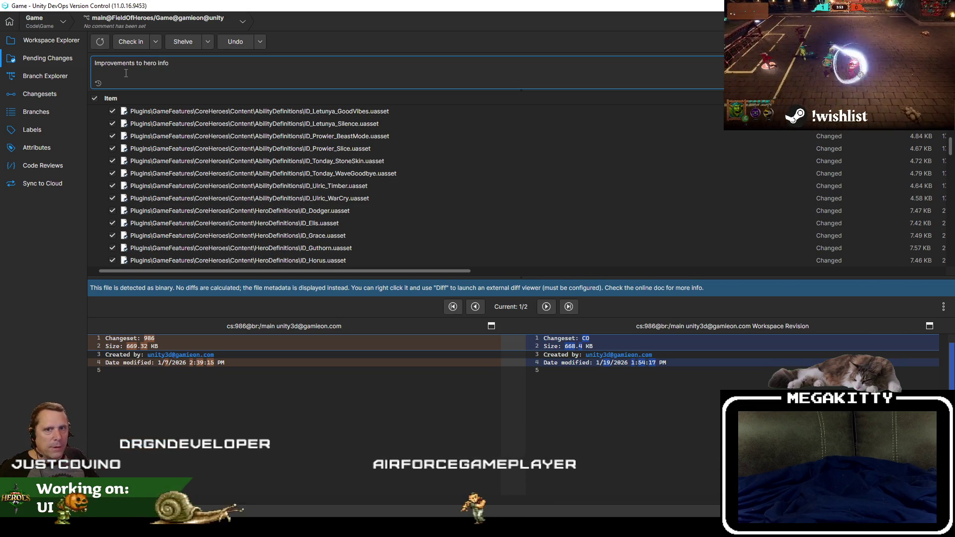
type(" onverlay")
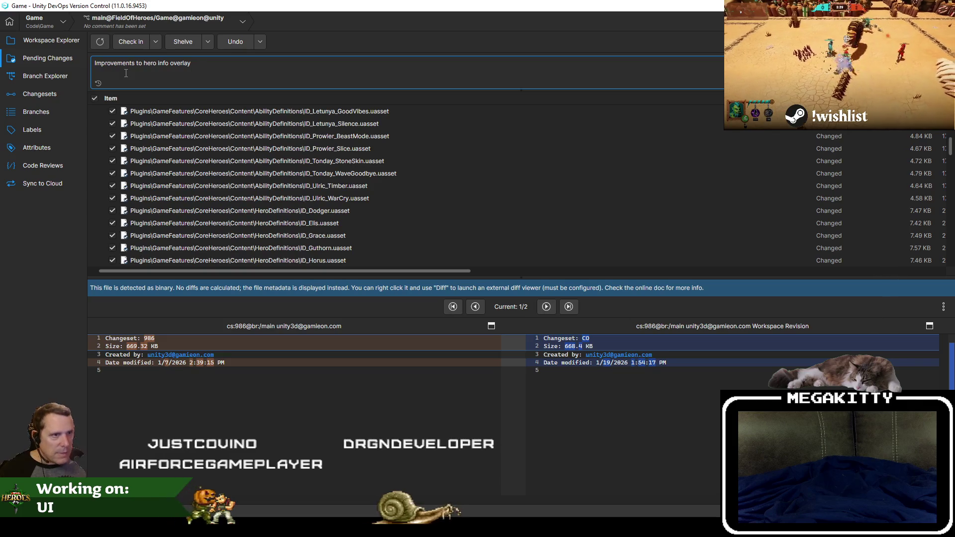
key("ctrl+Left")
key("ctrl+Left")
key("ctrl+Left")
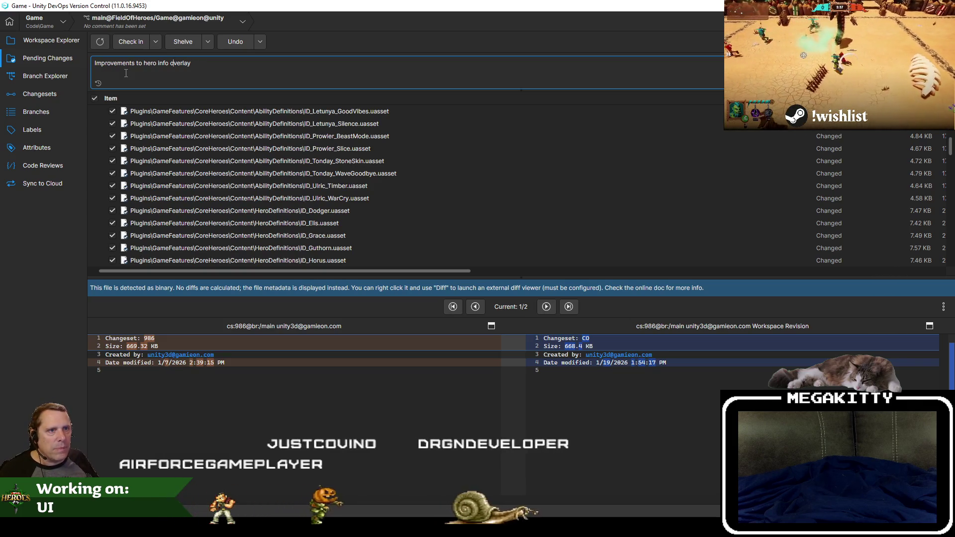
type("match")
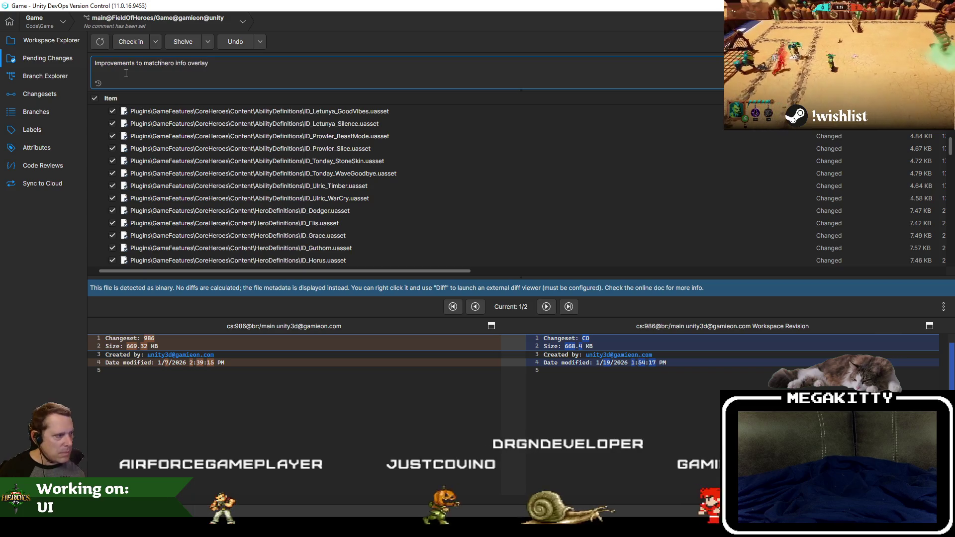
scroll(890, 193, "down", 10)
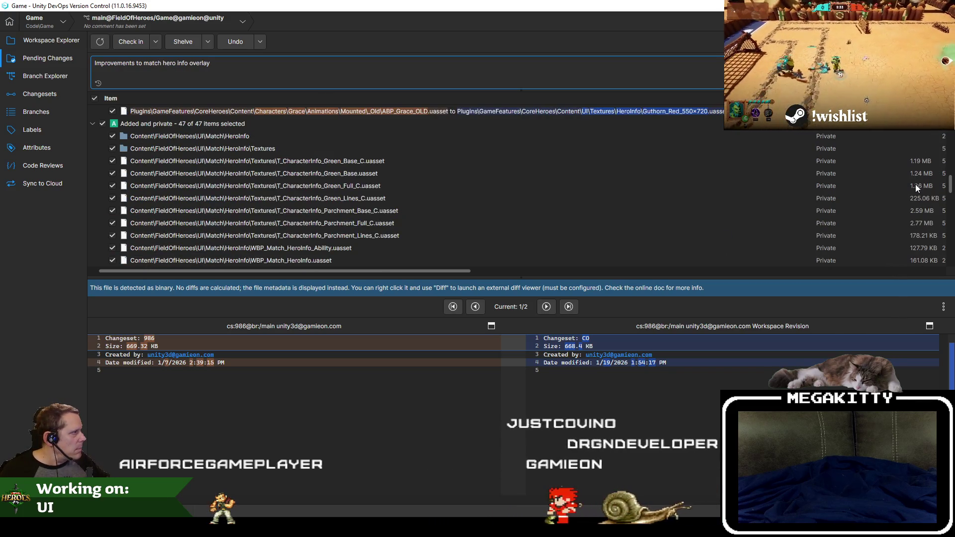
scroll(875, 198, "down", 5)
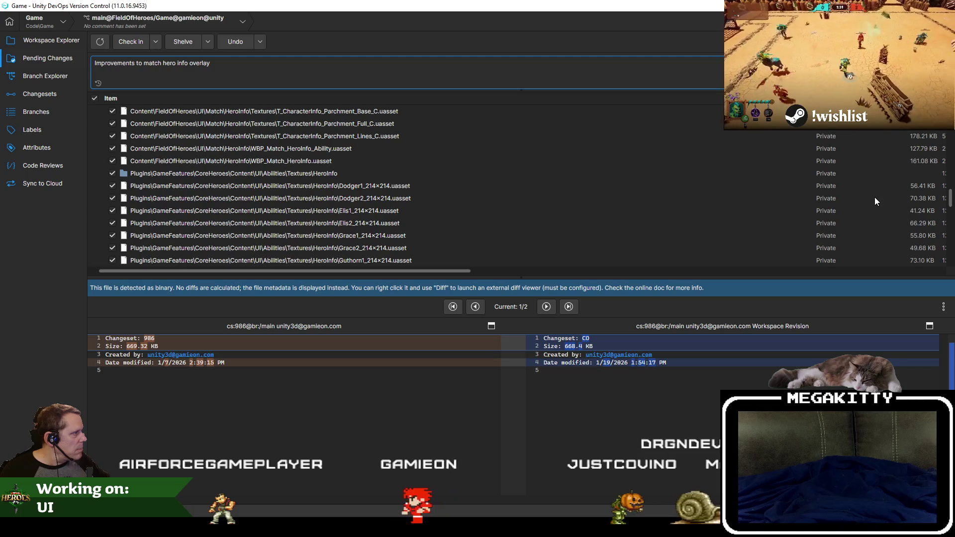
scroll(875, 198, "up", 3)
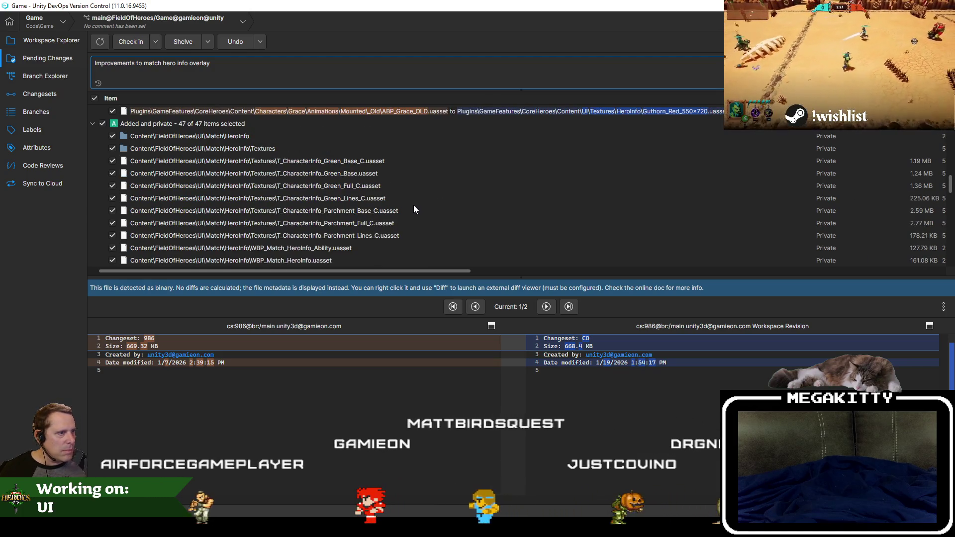
scroll(411, 204, "up", 5)
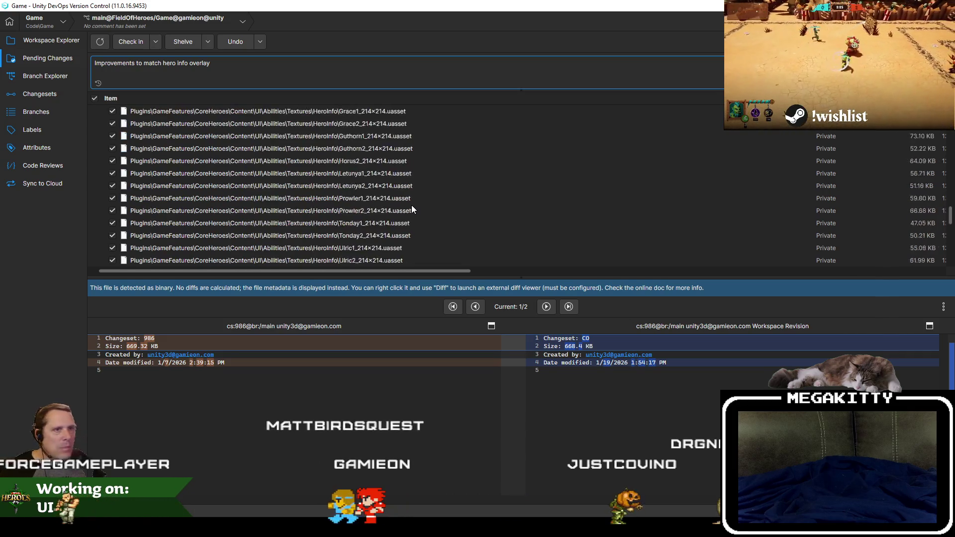
left_click(131, 42)
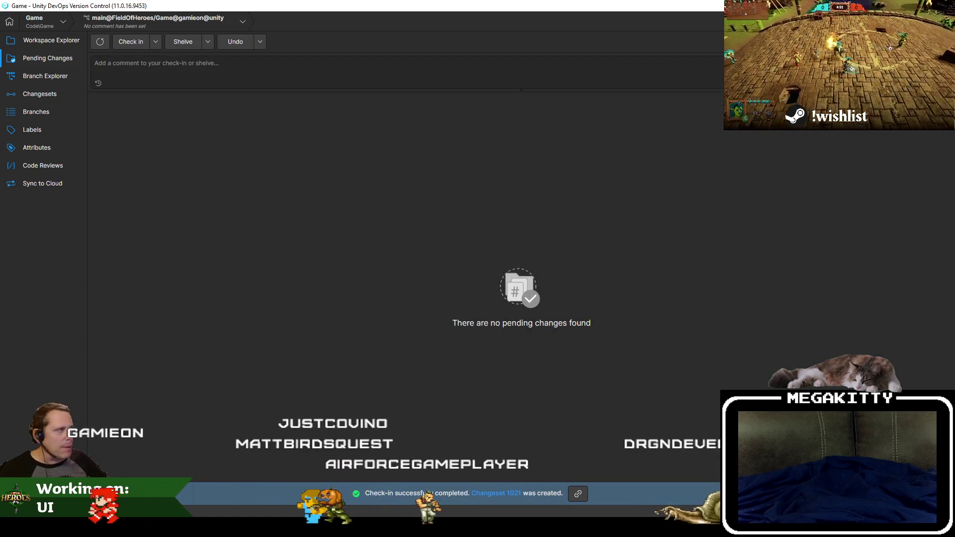
key("alt+Tab")
key("ctrl+shift+b")
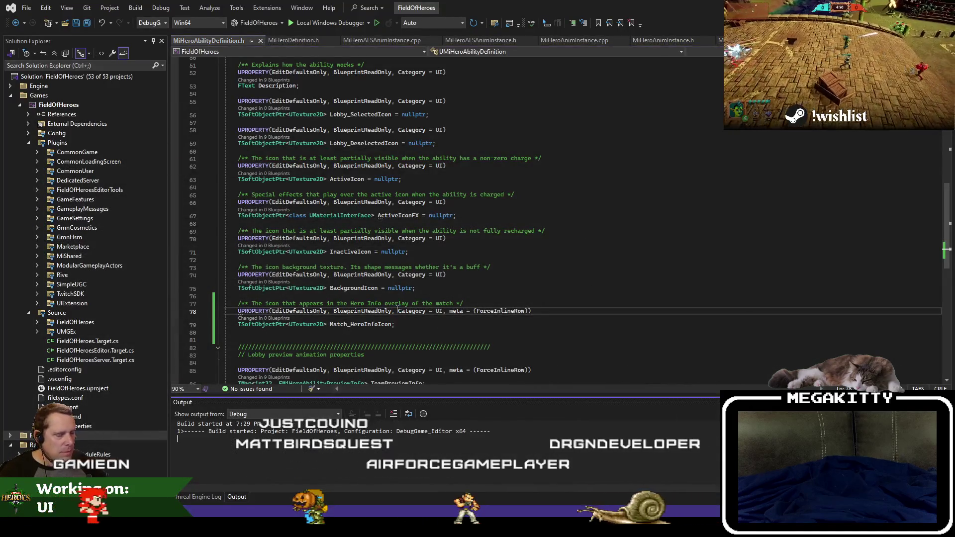